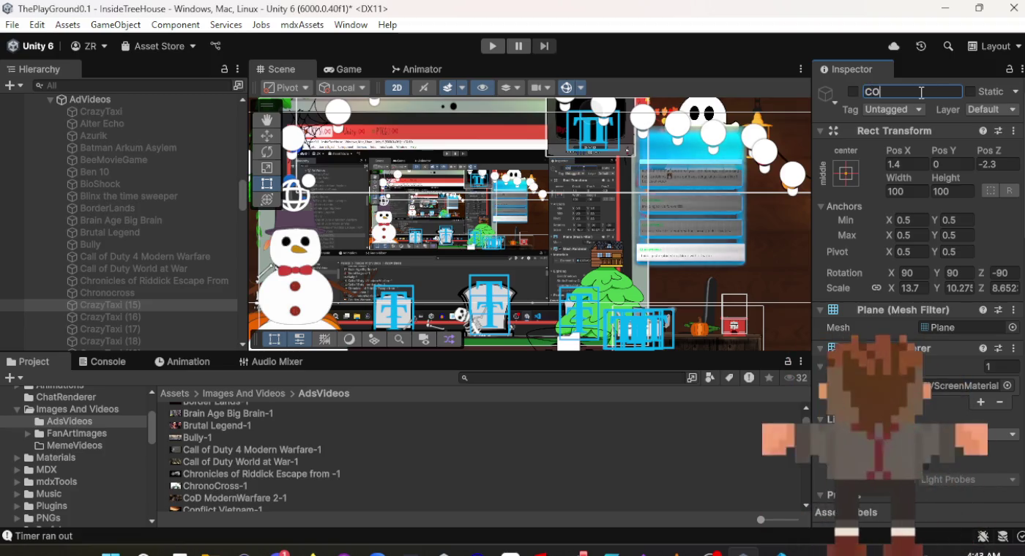
Name the screen 'CoD ModernWarfare 2', assign the CoD ModernWarfare 2-1 clip, then select CrazyTaxi (16).
text(od)
text(D )
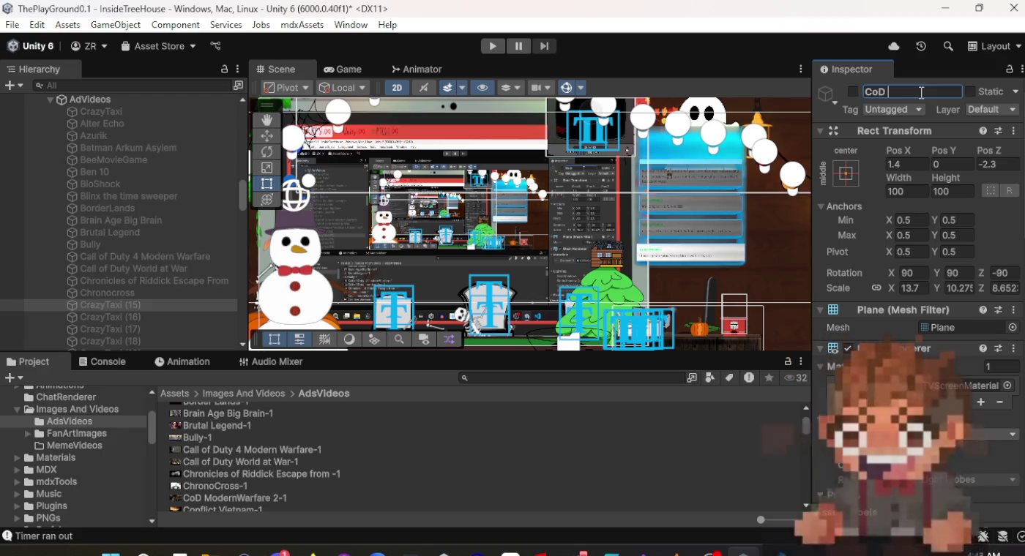
text(ModernW)
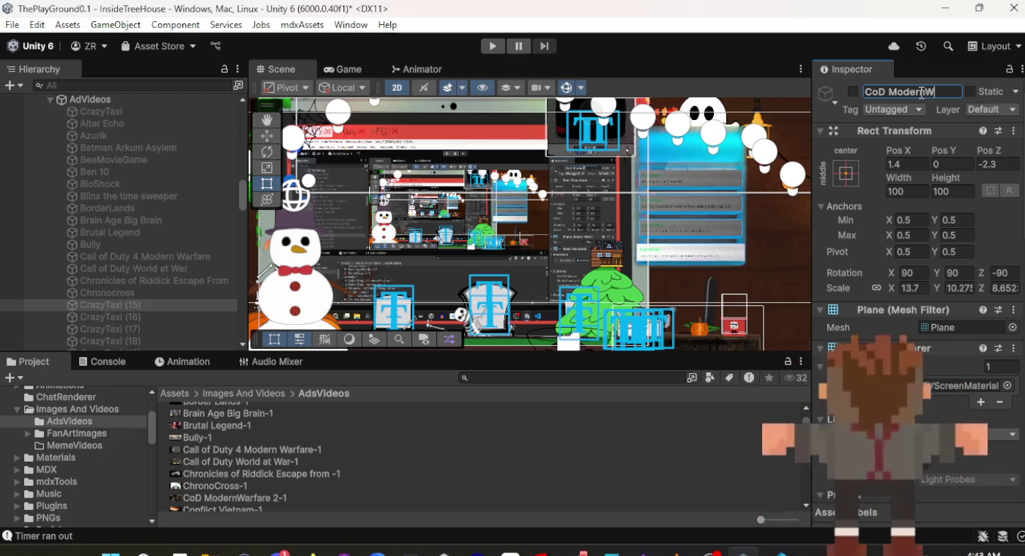
text(arfar)
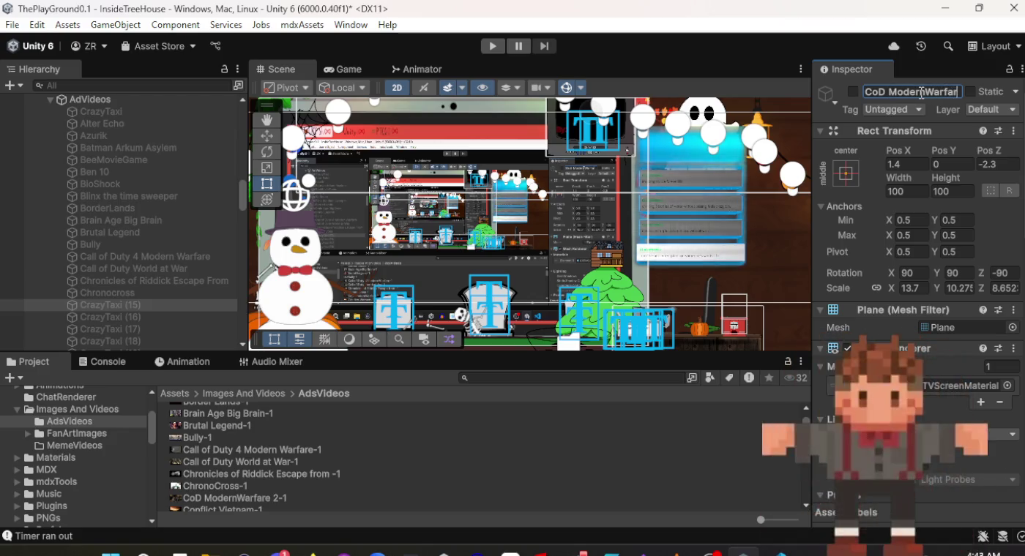
text(e 2)
key(Return)
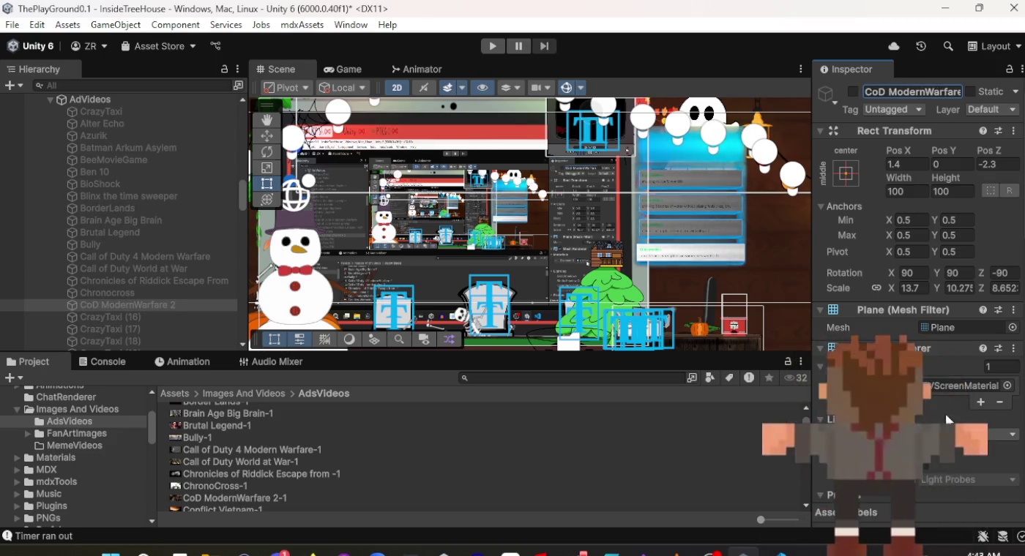
scroll(921, 219, down, 10)
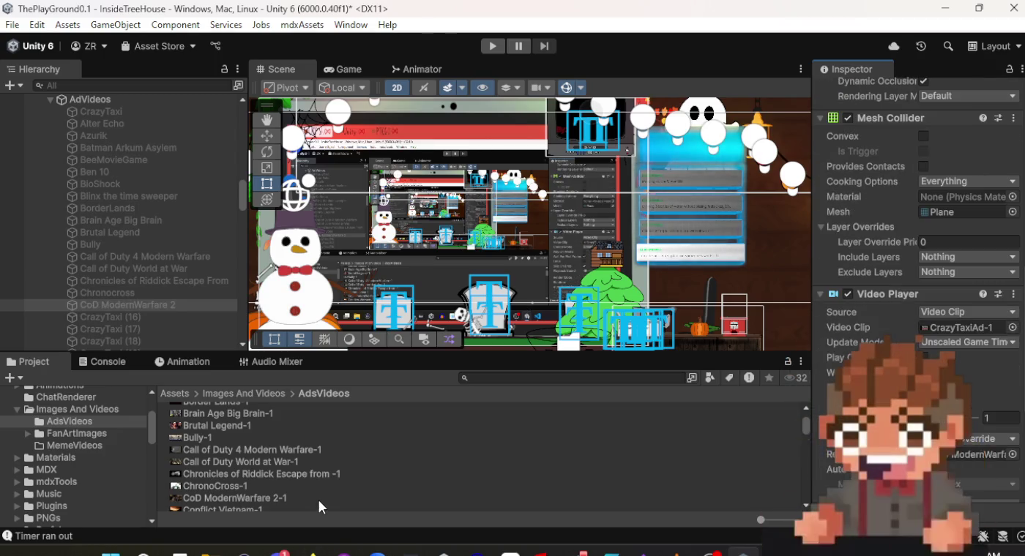
mouse_move(319, 500)
mouse_down()
mouse_move(522, 488)
mouse_move(965, 329)
mouse_up()
scroll(377, 468, down, 2)
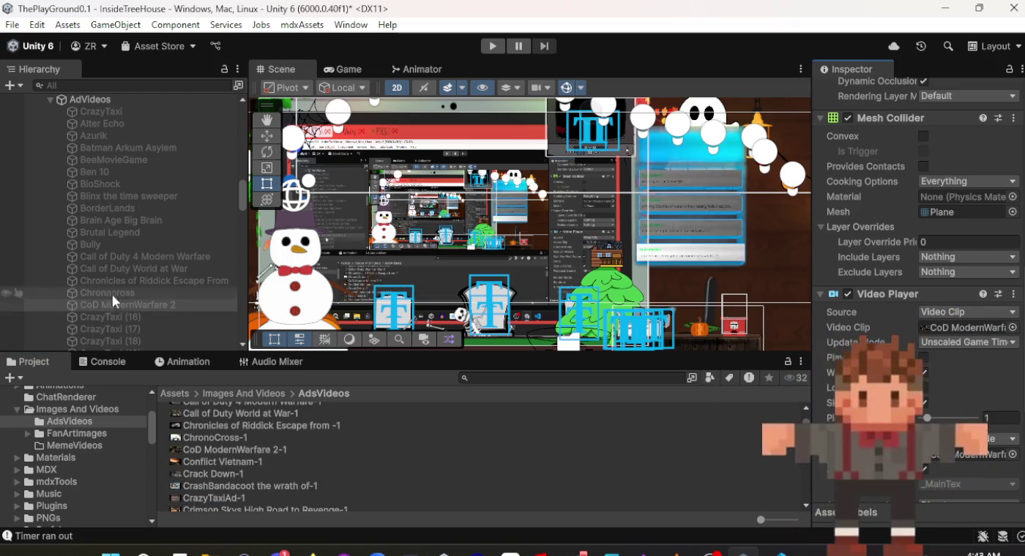
click(139, 320)
Rename CrazyTaxi (16) to 'Conflict Vietnam'.
scroll(902, 271, up, 4)
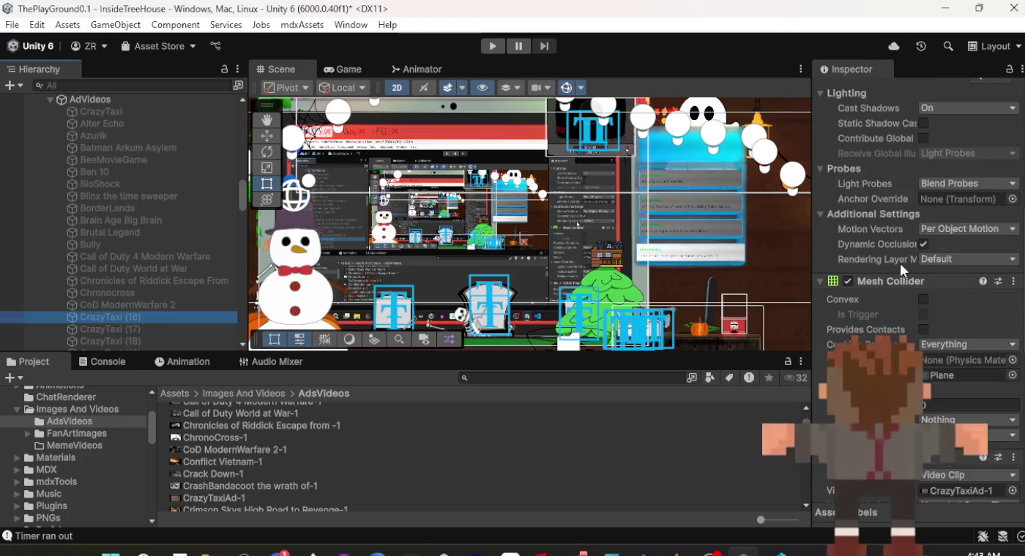
scroll(899, 265, up, 5)
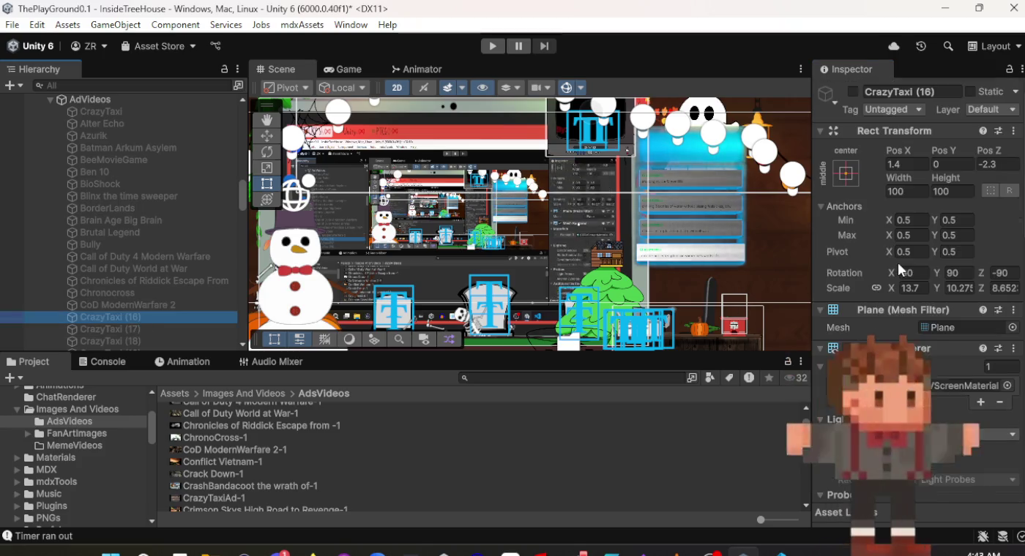
click(912, 90)
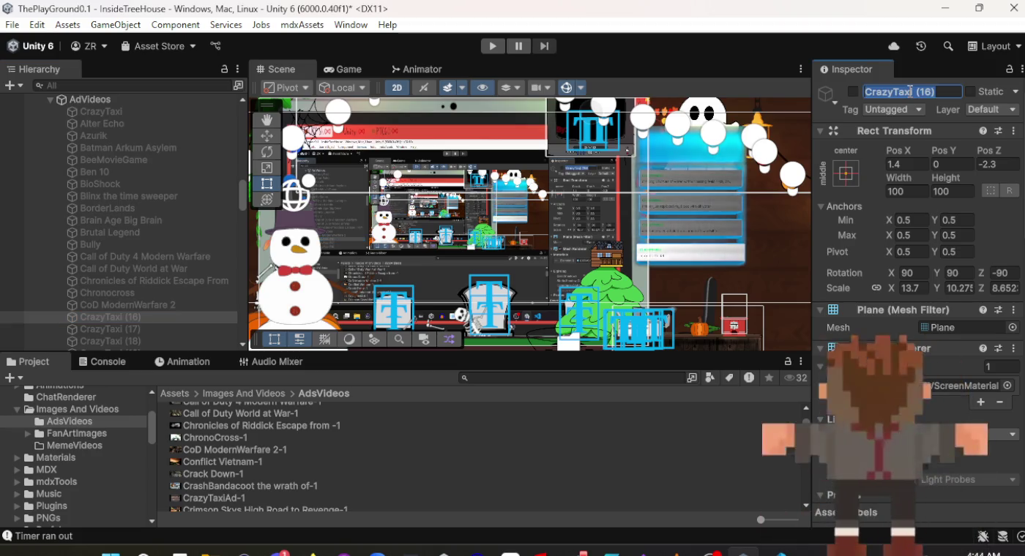
text(Conflict Vietnam)
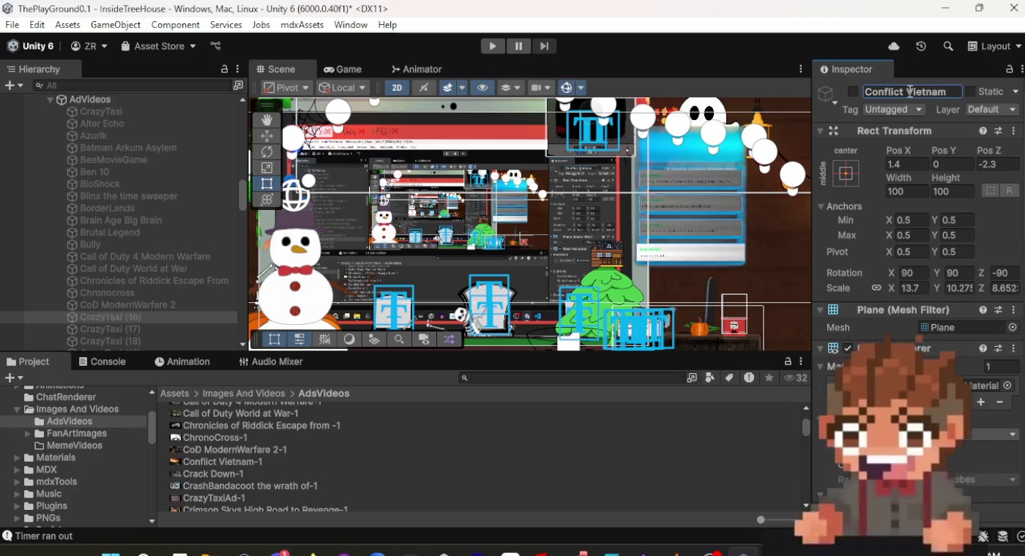
Assign Conflict Vietnam-1 as its Video Clip, then reselect the CoD ModernWarfare 2 screen.
scroll(886, 295, down, 10)
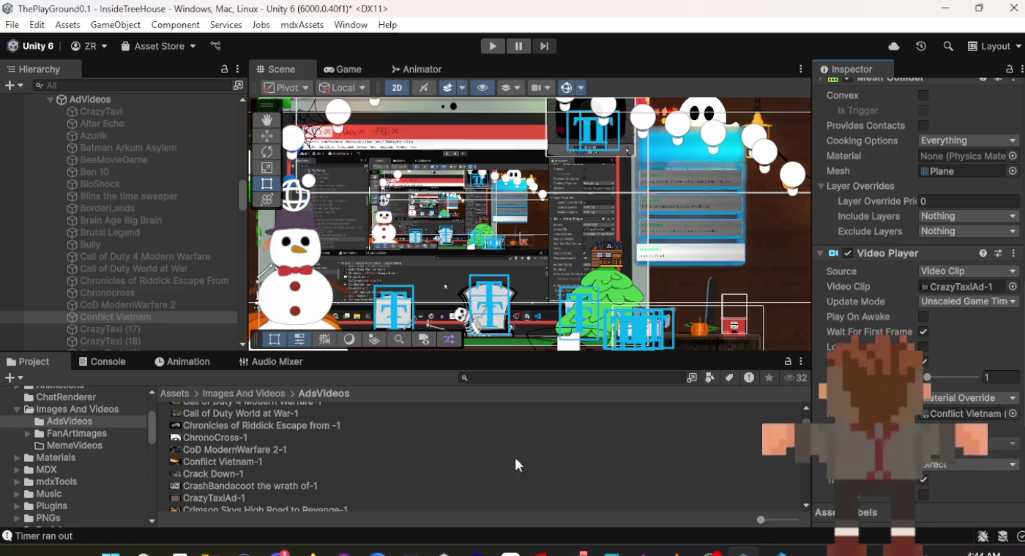
click(556, 460)
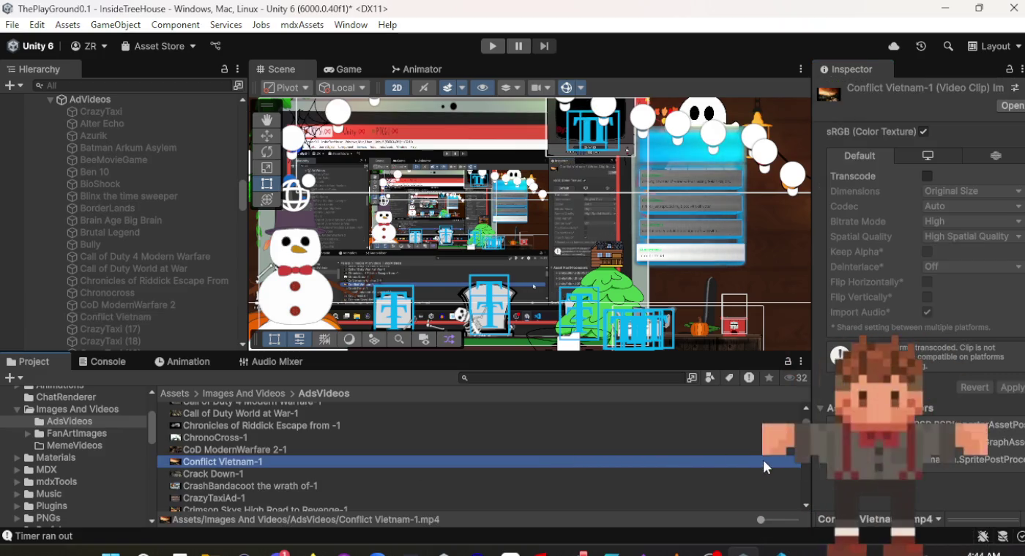
click(117, 317)
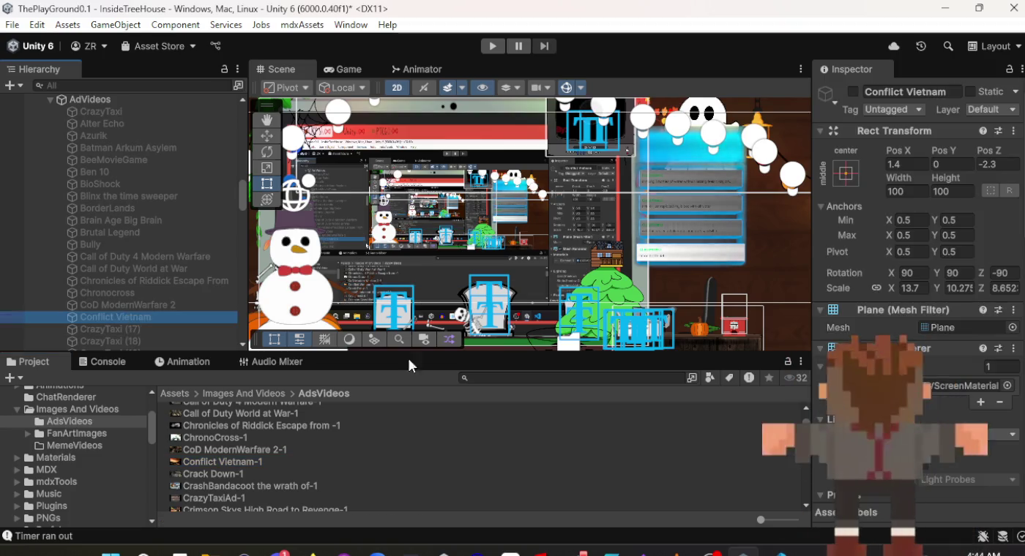
mouse_move(705, 462)
mouse_down()
mouse_move(716, 465)
mouse_move(930, 321)
mouse_move(926, 489)
mouse_move(944, 455)
mouse_up()
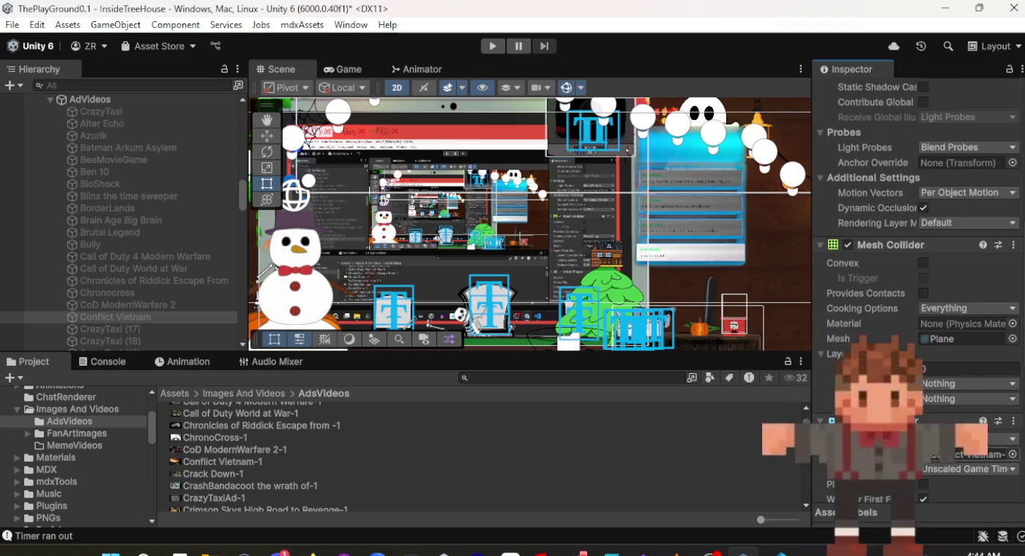
scroll(944, 455, down, 3)
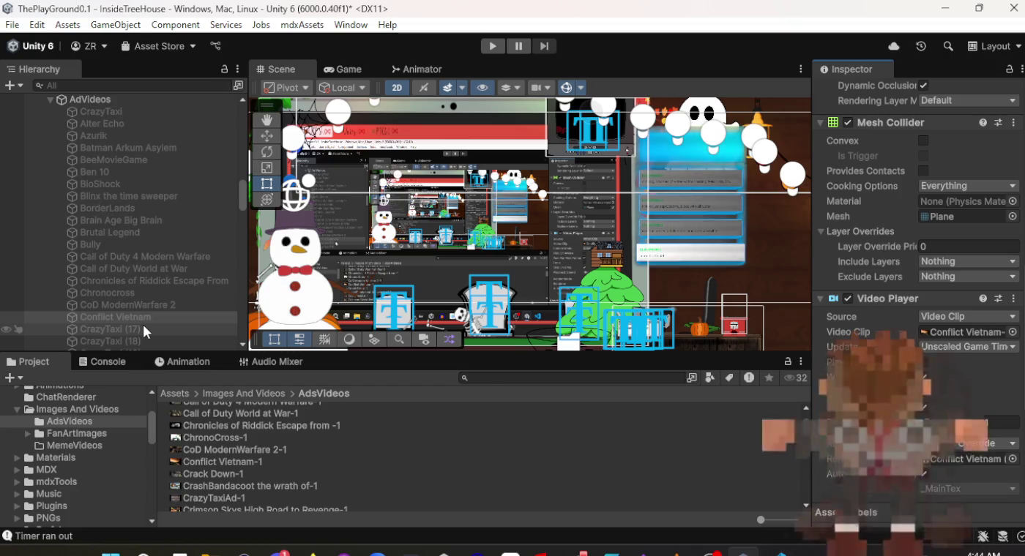
click(148, 308)
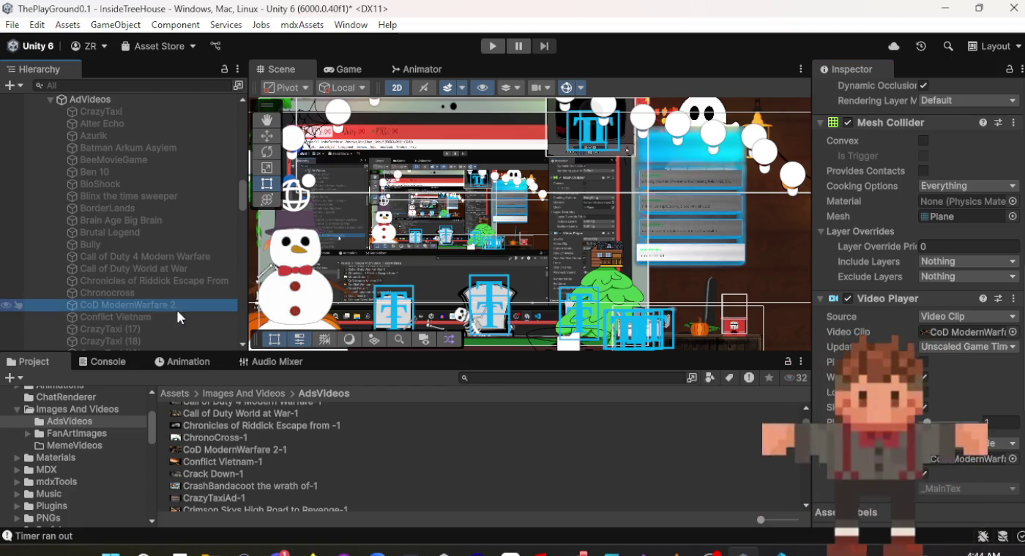
scroll(920, 242, down, 3)
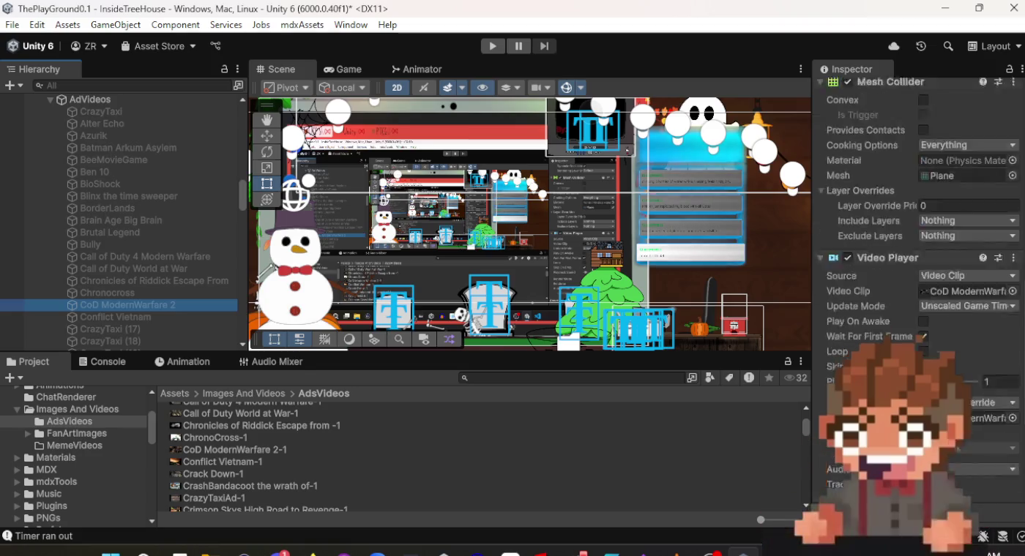
scroll(921, 243, down, 3)
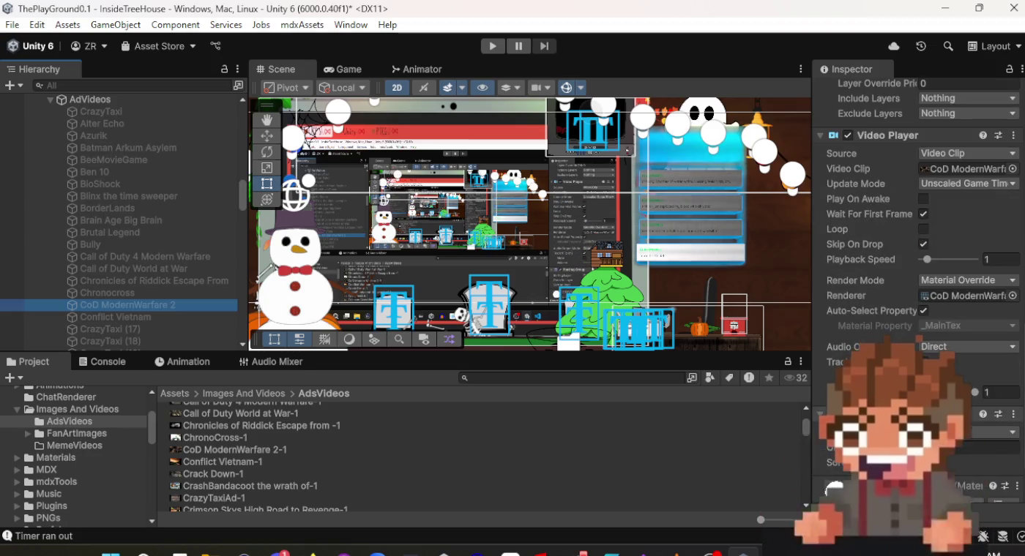
scroll(946, 406, up, 12)
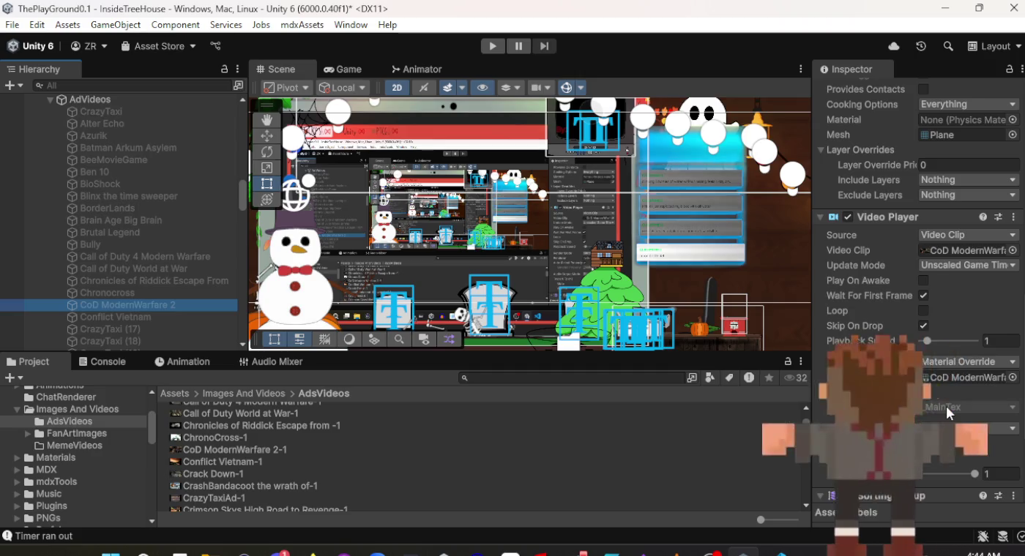
scroll(947, 407, up, 14)
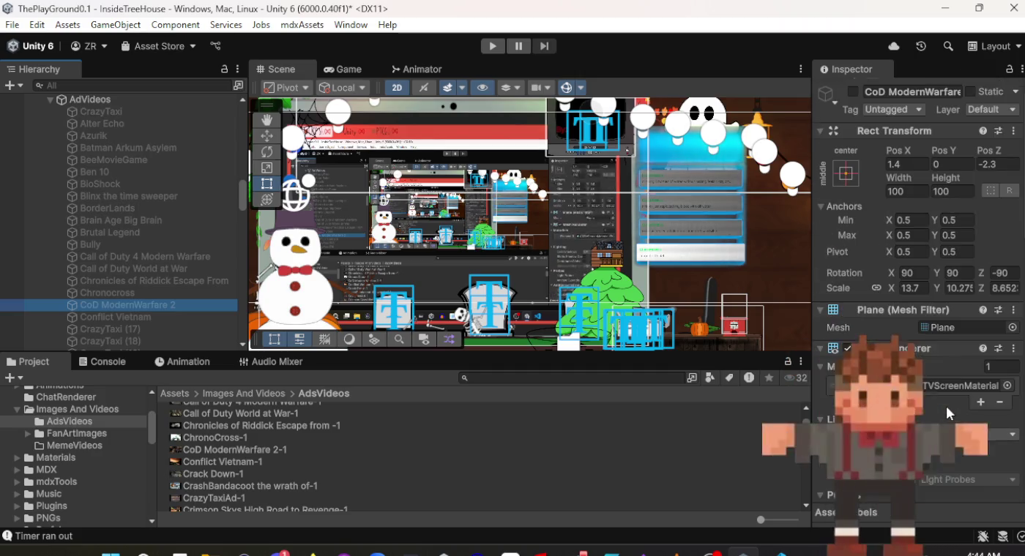
scroll(947, 406, down, 7)
scroll(918, 308, down, 15)
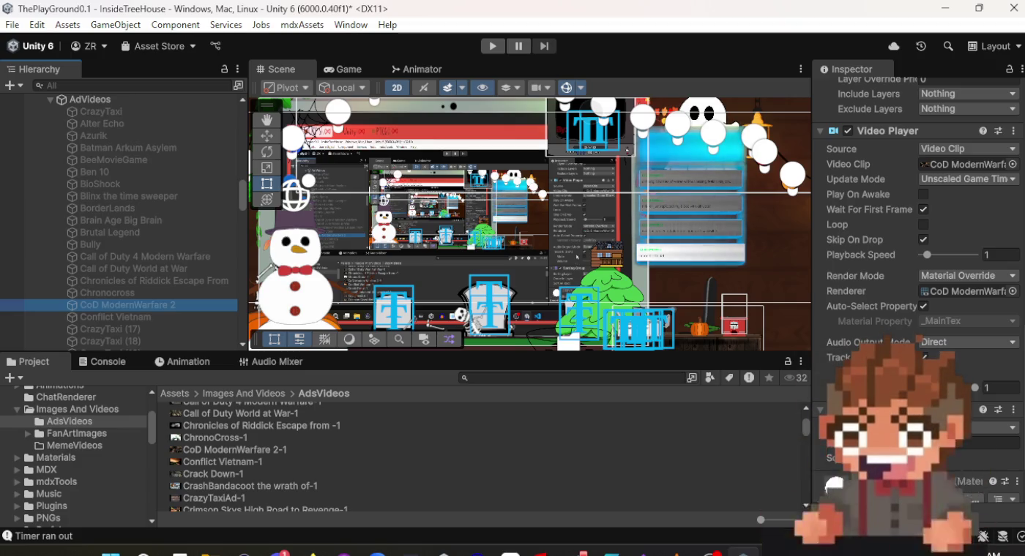
scroll(915, 293, up, 10)
scroll(916, 293, down, 4)
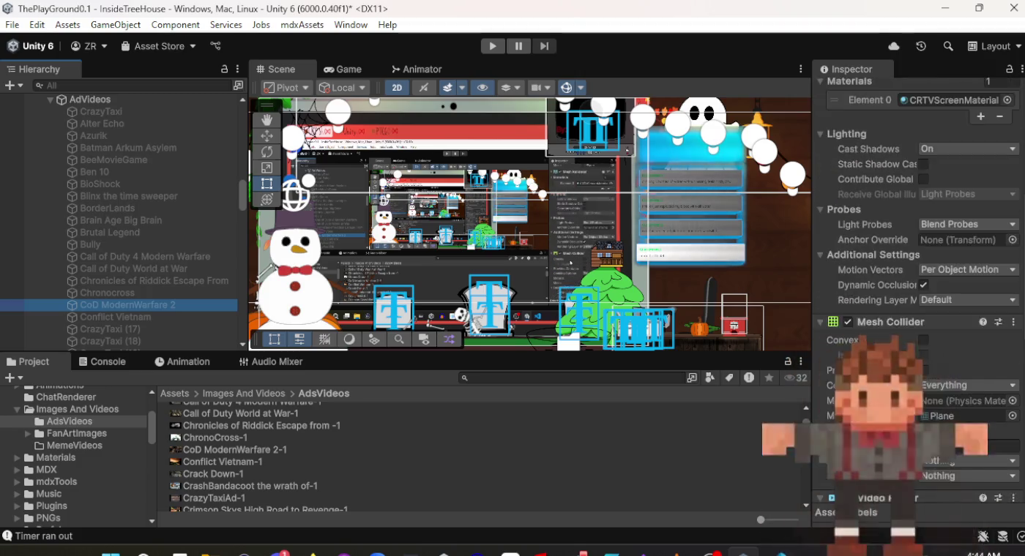
scroll(916, 293, down, 8)
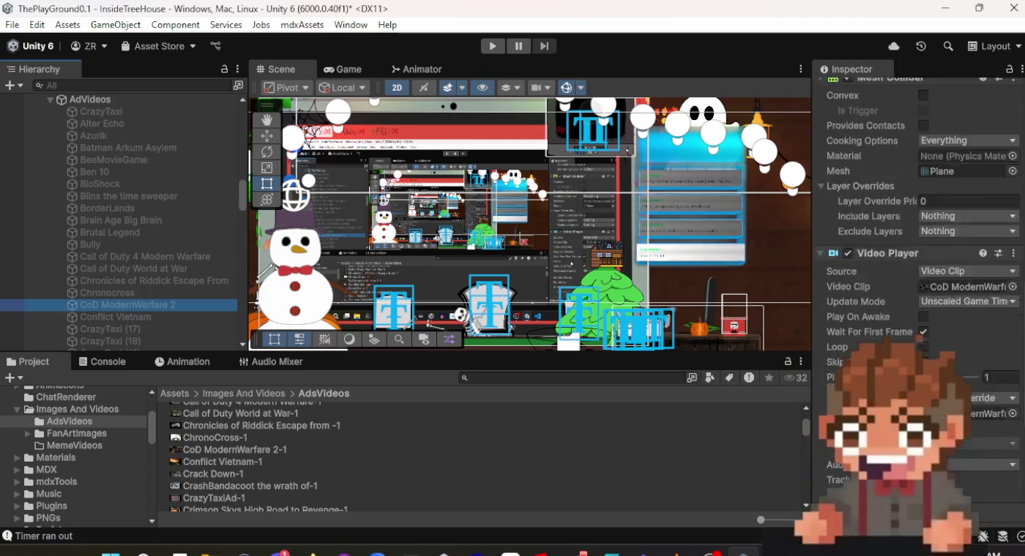
click(159, 317)
scroll(967, 256, up, 10)
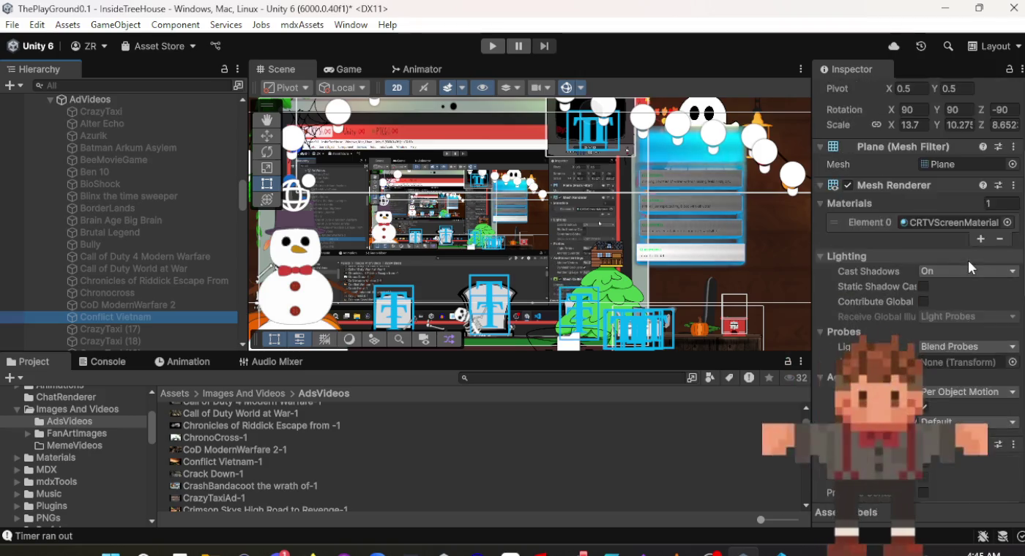
scroll(967, 255, down, 6)
scroll(115, 302, down, 3)
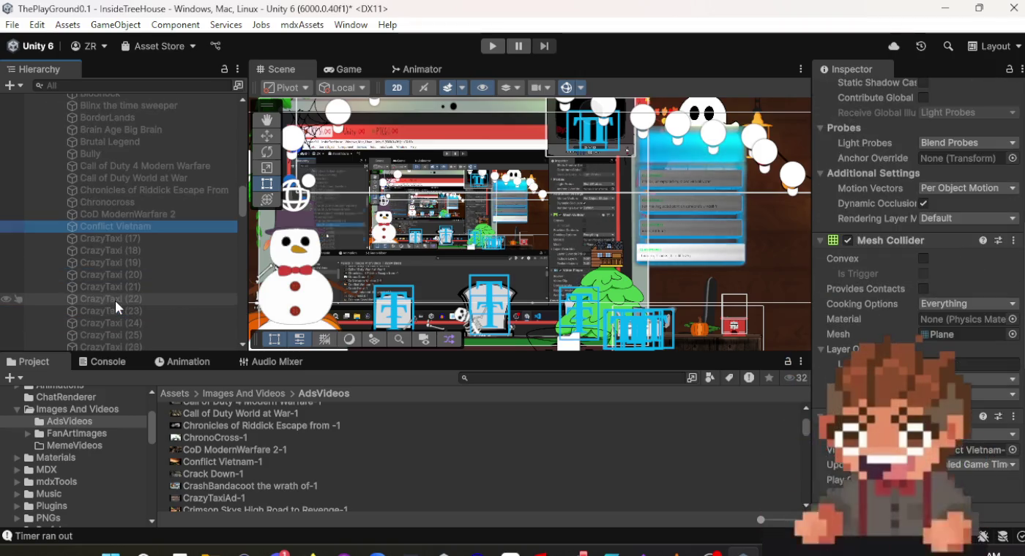
Select CrazyTaxi (17) and rename it to 'Crack Down'.
click(128, 240)
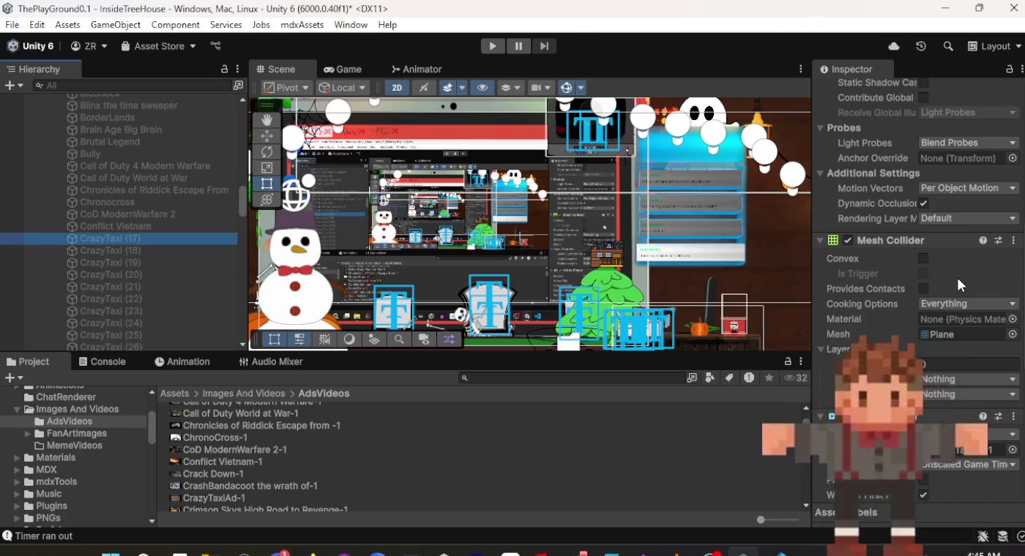
scroll(957, 278, up, 8)
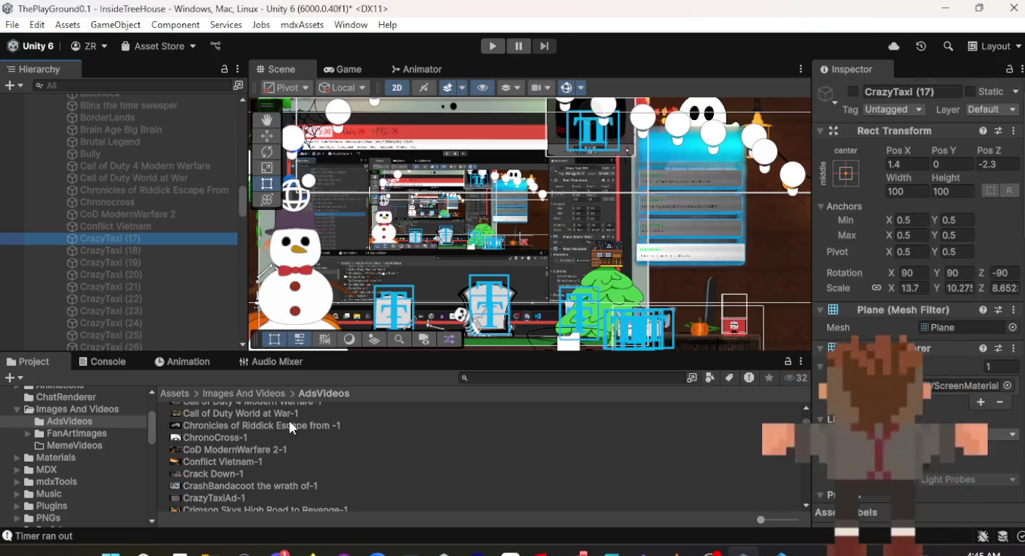
scroll(265, 432, down, 2)
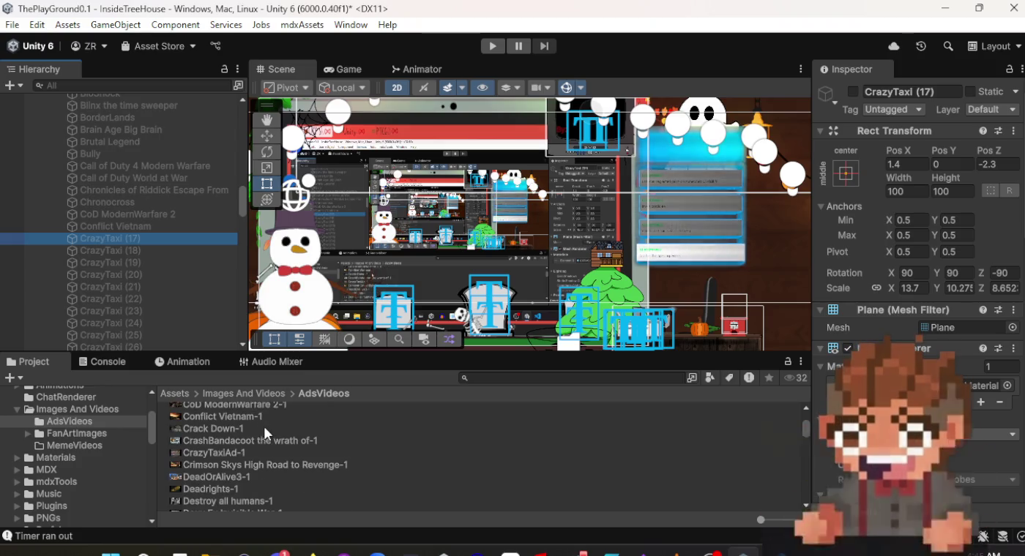
click(918, 93)
text(Crack Down)
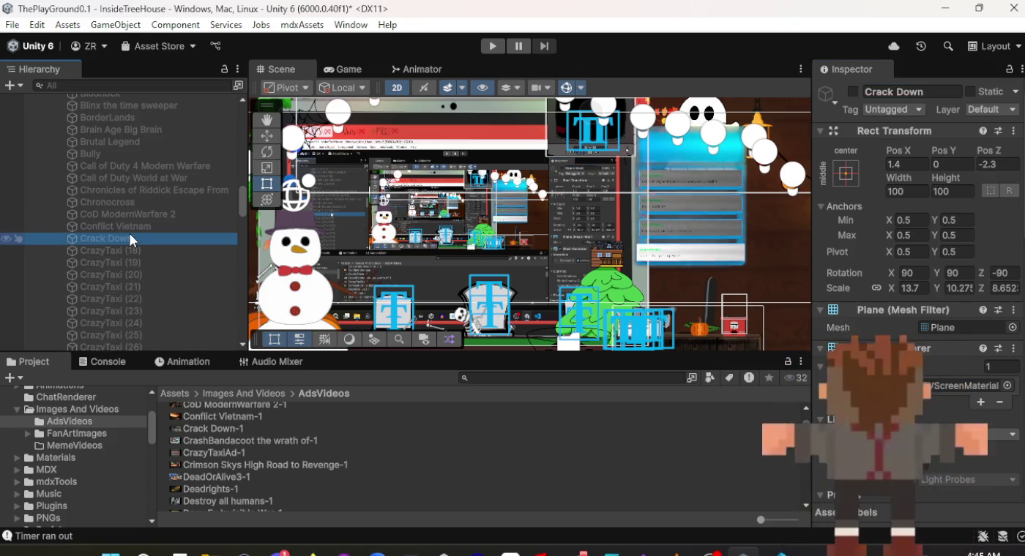
Replace CrazyTaxiAd-1 with the Crack Down-1 clip, then select CrazyTaxi (18).
scroll(898, 230, down, 10)
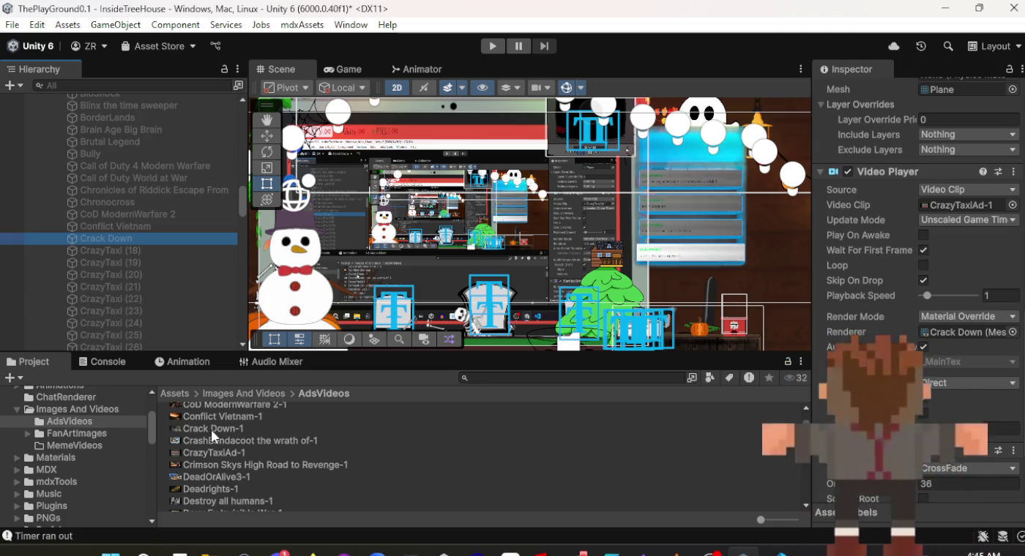
drag(212, 432, 1000, 399)
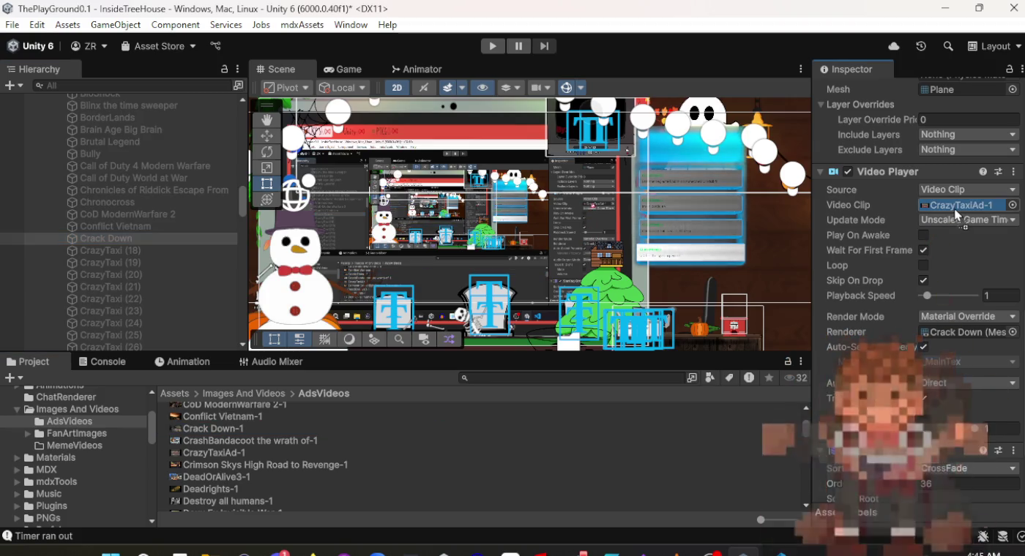
drag(954, 209, 954, 209)
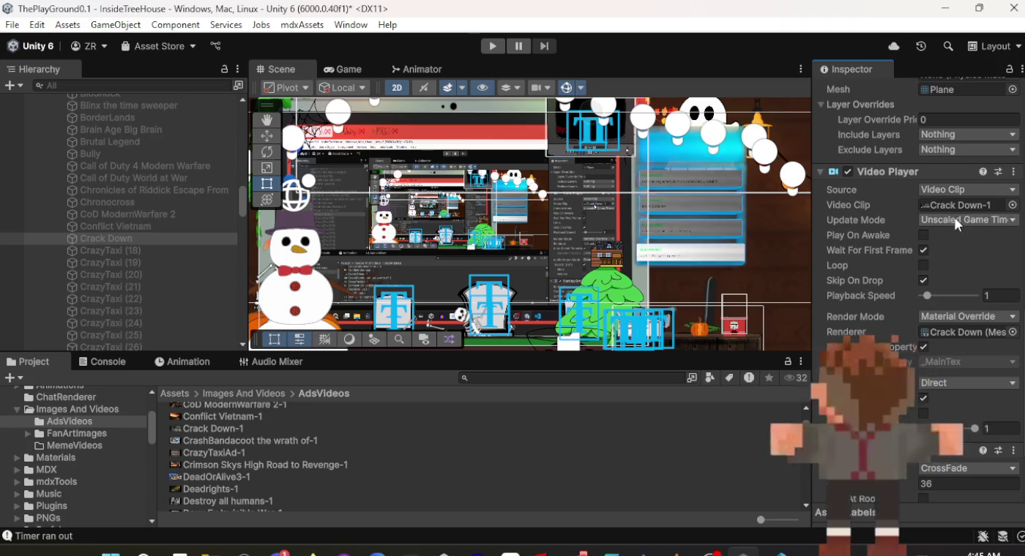
click(156, 254)
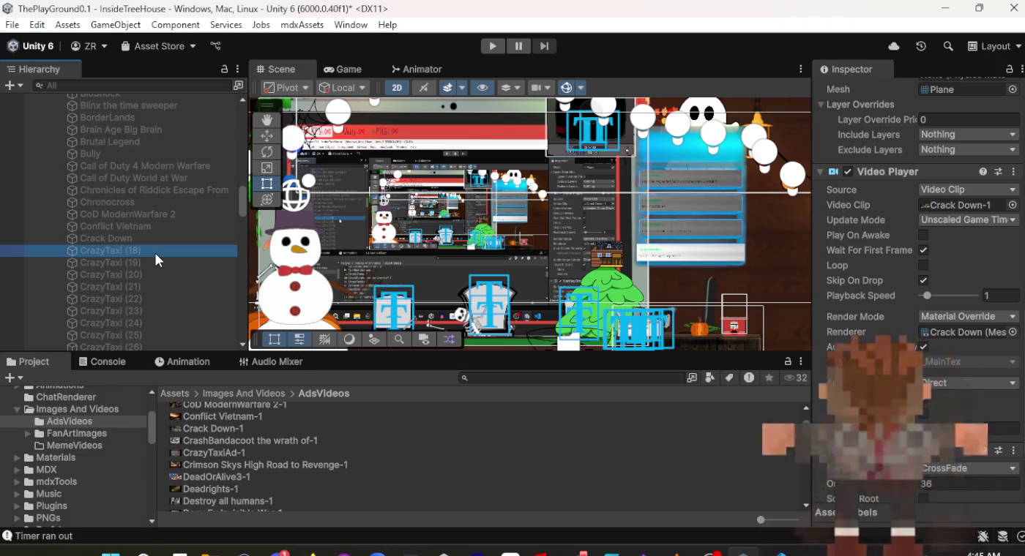
Drop the CrashBandacoot the wrath of-1 clip onto CrazyTaxi (18)'s Video Player.
scroll(871, 250, up, 4)
scroll(871, 252, up, 10)
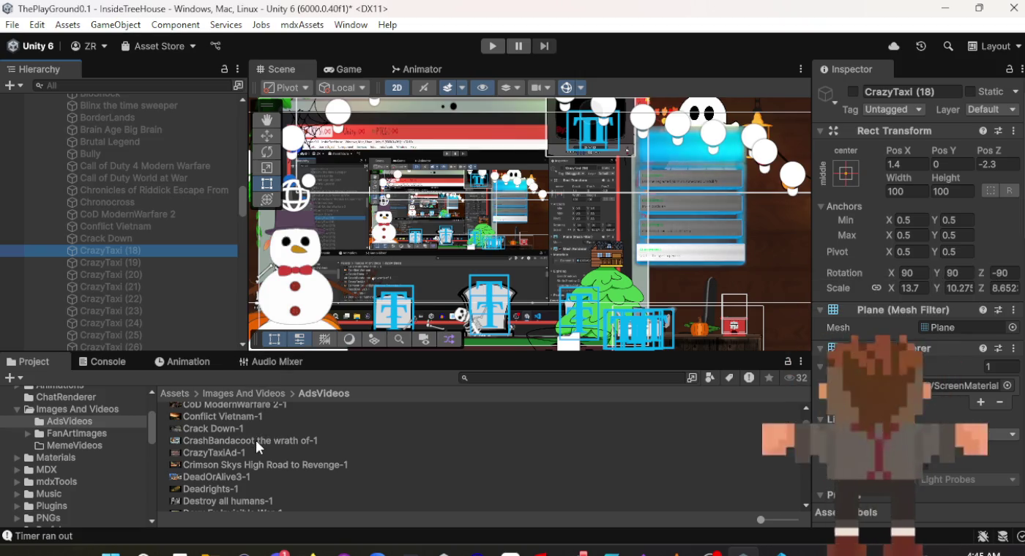
mouse_move(256, 441)
mouse_down()
mouse_move(630, 451)
mouse_move(956, 309)
mouse_move(940, 112)
mouse_move(963, 311)
mouse_up()
scroll(963, 311, down, 10)
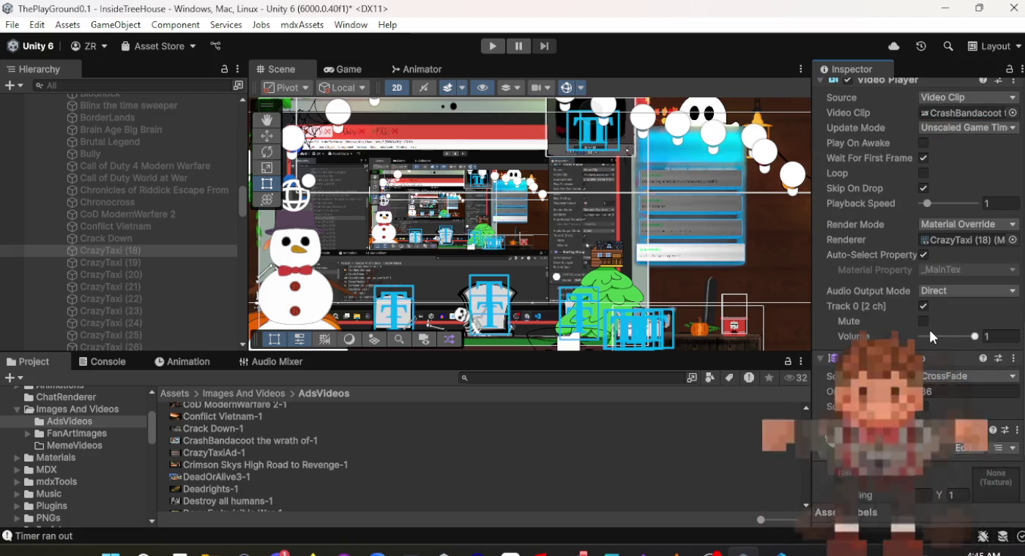
scroll(929, 328, up, 10)
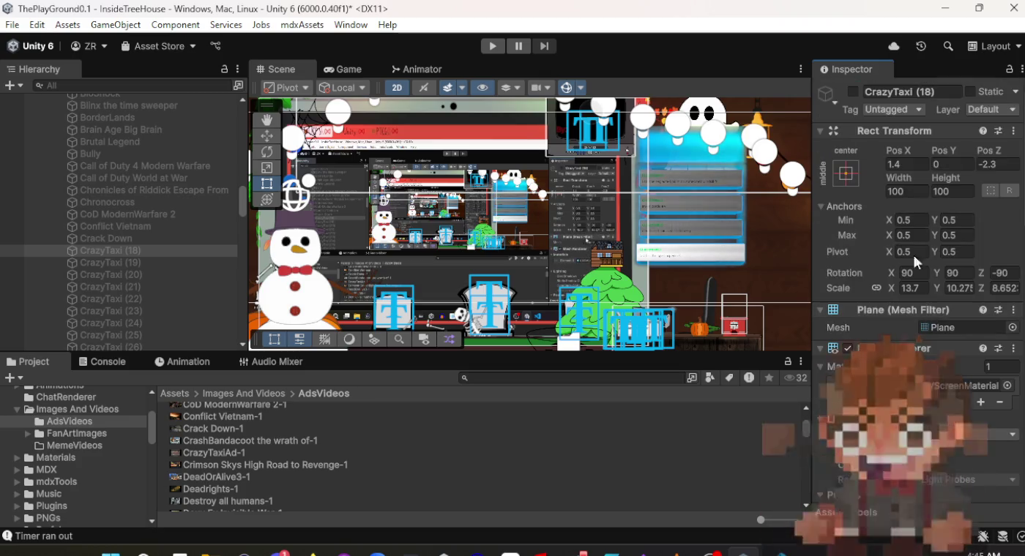
Rename the screen 'CrashBandacoot the Wrath' and confirm CrashBandacoot the wrath of-1 as its clip.
click(910, 92)
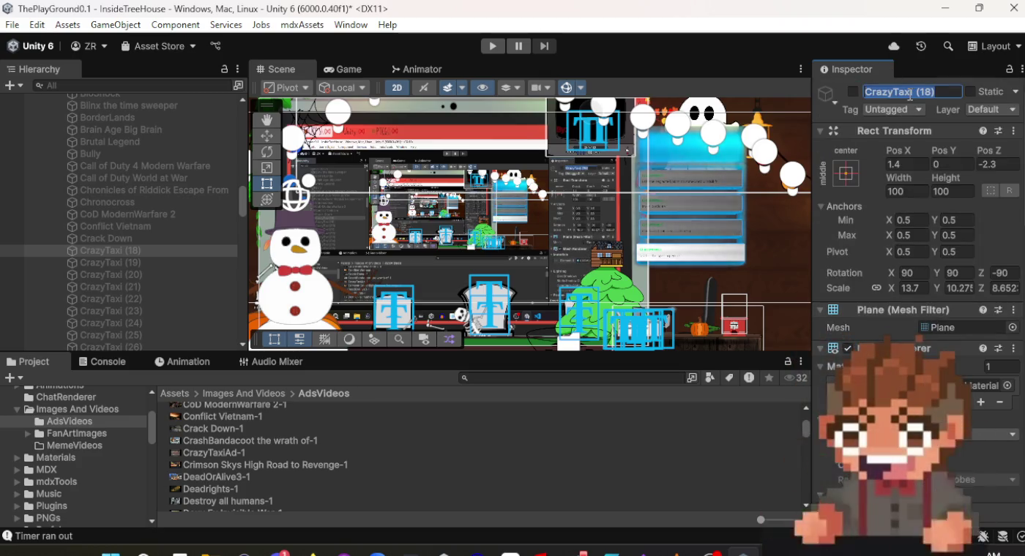
text(Crash)
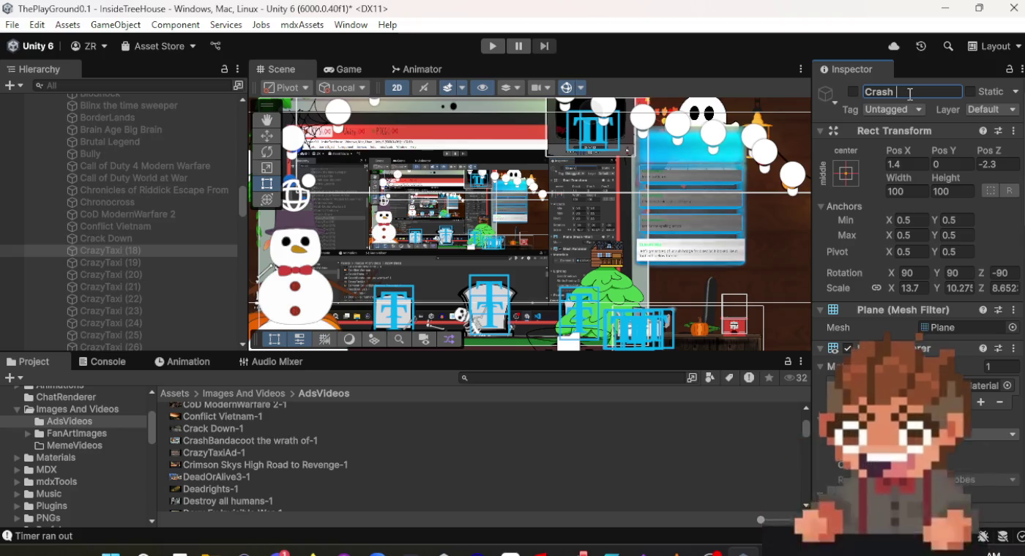
text(Band)
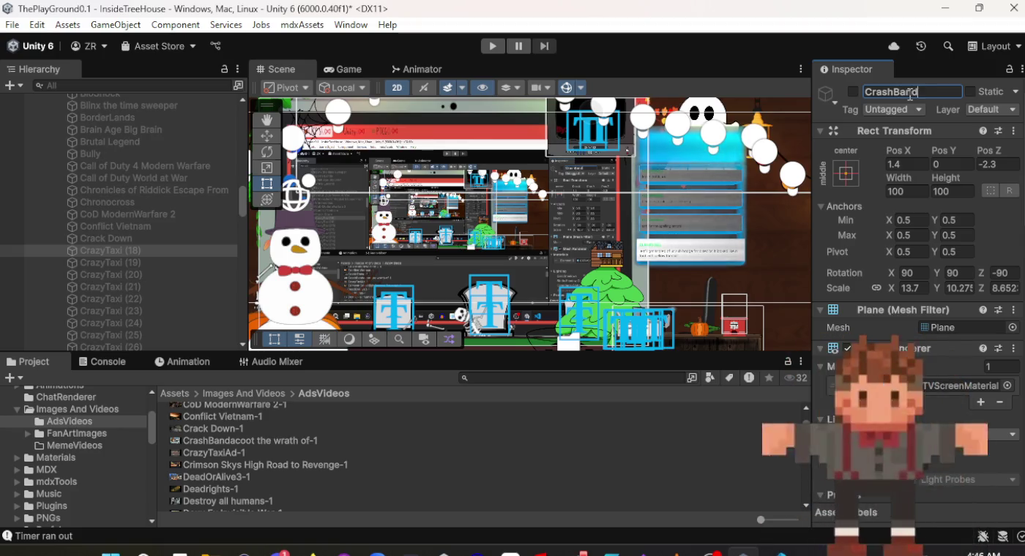
text(acoot the W)
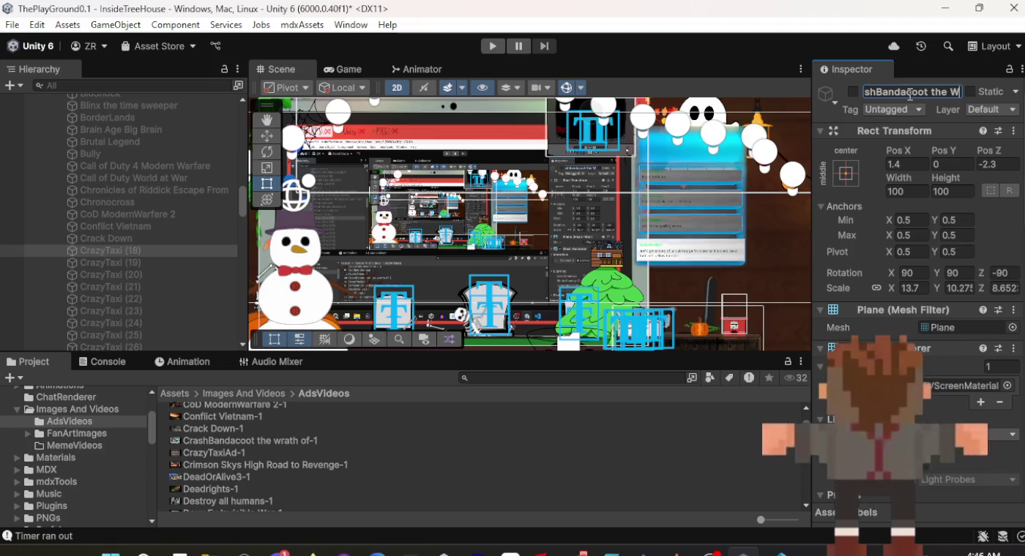
text(rath)
key(Return)
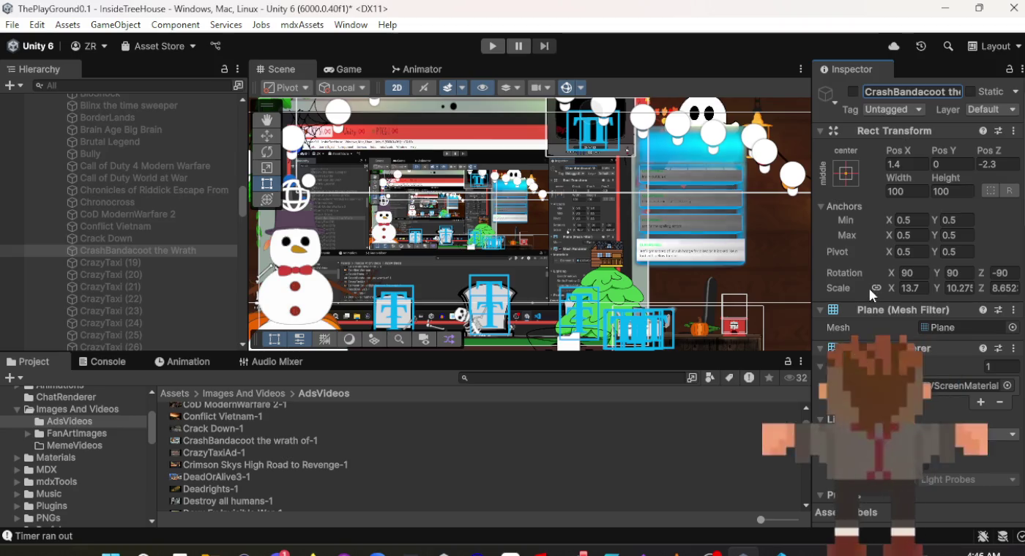
scroll(872, 292, down, 5)
scroll(875, 300, down, 6)
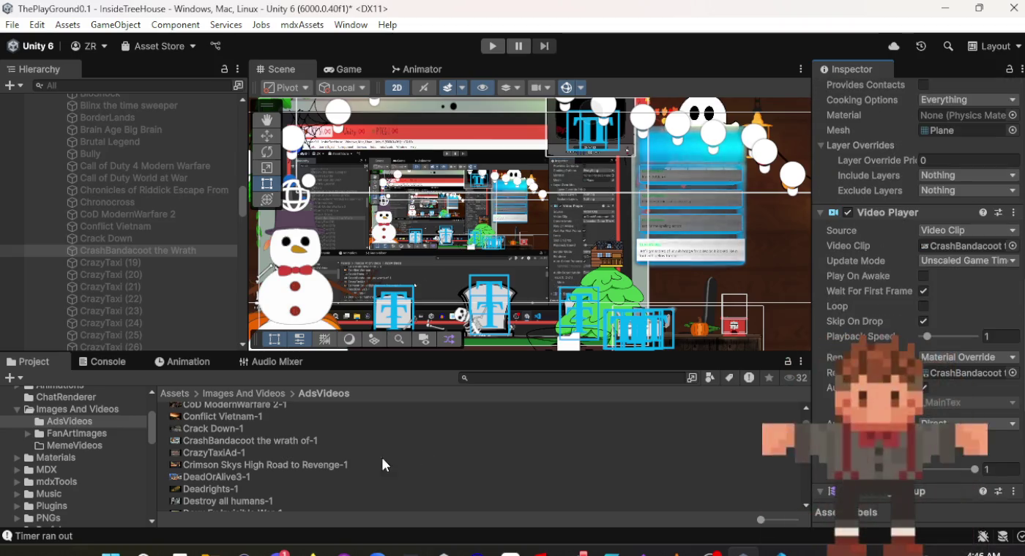
mouse_move(270, 440)
mouse_down()
mouse_move(513, 410)
mouse_move(995, 212)
mouse_move(974, 248)
mouse_up()
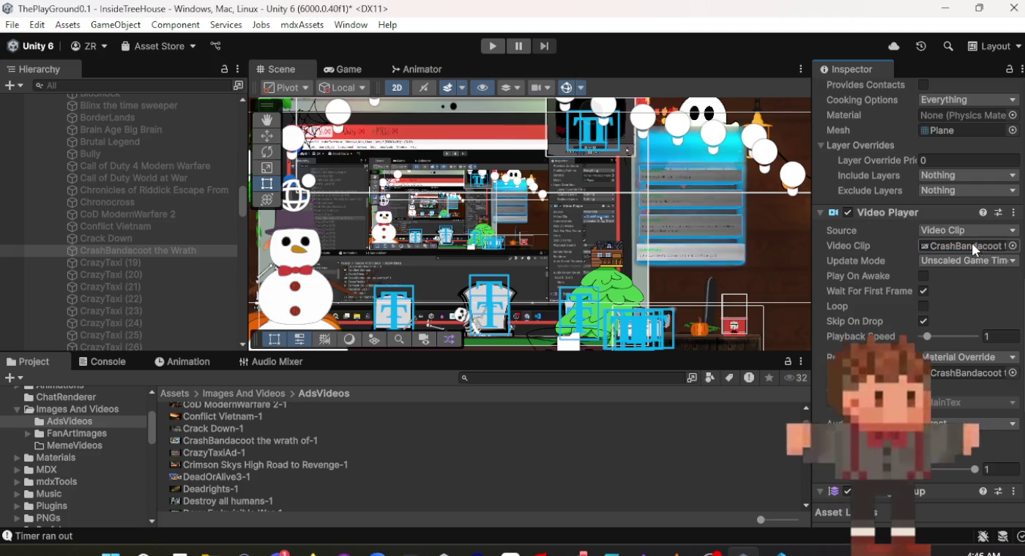
Rename CrazyTaxi (19) to 'Crimson Skys High Road to Revenge' after trying the Crimson Skys clip.
click(142, 262)
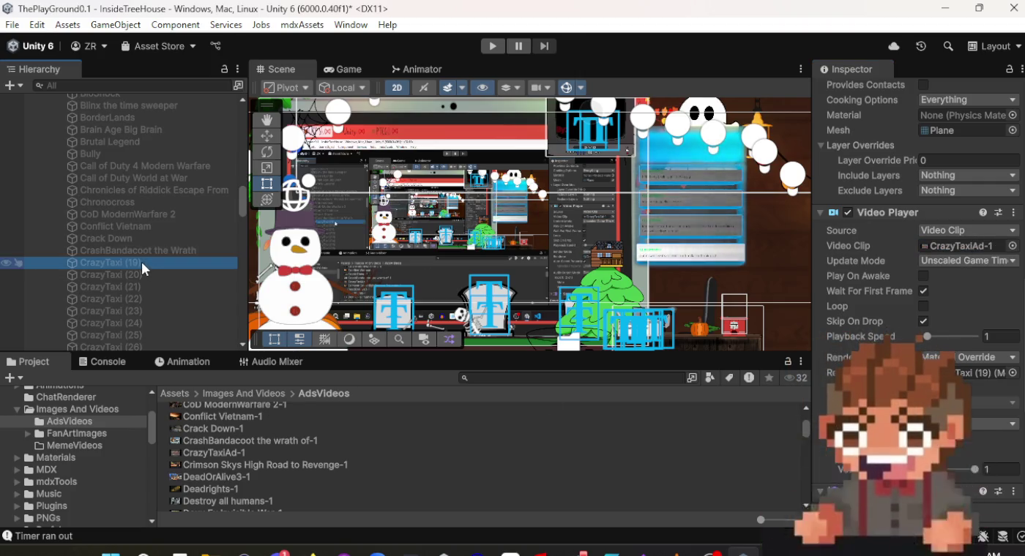
drag(238, 469, 927, 276)
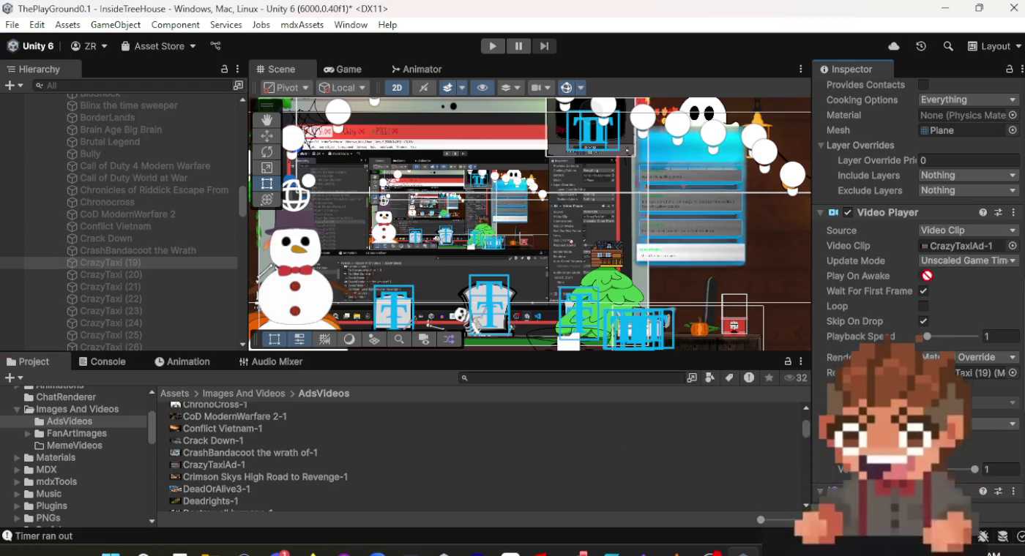
scroll(944, 249, up, 10)
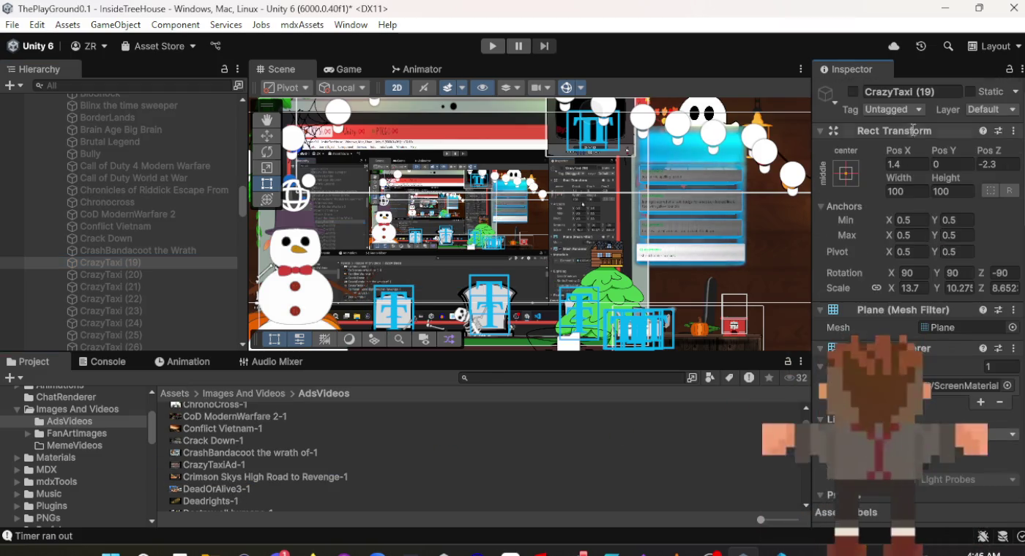
click(924, 97)
text(Cri)
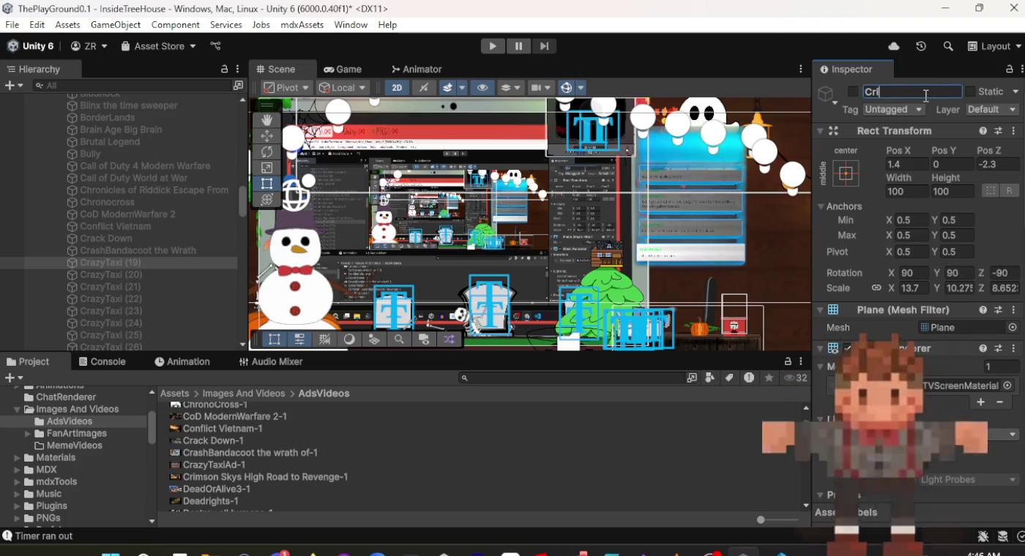
text(mson )
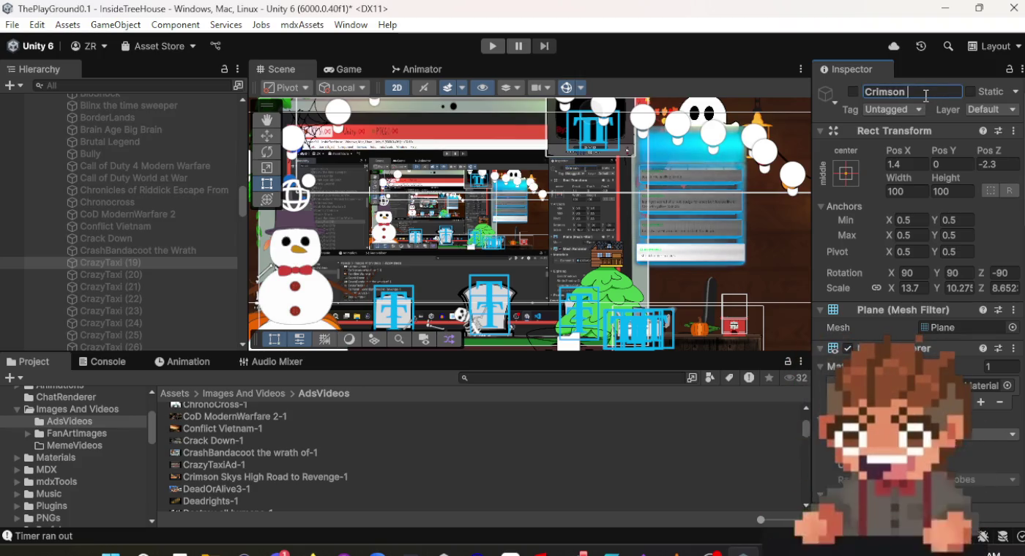
text(Skys Hi)
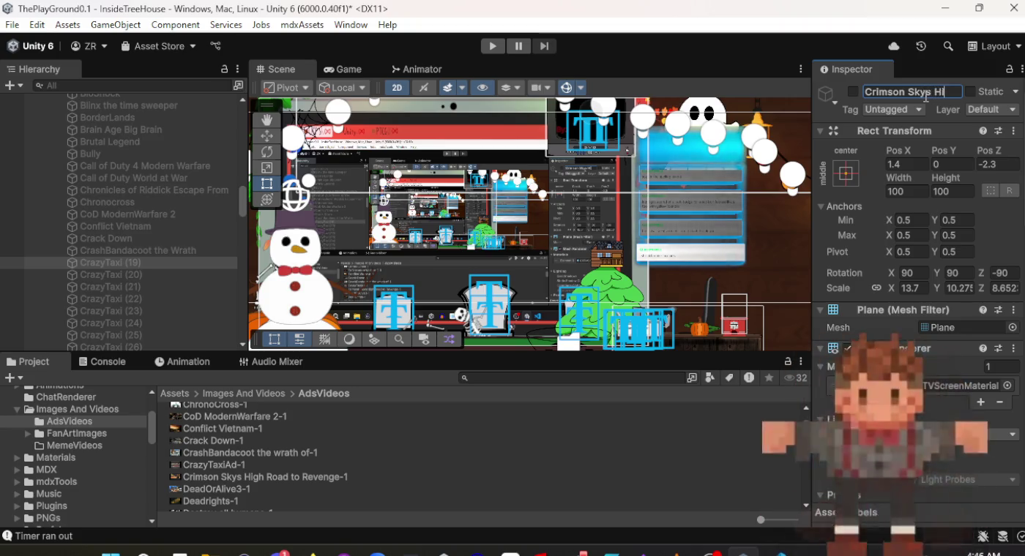
text(gh Road to R)
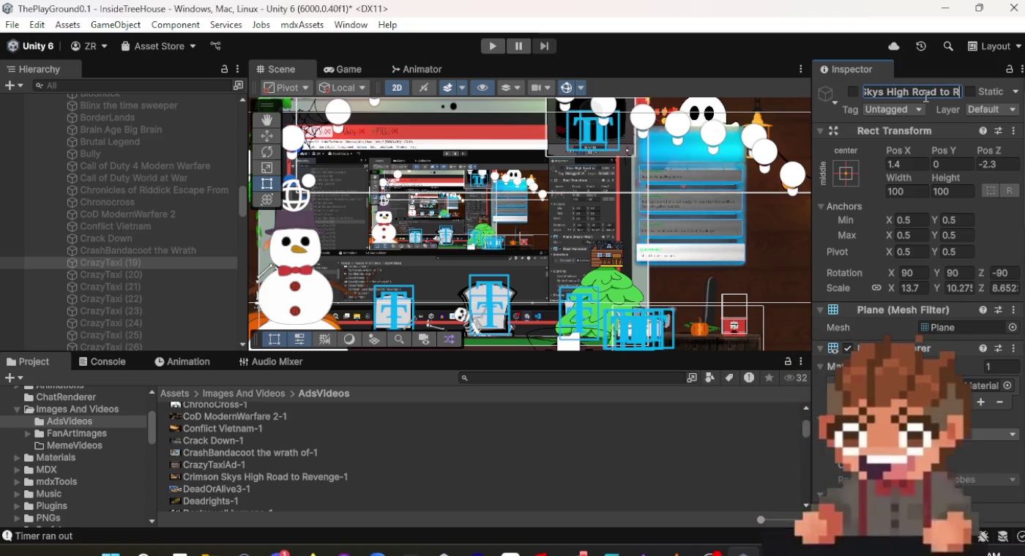
text(evenge)
key(Return)
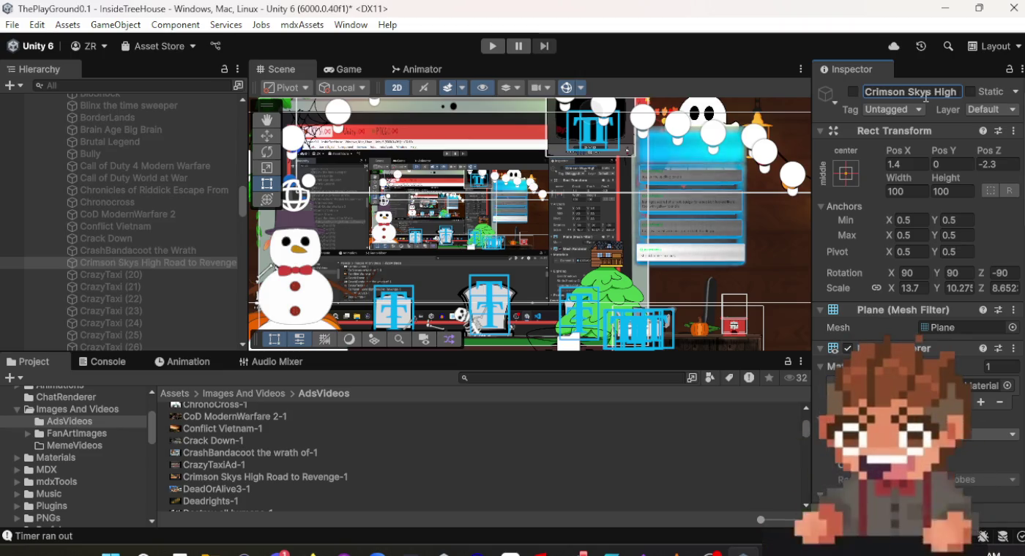
click(138, 276)
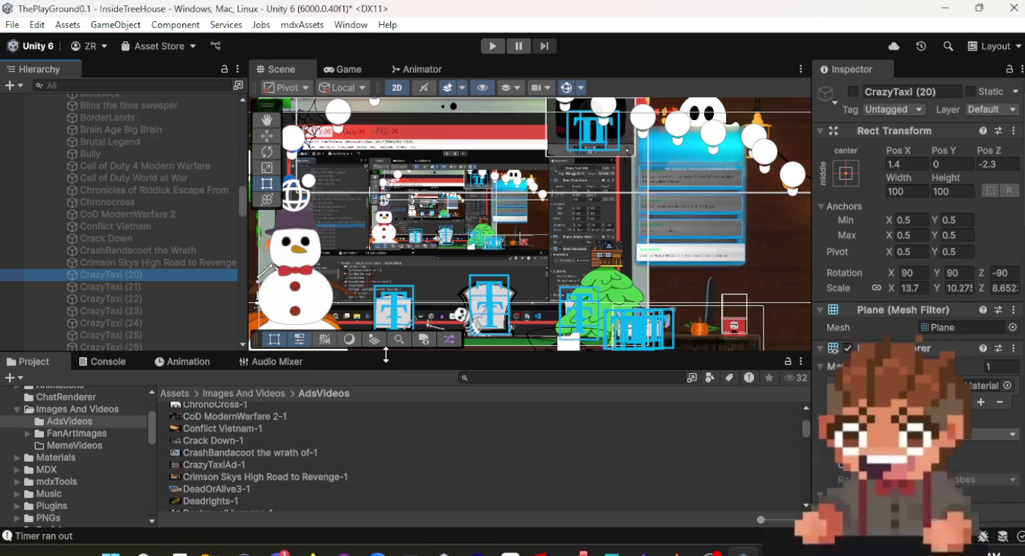
scroll(363, 467, down, 2)
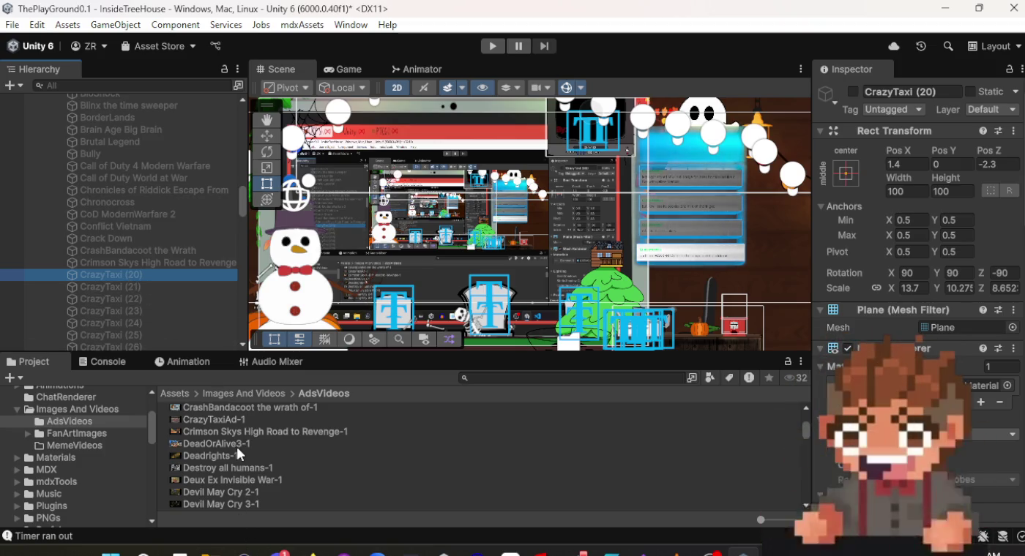
click(124, 277)
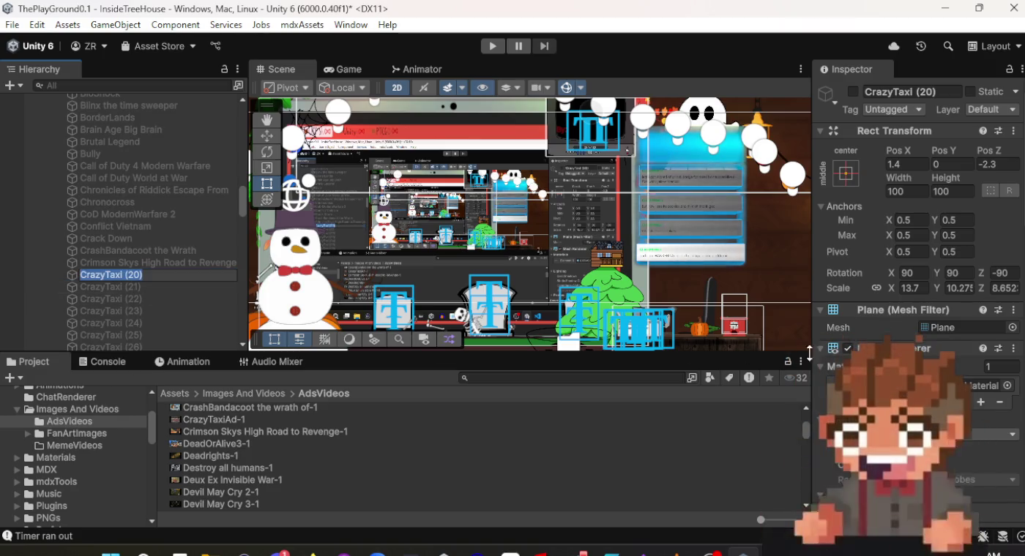
Set DeadOrAlive3-1 as the CrazyTaxi (20) screen's Video Clip.
scroll(902, 349, down, 15)
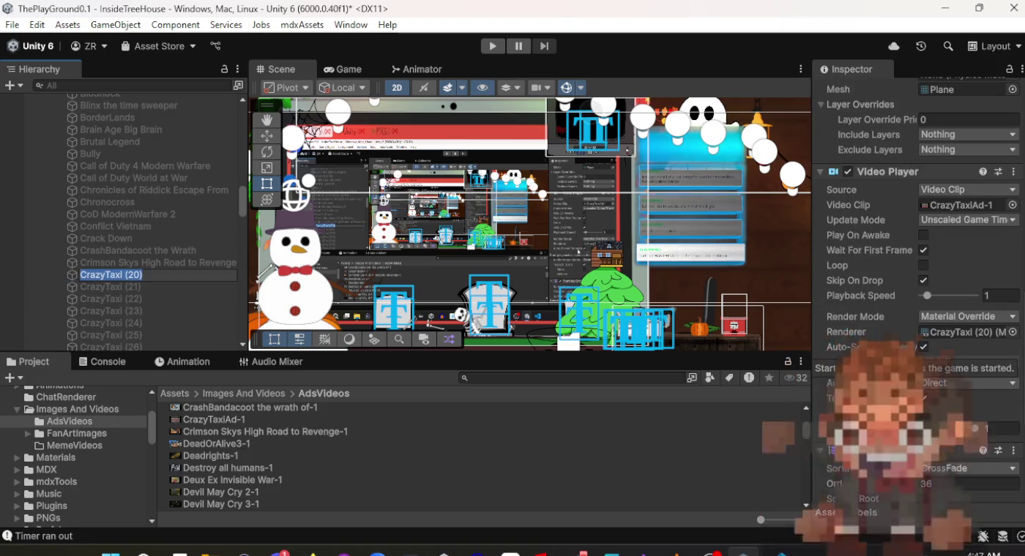
scroll(902, 348, down, 5)
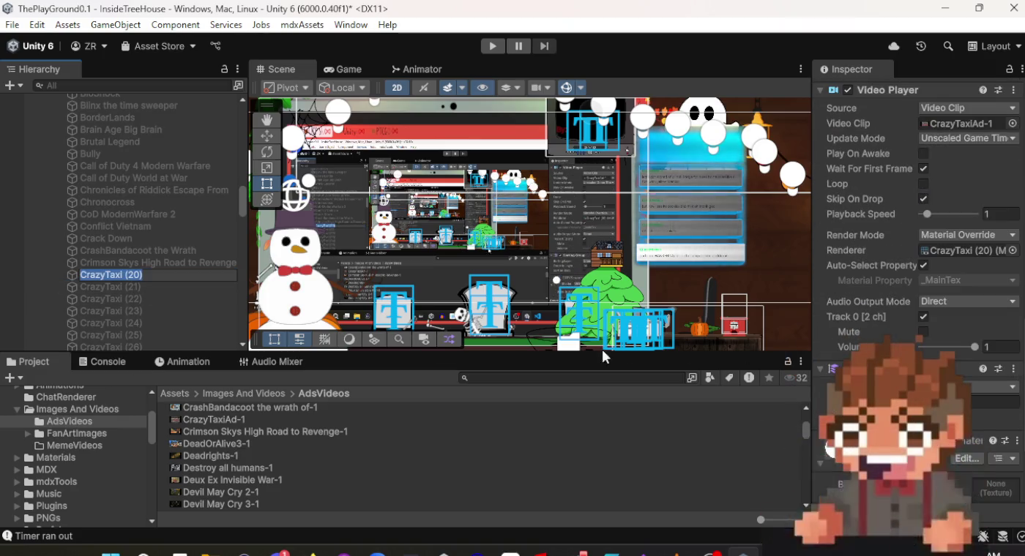
click(218, 449)
scroll(218, 449, up, 1)
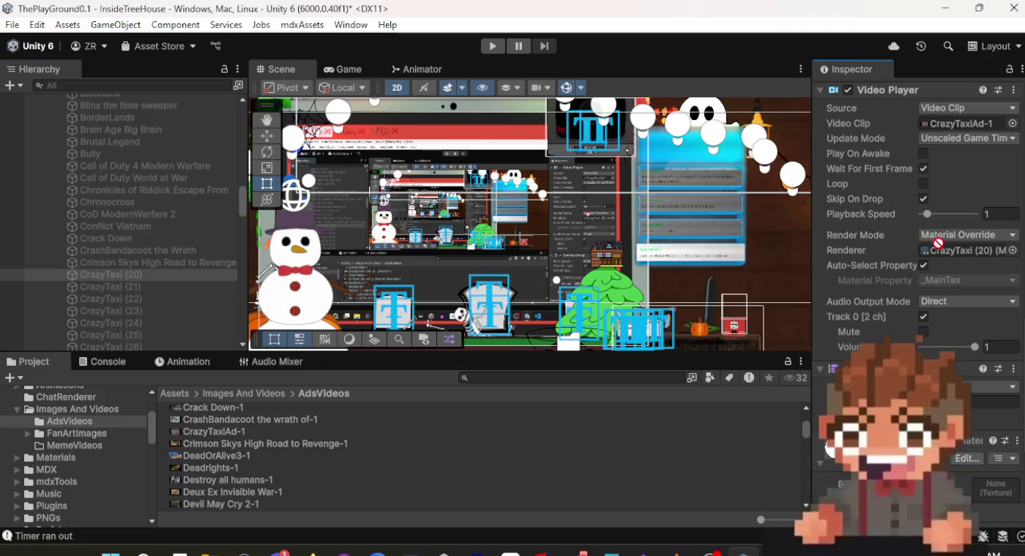
mouse_move(938, 244)
mouse_down()
mouse_move(968, 233)
mouse_move(963, 108)
mouse_move(969, 122)
mouse_up()
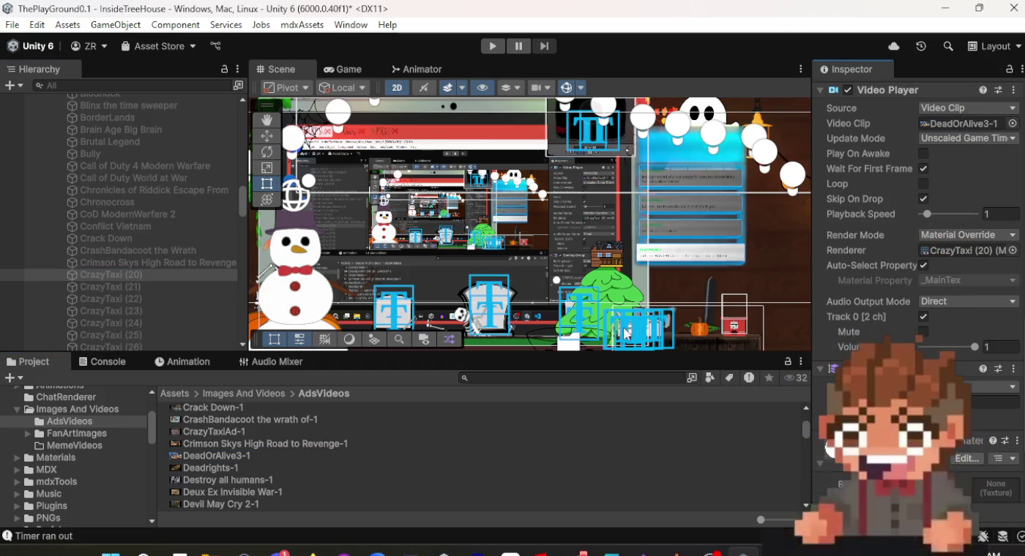
Rename the screen 'Dead Or Alive' and commit by selecting CrazyTaxi (21).
scroll(411, 436, down, 4)
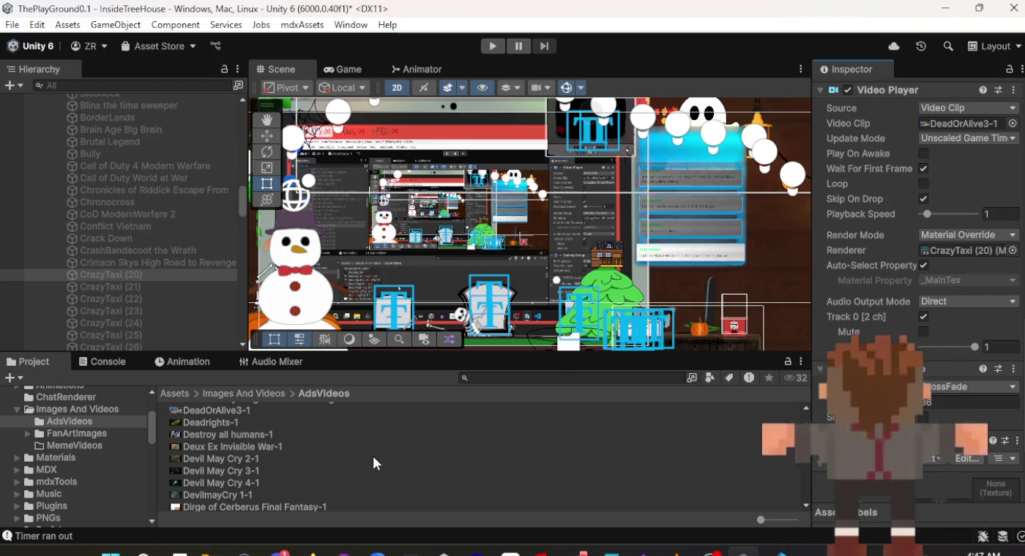
scroll(859, 308, up, 10)
scroll(863, 313, down, 5)
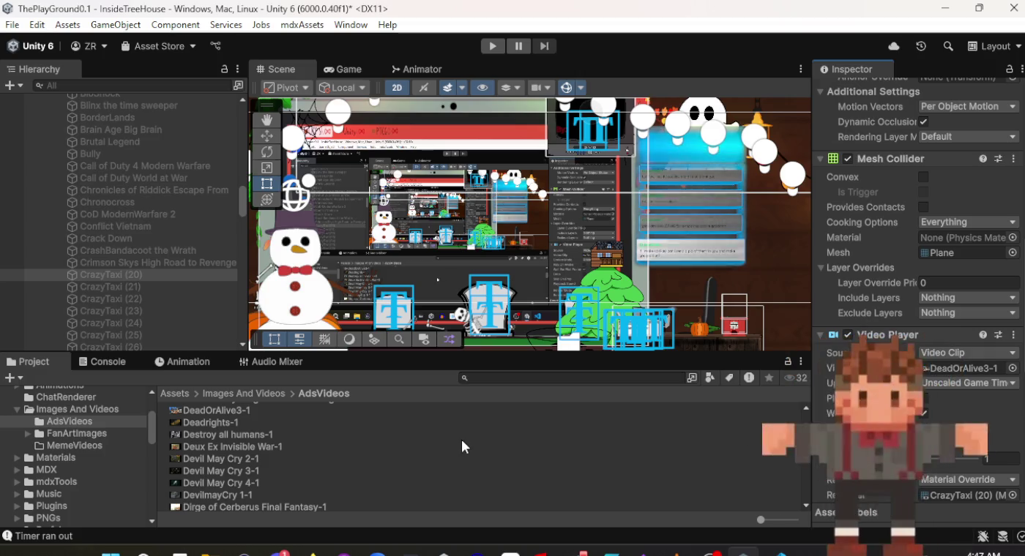
scroll(463, 446, up, 3)
scroll(891, 270, up, 10)
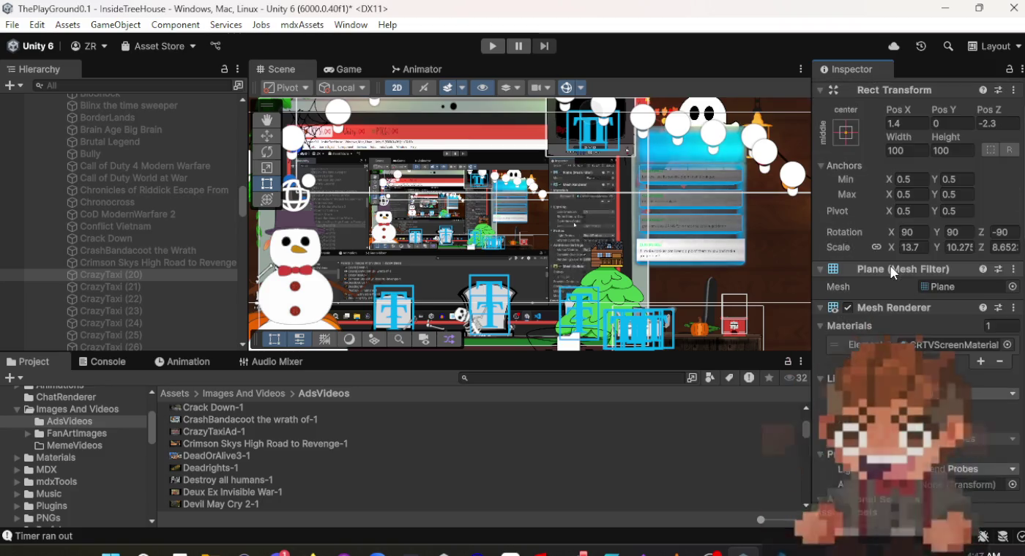
scroll(890, 266, down, 6)
scroll(890, 266, down, 8)
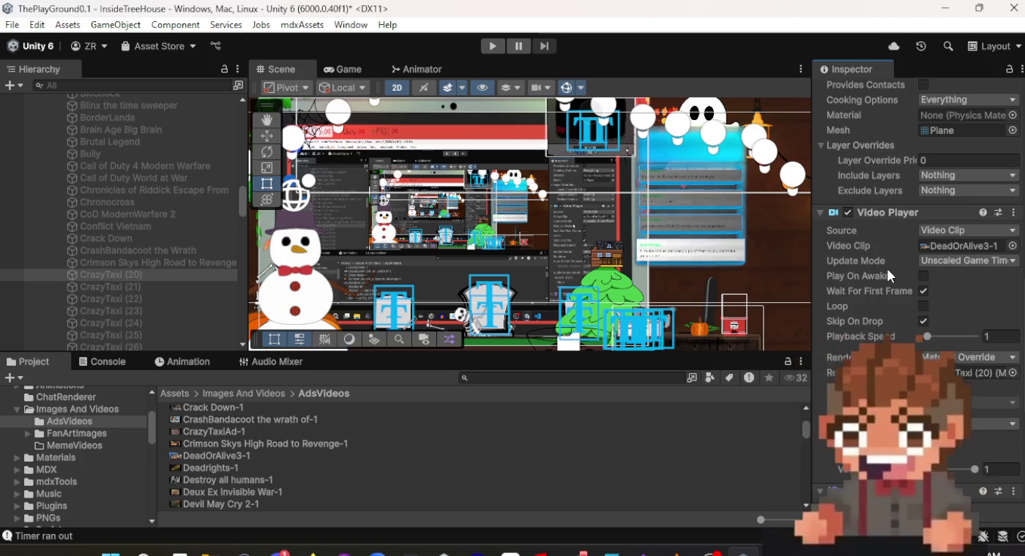
scroll(888, 270, up, 5)
scroll(886, 271, up, 9)
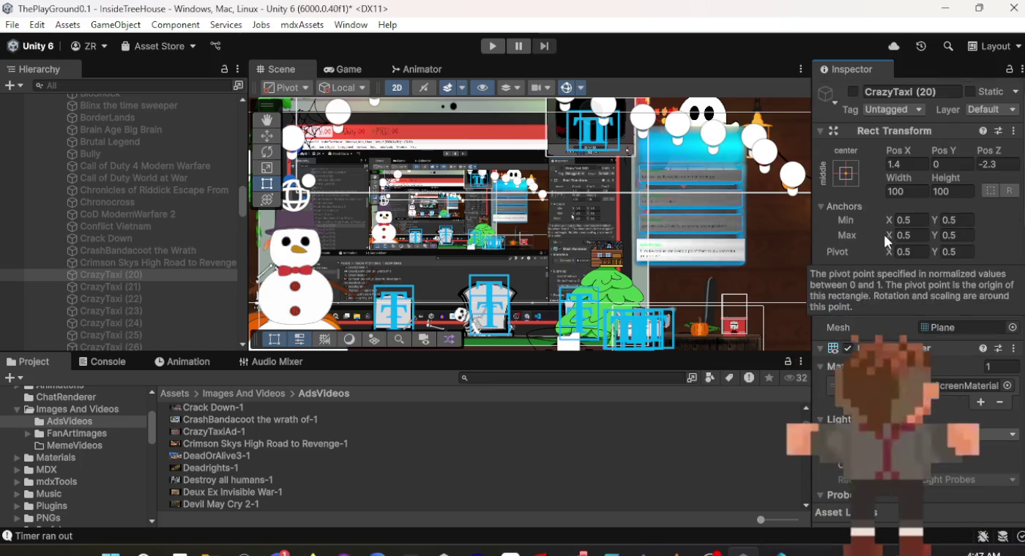
click(911, 92)
text(Dea)
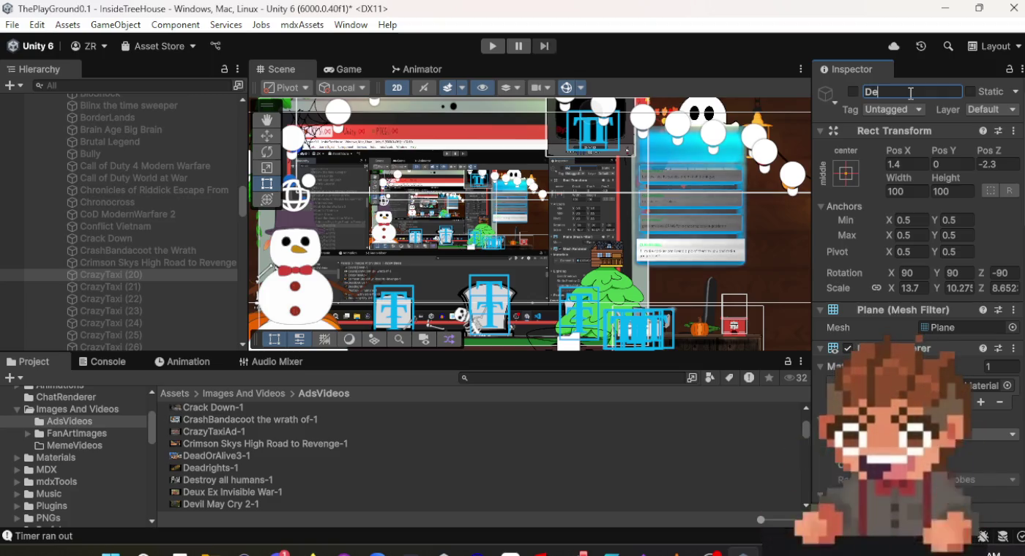
text(d Or Alive)
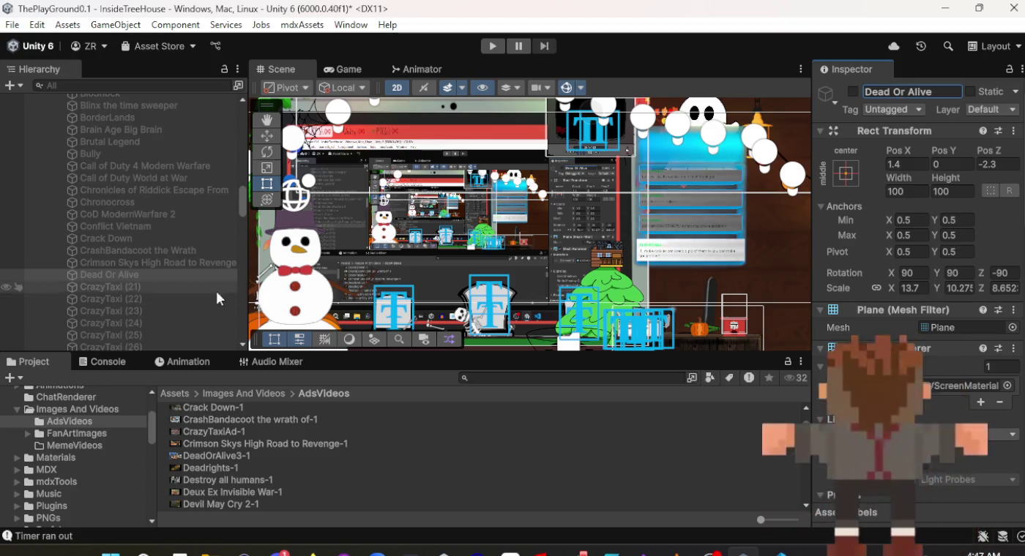
click(59, 288)
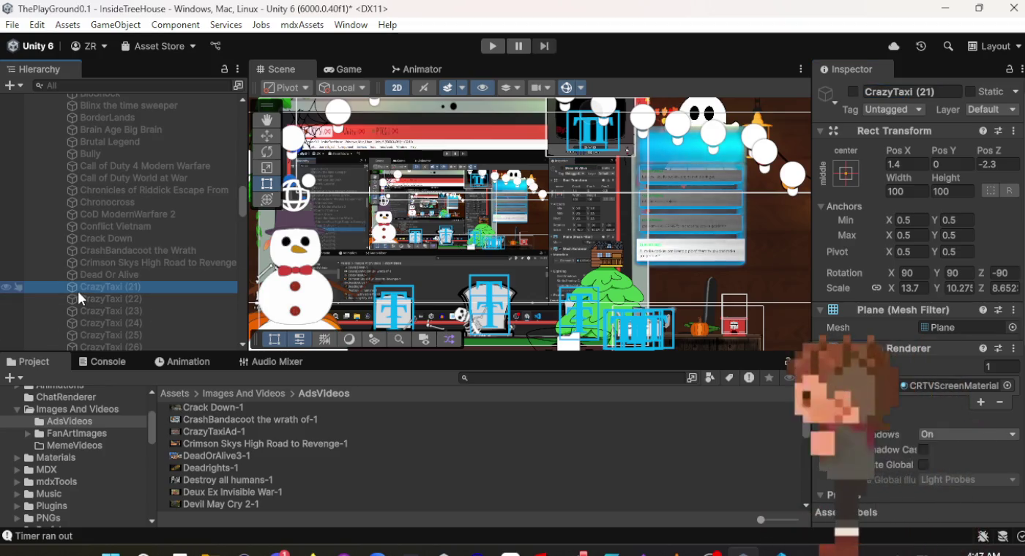
Rename CrazyTaxi (21) to 'DeadRights'.
click(953, 90)
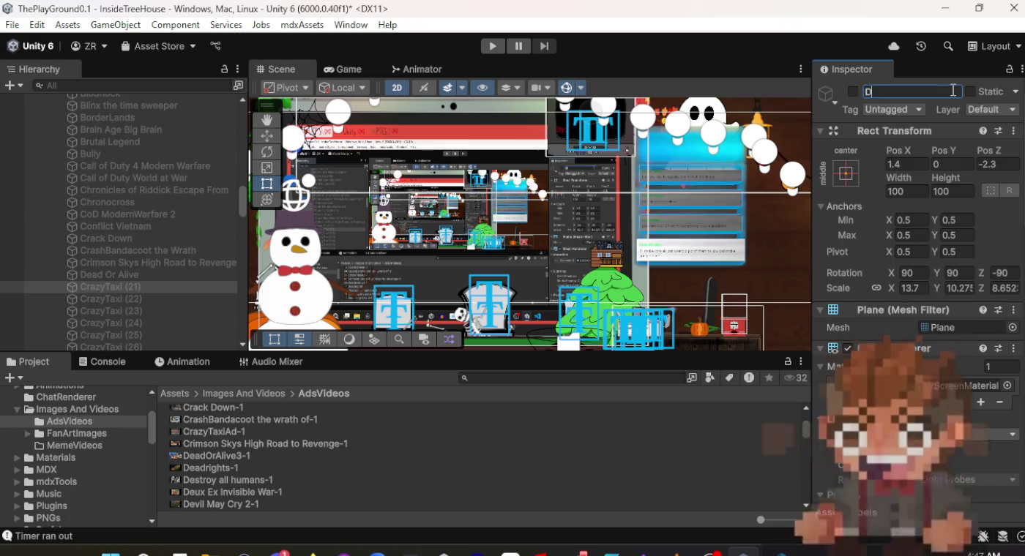
text(DeadRights)
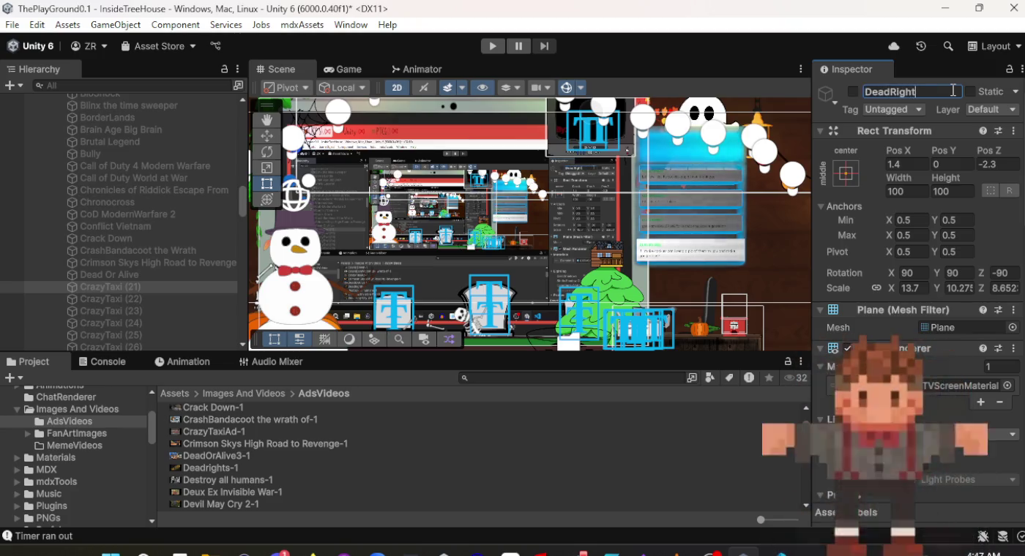
key(Return)
Assign the Deadrights-1 clip to its Video Player, then select CrazyTaxi (22).
scroll(916, 219, down, 1)
scroll(915, 293, down, 8)
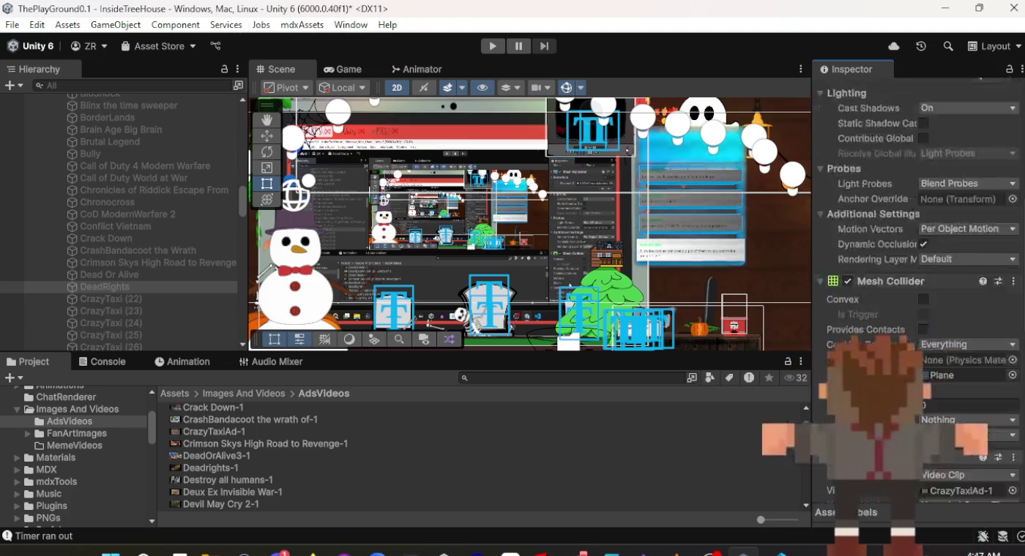
mouse_move(284, 467)
mouse_down()
mouse_move(586, 329)
mouse_move(915, 235)
mouse_move(962, 199)
mouse_up()
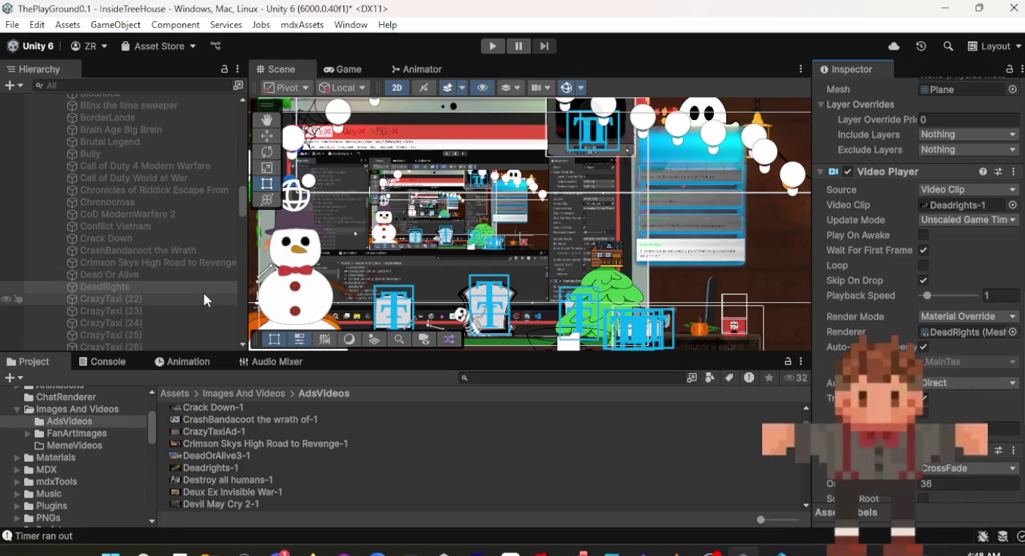
click(111, 300)
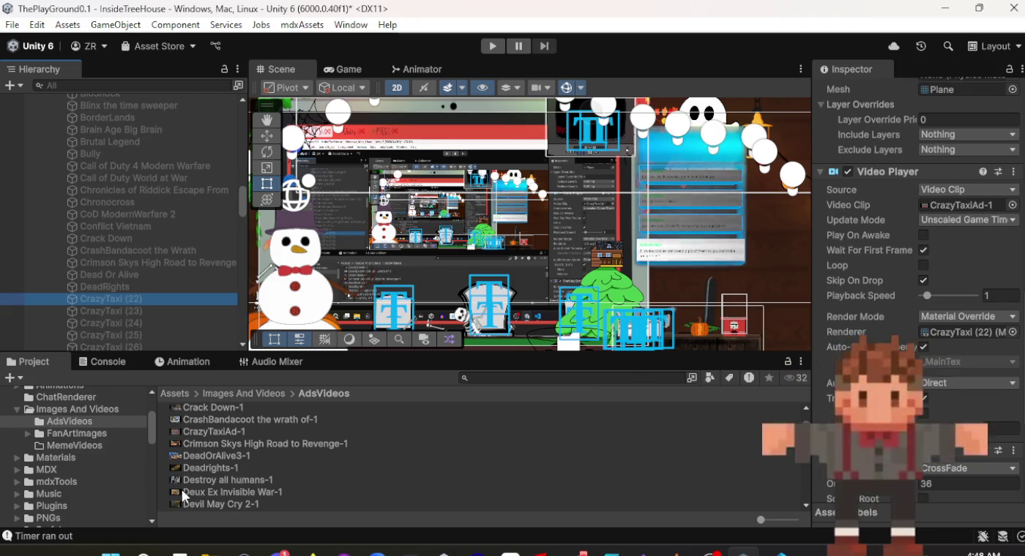
Give CrazyTaxi (22) the Destroy all humans-1 clip and name it 'Destroy All Human'.
mouse_move(185, 481)
mouse_down()
mouse_move(435, 484)
mouse_move(842, 410)
mouse_move(942, 361)
mouse_move(960, 196)
mouse_move(961, 204)
mouse_up()
scroll(919, 301, up, 10)
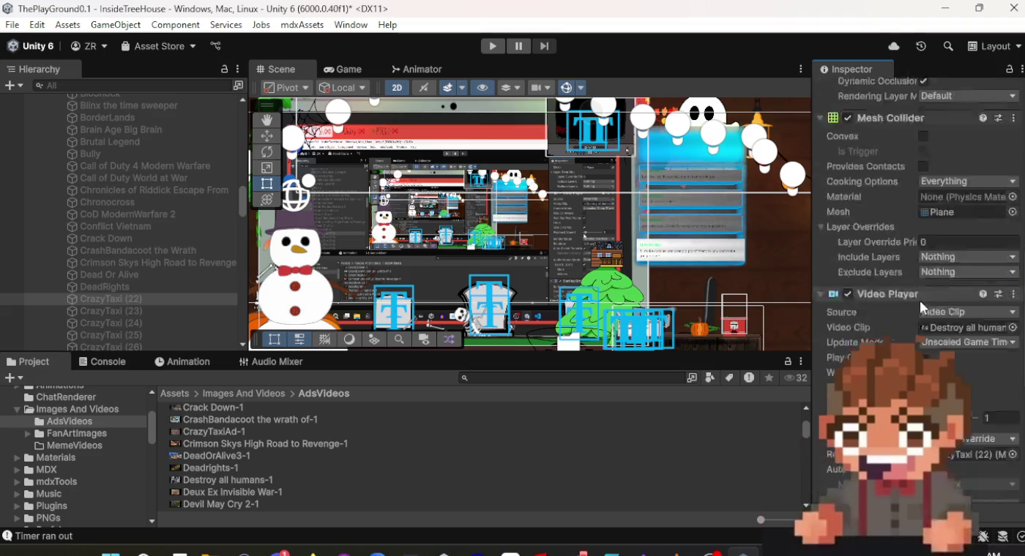
click(902, 92)
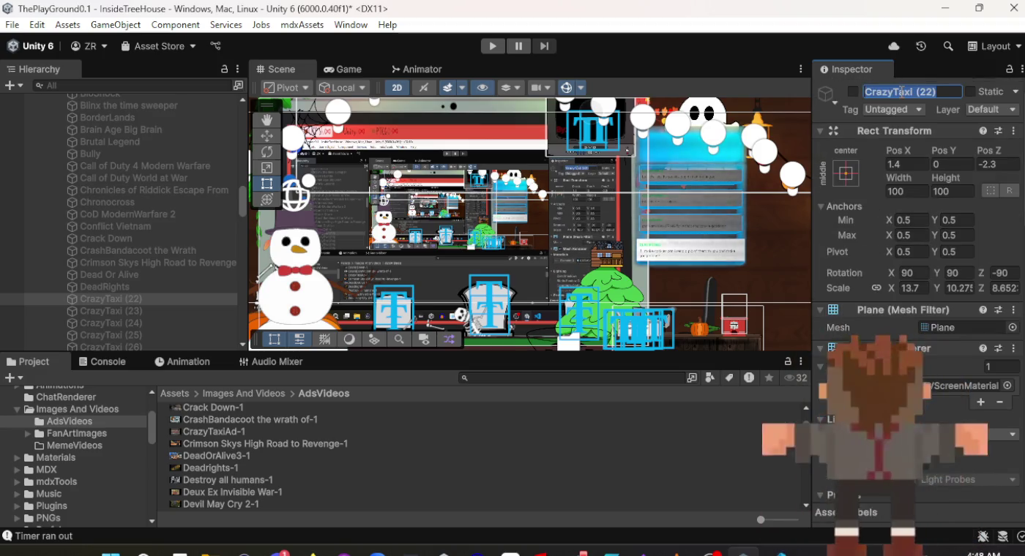
text(Destroy All Hum)
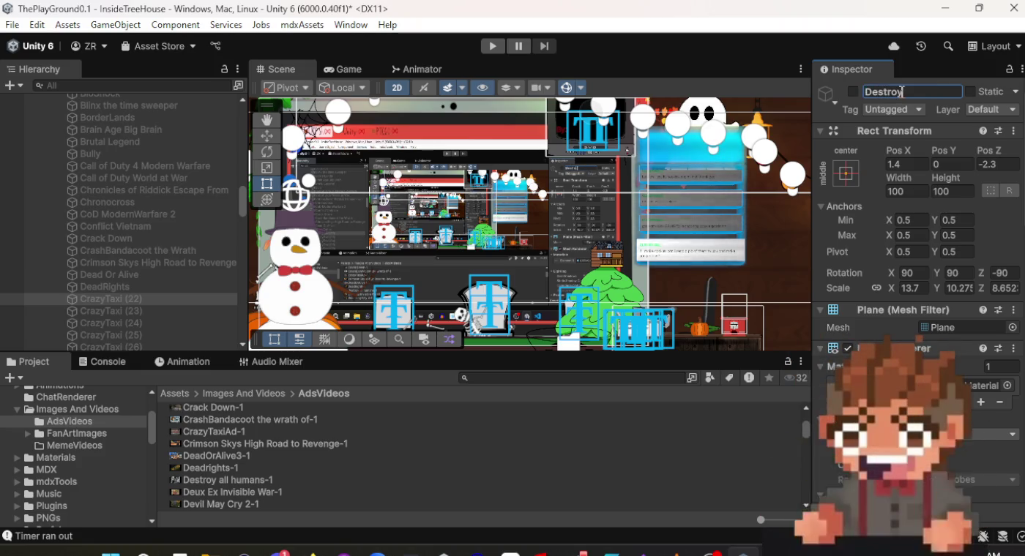
text(an)
key(Return)
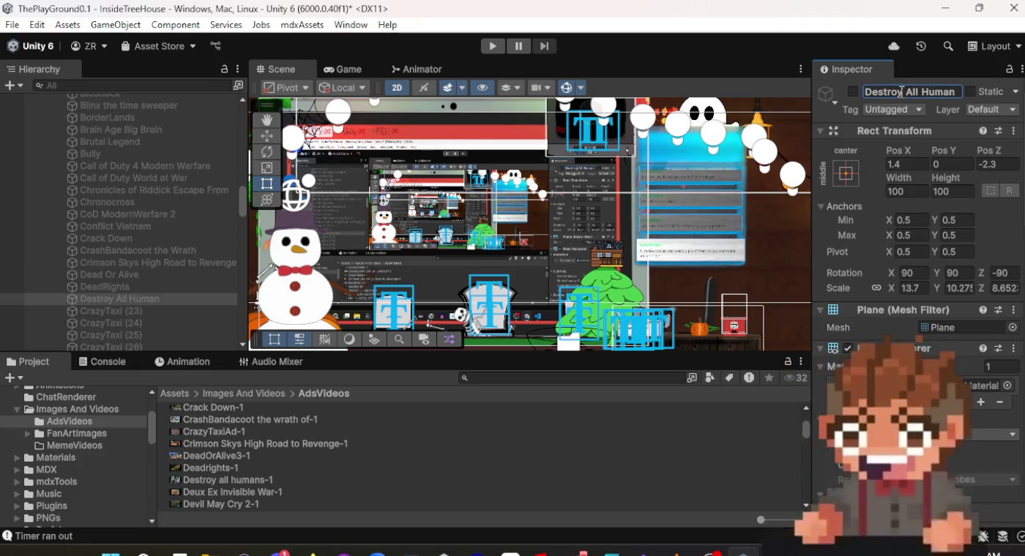
Correct the name to 'Destroy All Humans' and select CrazyTaxi (23).
click(958, 94)
text(s)
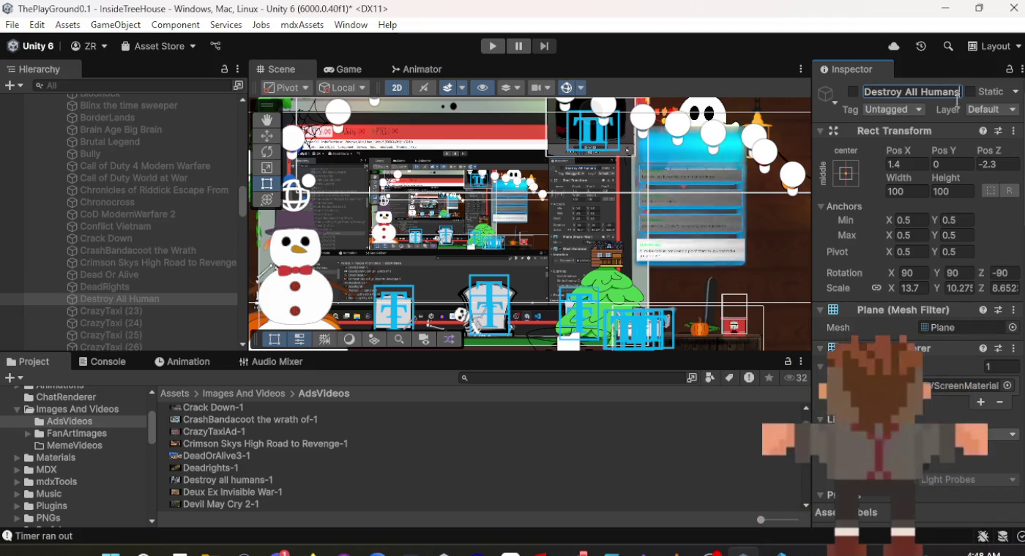
click(179, 311)
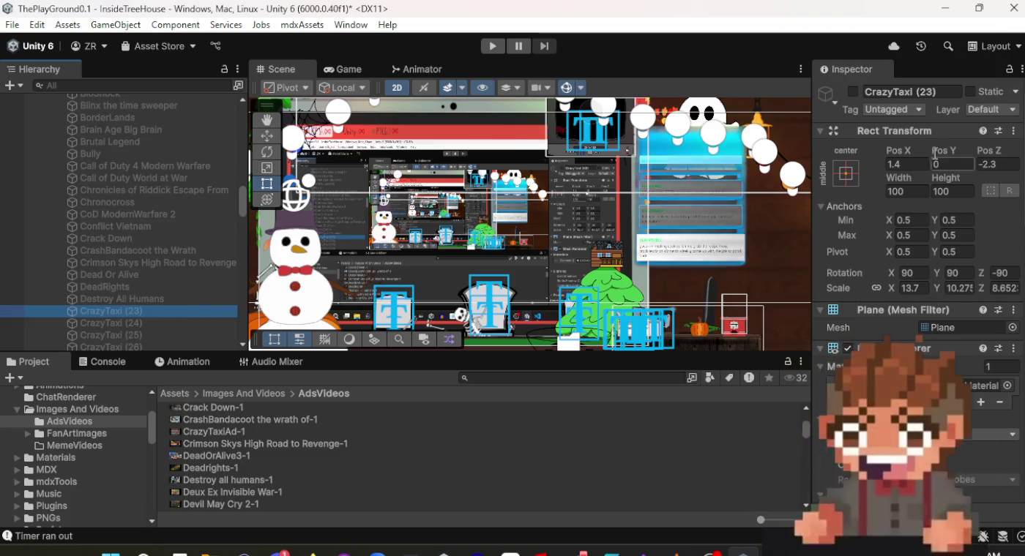
Rename CrazyTaxi (23) to 'Duex Ex Invisible War'.
click(933, 91)
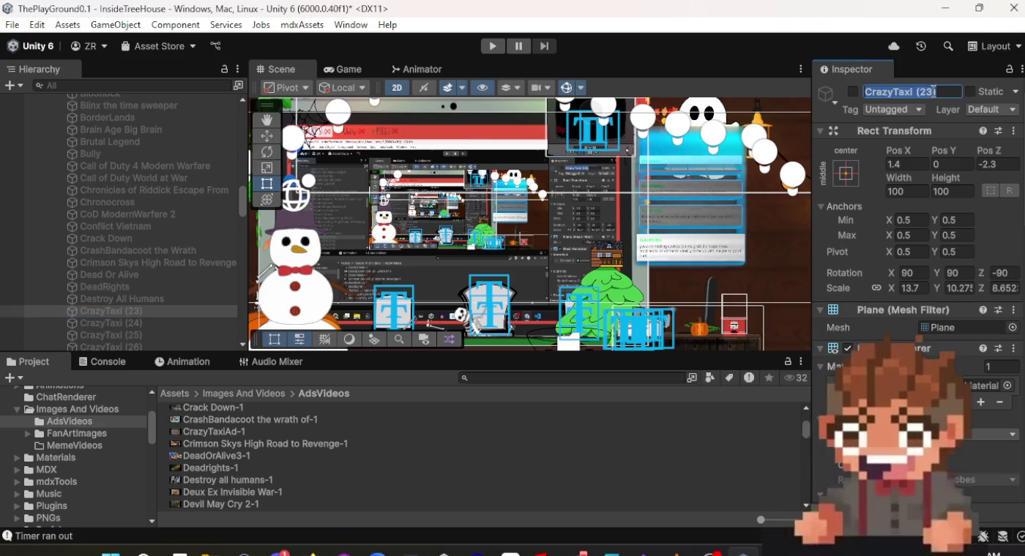
text(Duex E)
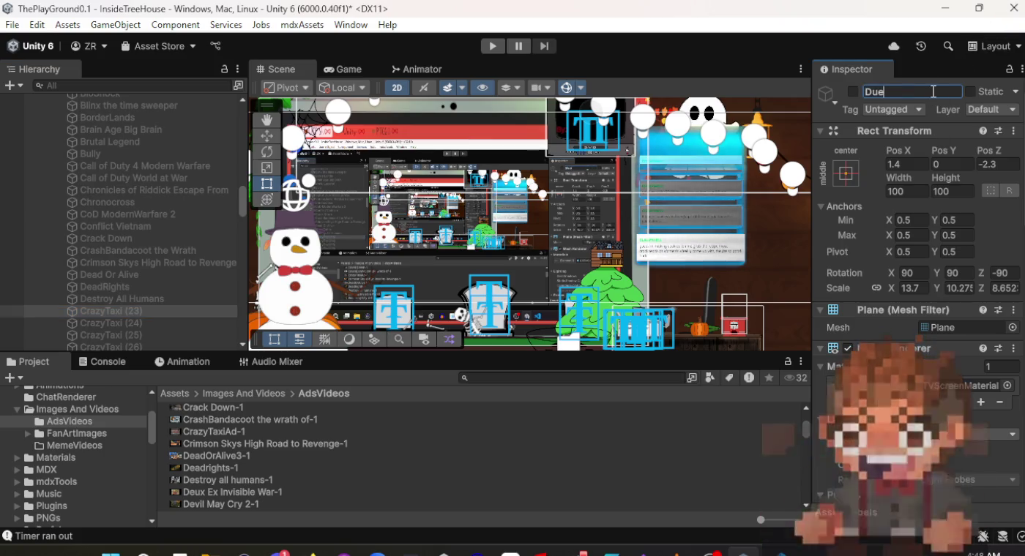
text(x)
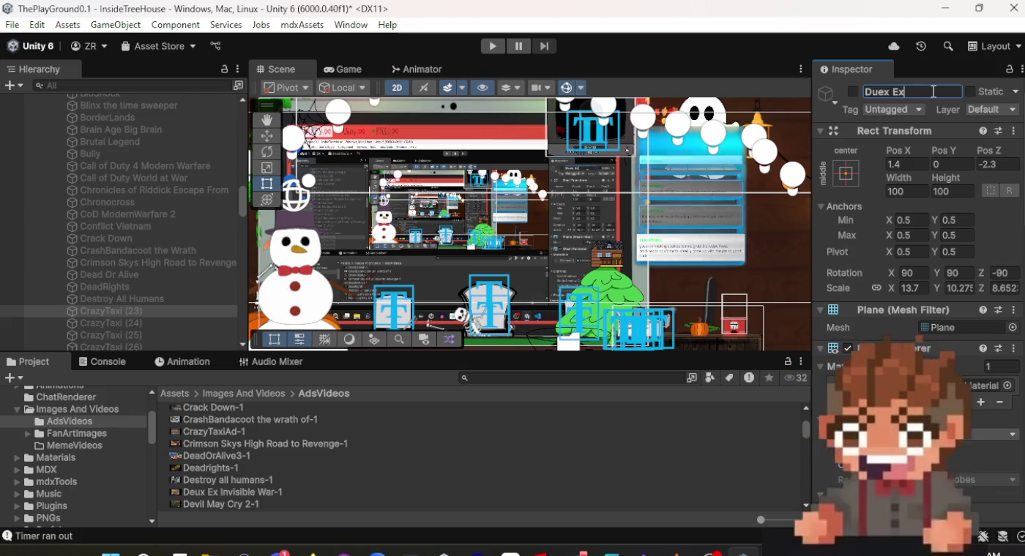
text( Invisible War)
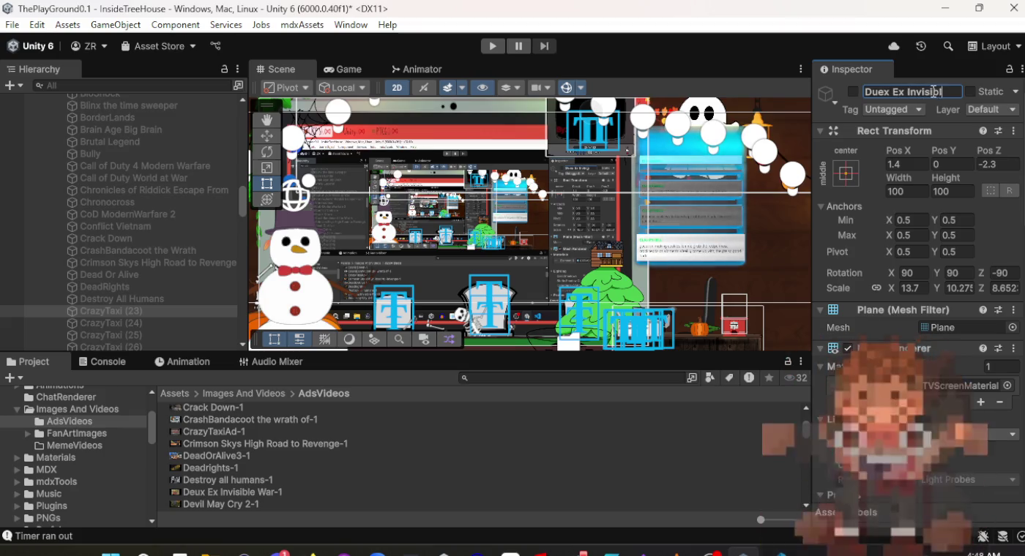
key(Return)
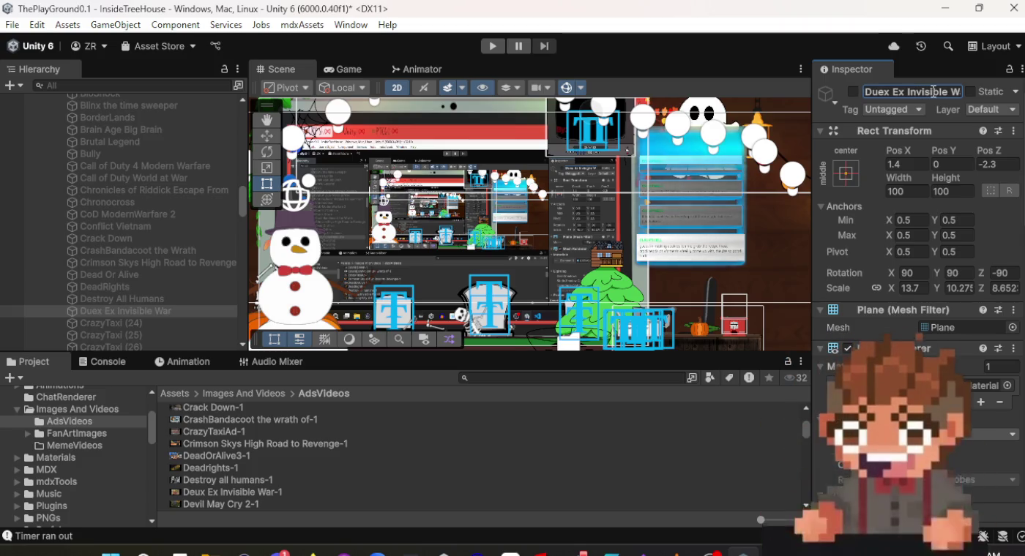
Set the Deux Ex Invisible War-1 clip as its Video Clip, then select CrazyTaxi (24).
scroll(935, 275, down, 10)
scroll(935, 275, down, 5)
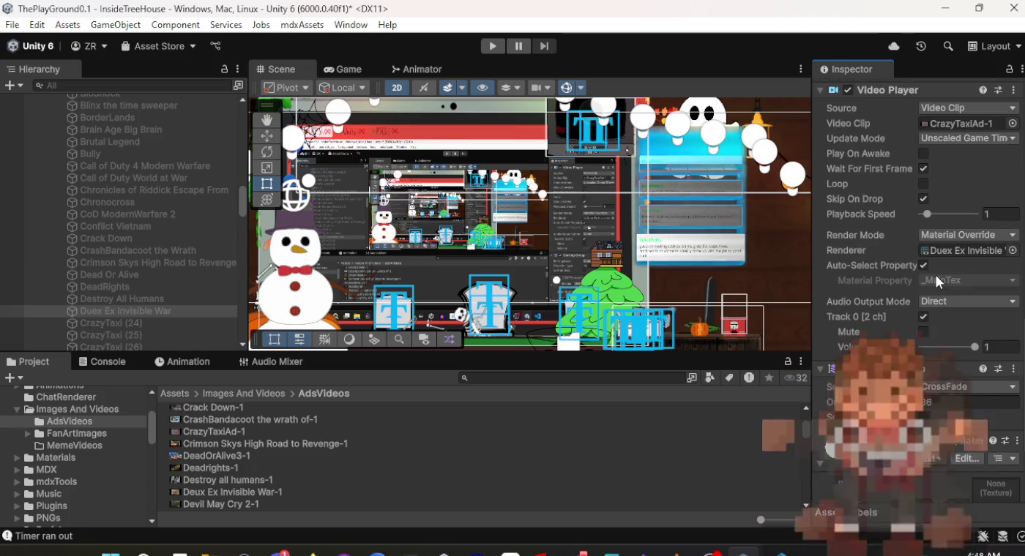
scroll(935, 275, up, 1)
drag(252, 492, 443, 489)
drag(766, 484, 776, 483)
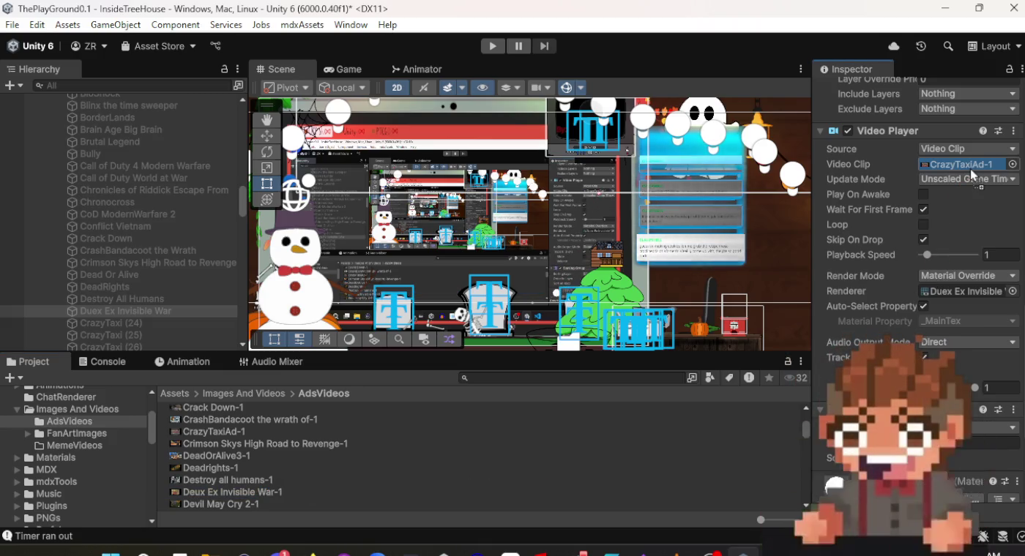
drag(970, 169, 970, 167)
scroll(127, 302, down, 3)
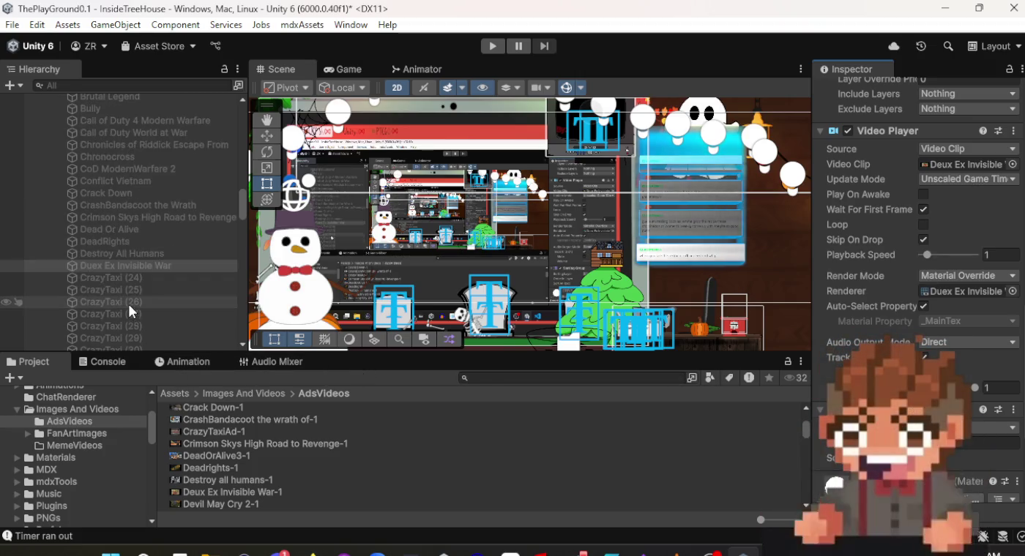
scroll(296, 487, down, 2)
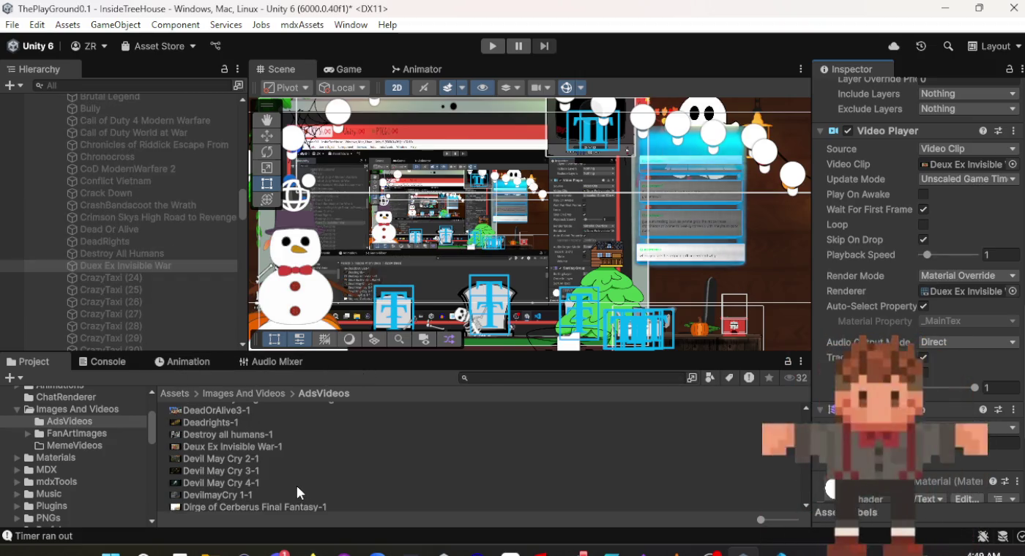
scroll(295, 478, down, 2)
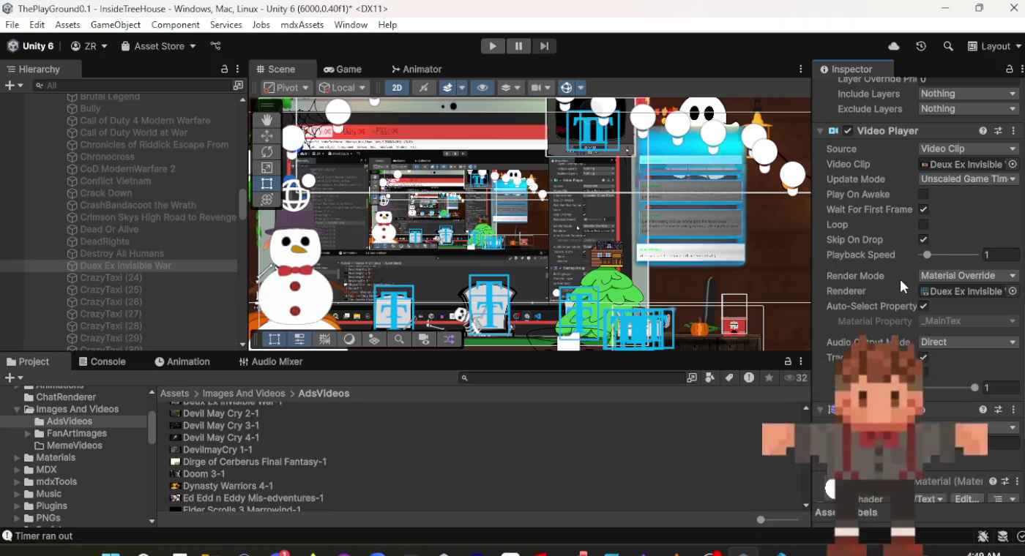
click(147, 278)
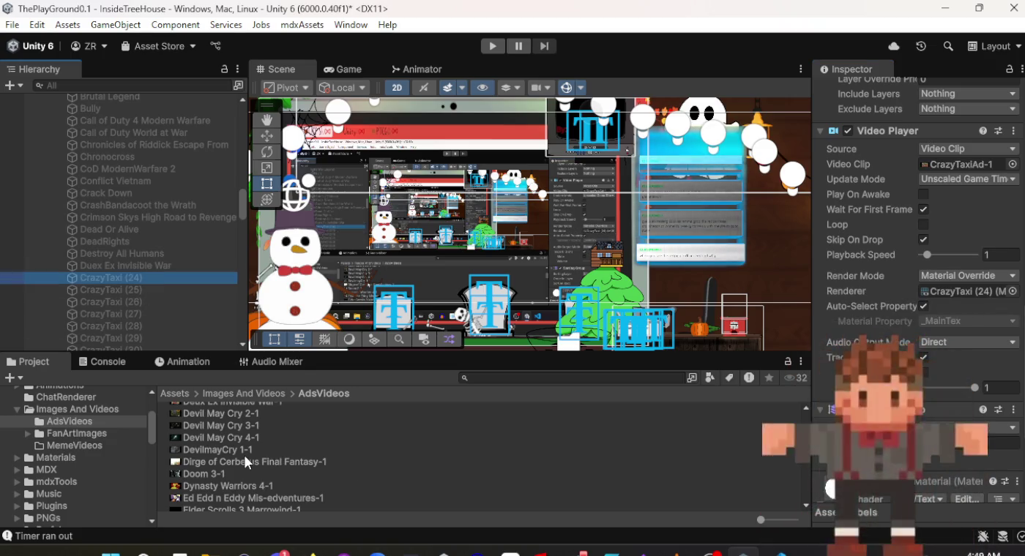
Assign the Devil May Cry 2-1 clip to CrazyTaxi (24)'s Video Player.
scroll(250, 457, up, 2)
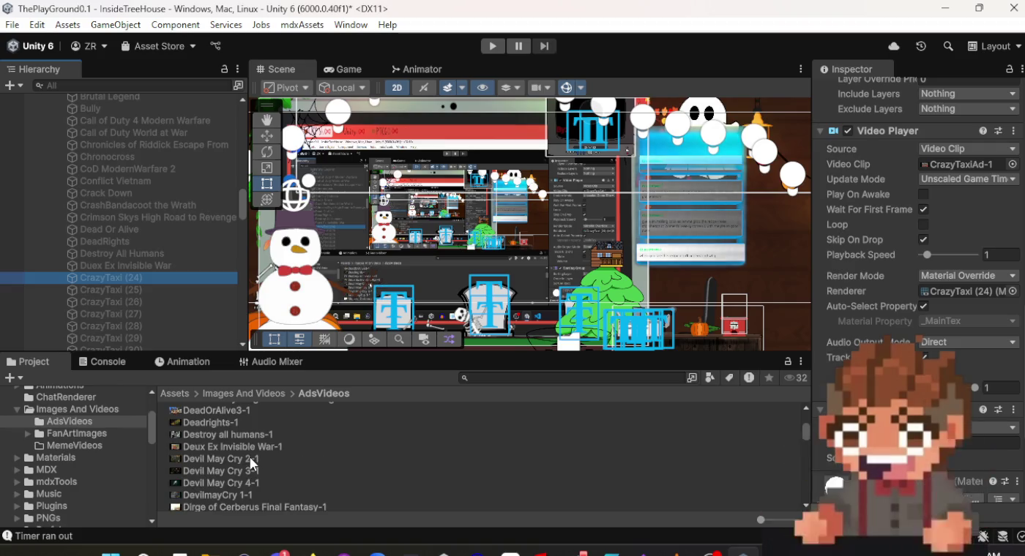
mouse_move(243, 458)
mouse_down()
mouse_move(1002, 263)
mouse_move(983, 159)
mouse_up()
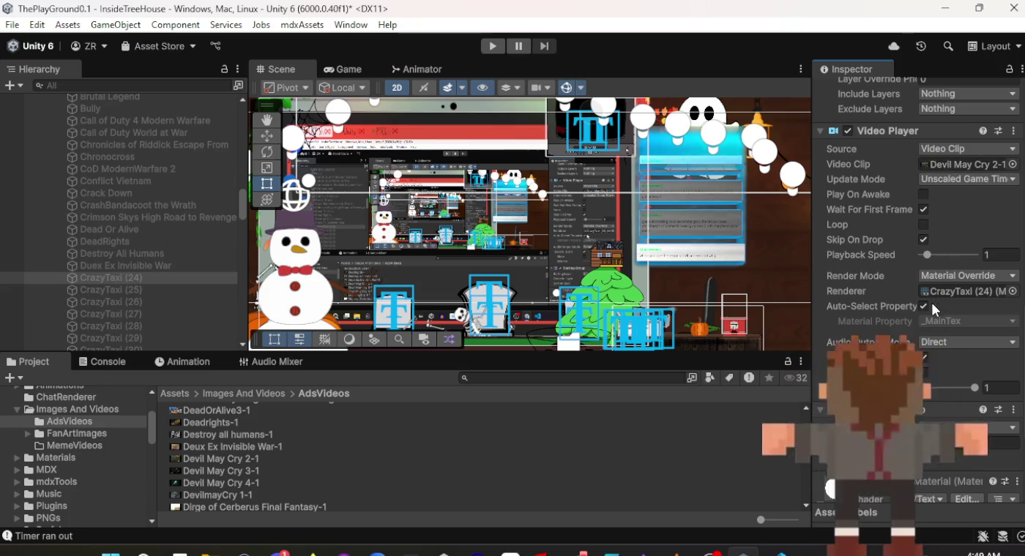
scroll(930, 300, up, 5)
scroll(935, 310, up, 10)
Rename the screen 'Devil May Cry 2' and move on to CrazyTaxi (25).
click(896, 91)
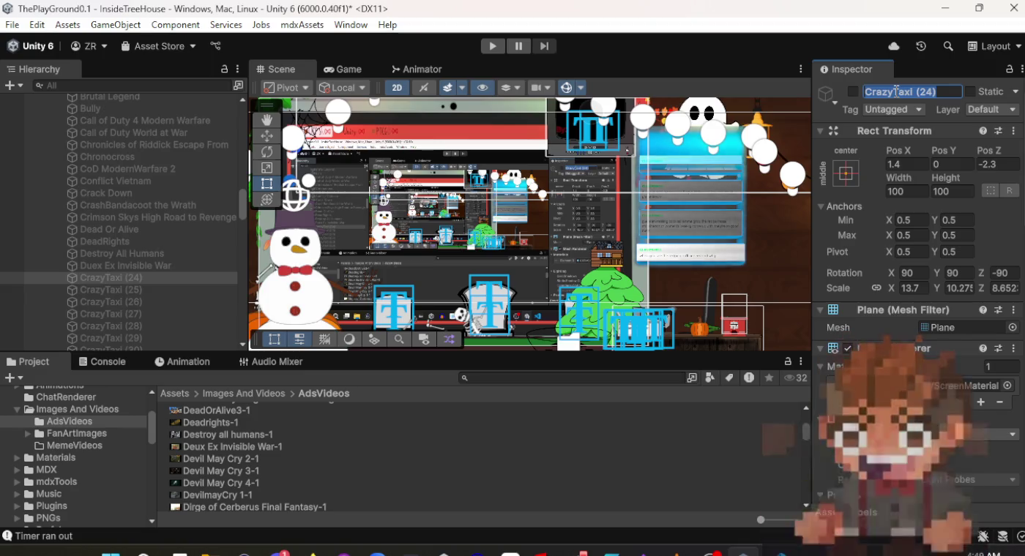
text(Devil)
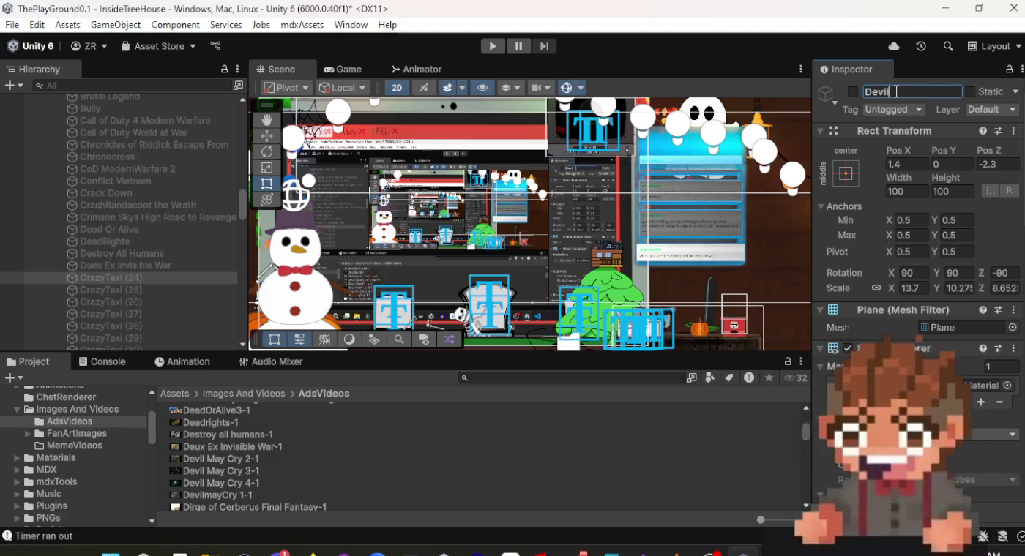
text( May)
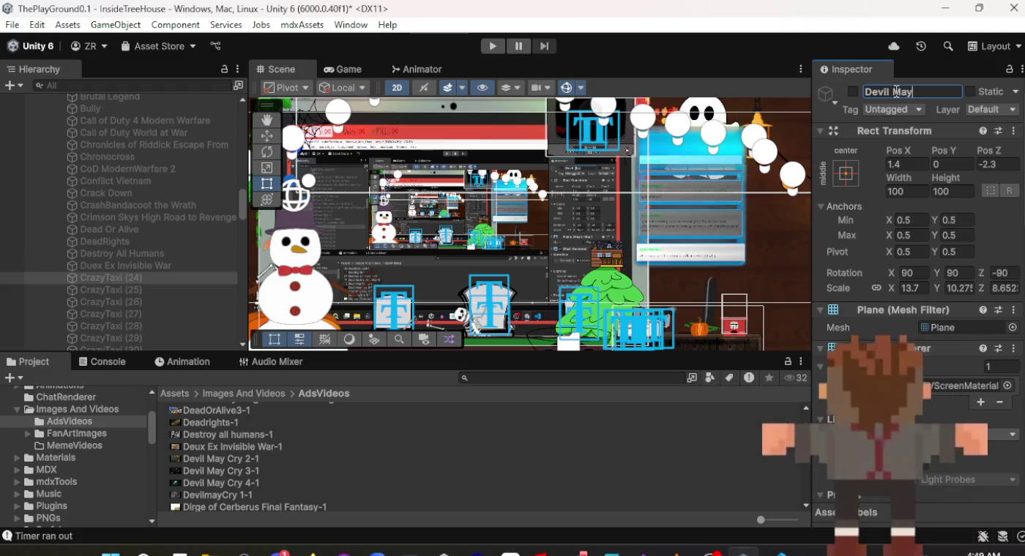
text( Cry 2)
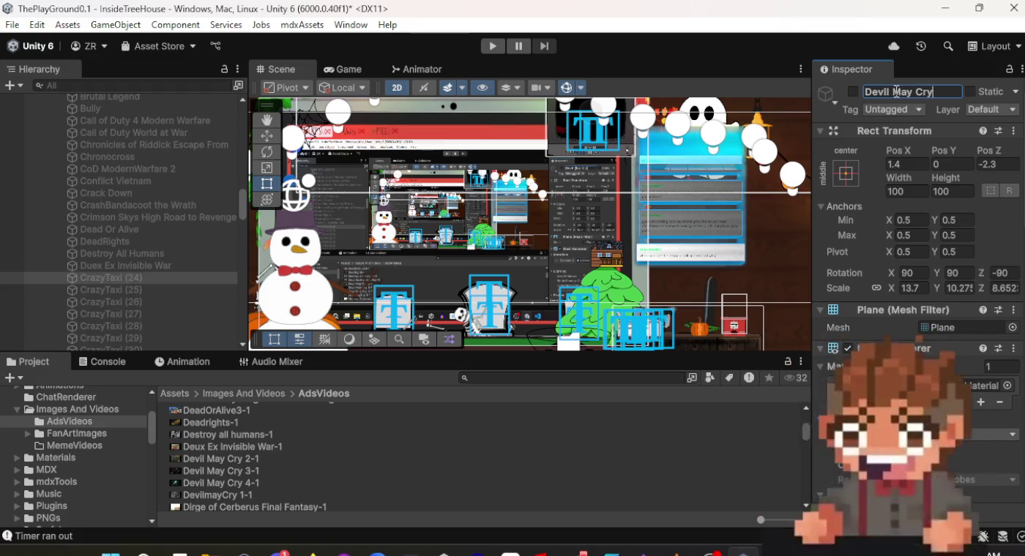
key(Return)
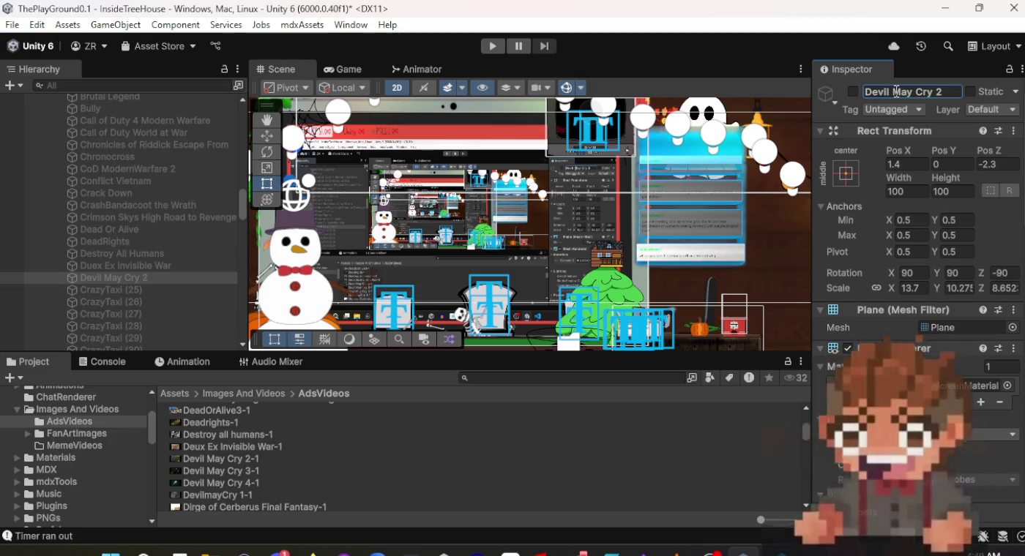
scroll(838, 239, down, 10)
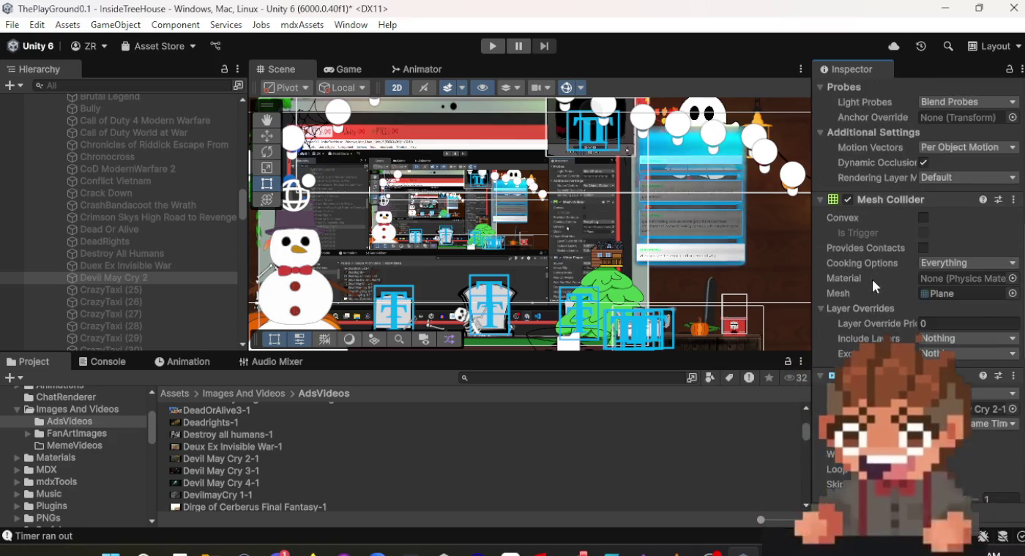
scroll(873, 280, down, 3)
scroll(874, 279, up, 10)
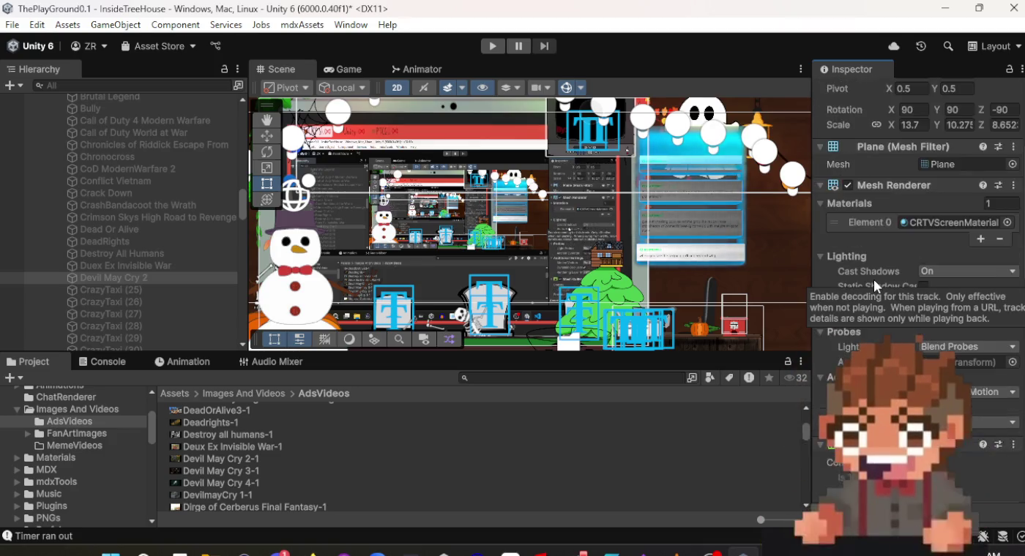
scroll(873, 279, up, 2)
click(144, 292)
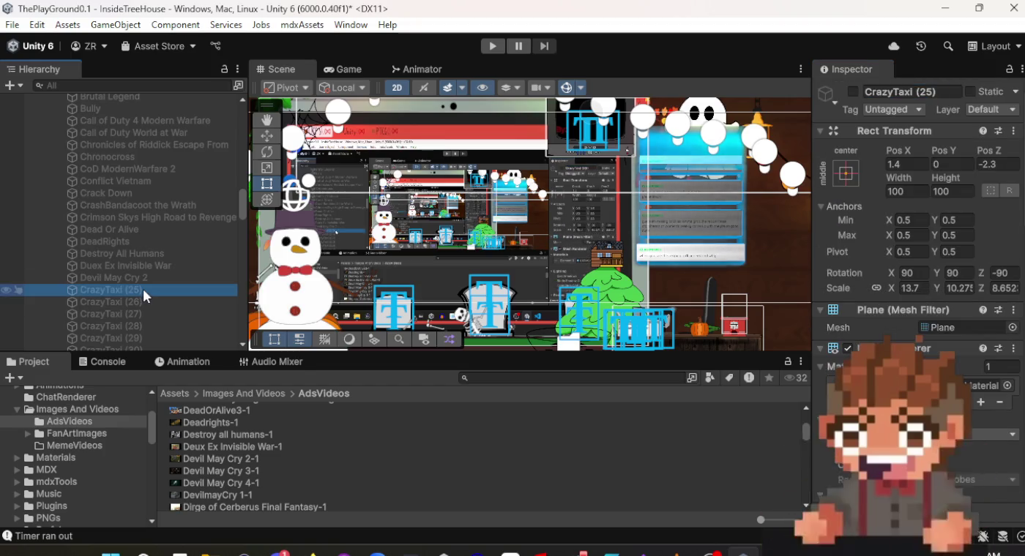
Assign the Devil May Cry 3-1 clip to CrazyTaxi (25)'s Video Player and rename it Devil May Cry 3.
scroll(966, 281, down, 12)
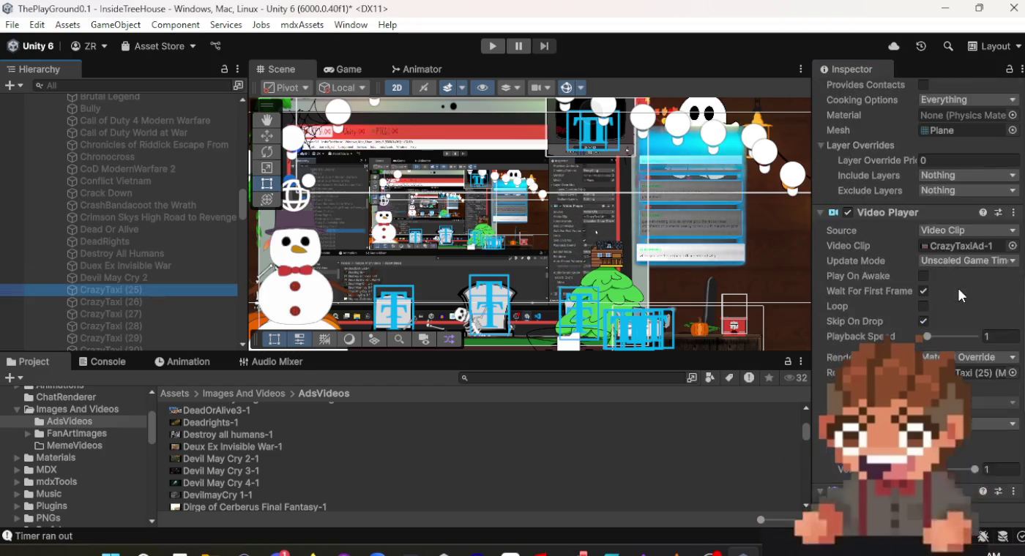
scroll(990, 296, up, 5)
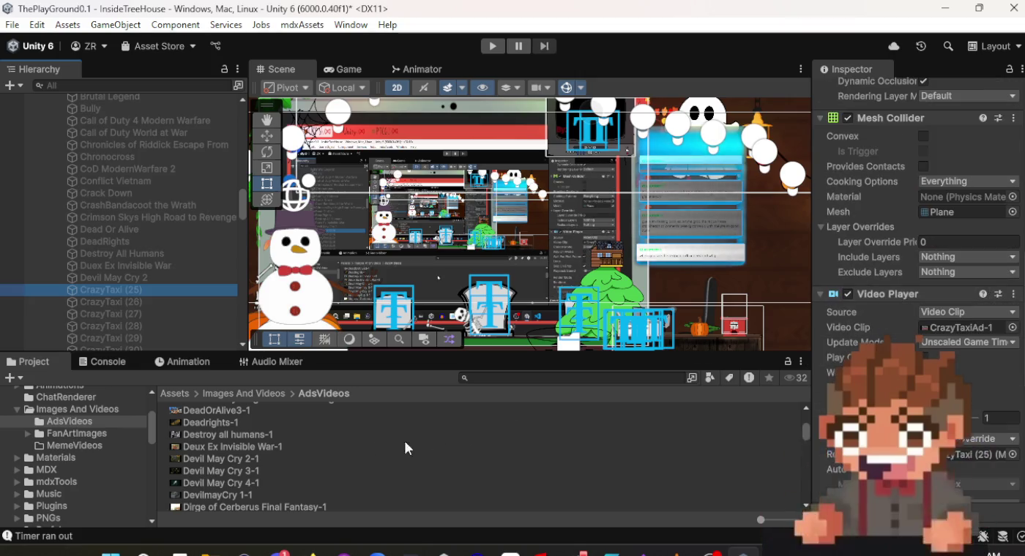
drag(248, 471, 901, 454)
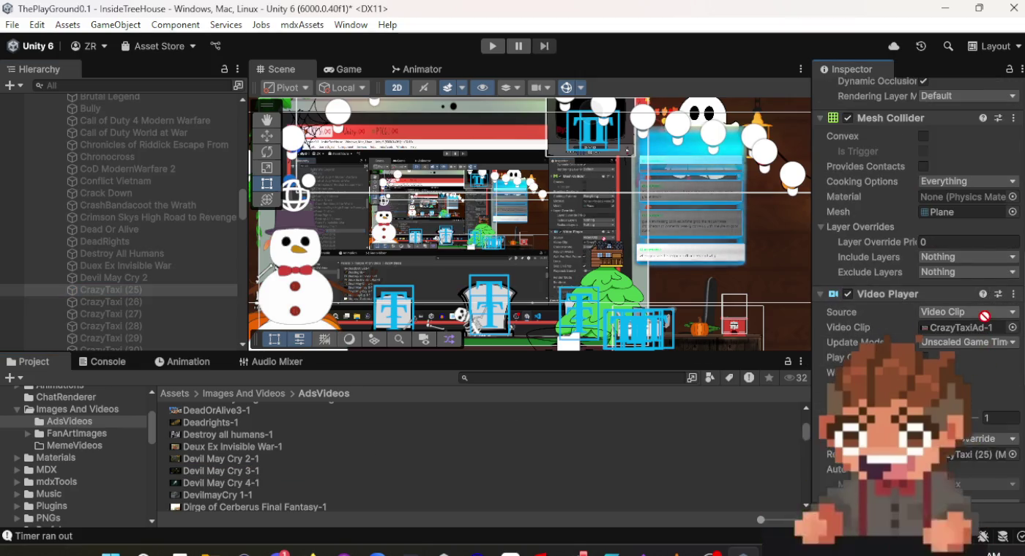
drag(984, 316, 980, 333)
scroll(915, 220, up, 8)
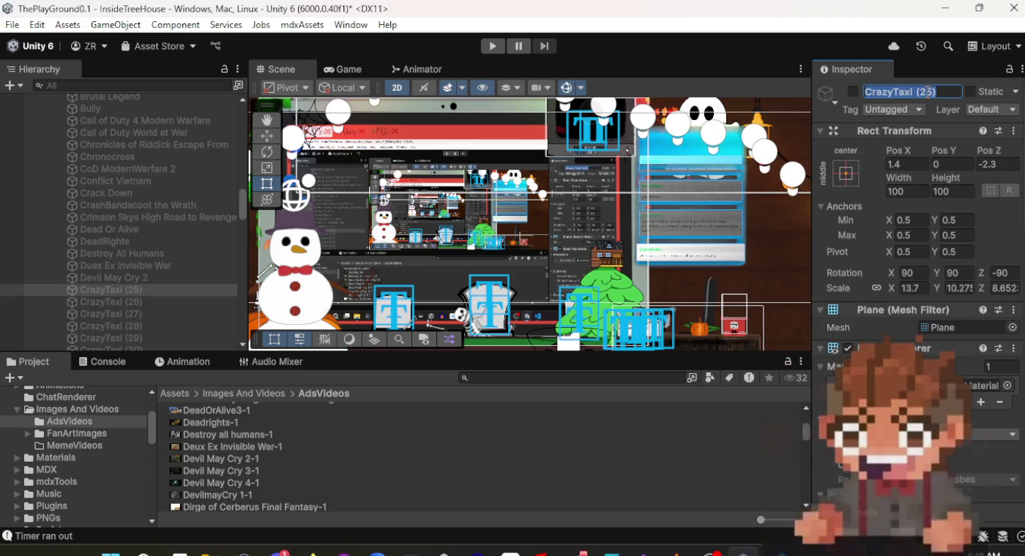
text(Devil May Cry 3)
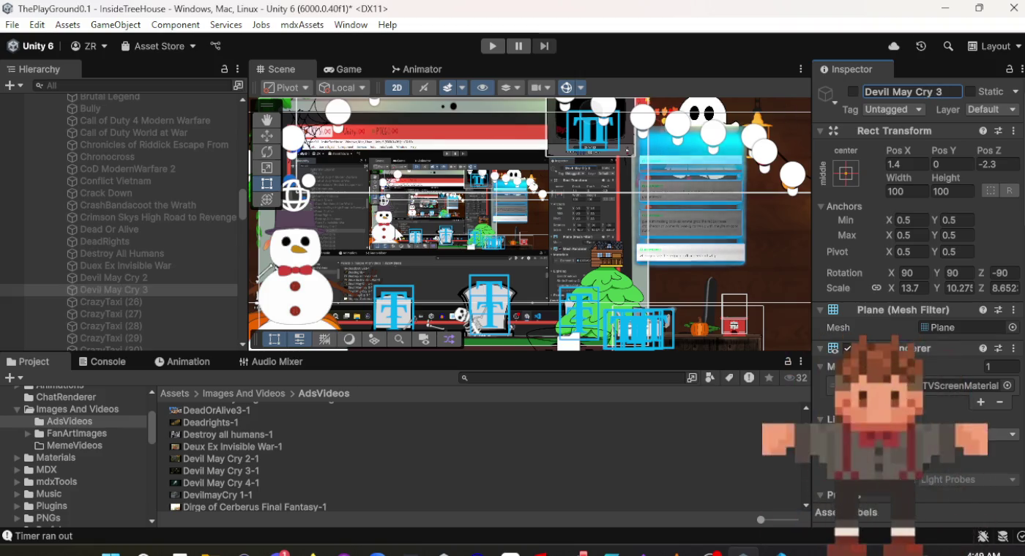
click(117, 301)
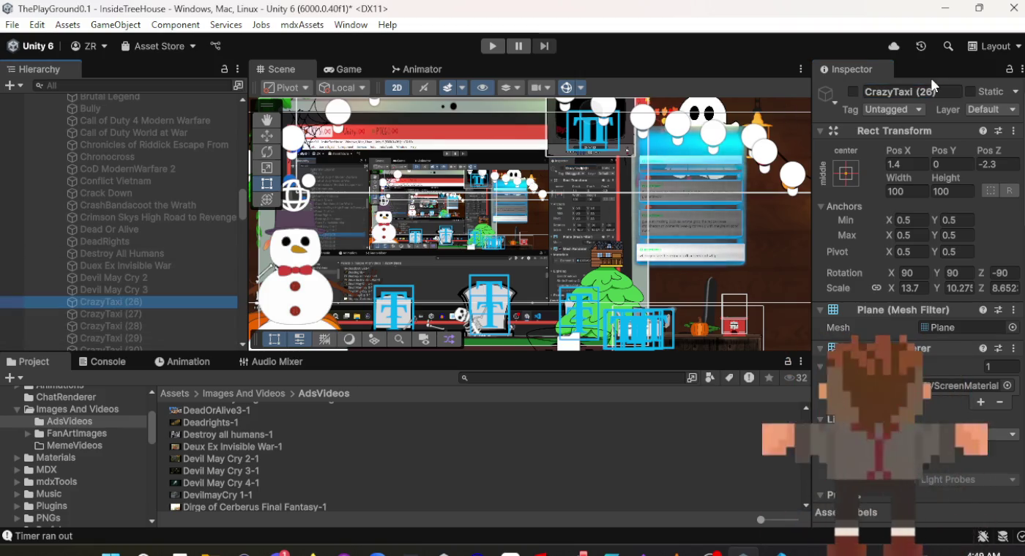
Rename CrazyTaxi (26) to Devil May Cry 4 and assign the Devil May Cry 4-1 clip.
click(930, 89)
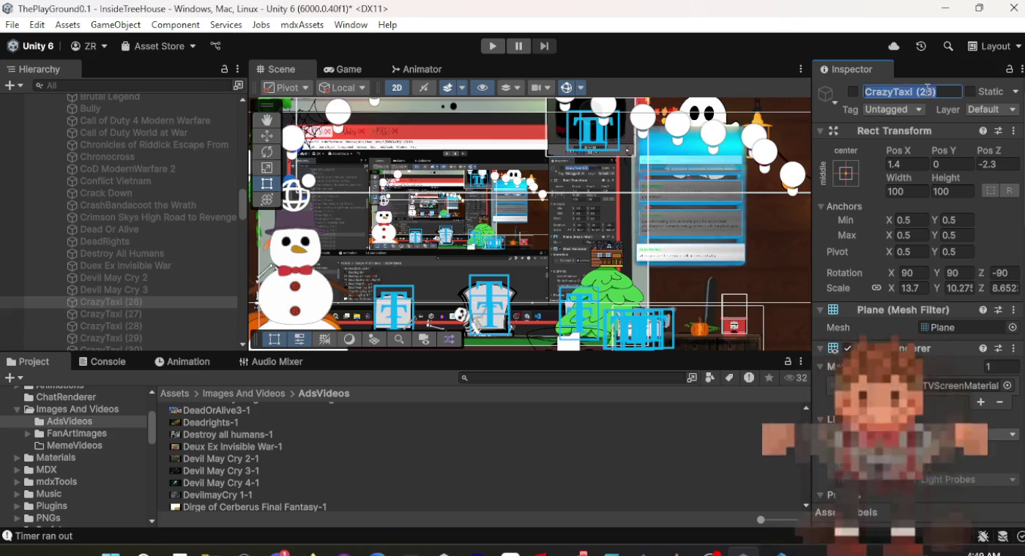
text(Devil May Cry 4)
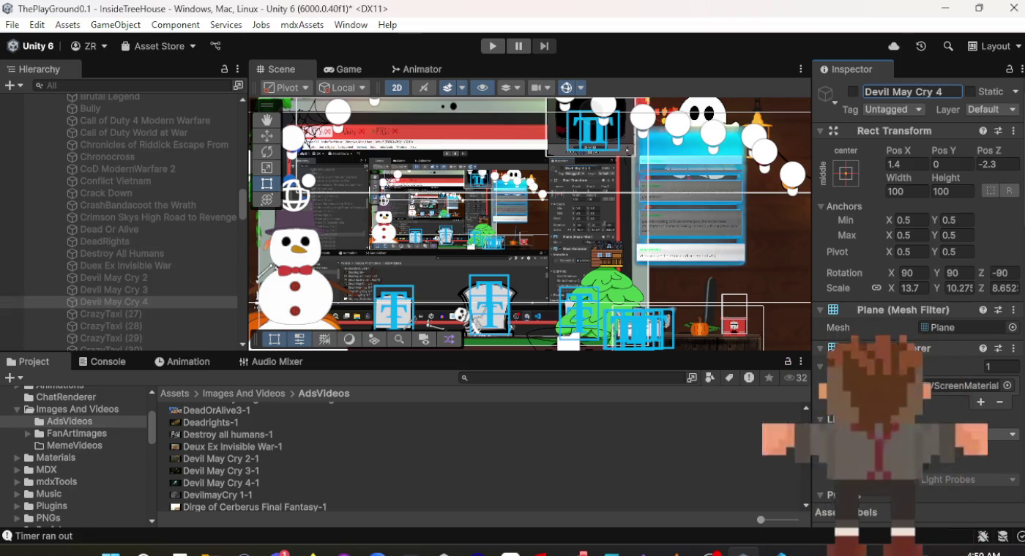
scroll(964, 310, down, 5)
scroll(964, 309, down, 5)
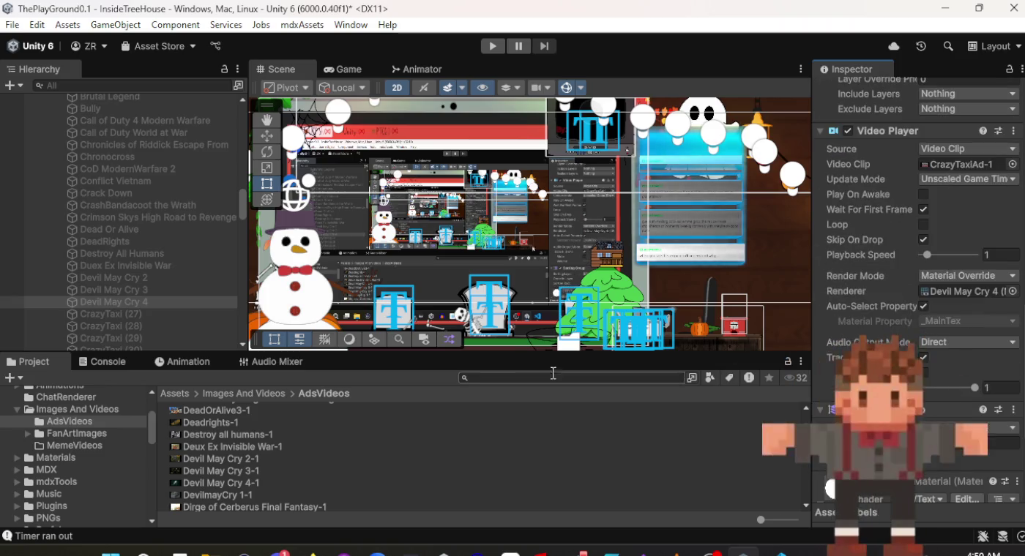
click(235, 483)
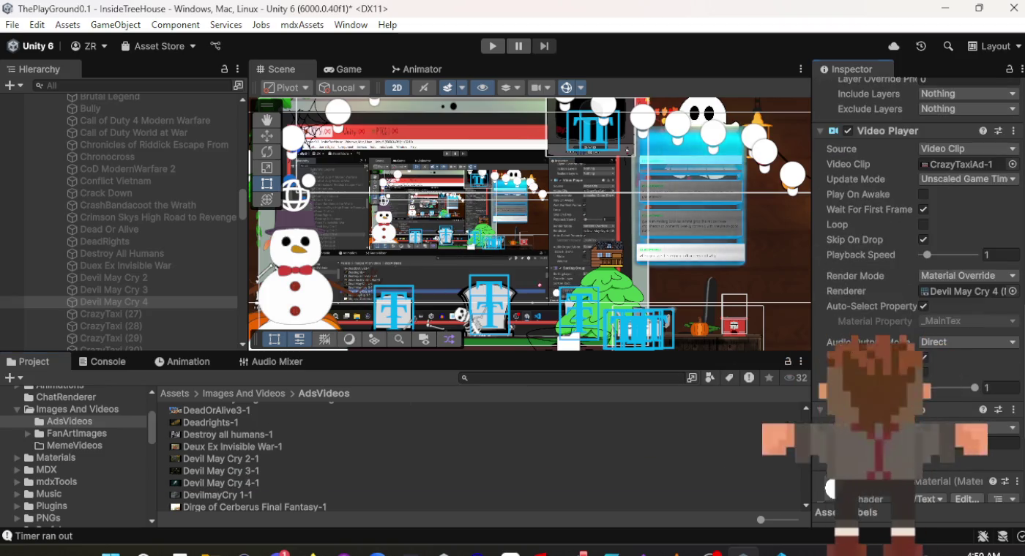
drag(955, 154, 960, 166)
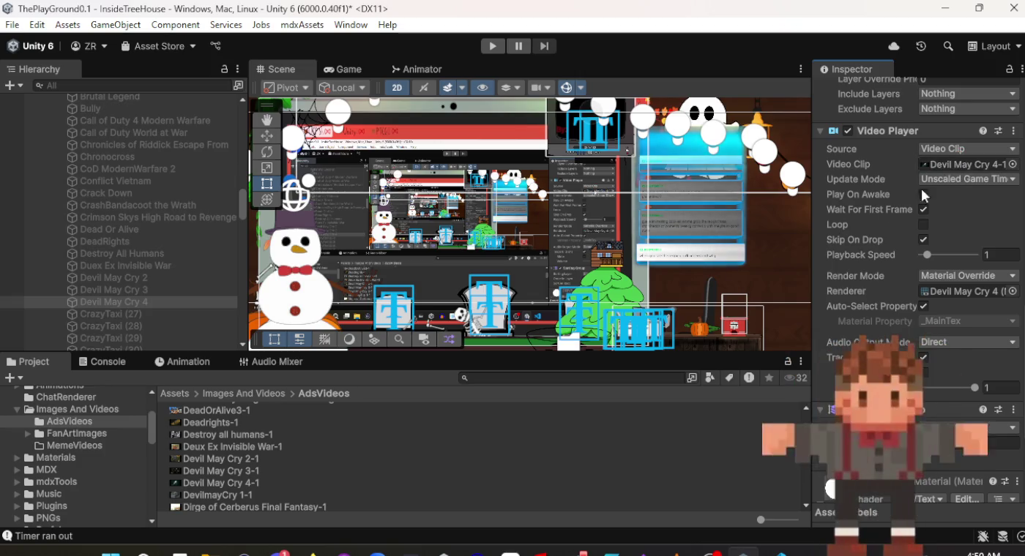
Check the clips on Devil May Cry 3 and Devil May Cry 2, then return to Devil May Cry 4.
click(186, 289)
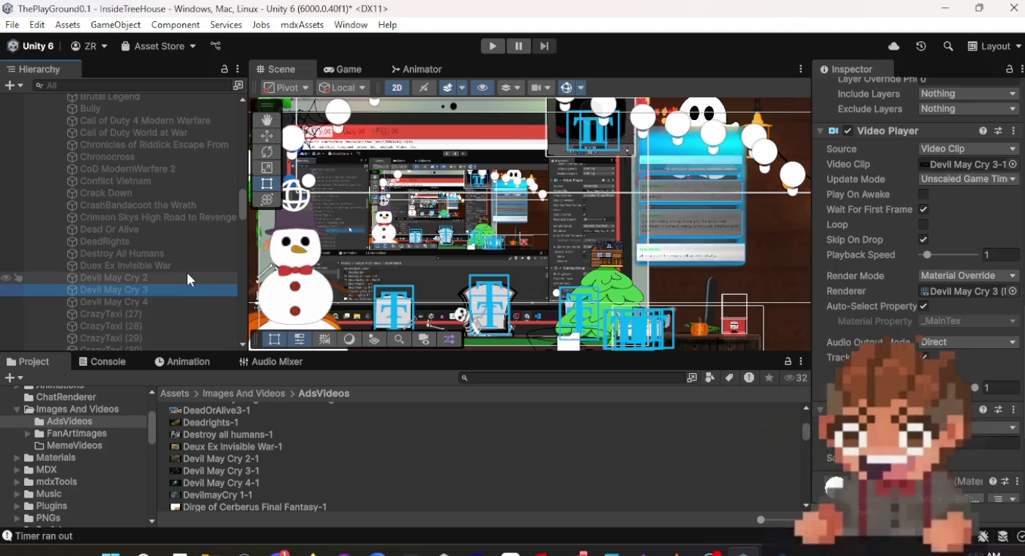
click(187, 273)
click(180, 304)
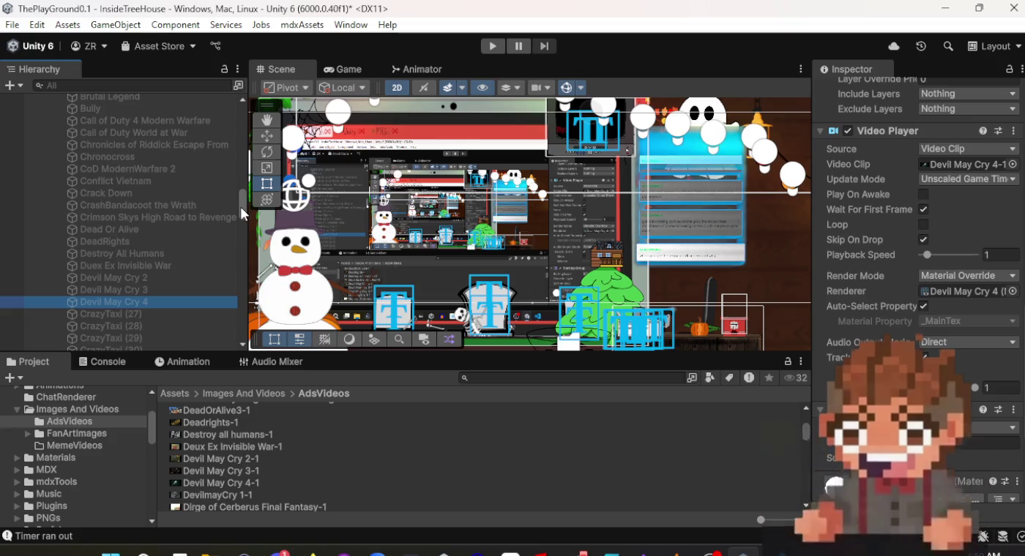
mouse_move(242, 213)
mouse_down()
mouse_move(243, 226)
mouse_move(244, 218)
mouse_up()
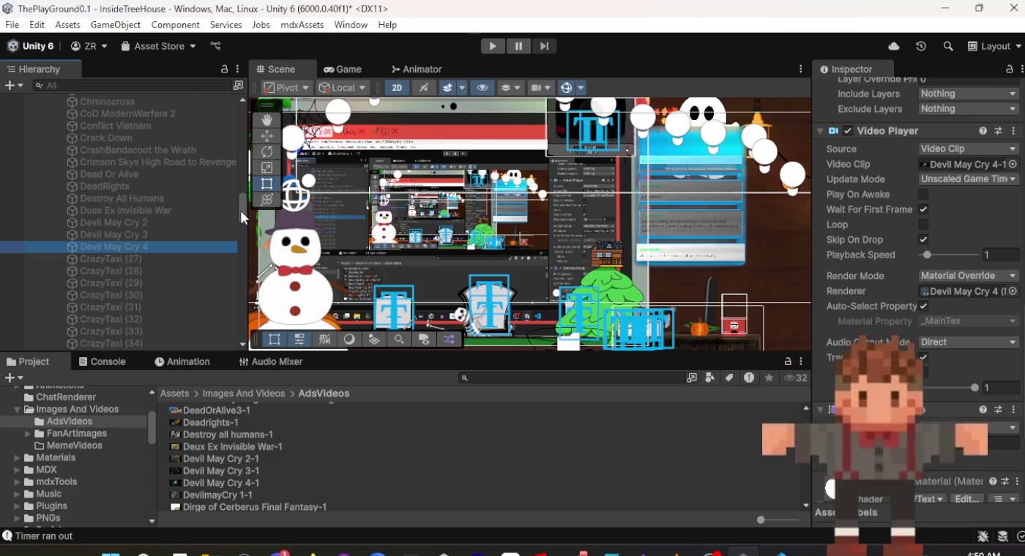
Rename CrazyTaxi (27) to 'Devil May Cry'.
click(154, 254)
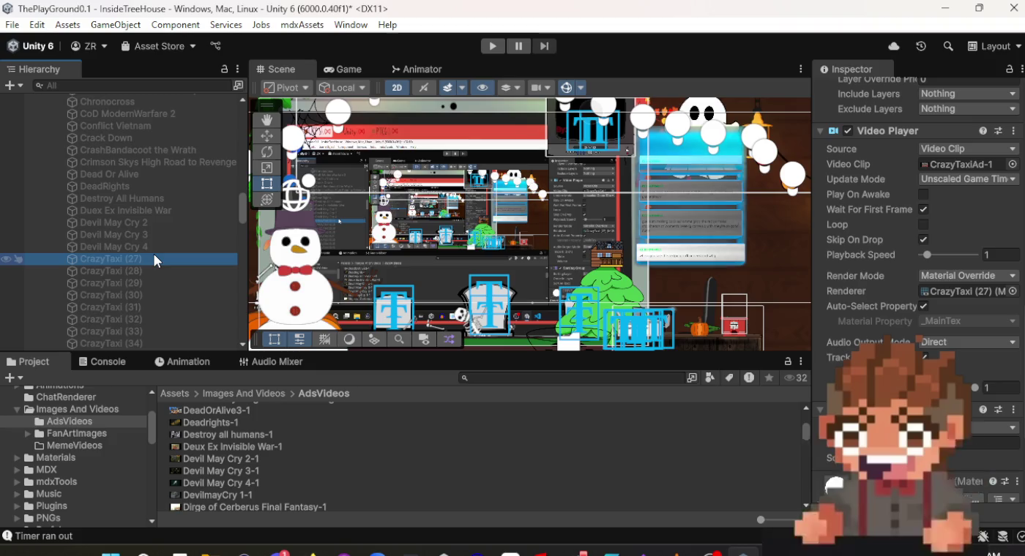
scroll(922, 278, up, 10)
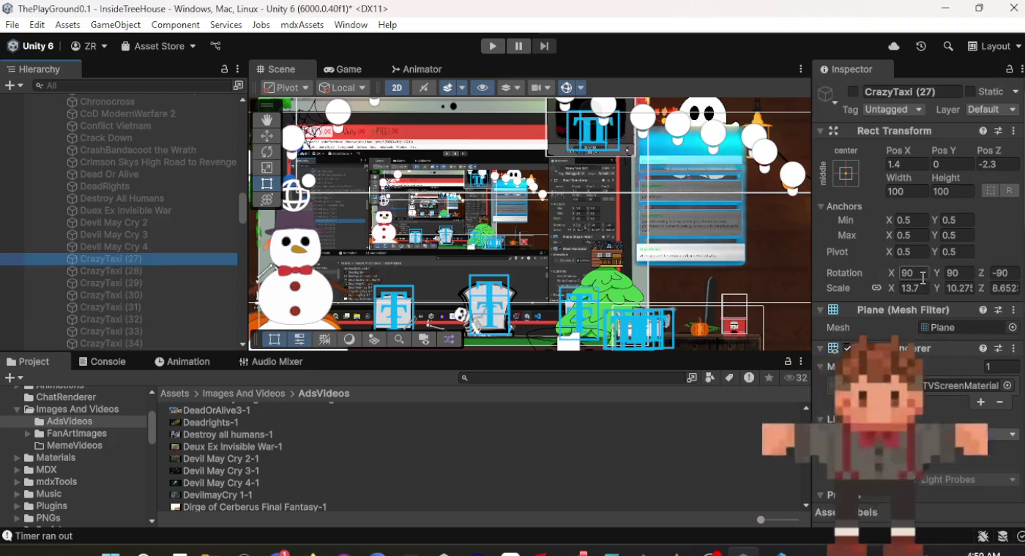
click(938, 95)
text(D)
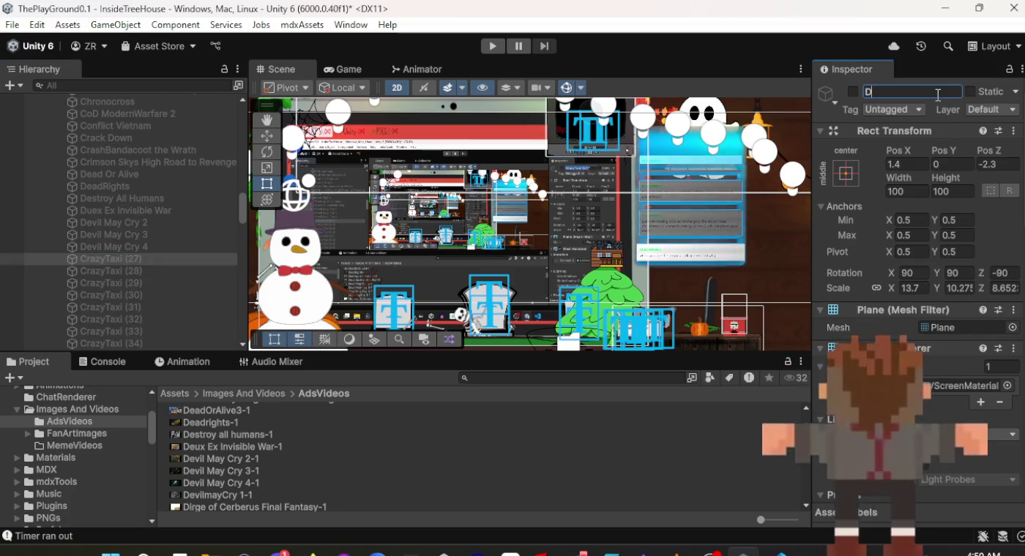
text(evil May C)
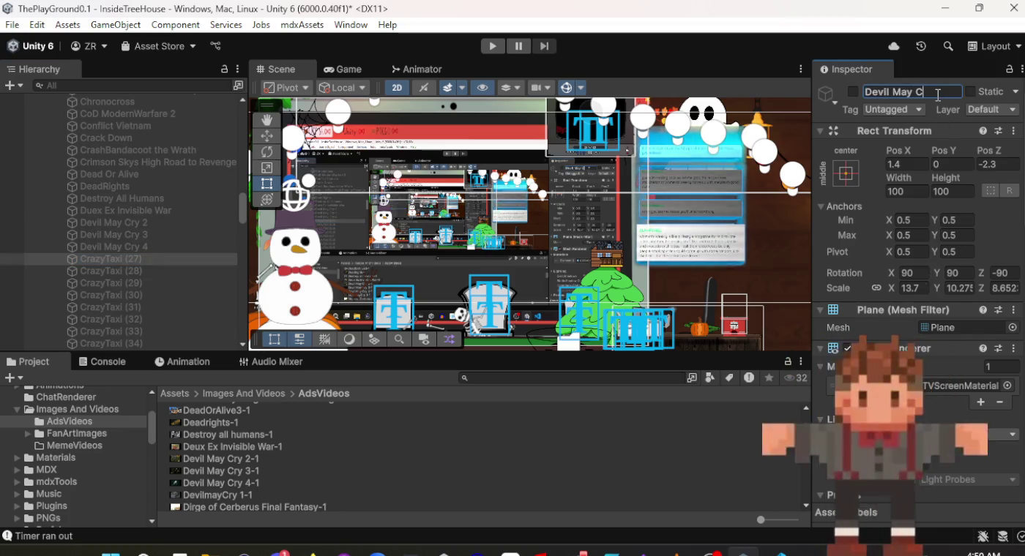
text(ry)
key(Return)
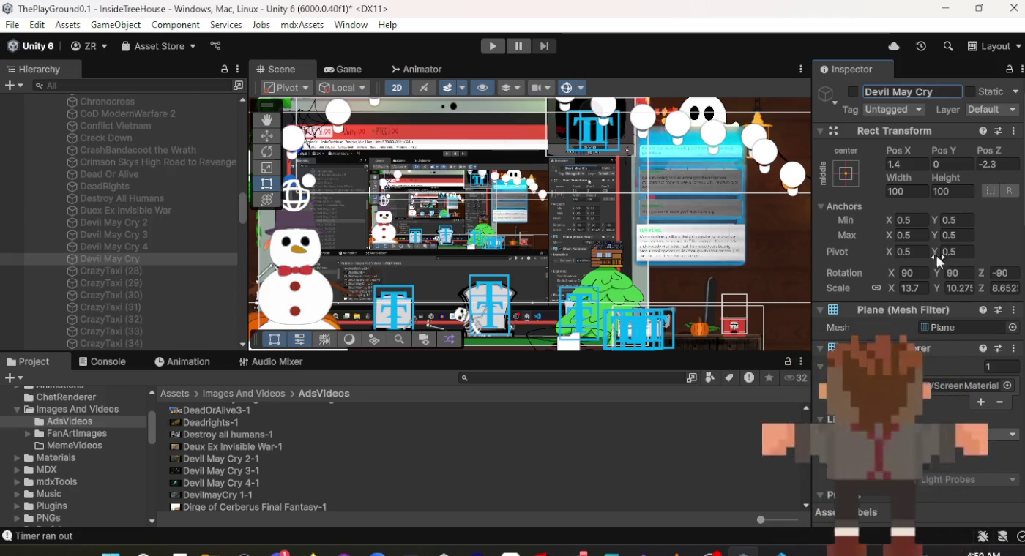
Assign the DevilmayCry 1-1 ad clip to its Video Player.
scroll(940, 312, down, 15)
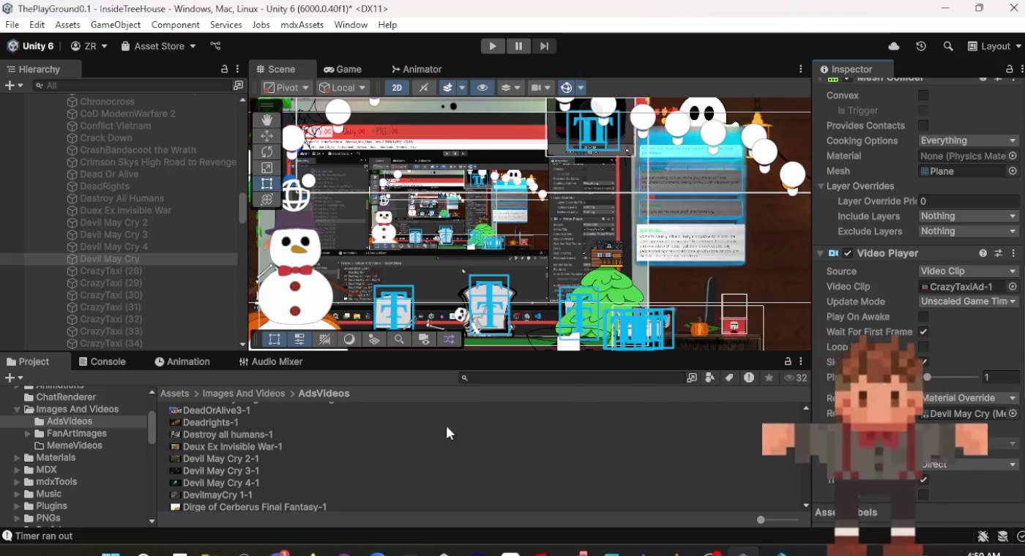
mouse_move(219, 495)
mouse_down()
mouse_move(678, 513)
mouse_move(879, 453)
mouse_up()
drag(971, 194, 967, 287)
scroll(582, 470, up, 2)
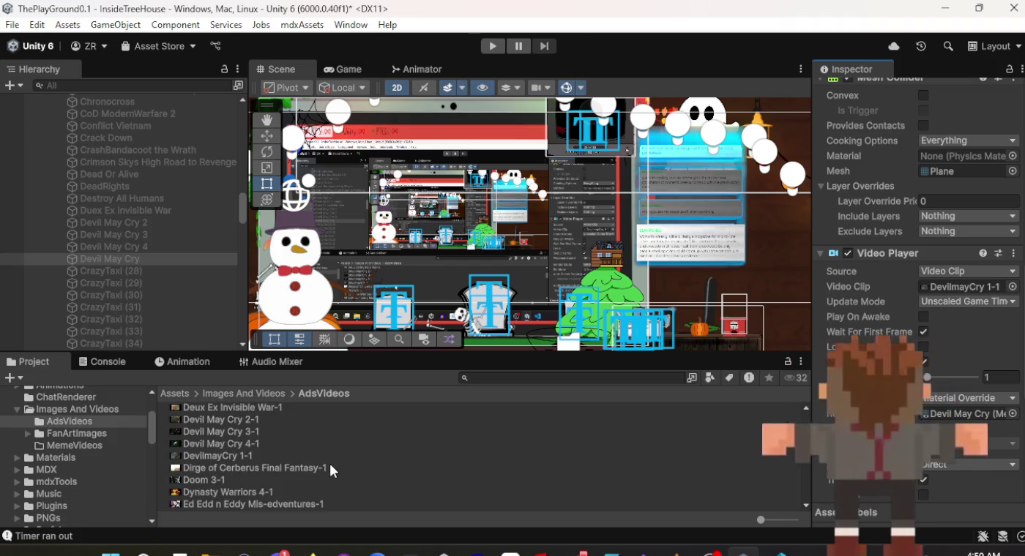
click(160, 269)
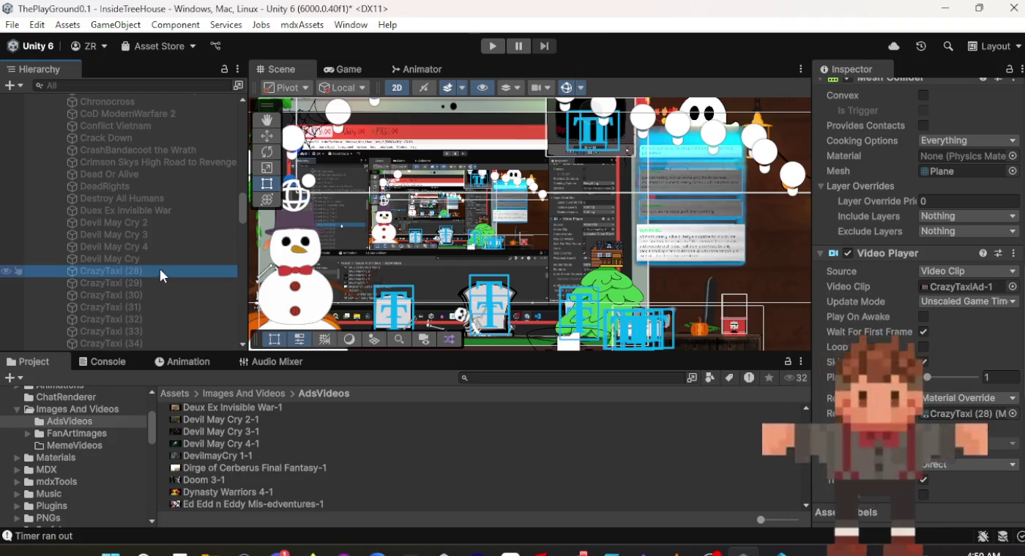
Give CrazyTaxi (28) the Dirge of Cerberus Final Fantasy-1 clip and rename it Dirge of Cerberus Final Fantasy.
click(263, 469)
mouse_move(262, 468)
mouse_down()
mouse_move(712, 462)
mouse_move(841, 337)
mouse_move(958, 290)
mouse_up()
scroll(916, 322, up, 10)
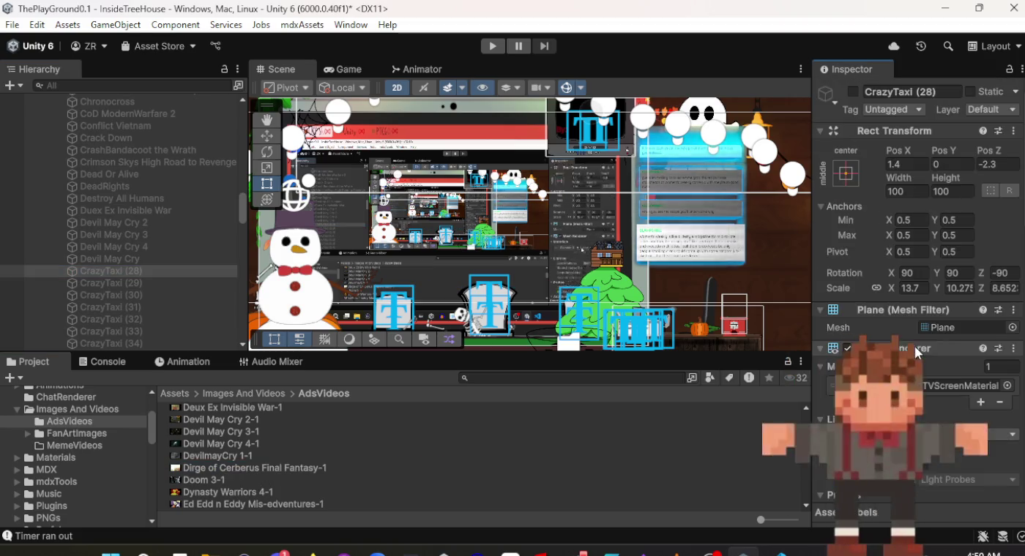
click(908, 91)
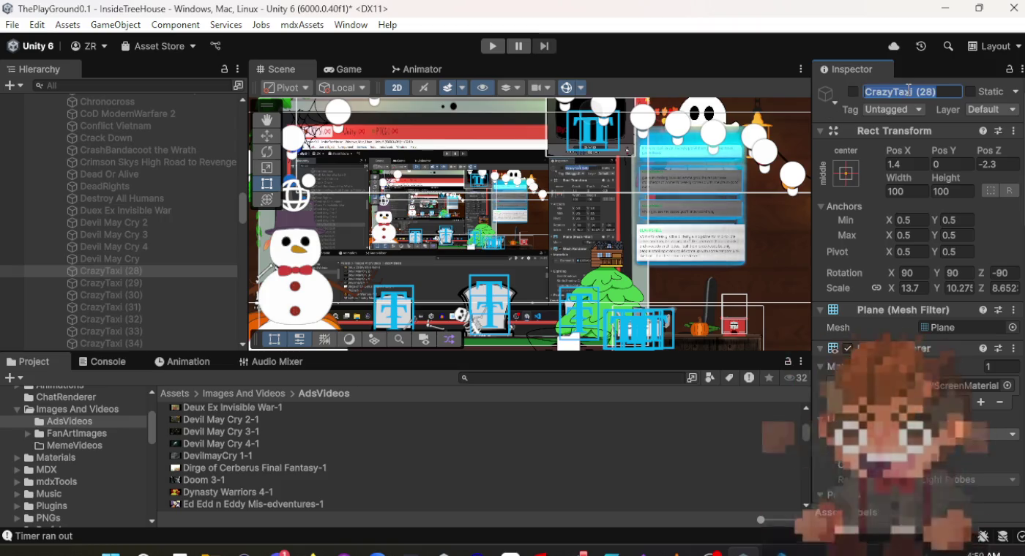
text(Dur)
key(BackSpace)
key(BackSpace)
text(irg)
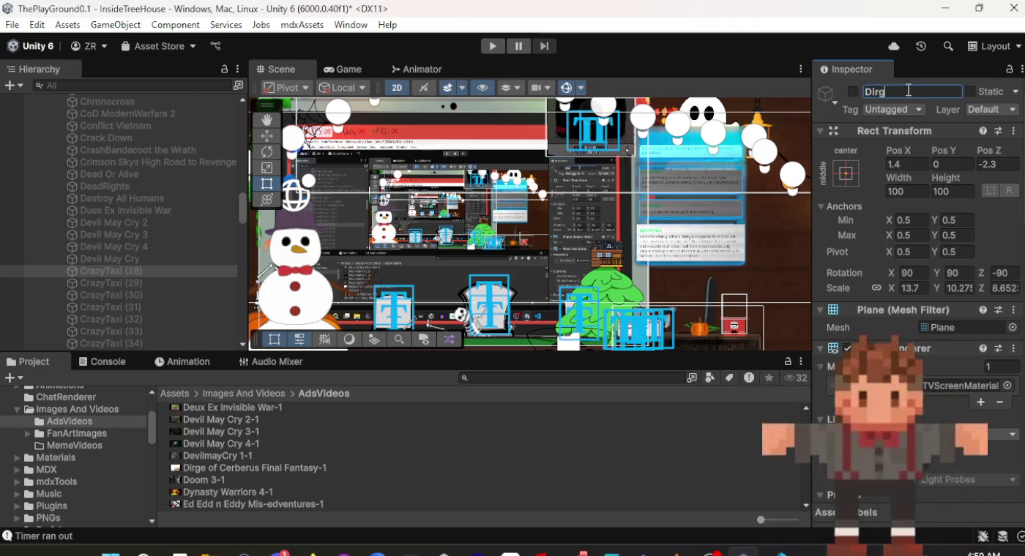
text(e of Ce)
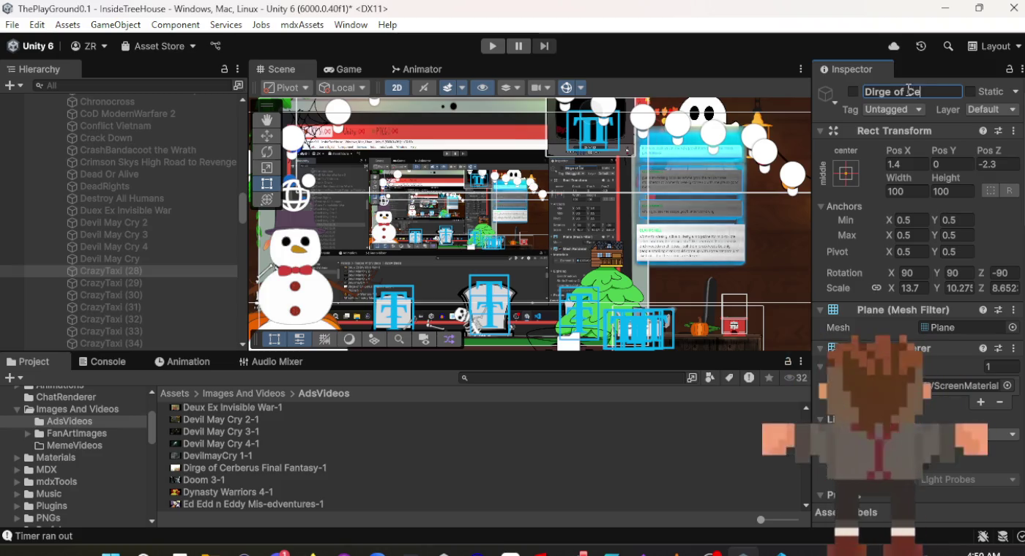
text(rberu)
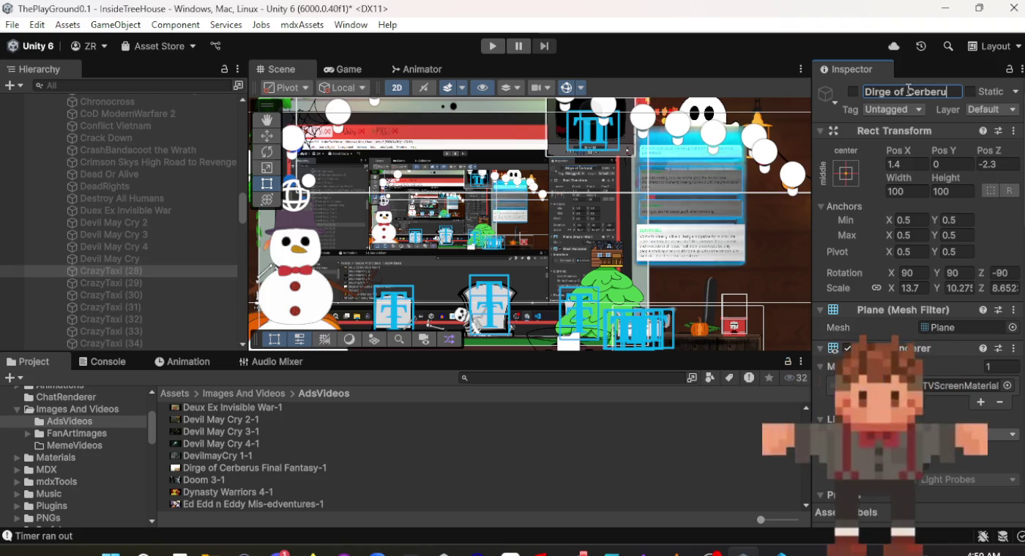
text(s Final)
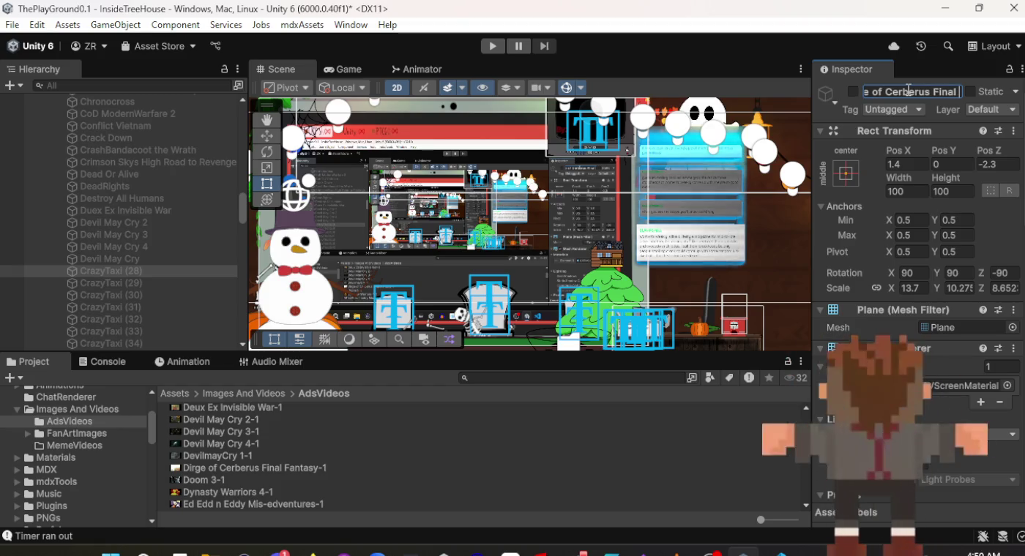
text( Fantasy)
key(Return)
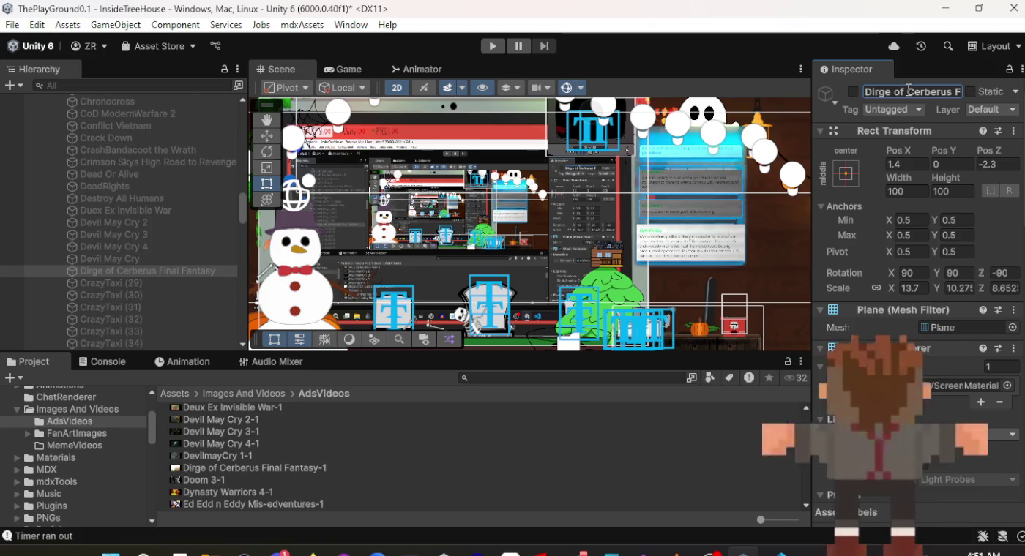
Select CrazyTaxi (29) and pick the Doom 3-1 clip in the Project panel.
click(130, 283)
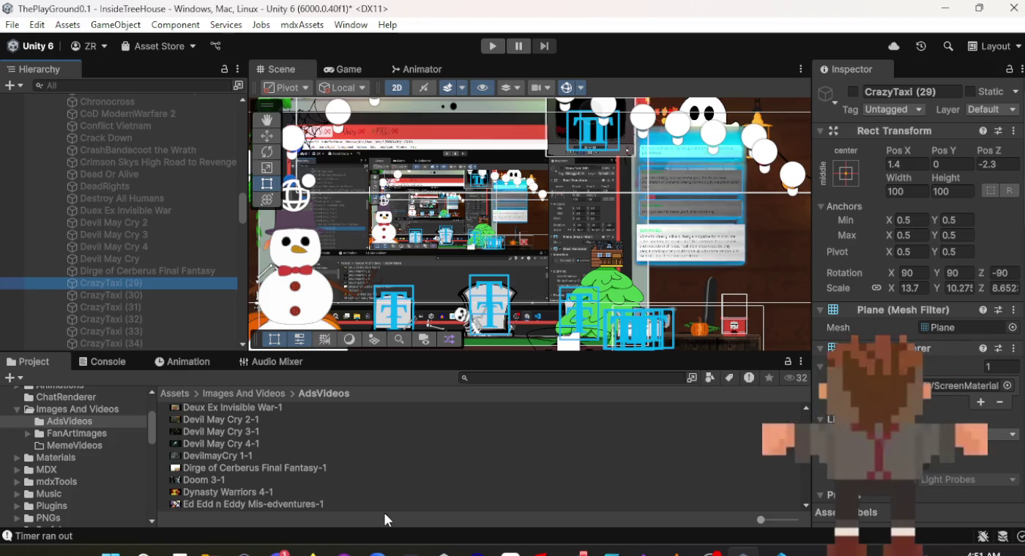
click(201, 480)
ctrl+click(339, 480)
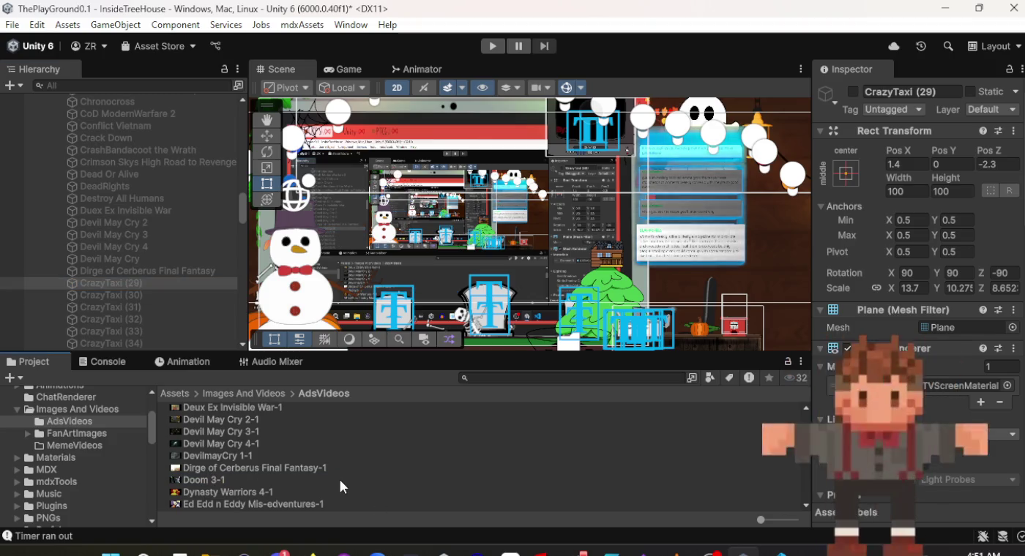
Rename CrazyTaxi (29) to Doom 3 and assign the Doom 3-1 clip to its Video Player.
click(914, 92)
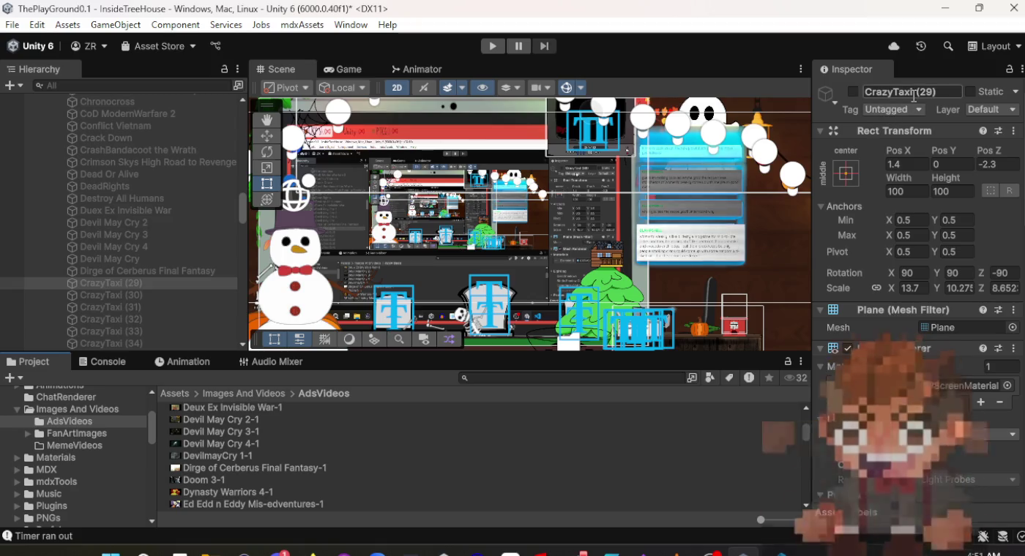
text(Doo)
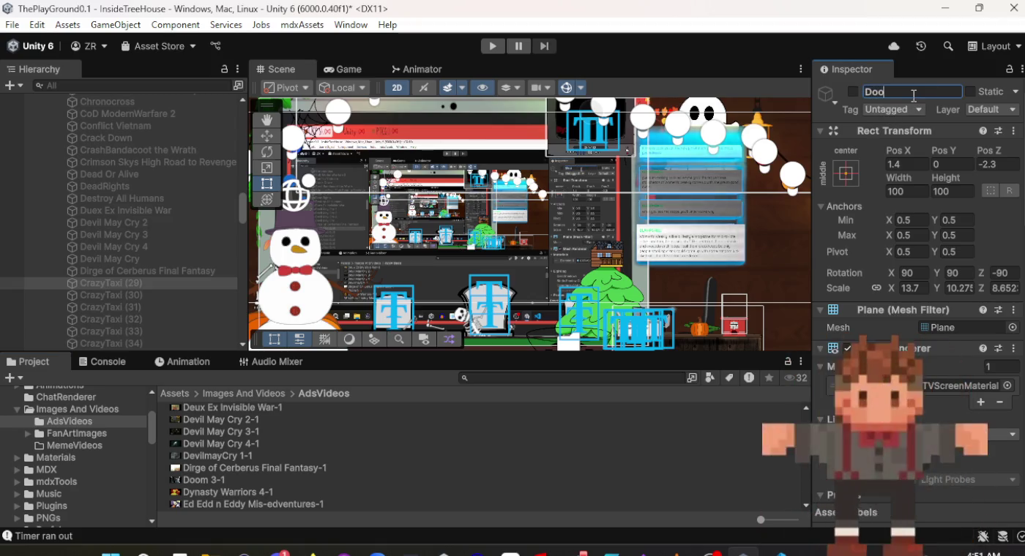
text(m 4)
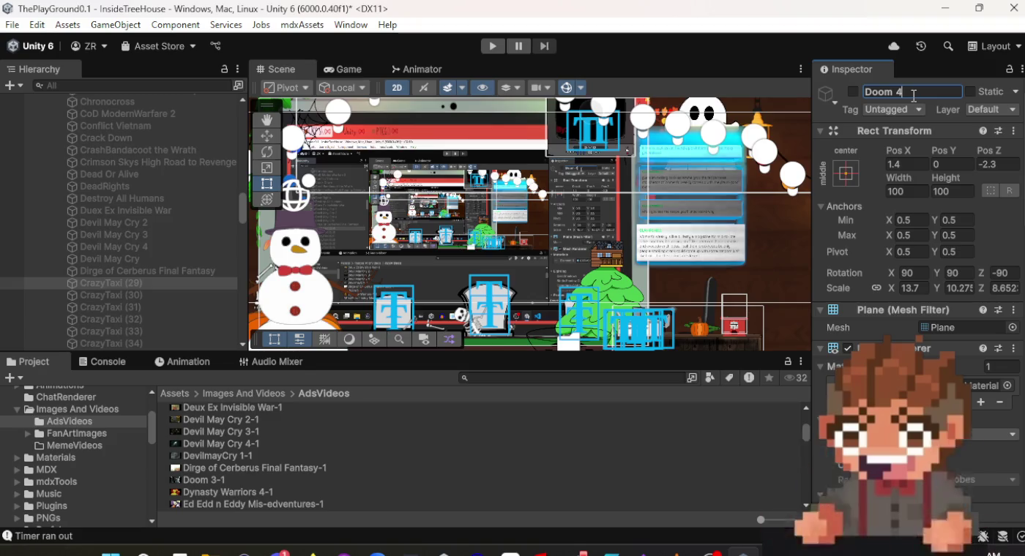
text(3)
key(Return)
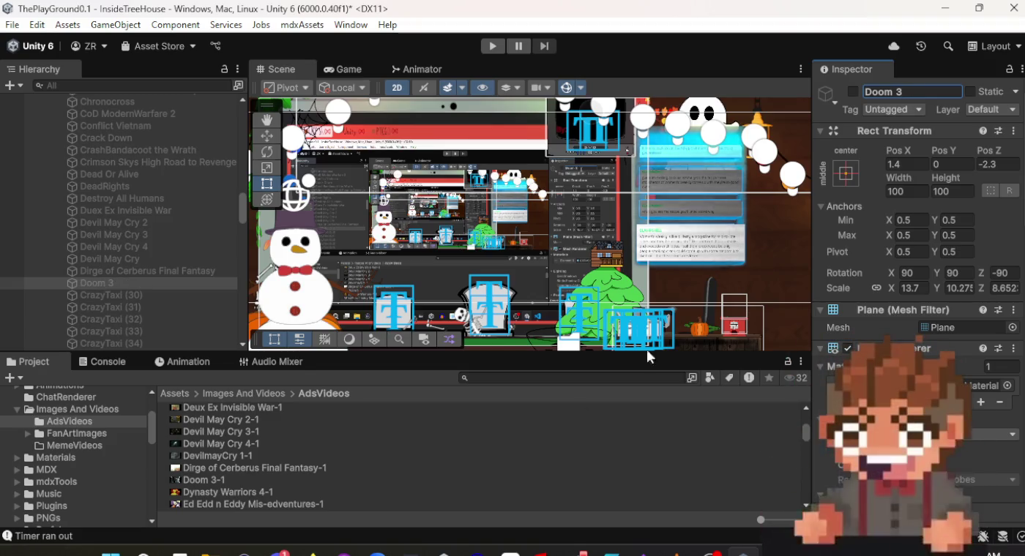
scroll(932, 385, down, 15)
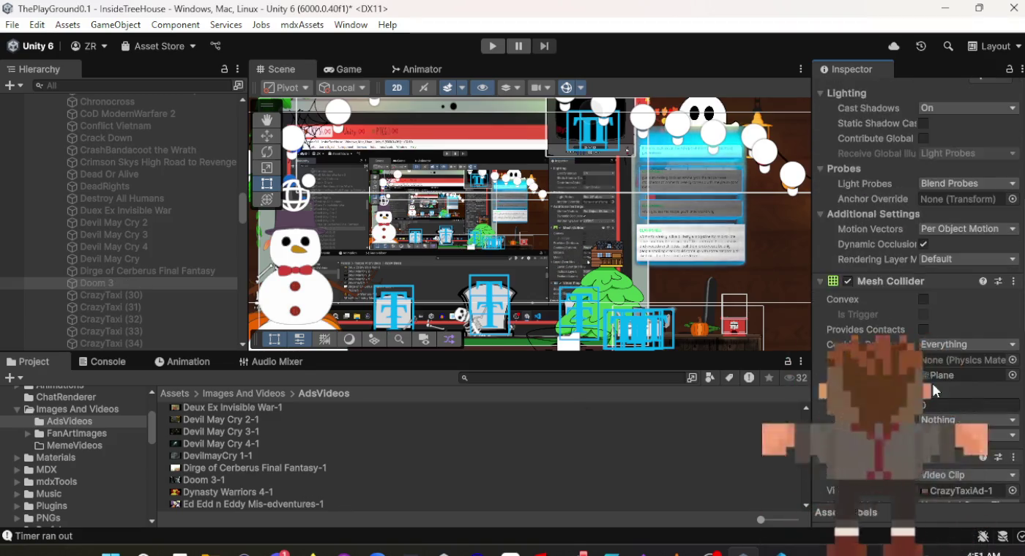
scroll(933, 385, down, 3)
scroll(944, 369, up, 3)
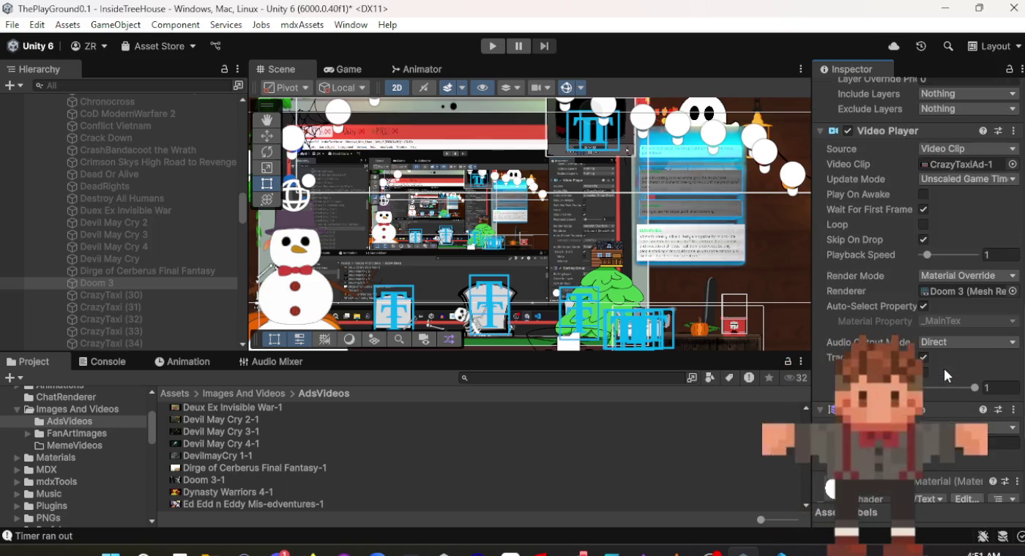
mouse_move(220, 481)
mouse_down()
mouse_move(749, 474)
mouse_move(972, 162)
mouse_up()
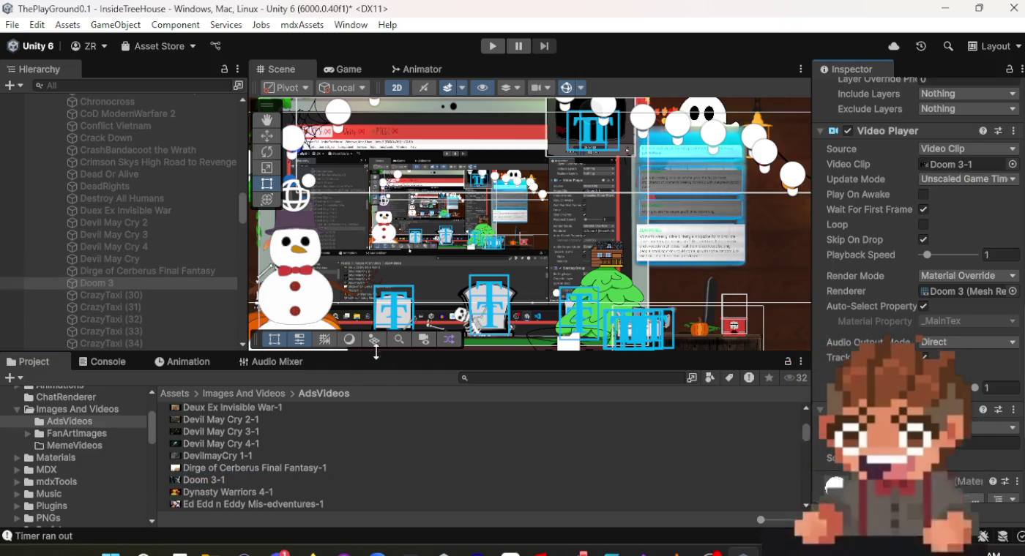
Give CrazyTaxi (30) the Dynasty Warriors 4-1 clip and rename it Dynasty Warriors.
click(156, 295)
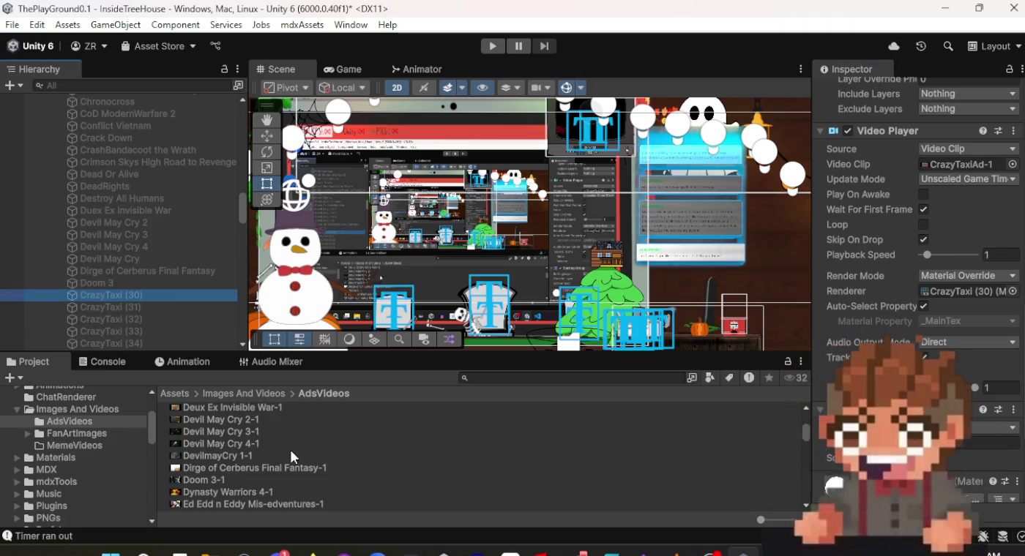
drag(226, 492, 842, 454)
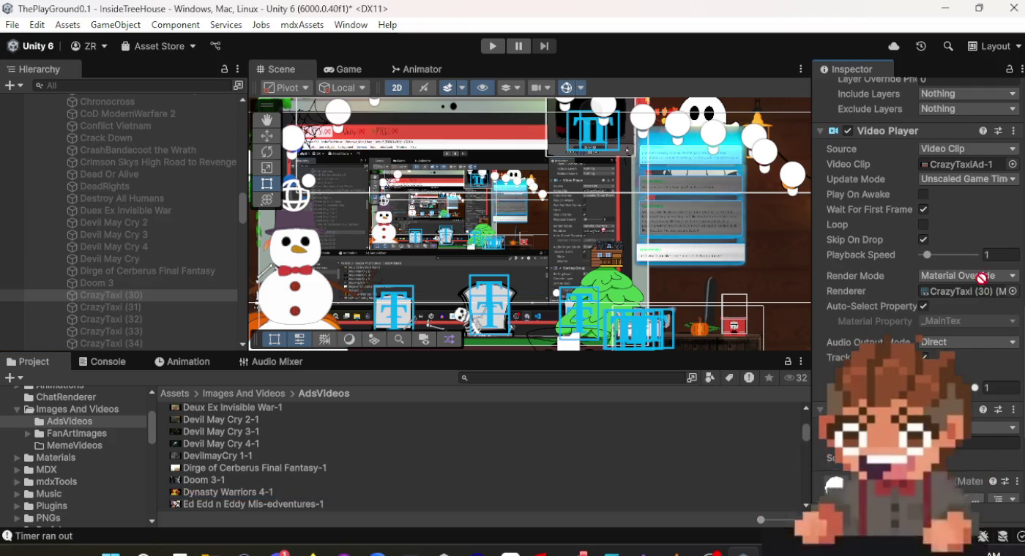
drag(956, 170, 959, 166)
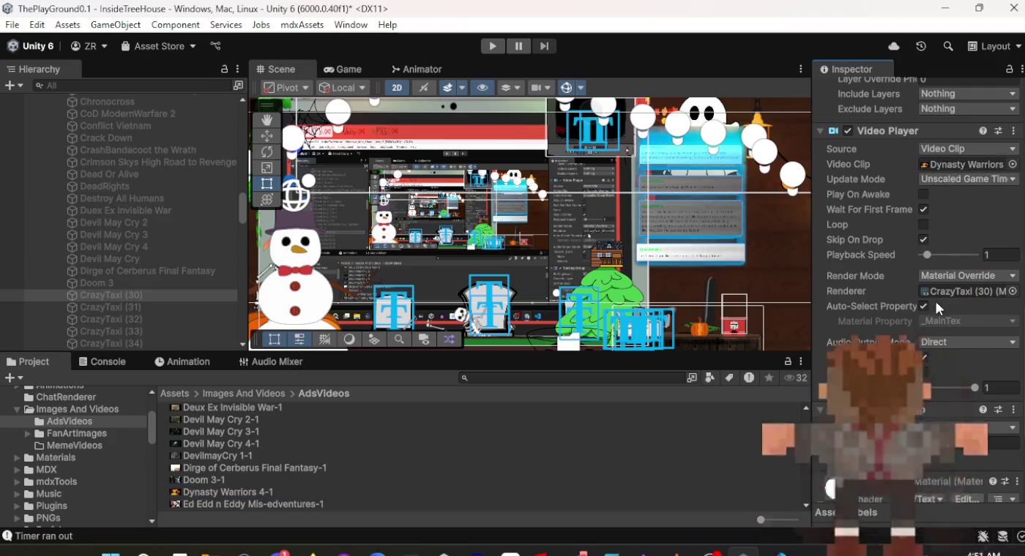
scroll(936, 301, up, 10)
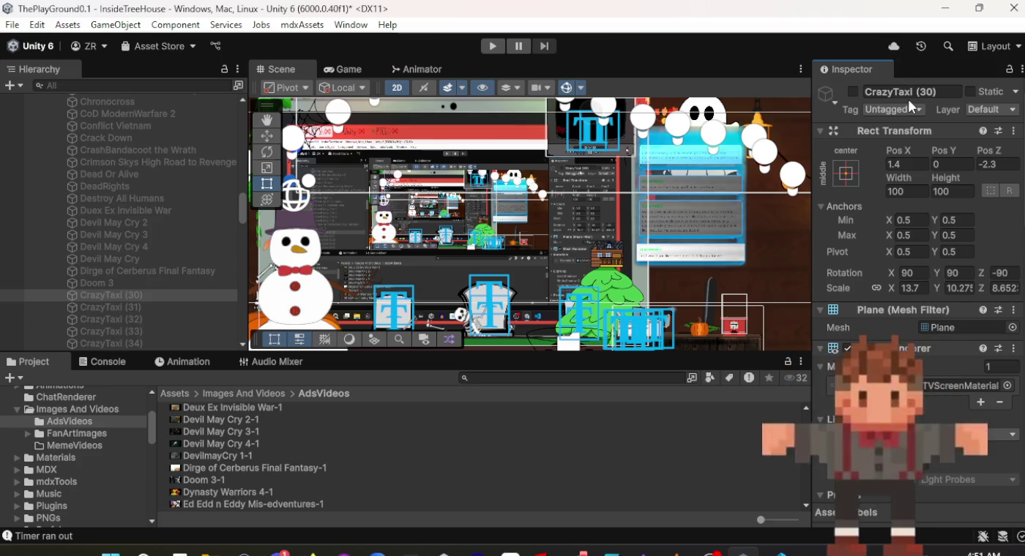
click(909, 93)
text(Dyn)
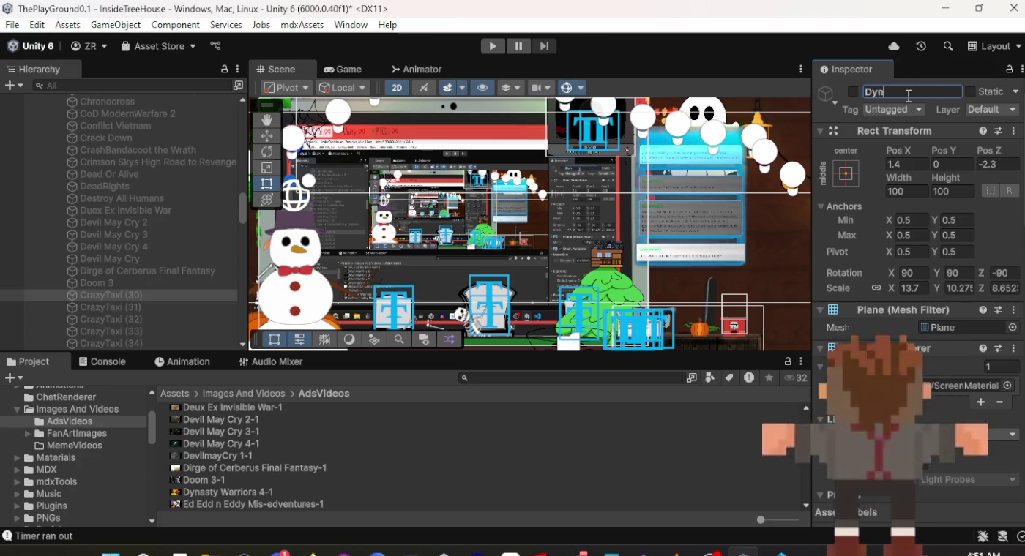
text(asty Warriors)
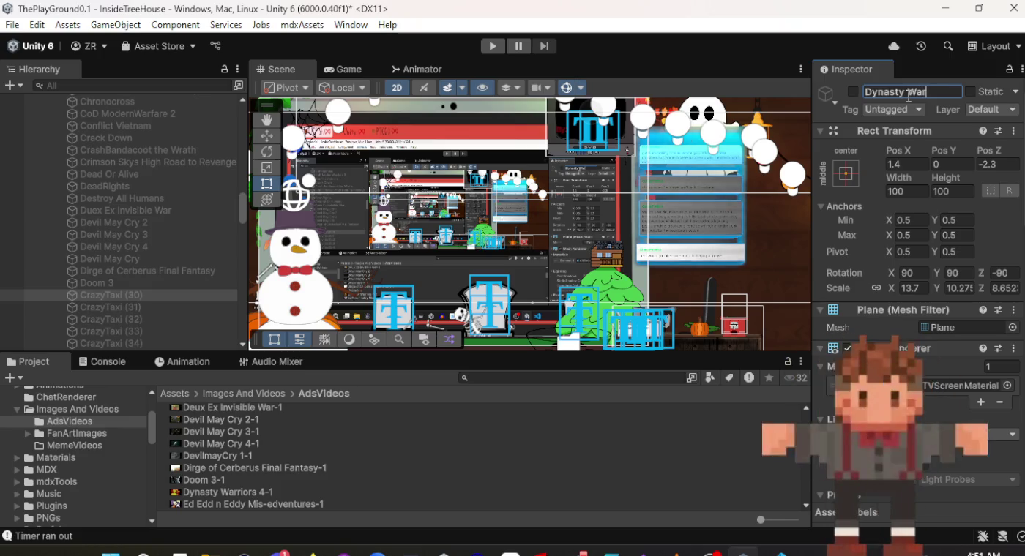
key(Return)
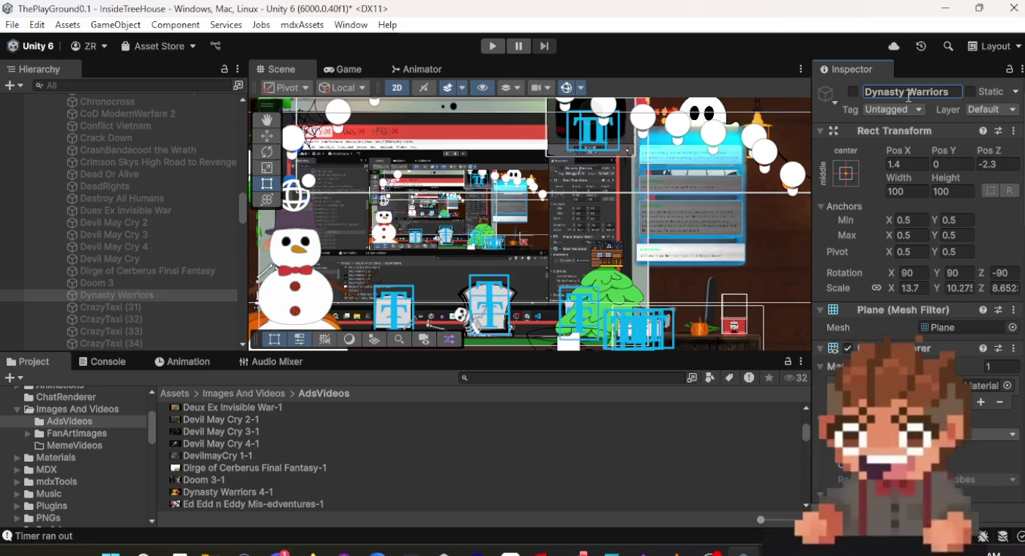
scroll(923, 290, down, 10)
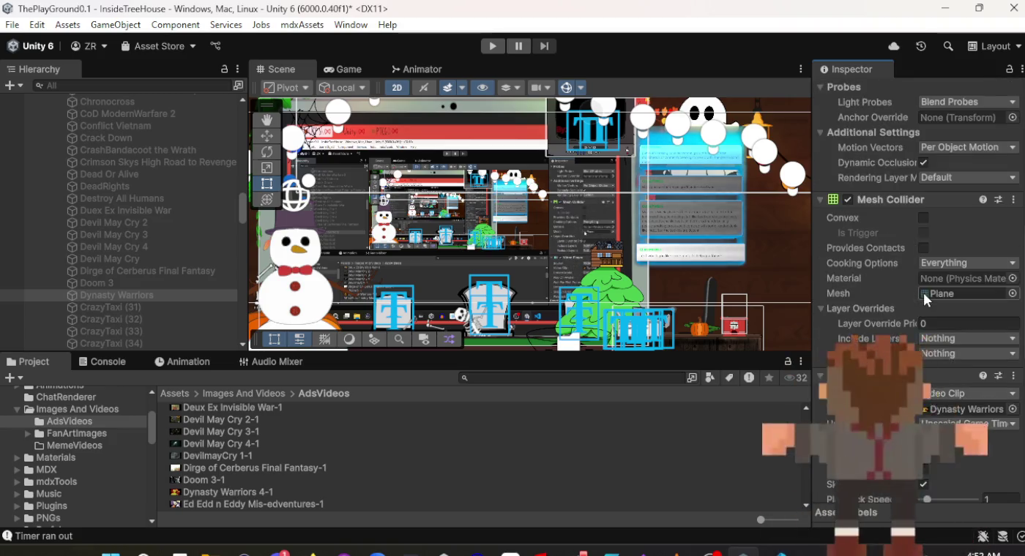
scroll(924, 301, up, 10)
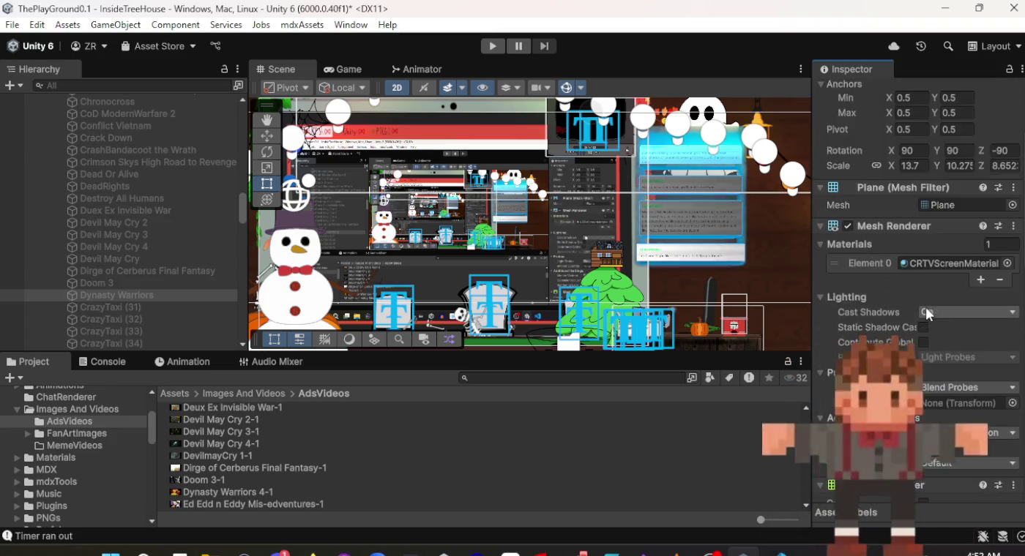
Rename CrazyTaxi (31) to 'Ed Edd n Eddy Mis-edventures'.
click(131, 306)
click(905, 89)
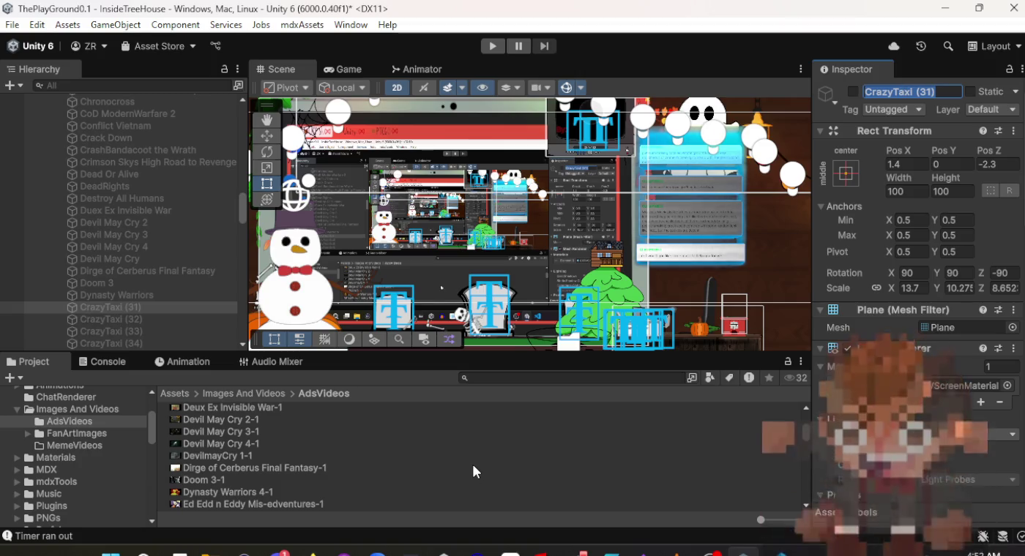
text(Ed)
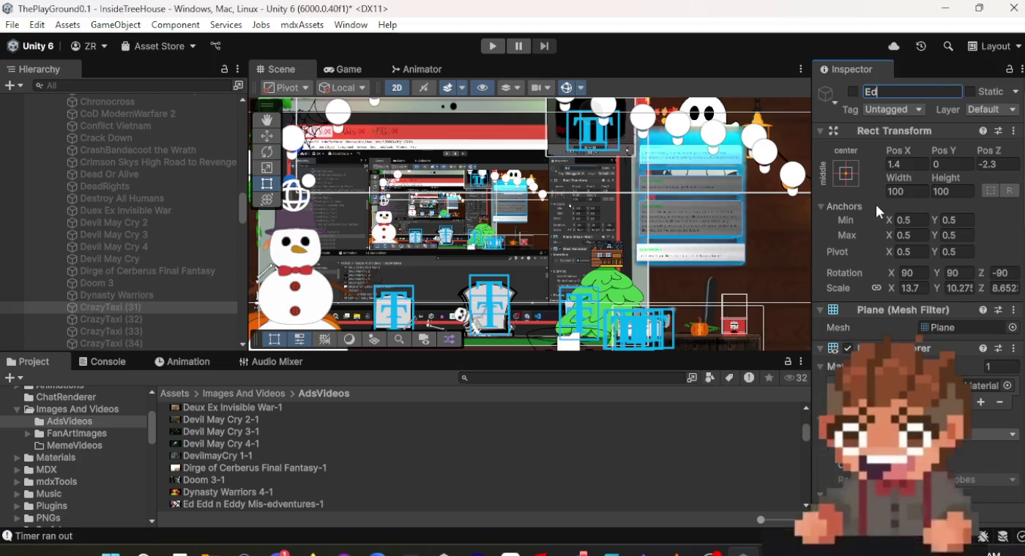
text( Edd n E)
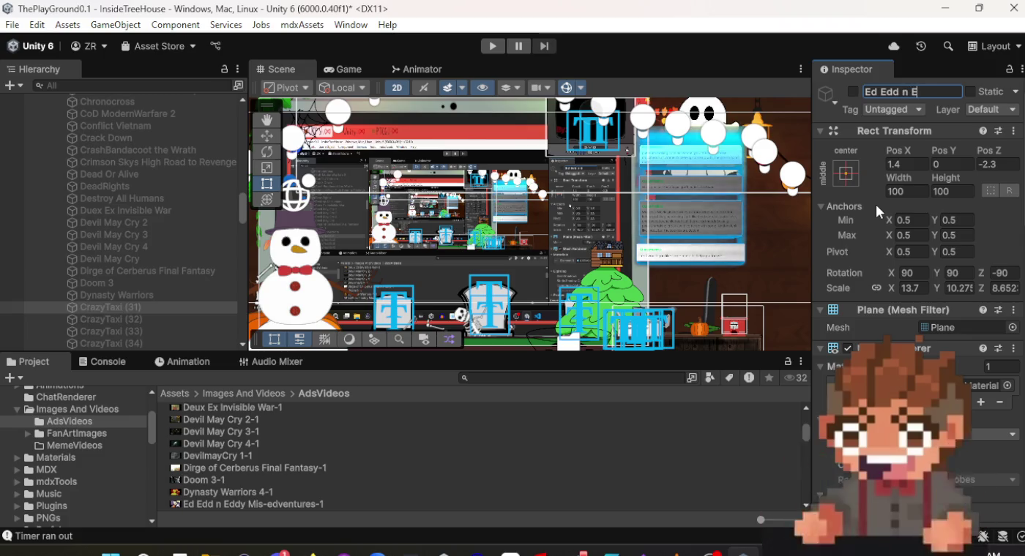
text(ddy Mis)
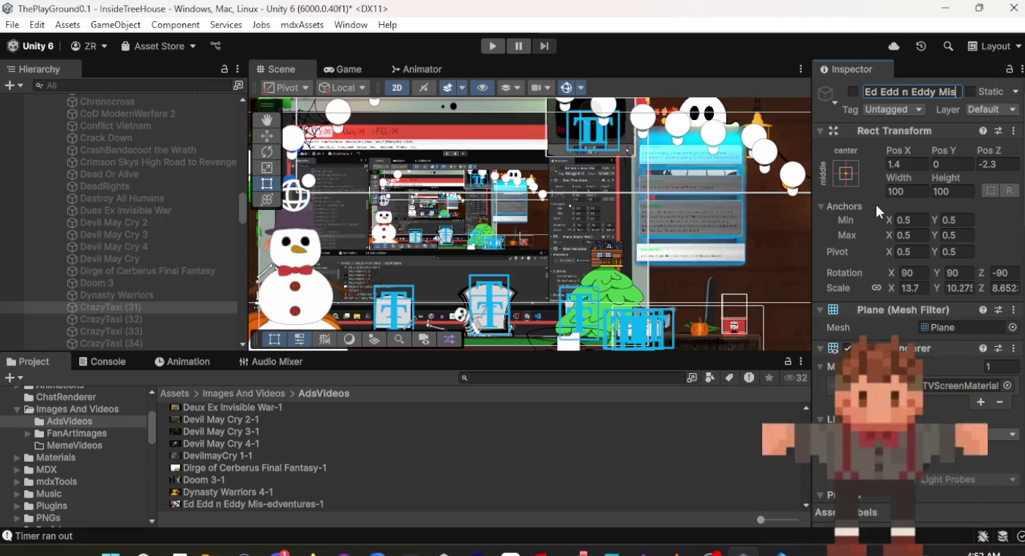
text(-edventures)
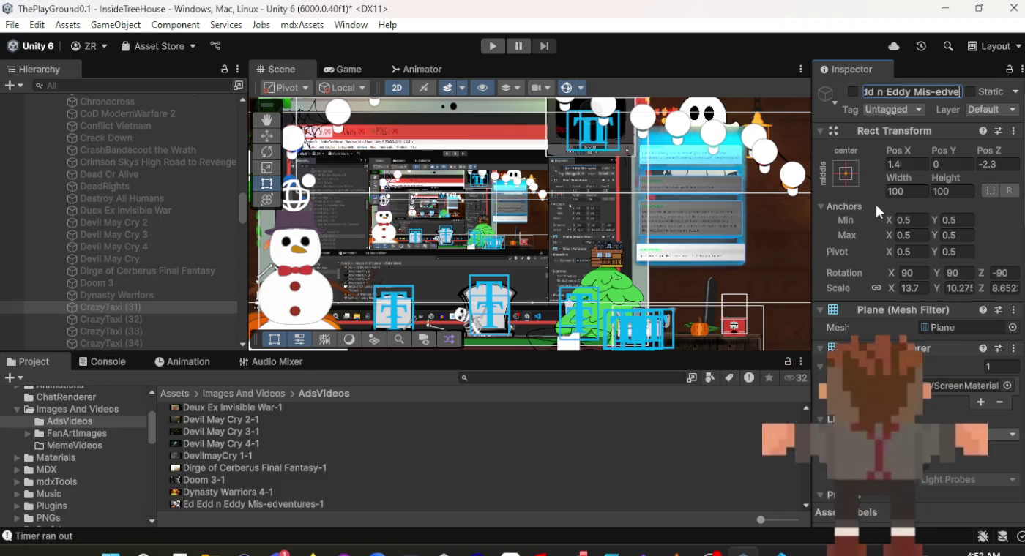
key(Return)
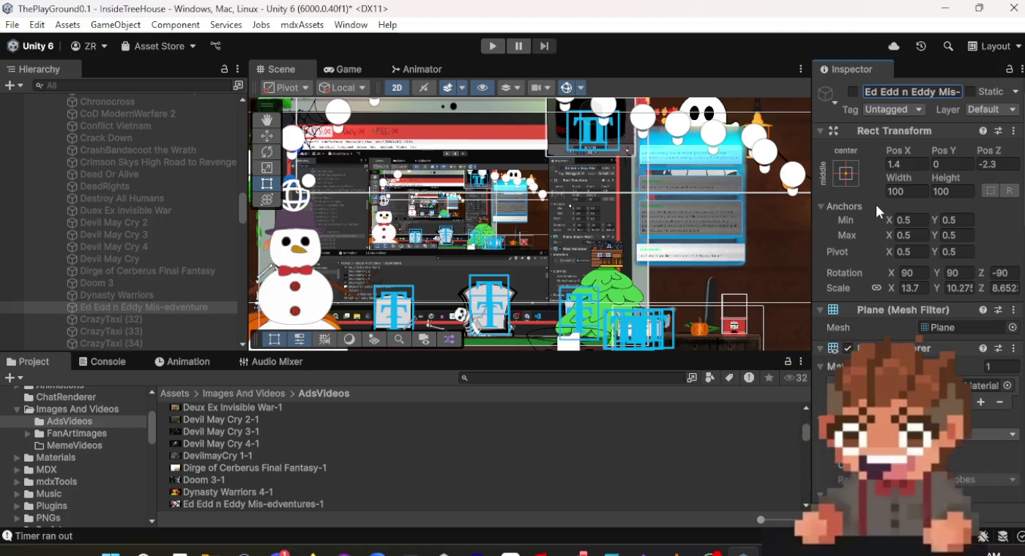
Assign the Ed Edd n Eddy Mis-edventures-1 clip to its Video Player.
scroll(901, 325, down, 3)
scroll(905, 335, down, 10)
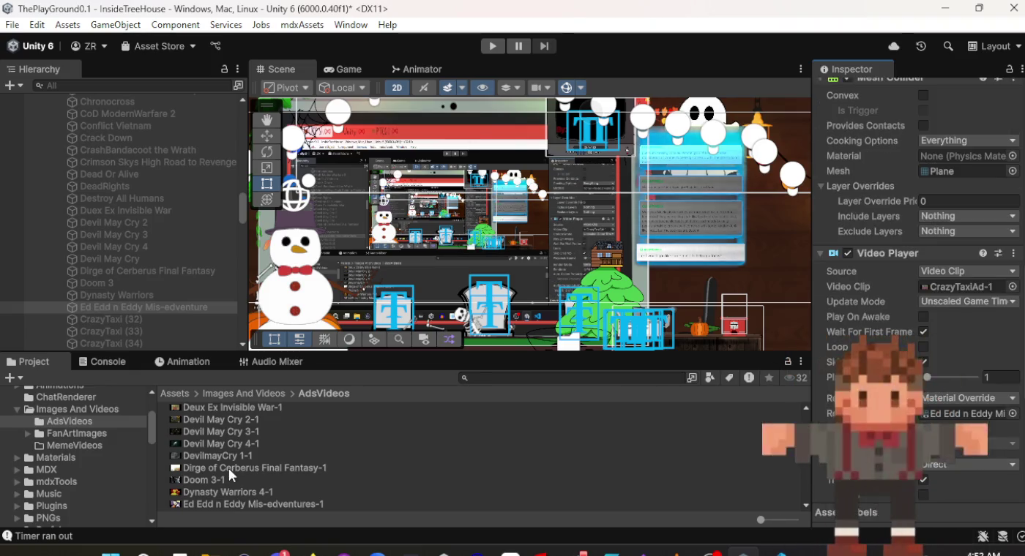
click(261, 508)
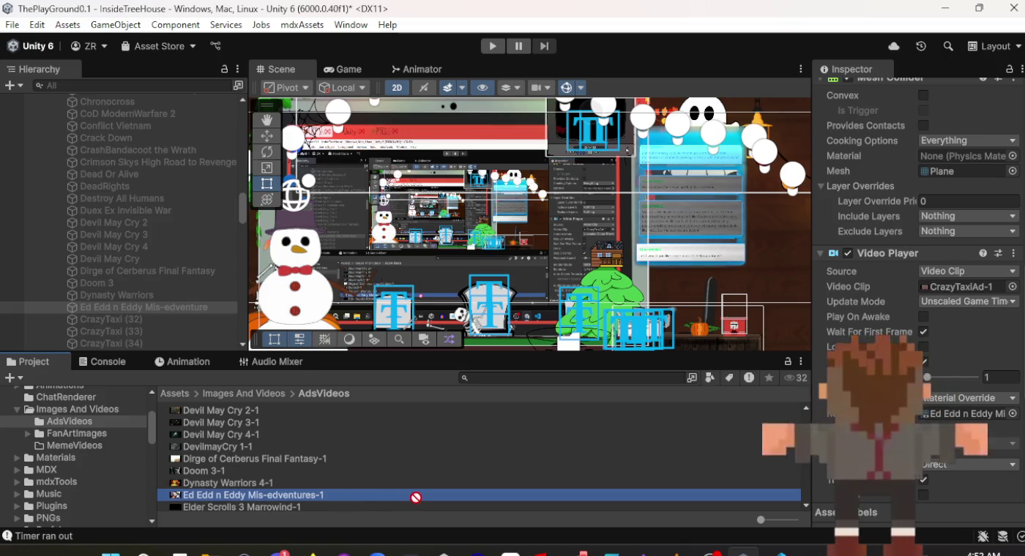
drag(959, 296, 959, 296)
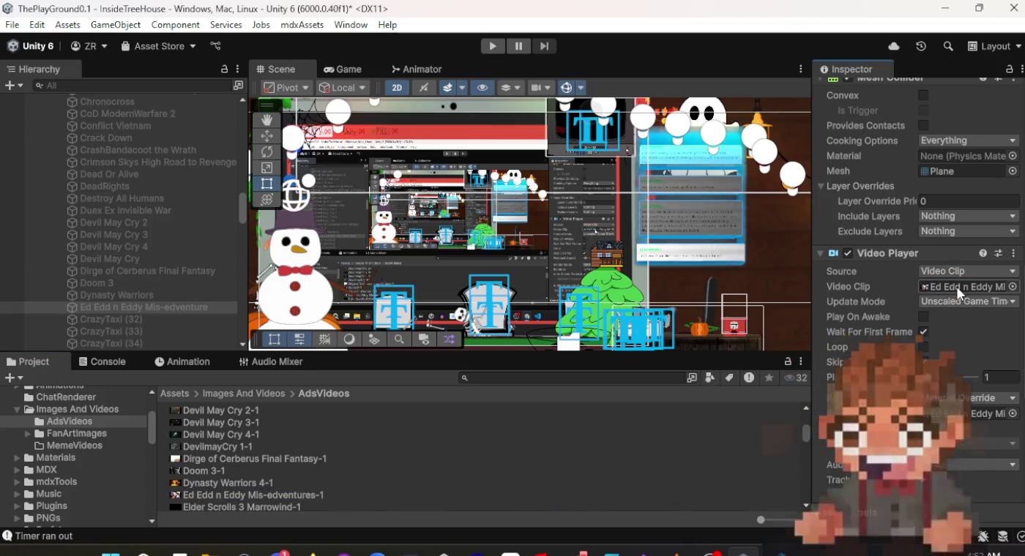
scroll(93, 261, down, 2)
scroll(293, 460, down, 4)
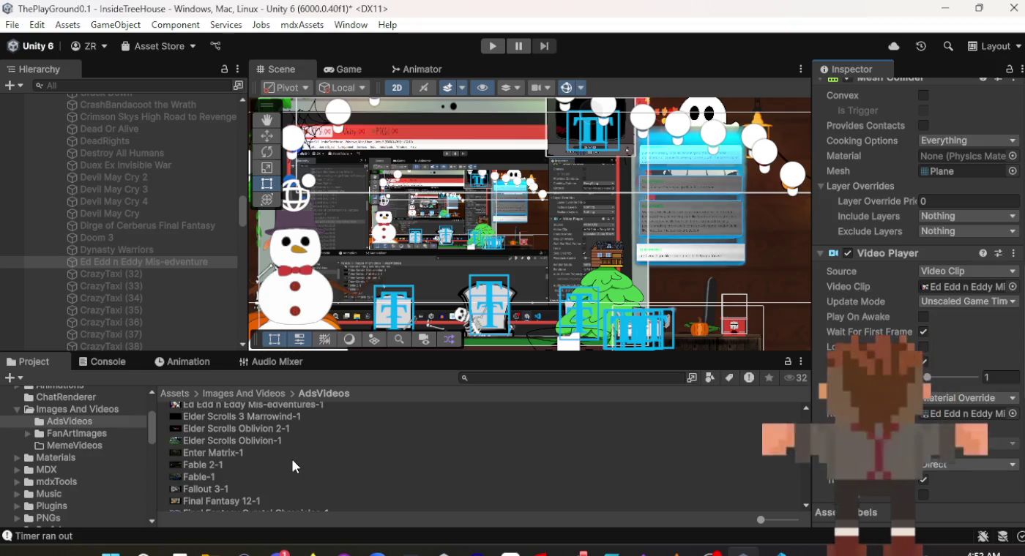
scroll(293, 460, up, 2)
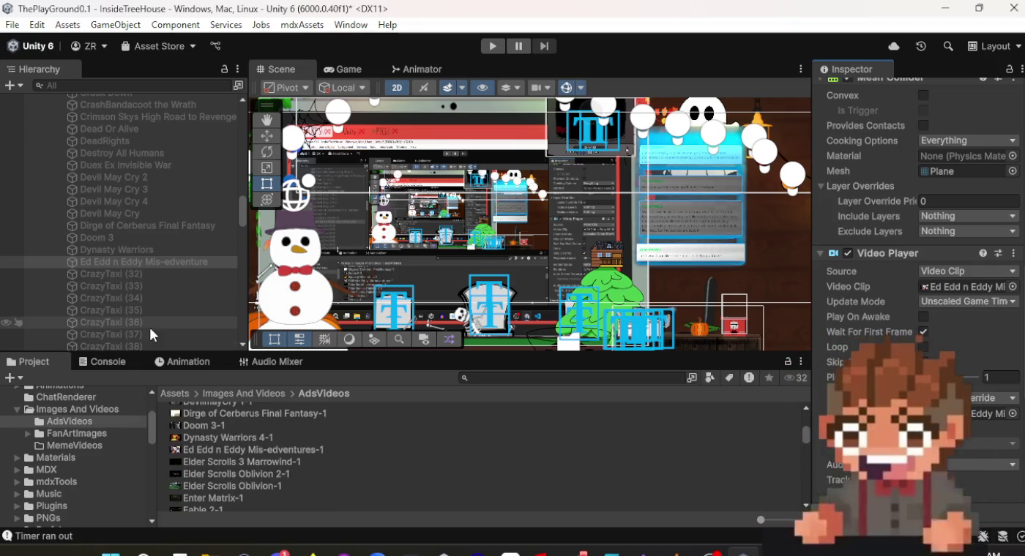
click(157, 274)
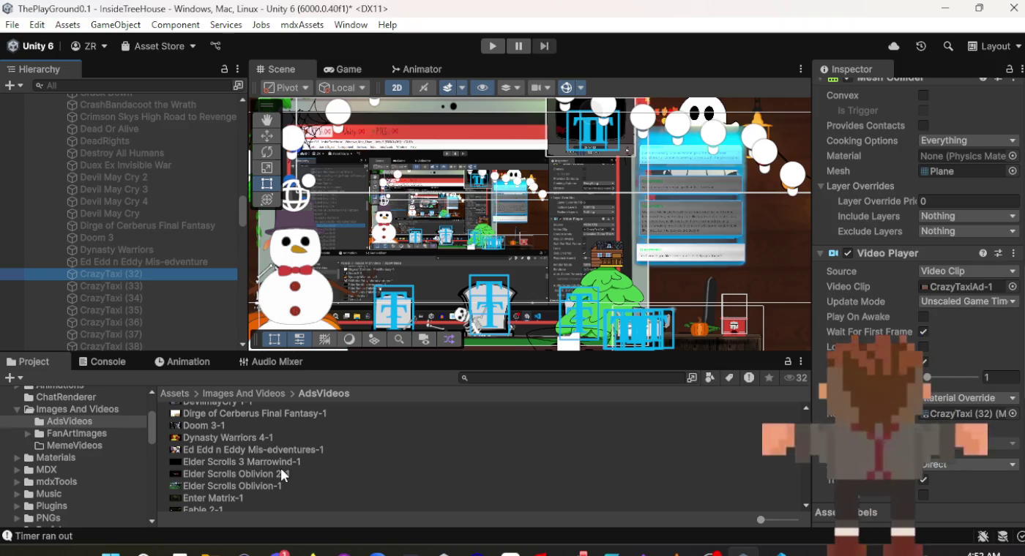
Give CrazyTaxi (32) the Elder Scrolls 3 Marrowind-1 clip and name it Elder Scrolls 3 Marrowind.
mouse_move(300, 463)
mouse_down()
mouse_move(640, 476)
mouse_move(971, 448)
mouse_up()
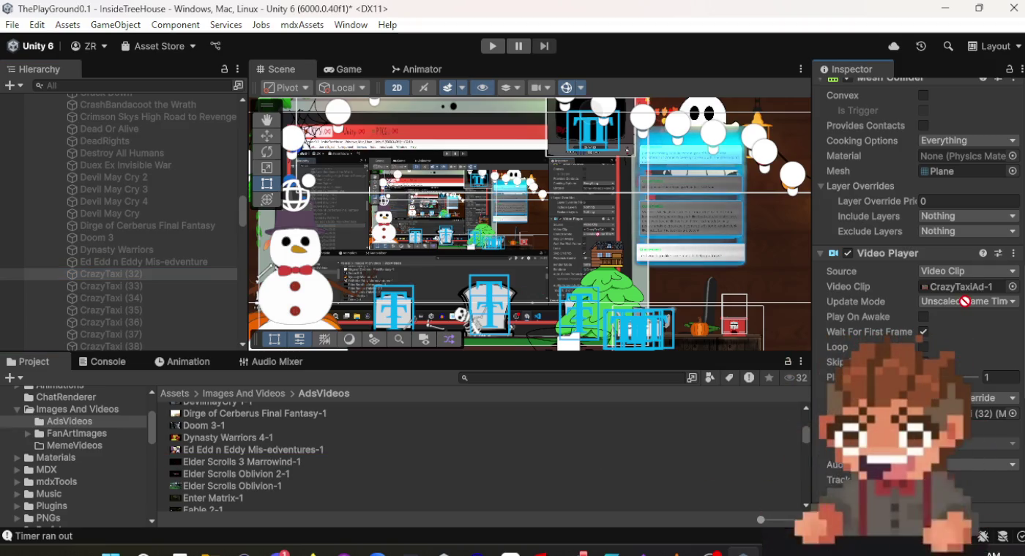
drag(966, 287, 961, 287)
scroll(952, 289, up, 10)
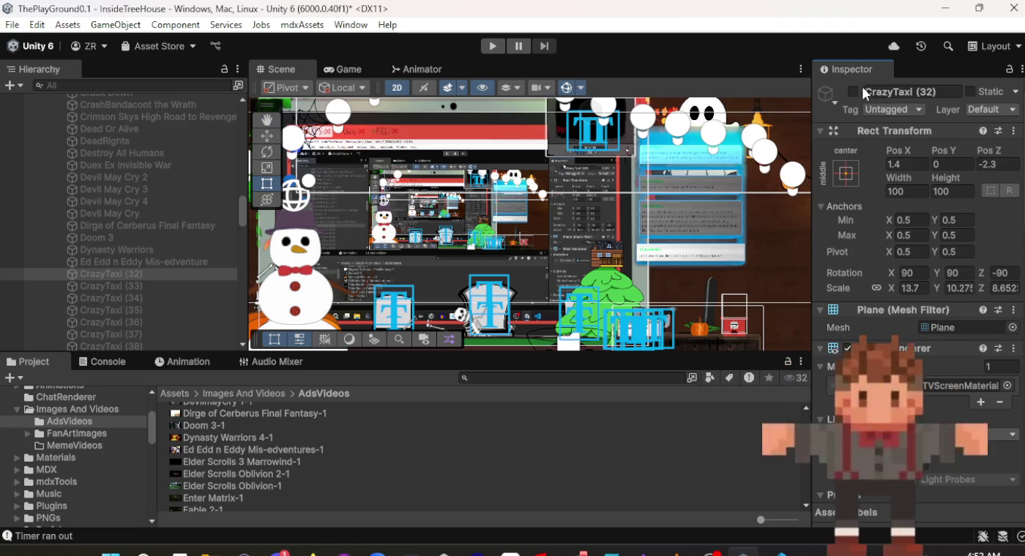
text(E)
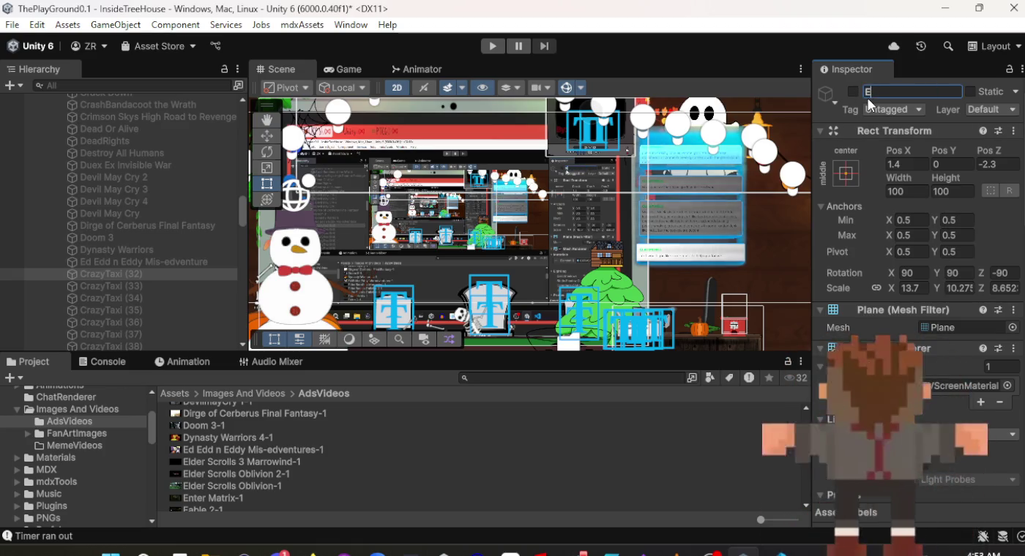
text(lder Scroll)
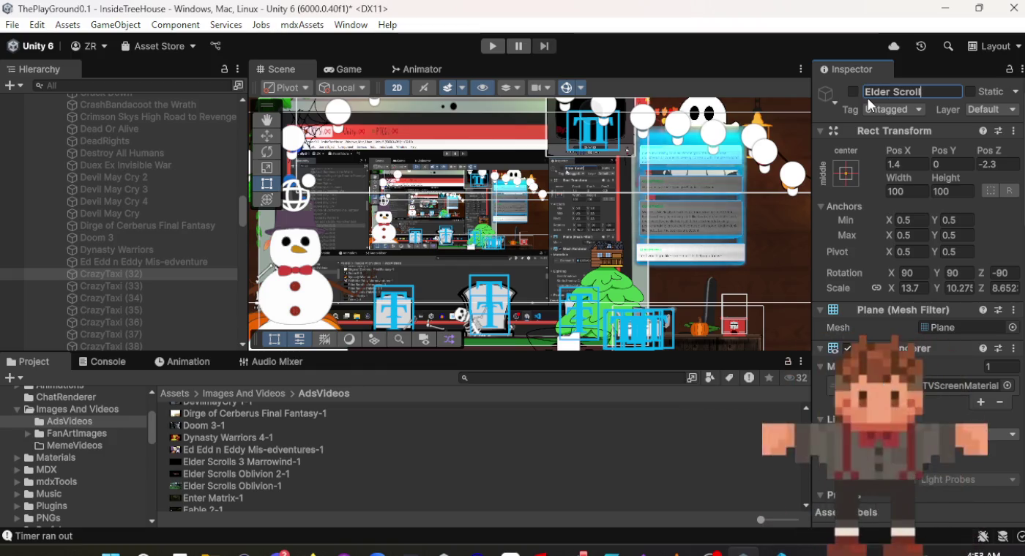
text(s 3)
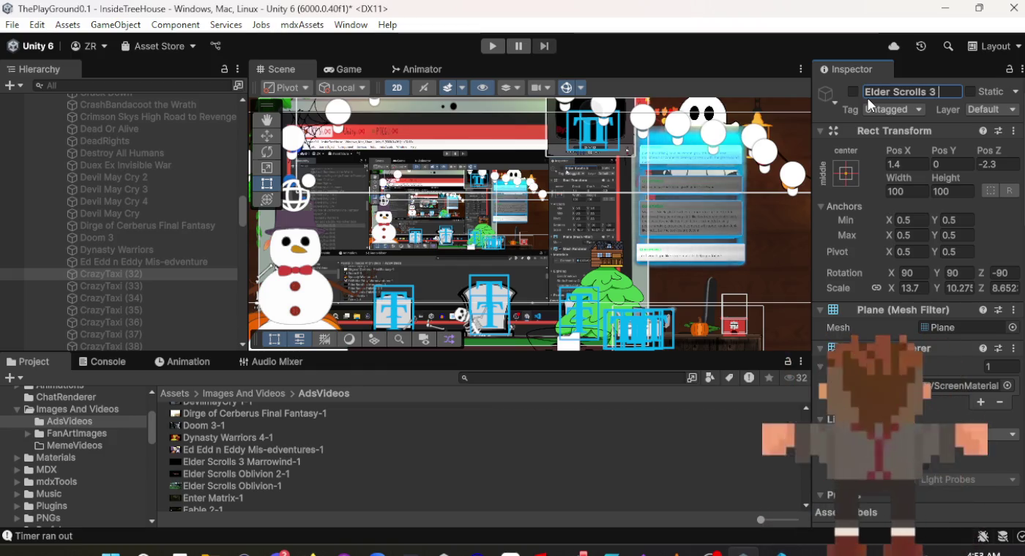
text( Marrowind)
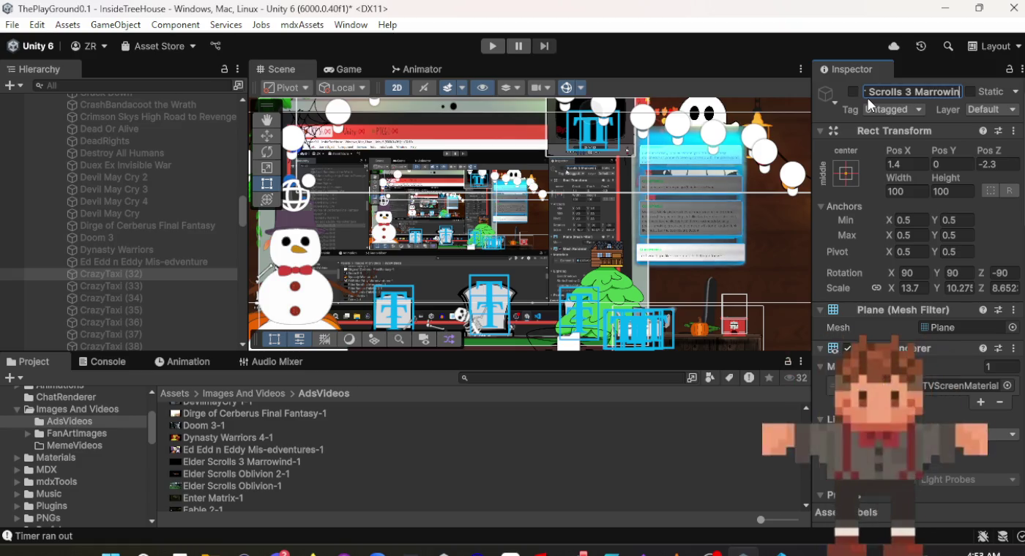
key(Return)
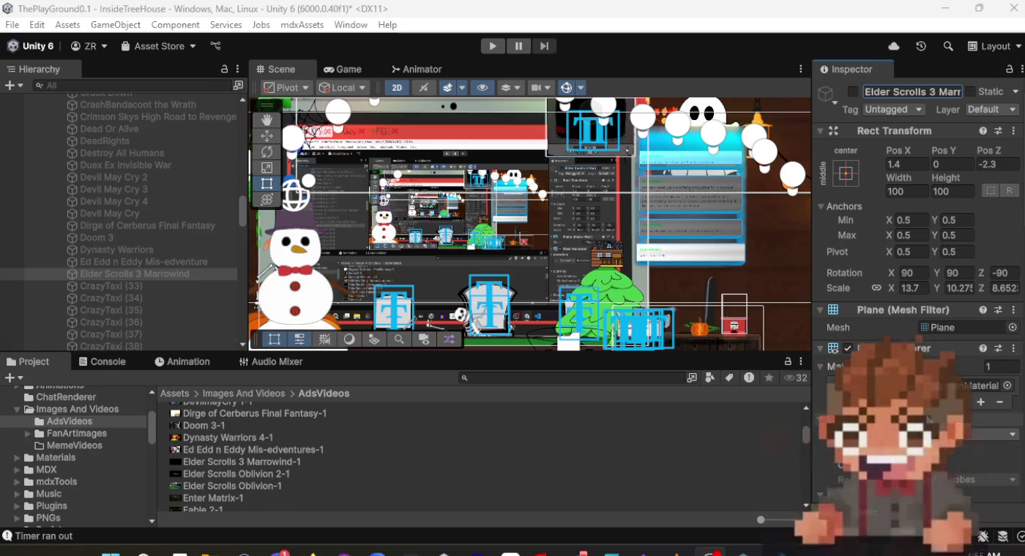
Rename CrazyTaxi (33) to Elder Scrolls Oblivian 2 and assign the Elder Scrolls Oblivion 2-1 clip.
click(218, 287)
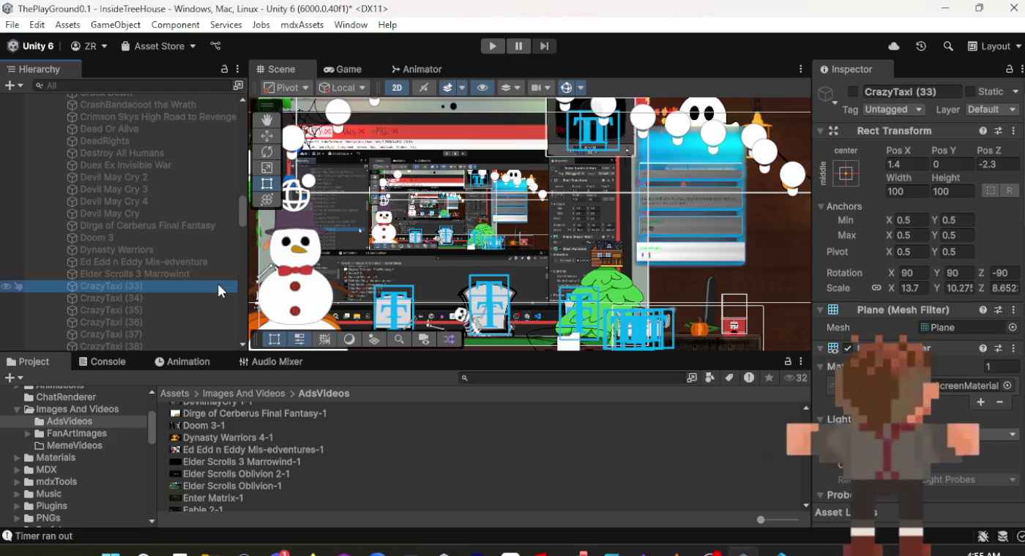
click(925, 90)
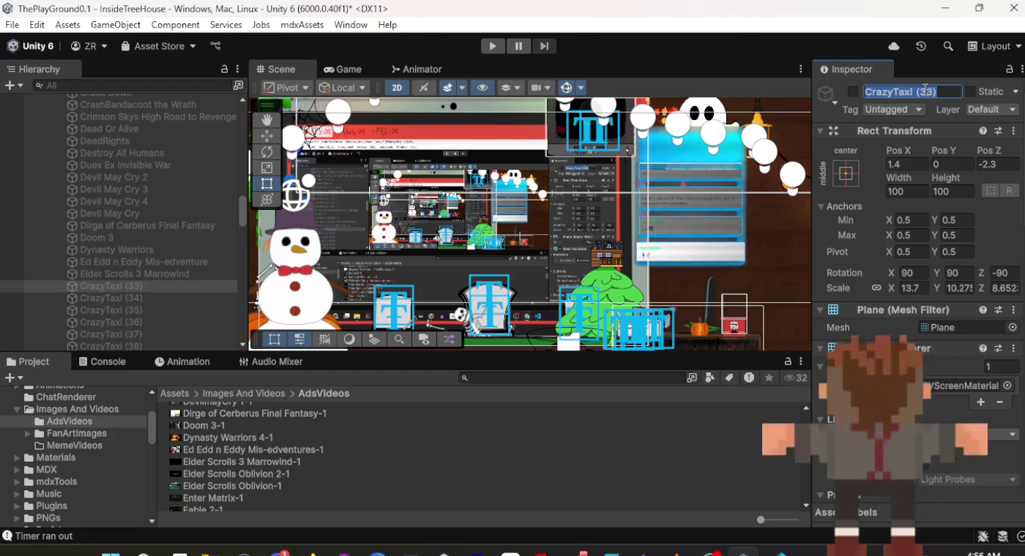
text(Elder Scrolls)
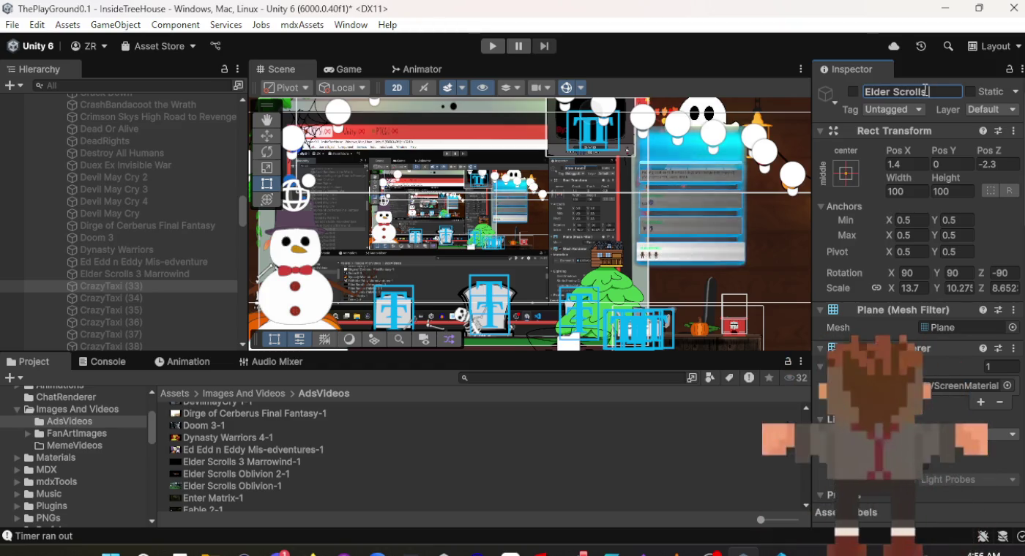
text( Oblivian)
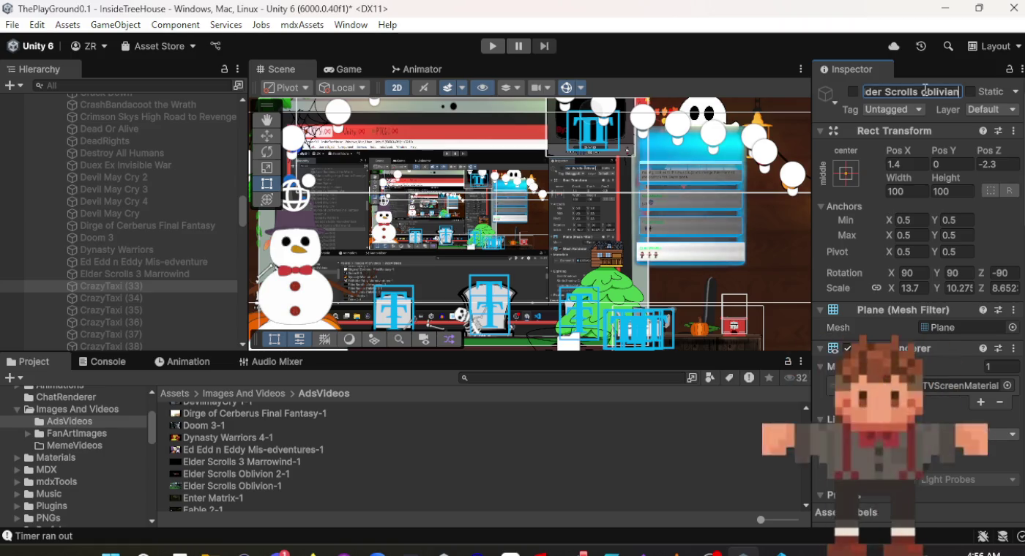
text( 2)
key(Return)
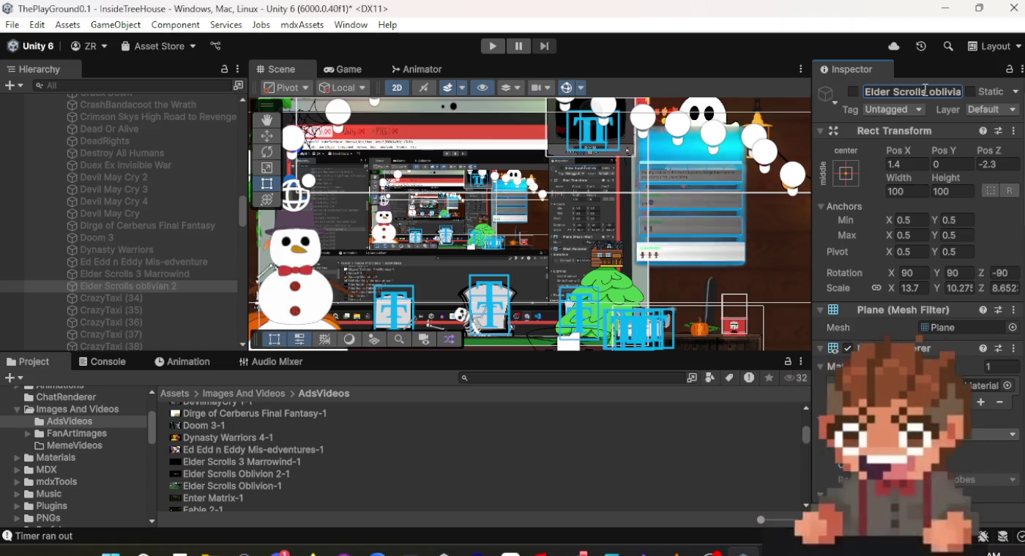
scroll(915, 220, down, 10)
scroll(916, 293, down, 5)
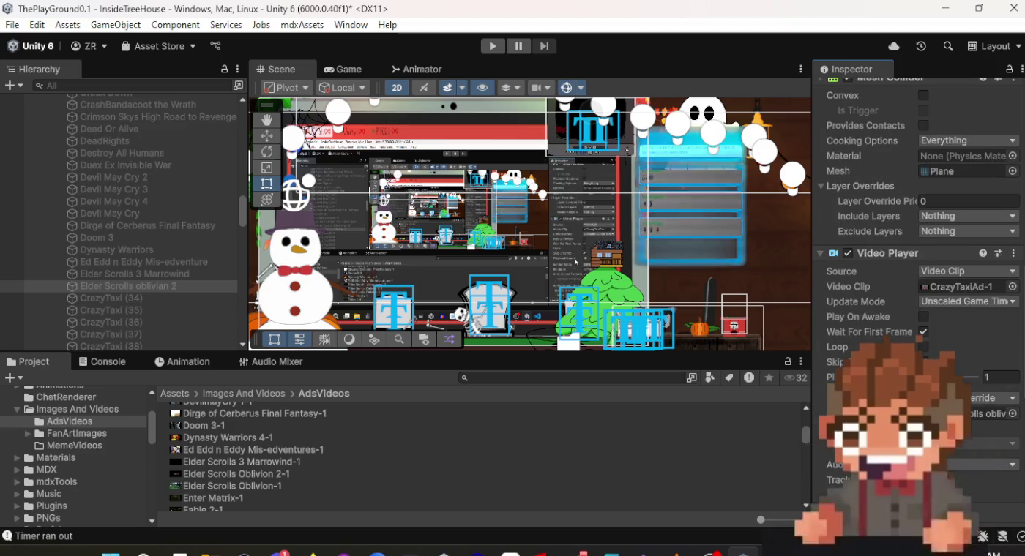
mouse_move(226, 473)
mouse_down()
mouse_move(502, 475)
mouse_move(731, 410)
mouse_move(937, 315)
mouse_move(962, 287)
mouse_up()
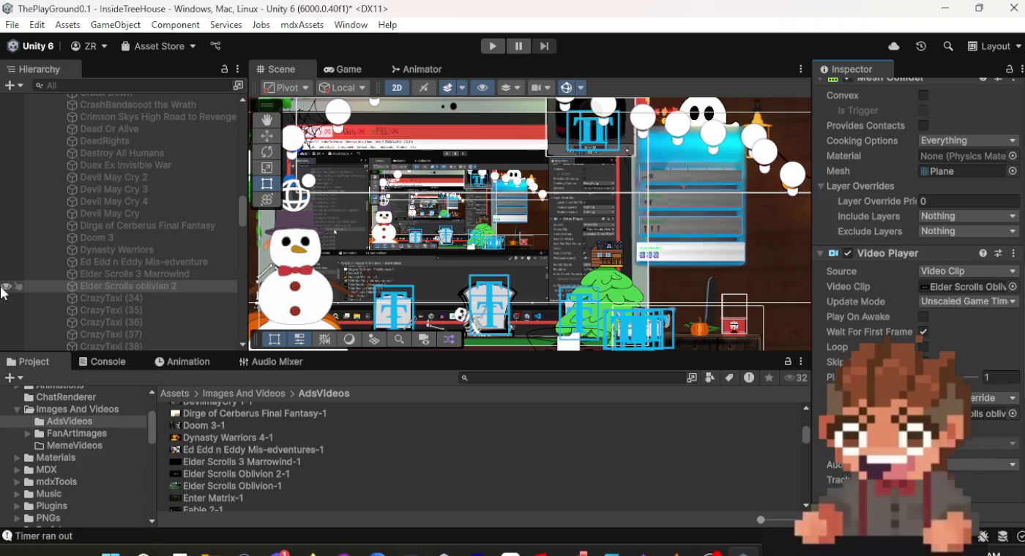
Give CrazyTaxi (34) the Elder Scrolls Oblivion-1 clip.
click(125, 298)
mouse_move(256, 486)
mouse_down()
mouse_move(377, 486)
mouse_move(965, 340)
mouse_move(963, 292)
mouse_up()
scroll(964, 292, up, 10)
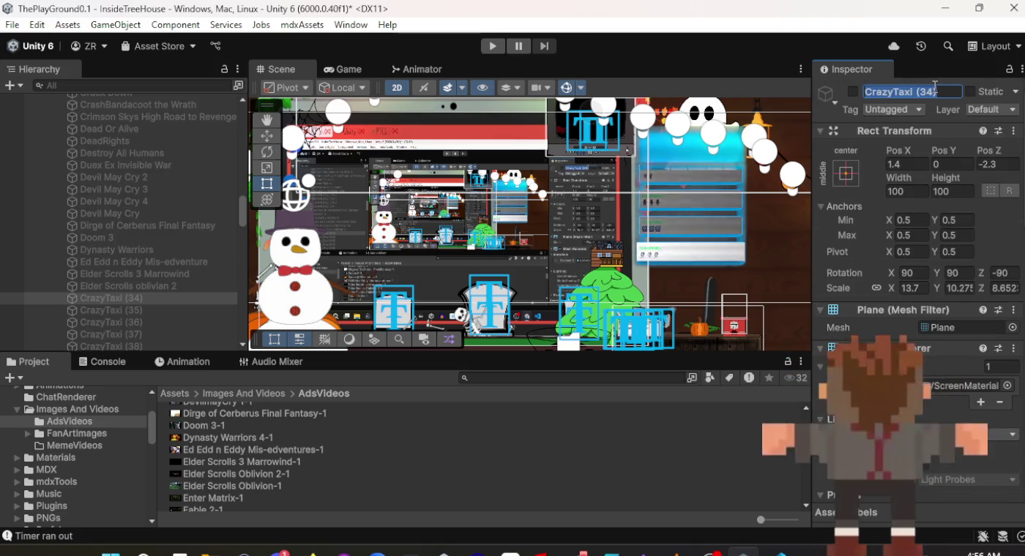
Replace CrazyTaxi (34)'s name with 'Elder Scrolls Oblivian', trimming the stray trailing 2.
key(ctrl+a)
text(Elder Scrolls O)
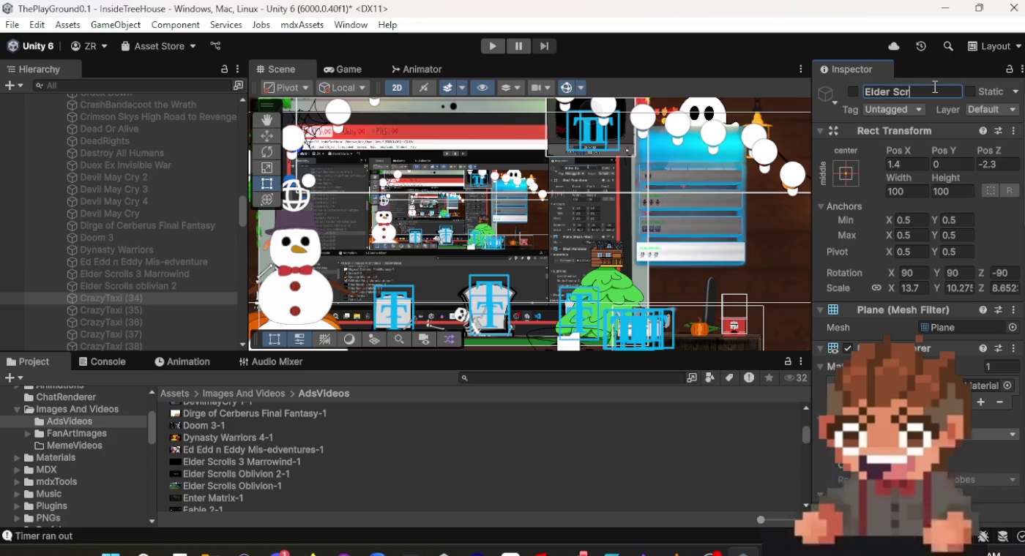
text(bliv)
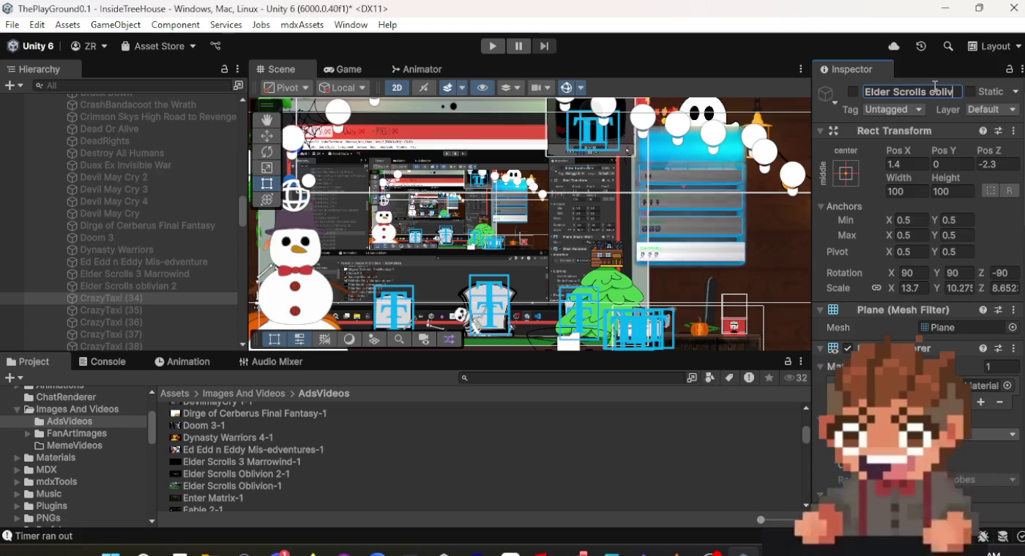
text(ian 2)
key(BackSpace)
key(BackSpace)
key(Return)
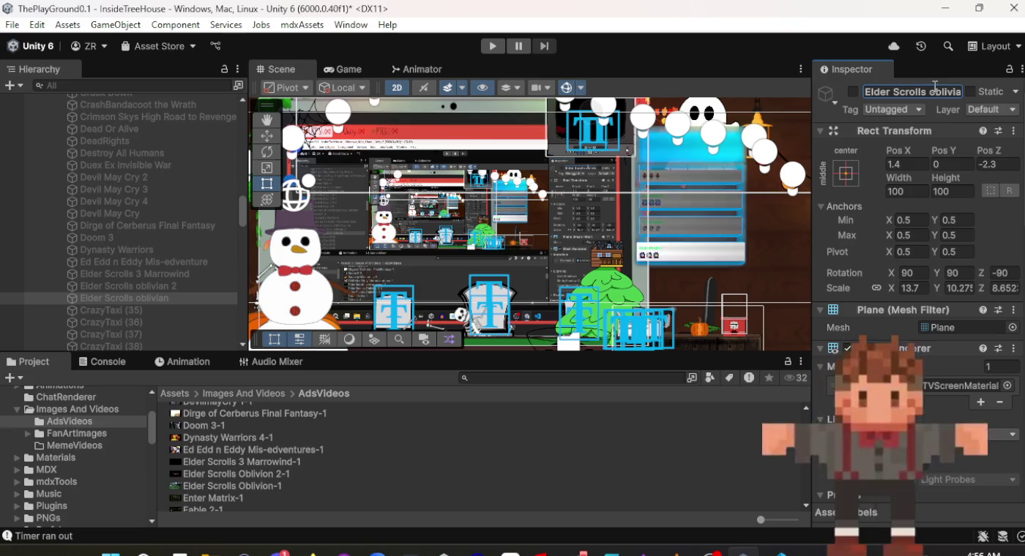
click(139, 311)
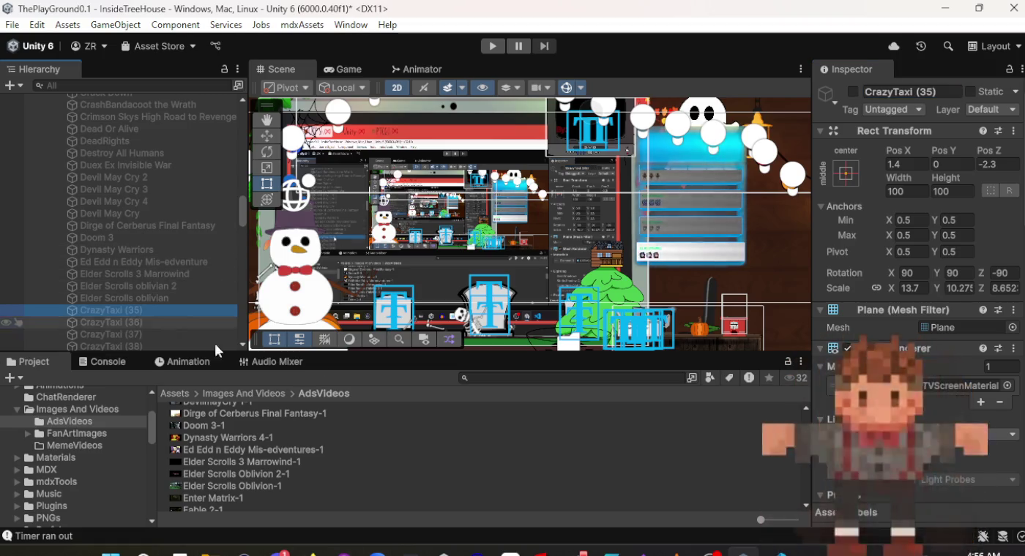
Rename the selected screen object to 'Enter Matrix'.
click(924, 88)
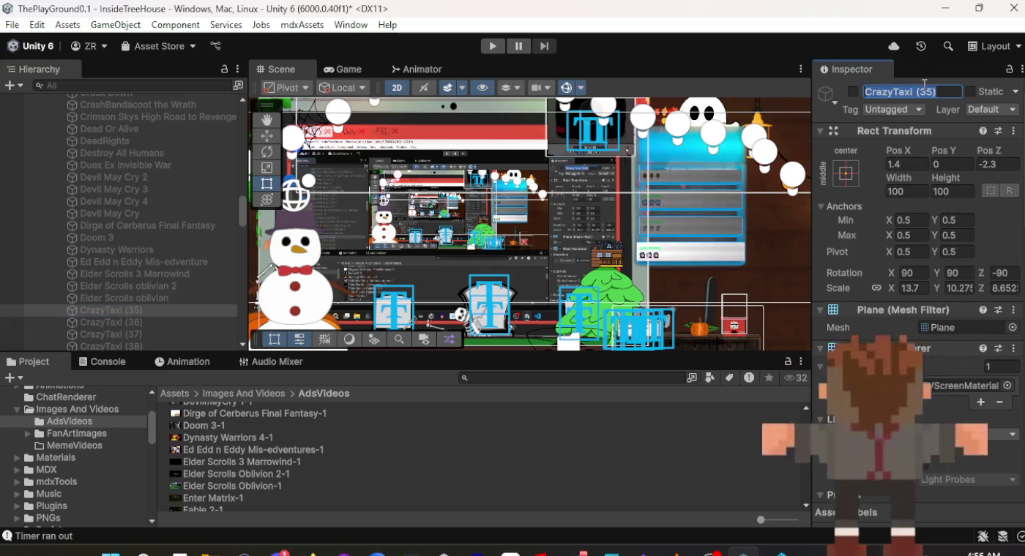
text(Enter Matric)
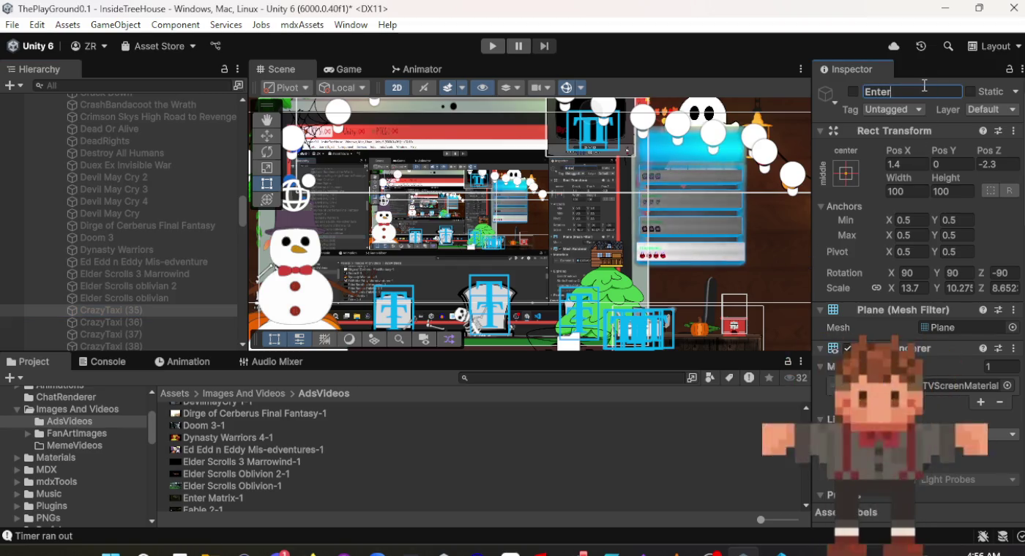
key(BackSpace)
text(x)
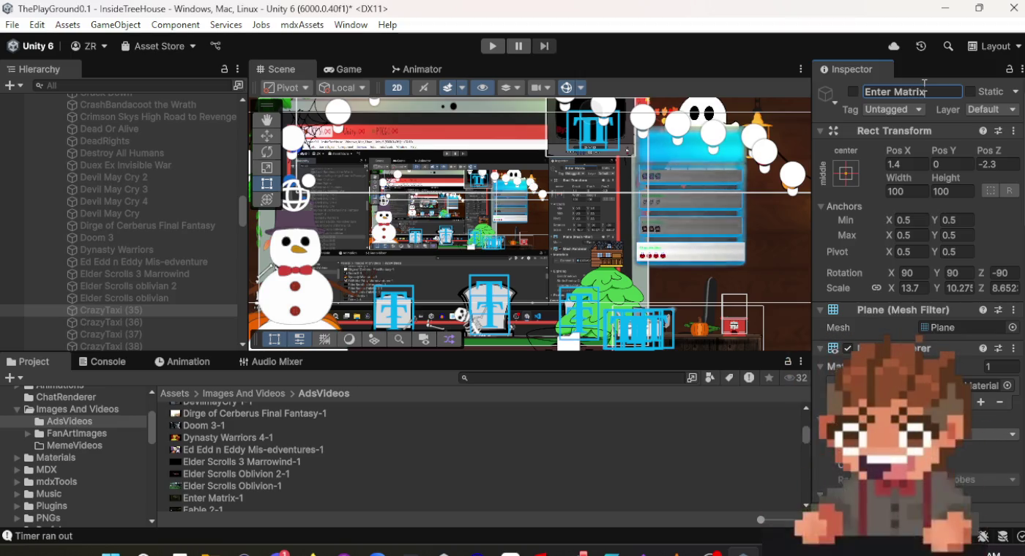
key(Return)
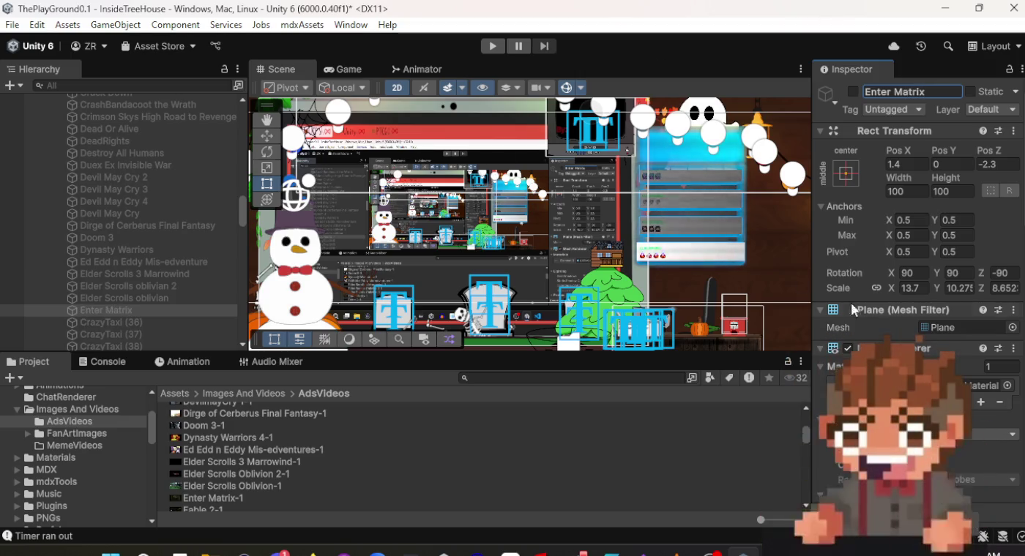
Assign Enter Matrix-1 as this screen's Video Clip and Fable 2-1 to CrazyTaxi (36).
scroll(851, 303, down, 10)
scroll(915, 293, down, 8)
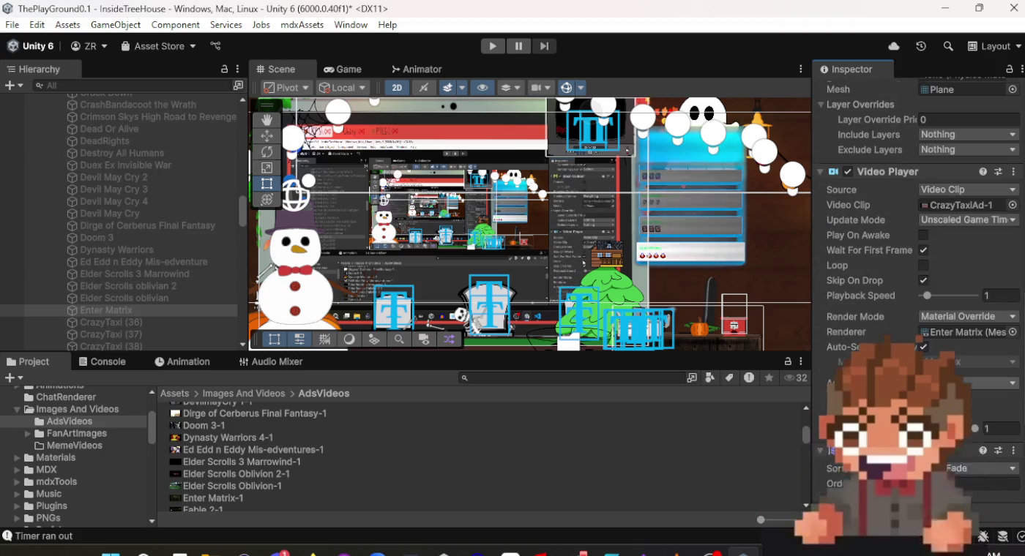
mouse_move(212, 498)
mouse_down()
mouse_move(586, 307)
mouse_move(954, 202)
mouse_up()
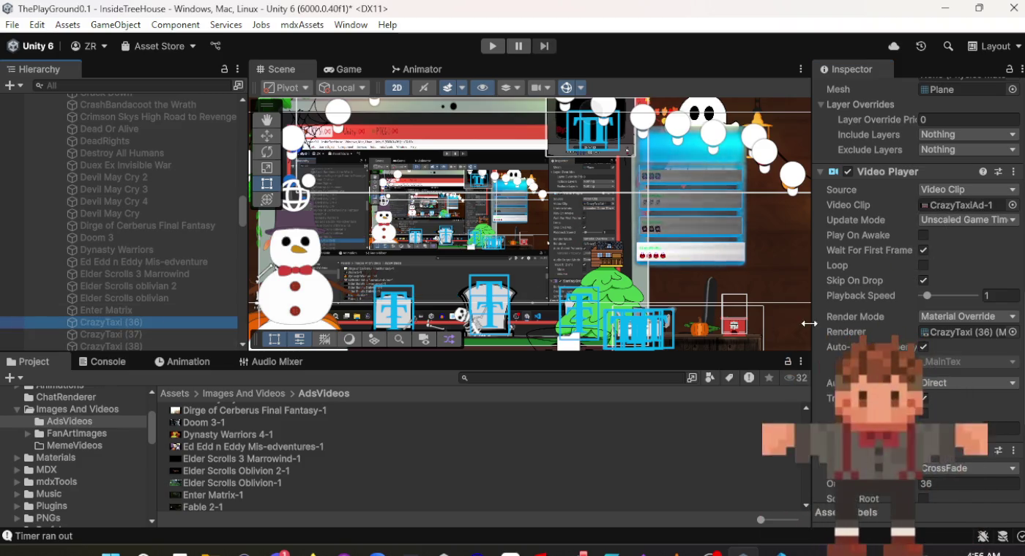
mouse_move(198, 505)
mouse_down()
mouse_move(201, 486)
mouse_move(708, 476)
mouse_move(931, 342)
mouse_up()
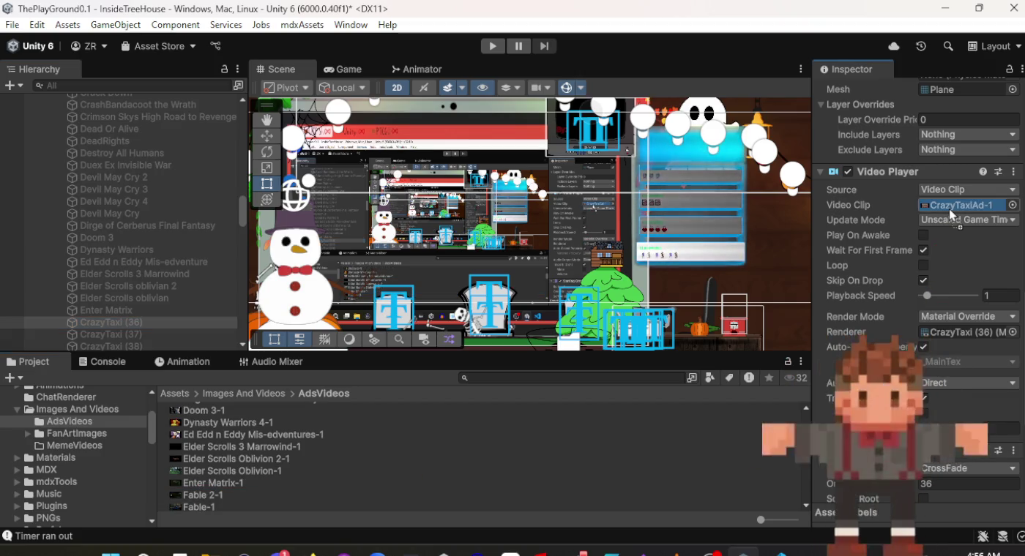
drag(949, 209, 949, 209)
scroll(957, 273, up, 10)
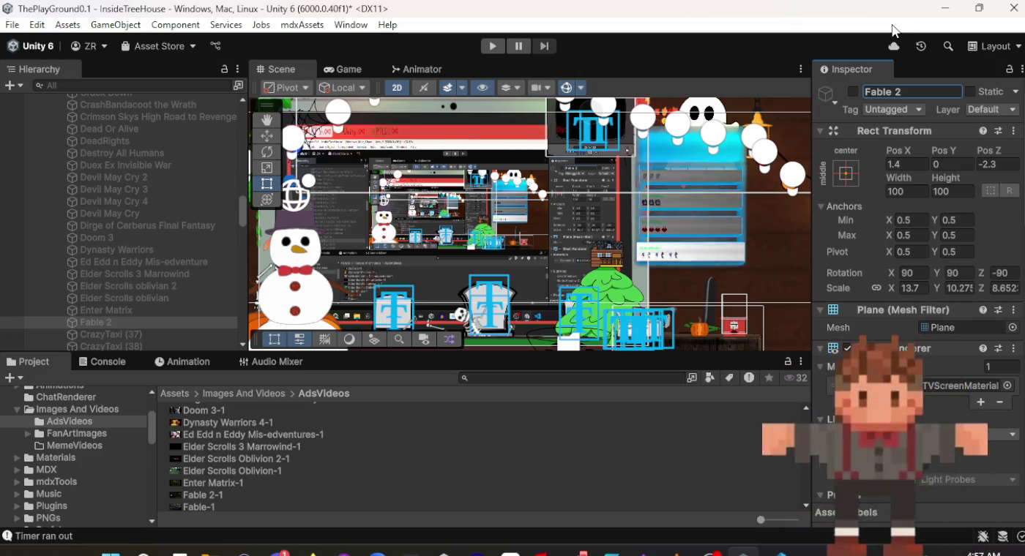
Scroll through the Inspector to check the Fable 2 screen's settings.
scroll(199, 329, down, 2)
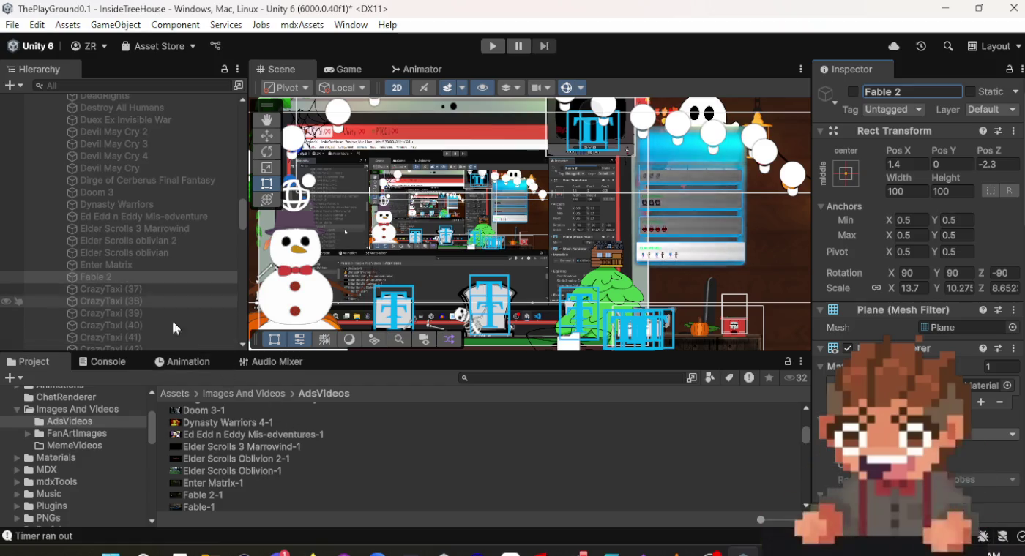
scroll(190, 475, down, 3)
scroll(223, 501, up, 2)
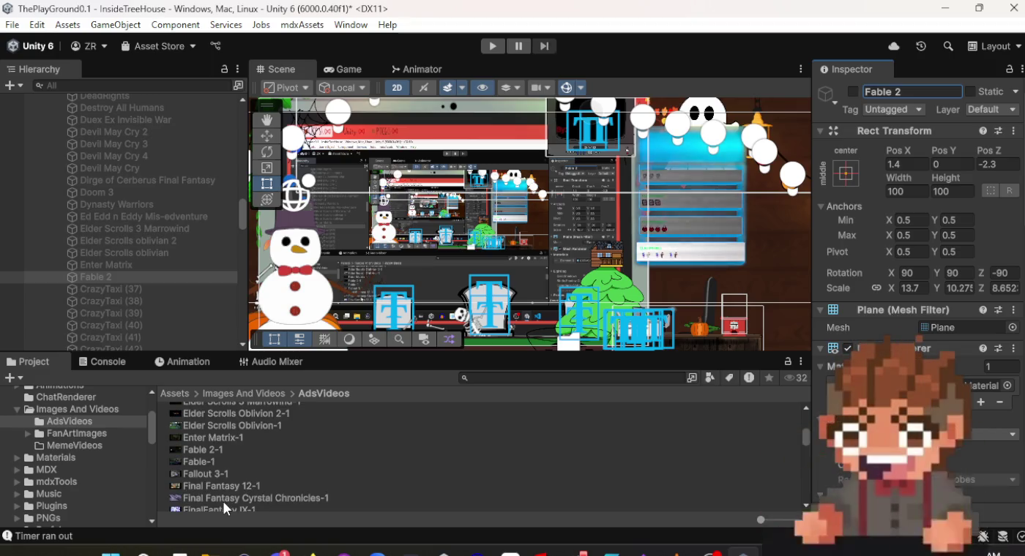
Rename CrazyTaxi (37) to 'Fable 1' and give it the Fable-1 video clip.
click(110, 286)
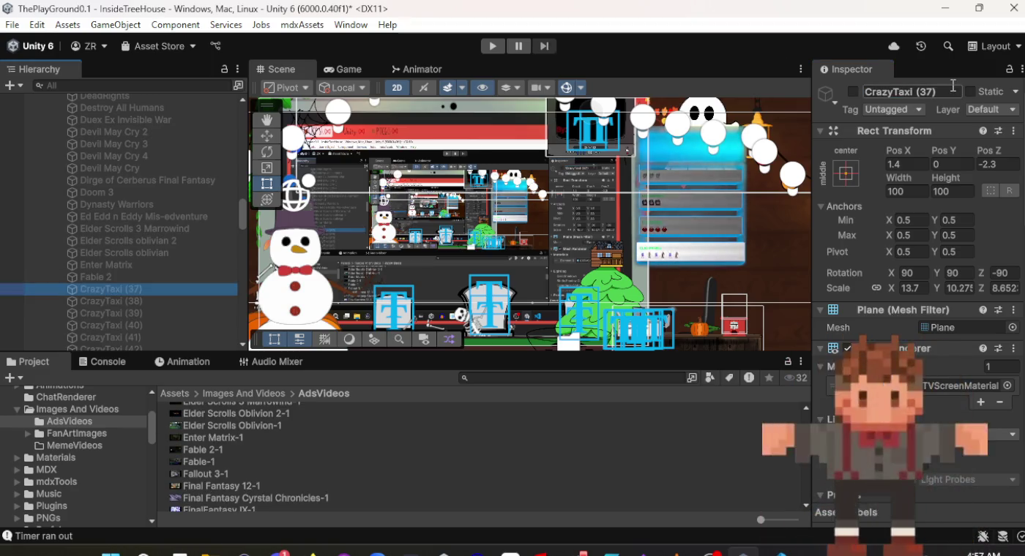
click(927, 90)
text(Fable 1)
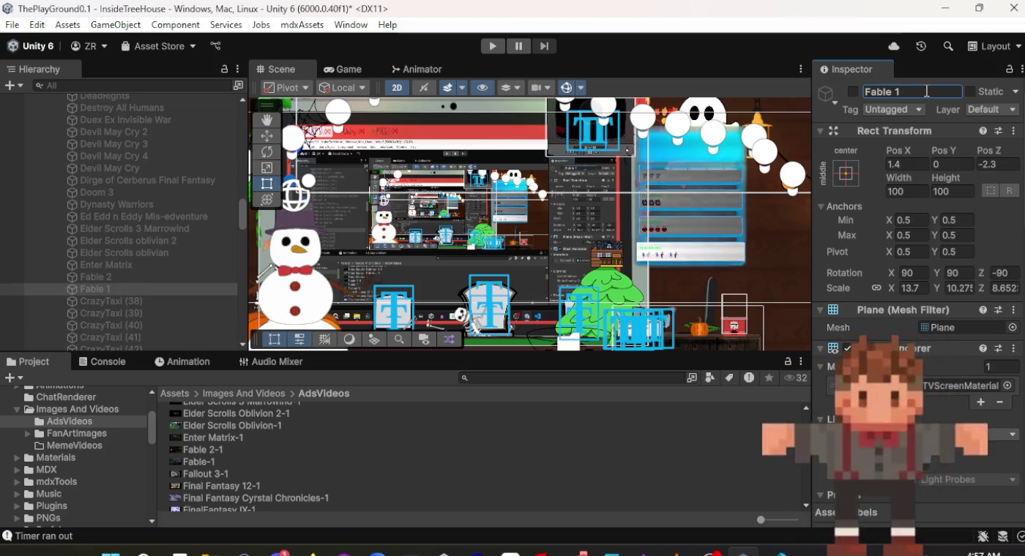
scroll(950, 187, down, 15)
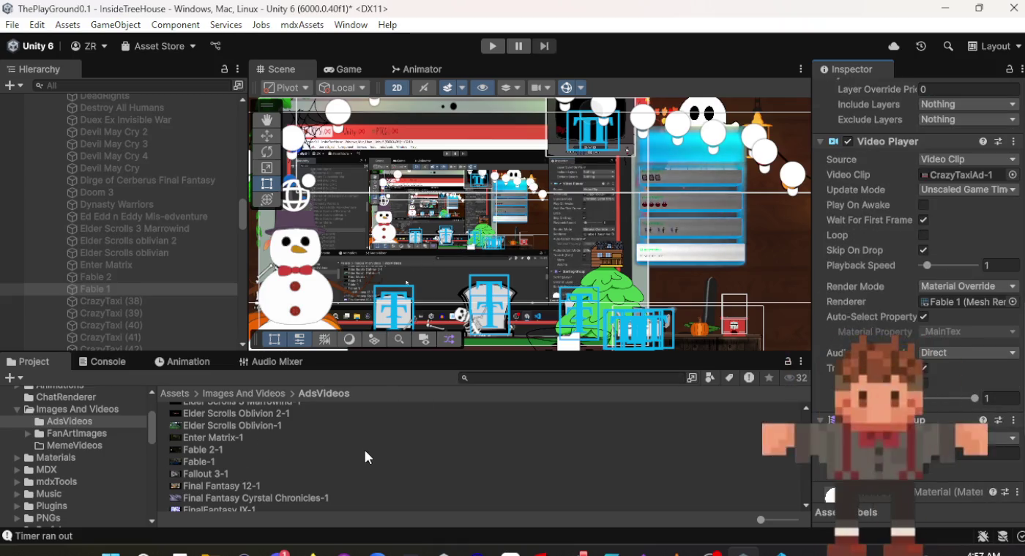
mouse_move(364, 464)
mouse_down()
mouse_move(654, 461)
mouse_move(955, 319)
mouse_up()
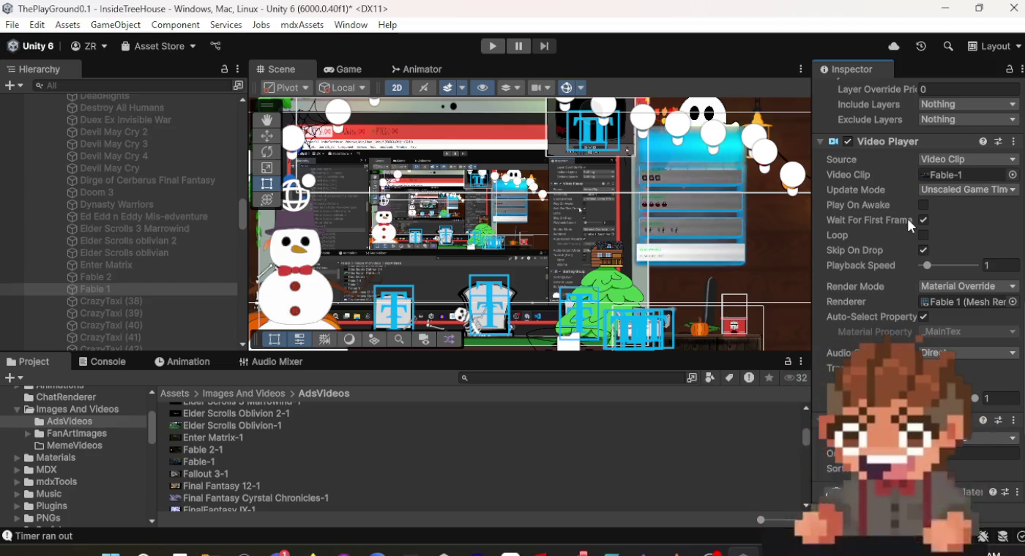
Assign the Fallout 3-1 clip to CrazyTaxi (38)'s Video Player.
click(113, 302)
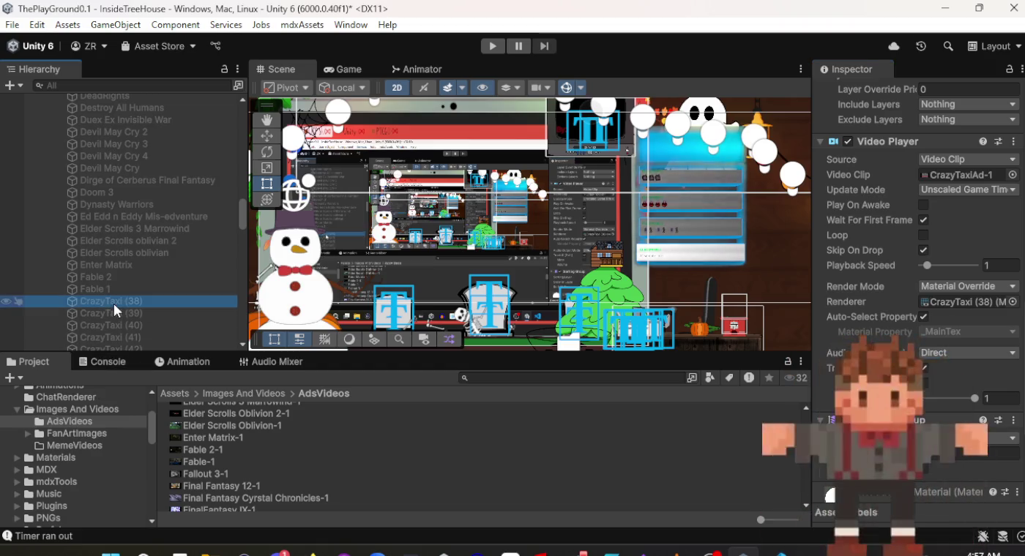
mouse_move(204, 476)
mouse_down()
mouse_move(778, 469)
mouse_move(956, 221)
mouse_move(960, 170)
mouse_up()
scroll(955, 193, up, 10)
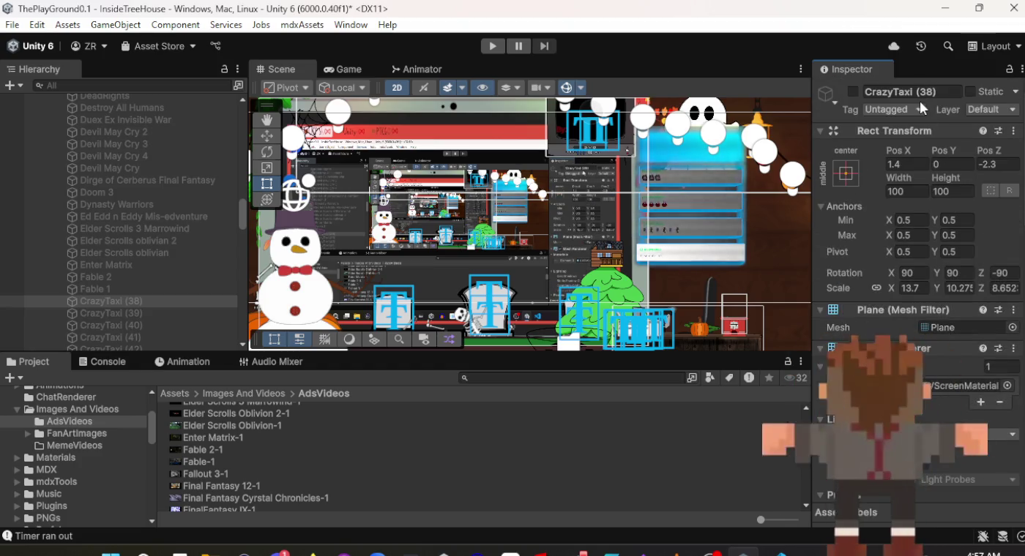
Rename CrazyTaxi (38) to 'Fallout 3', then begin renaming CrazyTaxi (39).
click(924, 93)
text(Fallout 3)
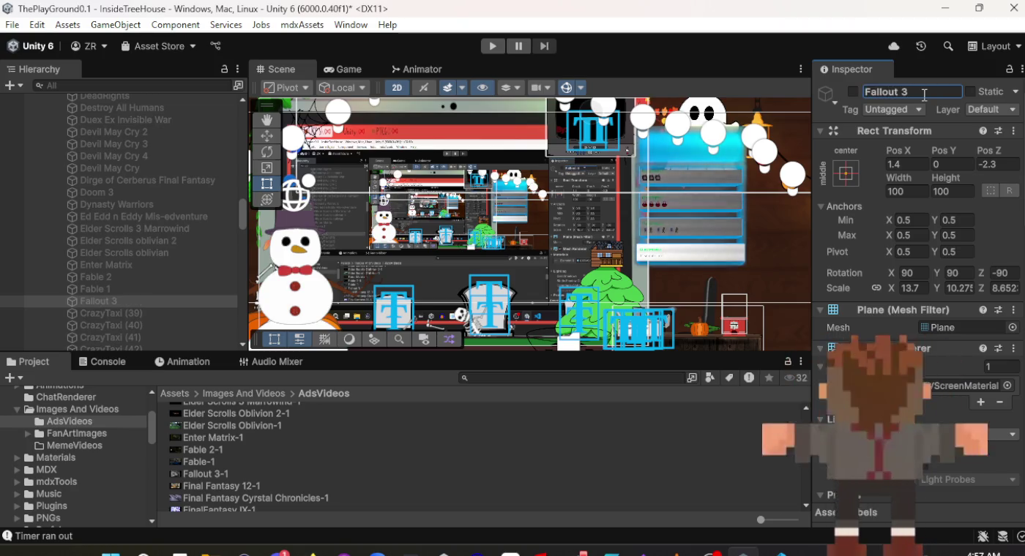
click(144, 314)
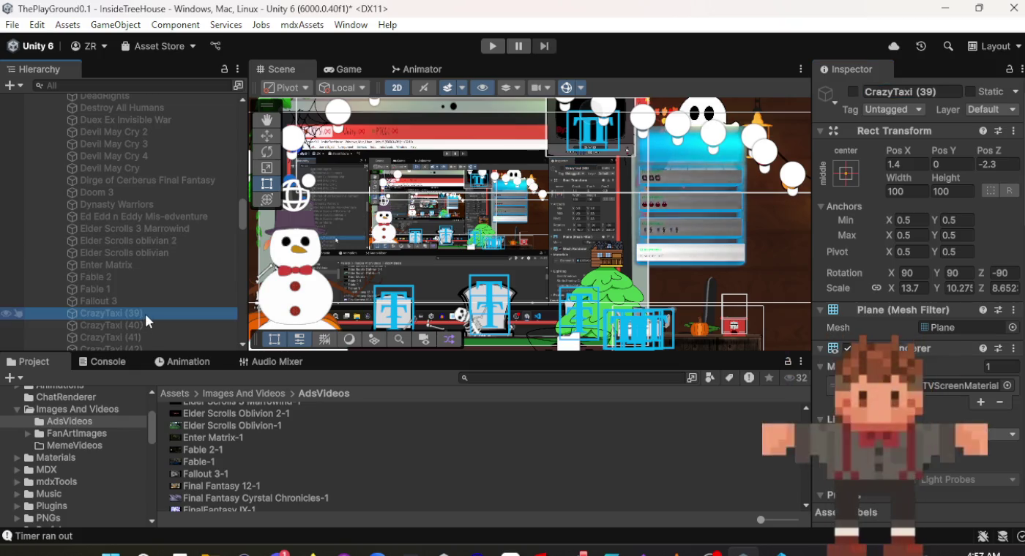
click(914, 88)
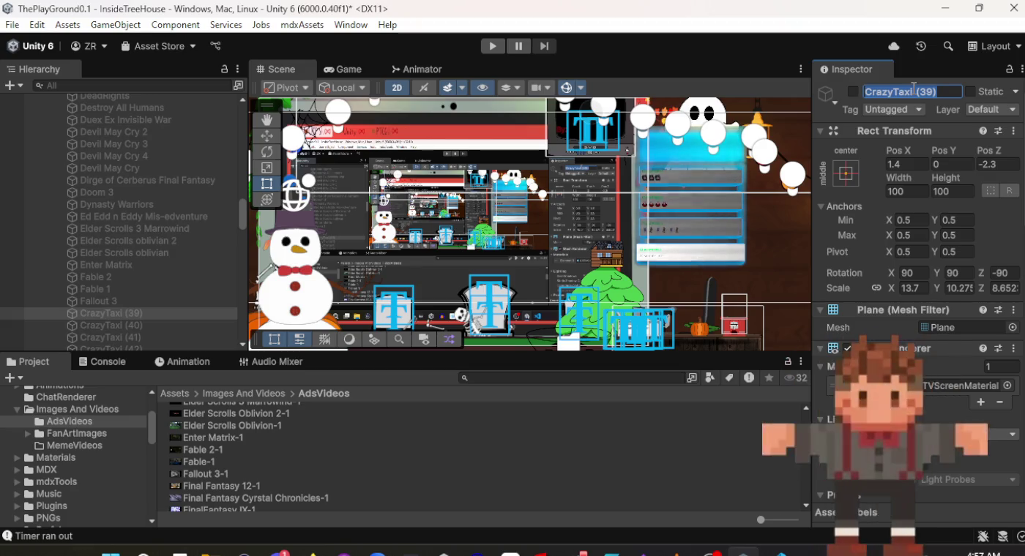
Name CrazyTaxi (39) 'Final Fantasy 12' and set its Video Clip to Final Fantasy 12-1.
text(Final)
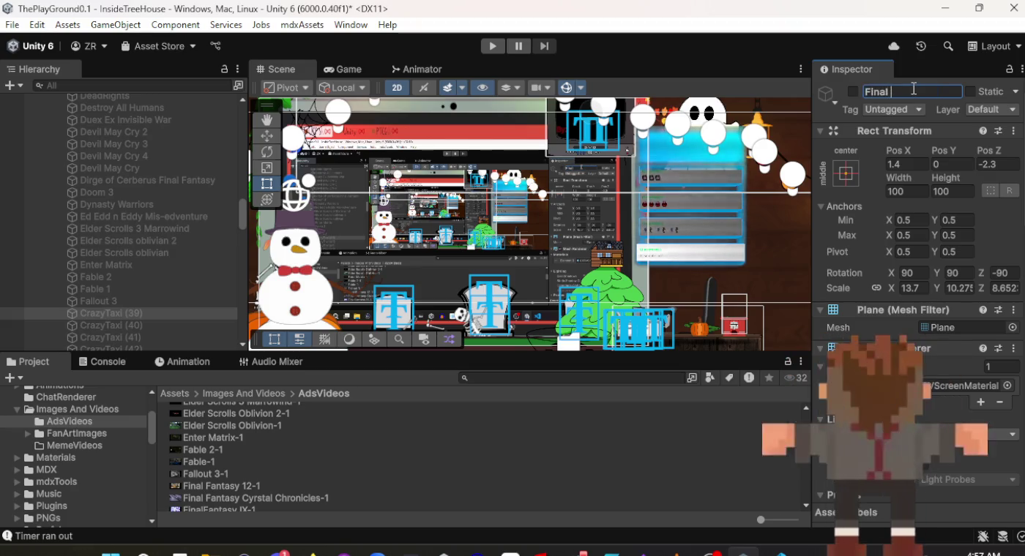
text( Fantasy 12)
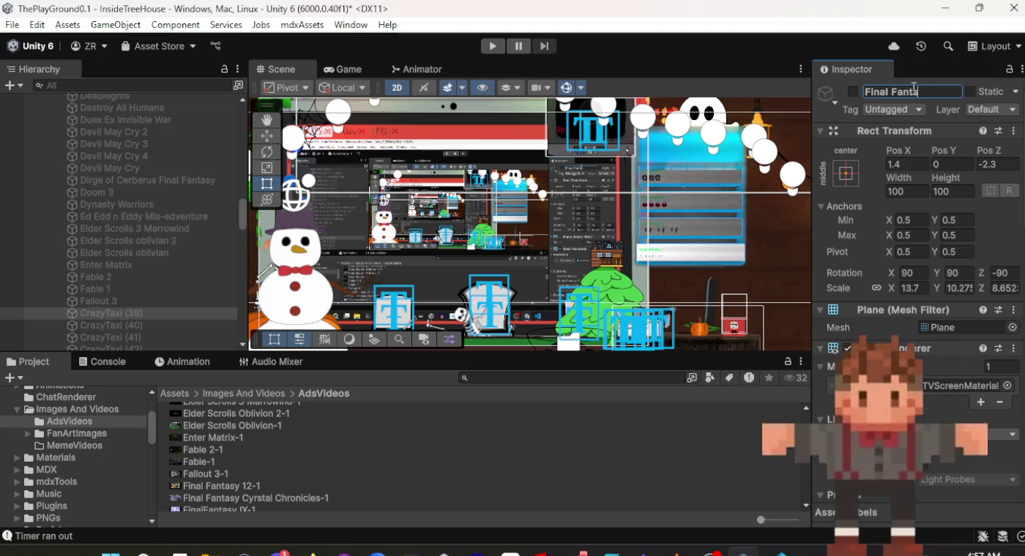
key(Return)
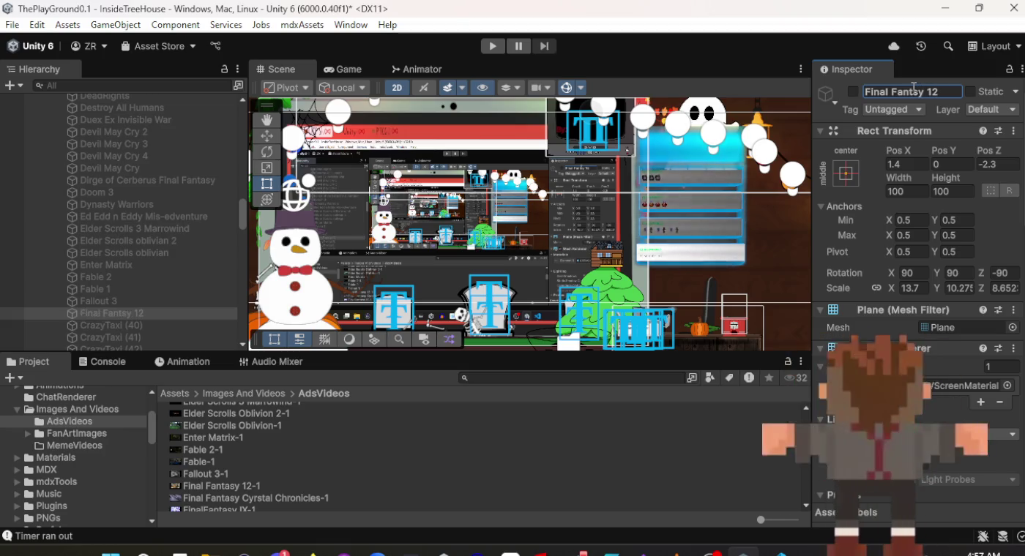
scroll(959, 319, down, 10)
scroll(957, 328, down, 3)
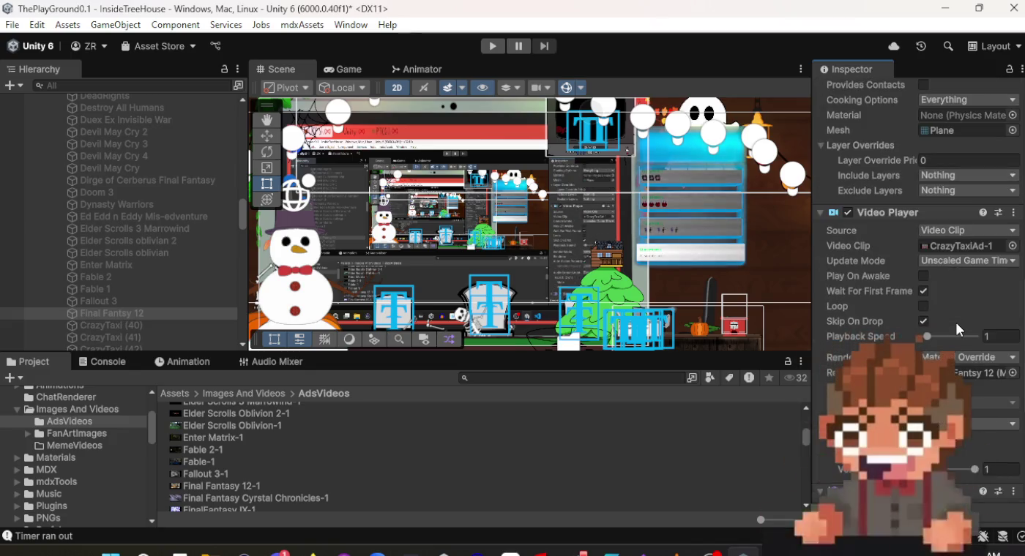
mouse_move(256, 486)
mouse_down()
mouse_move(504, 489)
mouse_move(835, 228)
mouse_move(957, 249)
mouse_up()
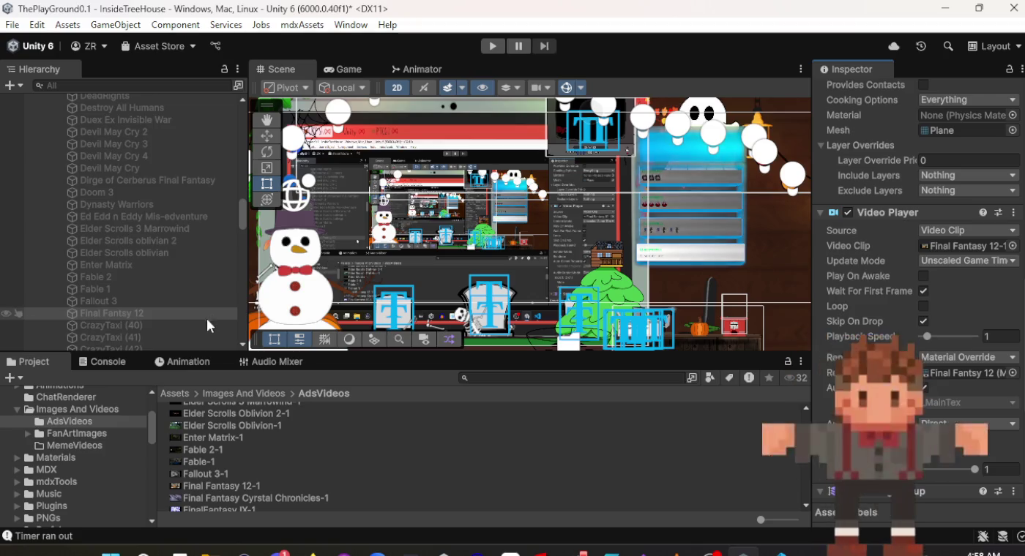
click(151, 326)
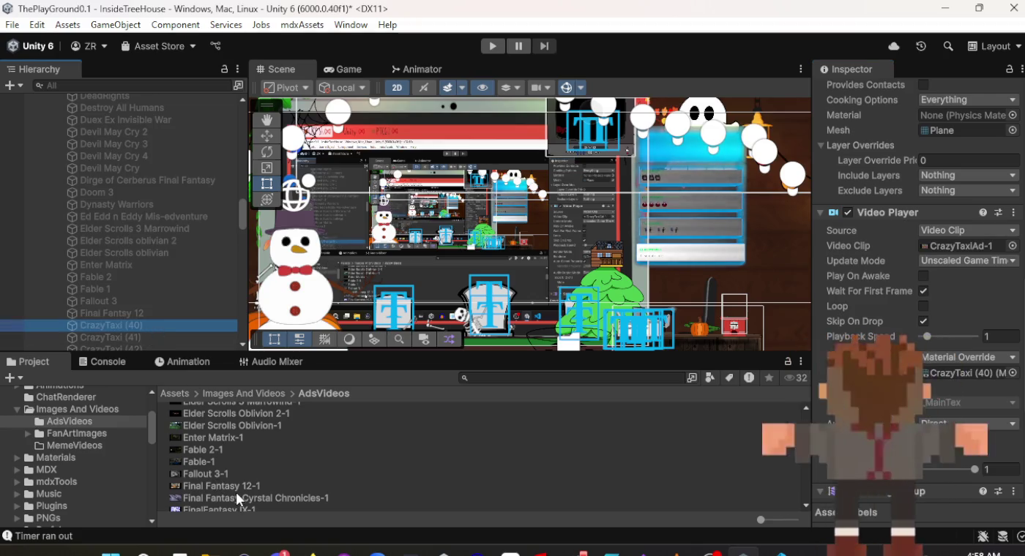
Assign the Crystal Chronicles clip to CrazyTaxi (40)'s Video Player.
mouse_move(252, 498)
mouse_down()
mouse_move(567, 491)
mouse_move(841, 293)
mouse_move(952, 244)
mouse_up()
scroll(951, 241, up, 5)
scroll(953, 241, up, 5)
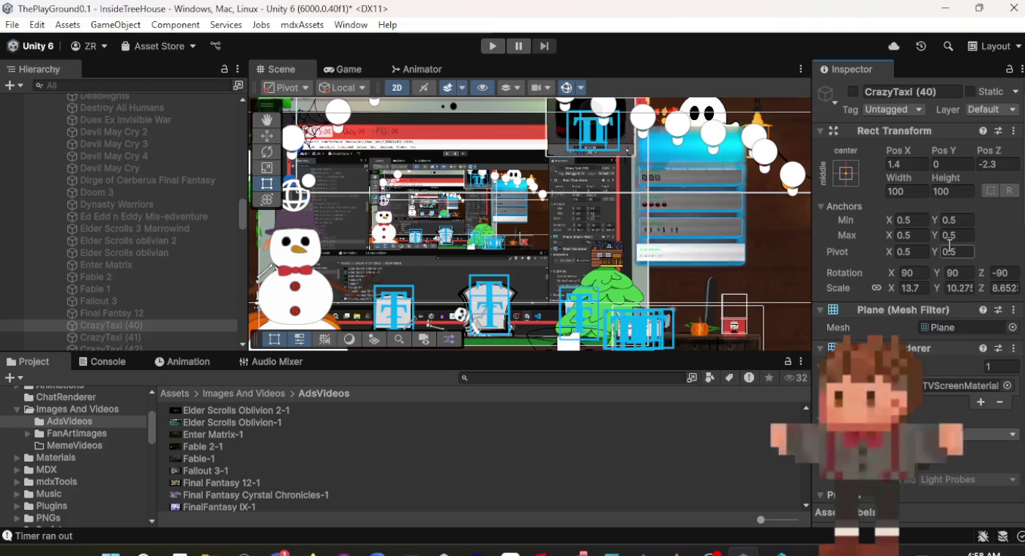
Rename CrazyTaxi (40) to 'Final Fantasy Crystal Chronicles' and select CrazyTaxi (41).
click(923, 93)
text(Final Fan)
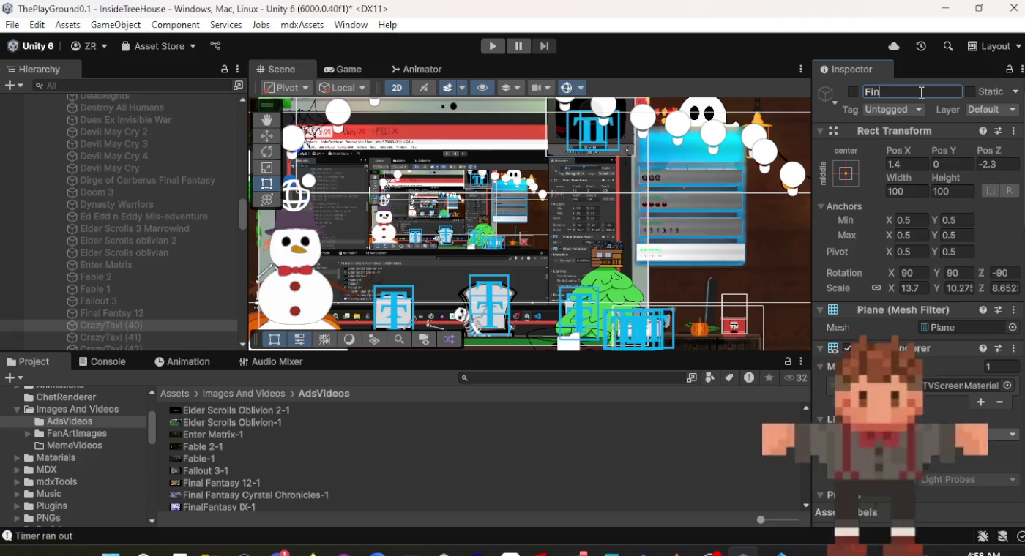
text(tasy Crysta)
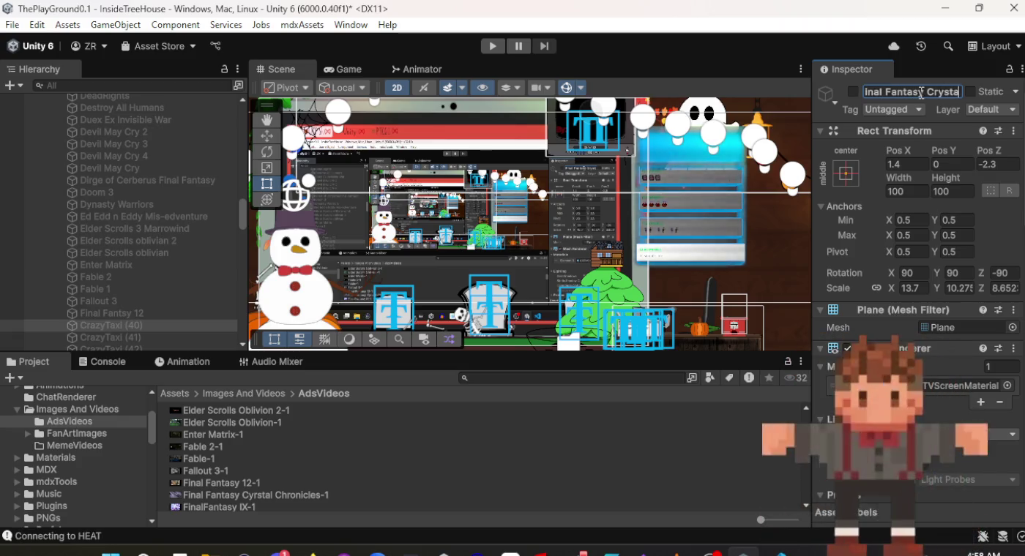
text(l Chronic)
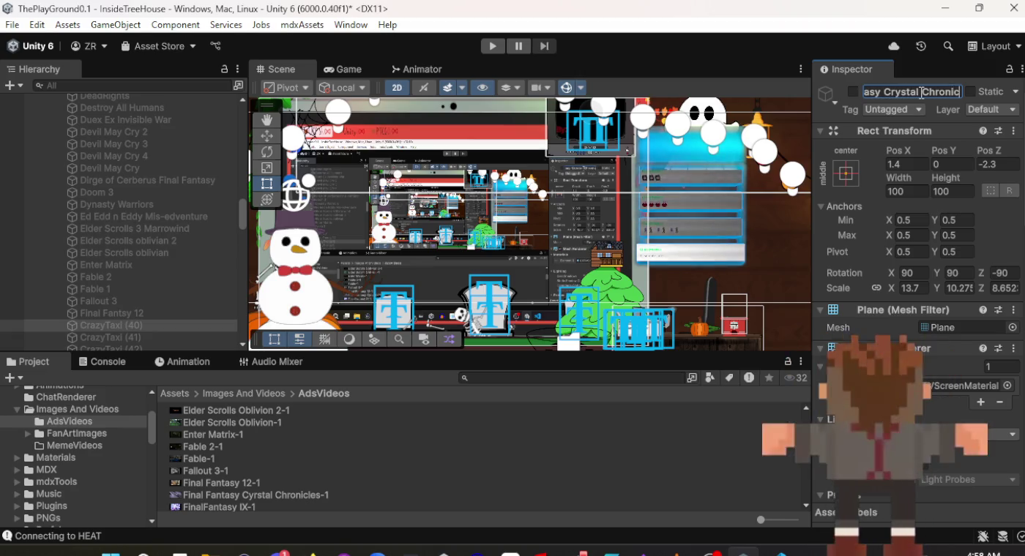
text(ale)
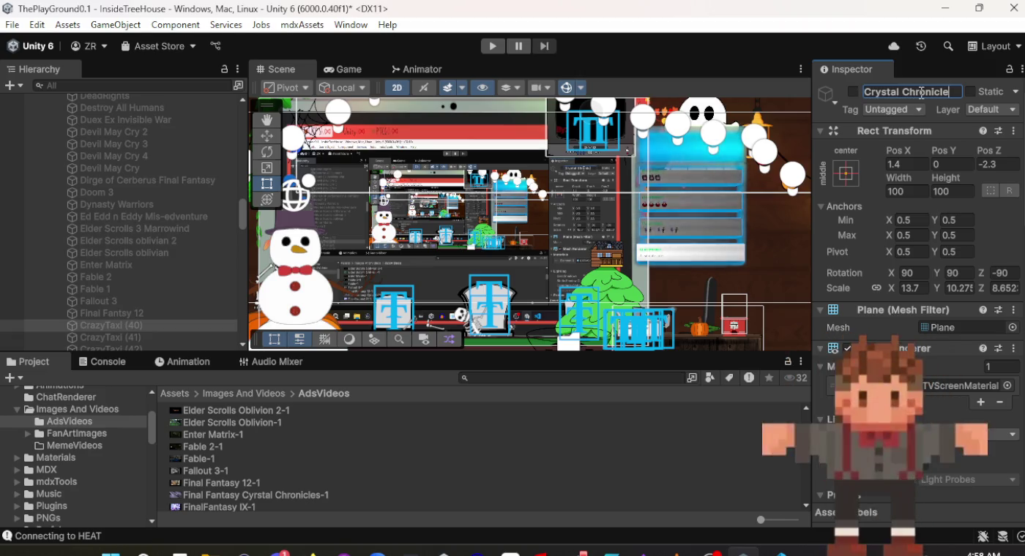
text(s)
key(Return)
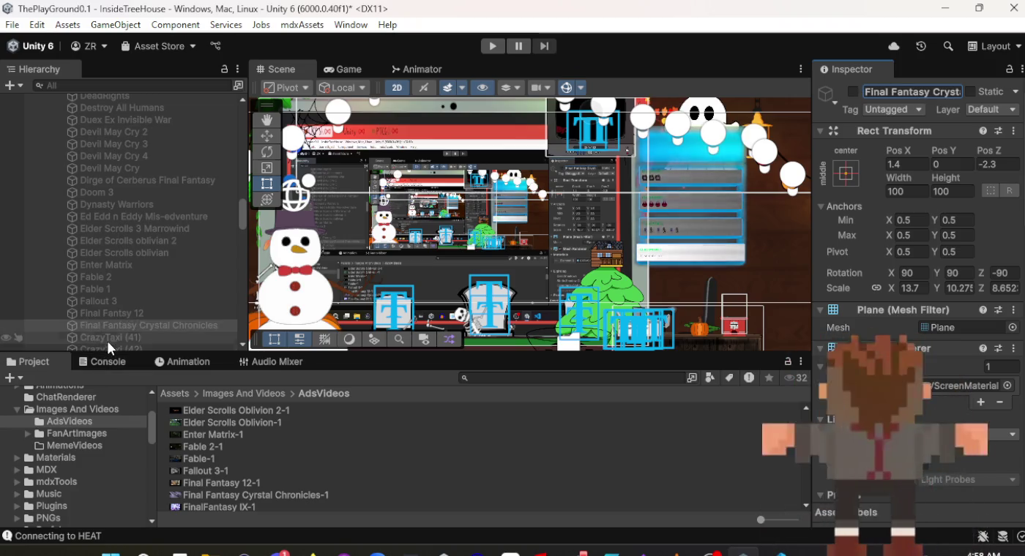
click(107, 338)
scroll(335, 446, down, 5)
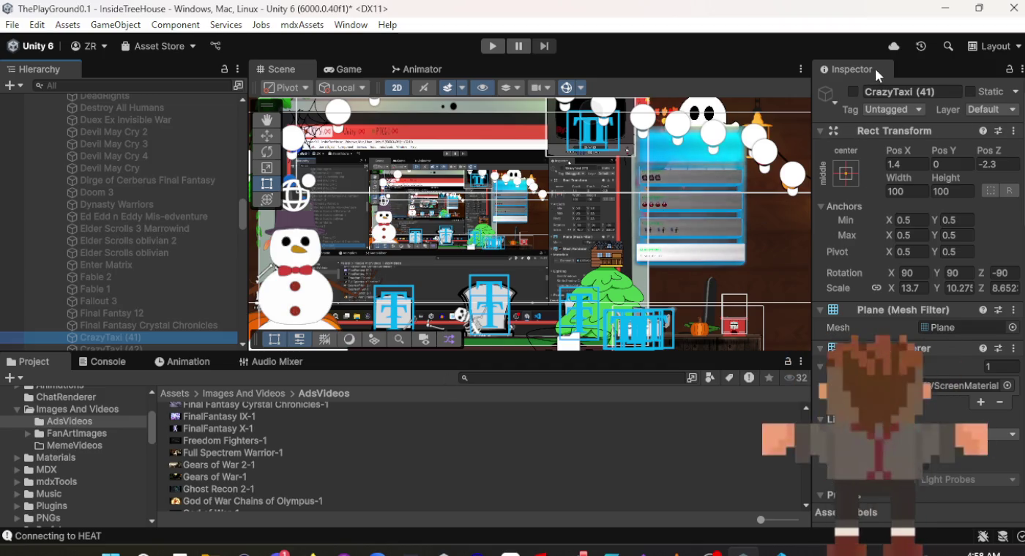
Rename CrazyTaxi (41) to 'Final Fantasy IX' and assign the FinalFantasy IX-1 clip.
click(918, 88)
text(Fina)
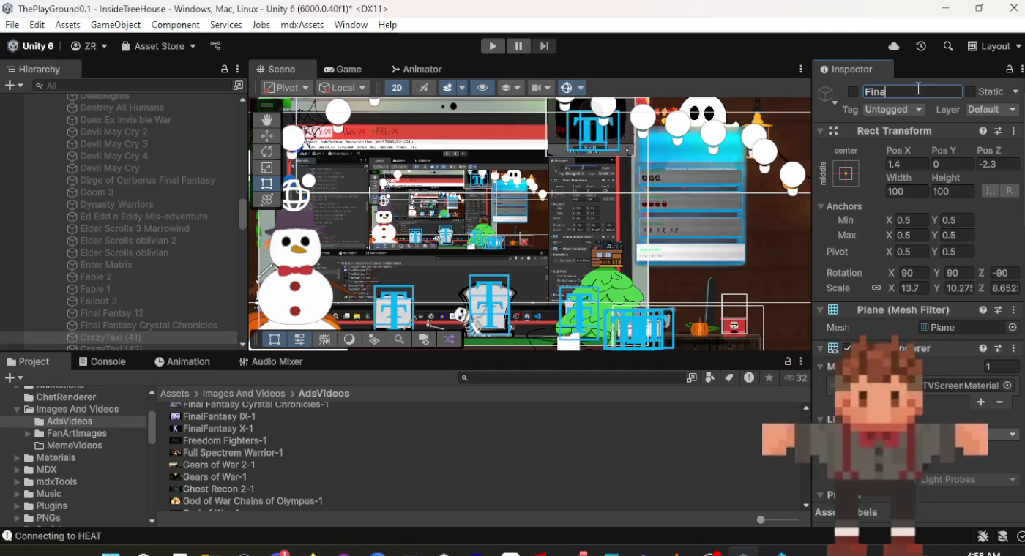
text(l Fantasy)
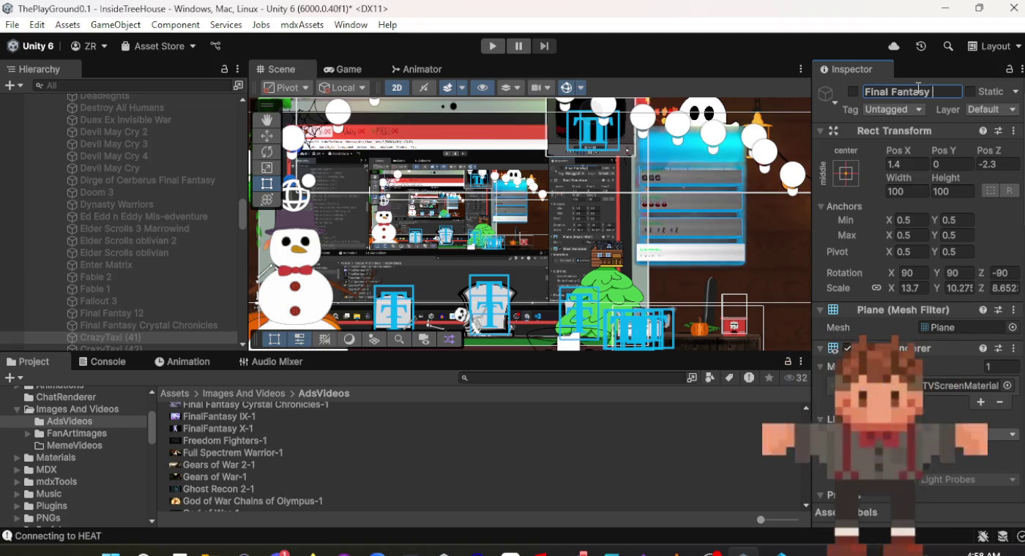
text( I)
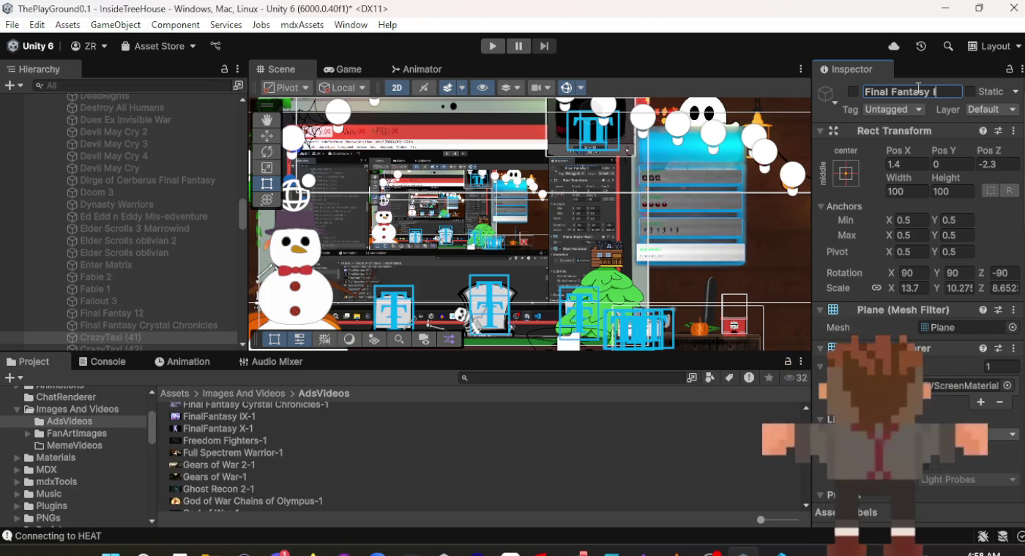
text(X)
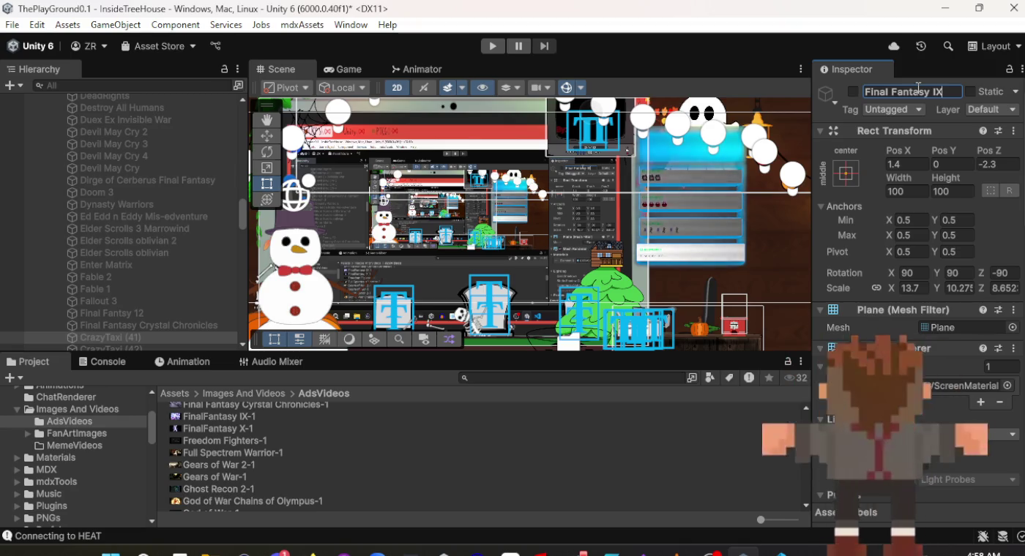
scroll(916, 280, down, 10)
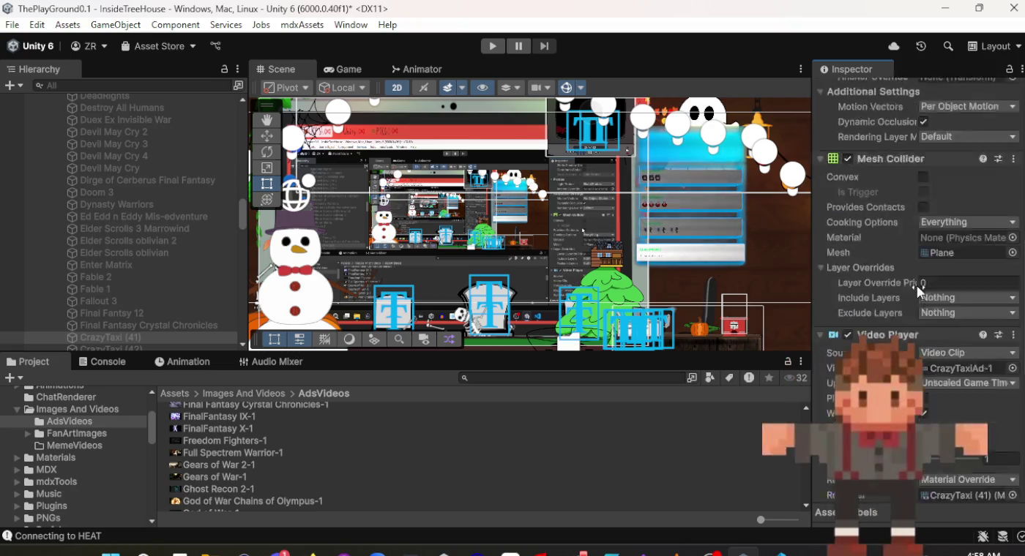
scroll(916, 286, down, 5)
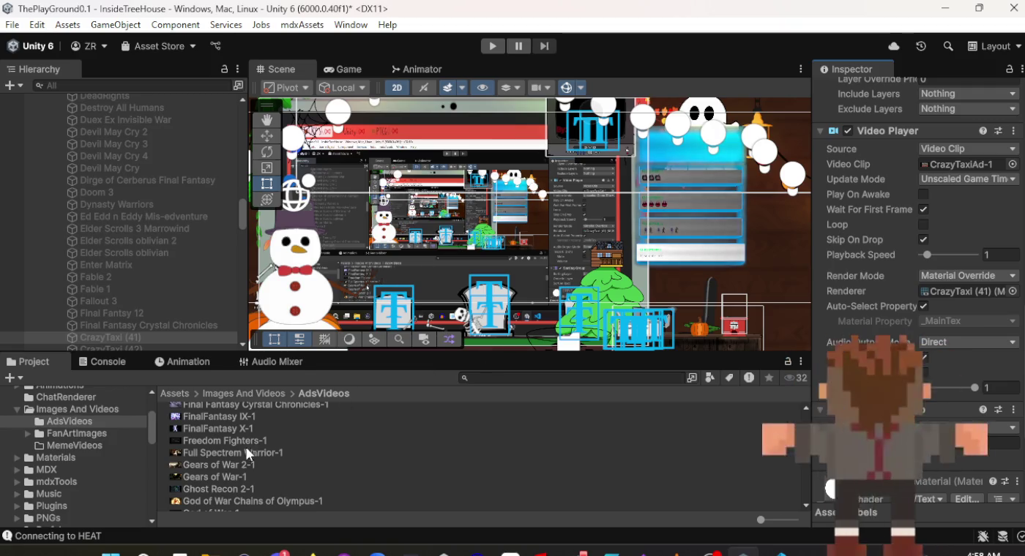
drag(260, 414, 449, 416)
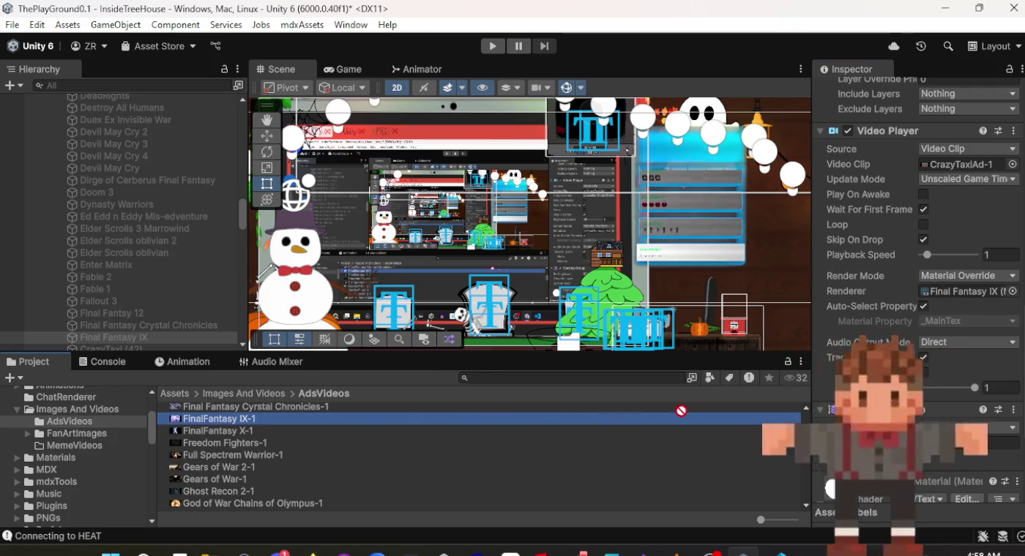
drag(681, 411, 864, 396)
drag(956, 179, 960, 159)
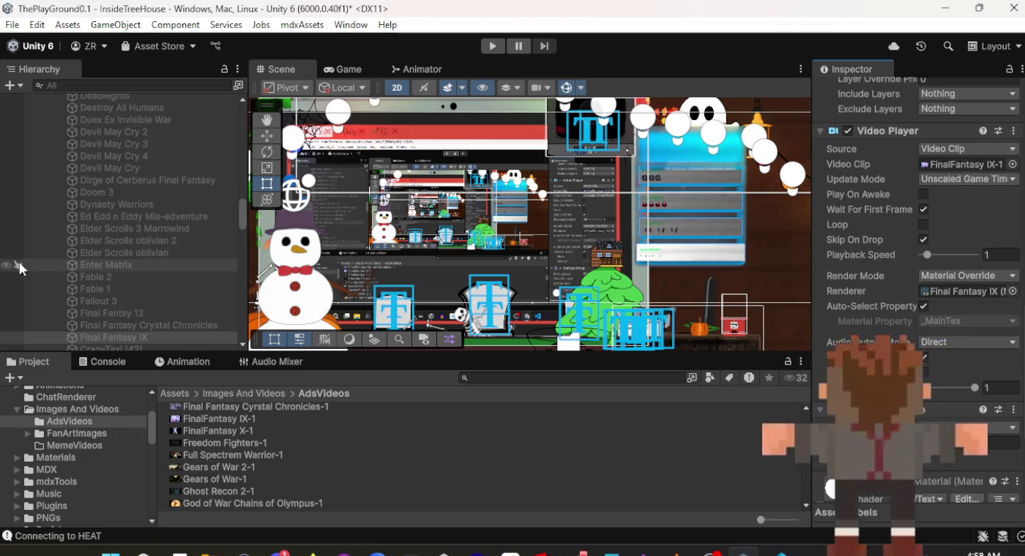
Select CrazyTaxi (42), try assigning FinalFantasy X-1, and rename it 'Final Fantasy X'.
click(132, 349)
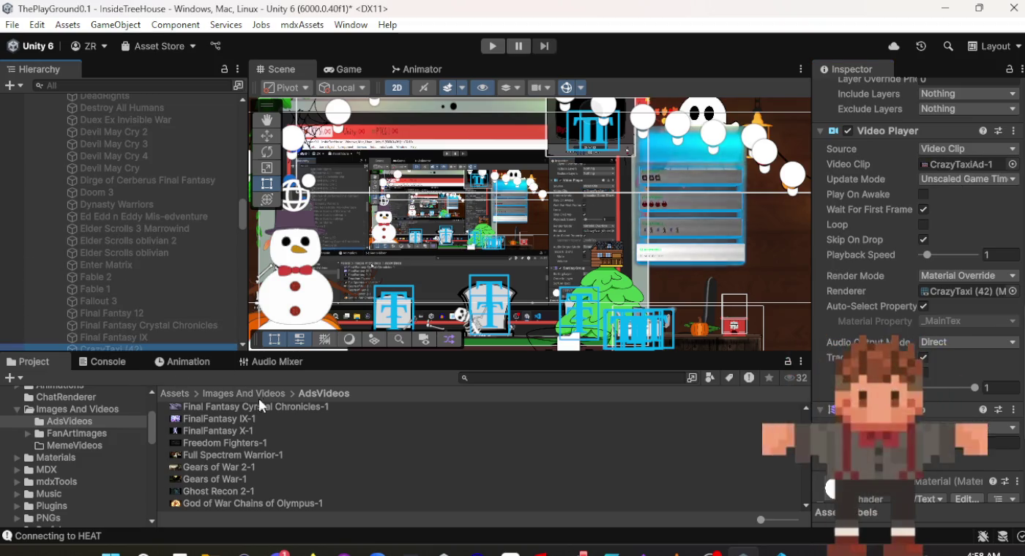
mouse_move(223, 432)
mouse_down()
mouse_move(684, 438)
mouse_move(919, 337)
mouse_up()
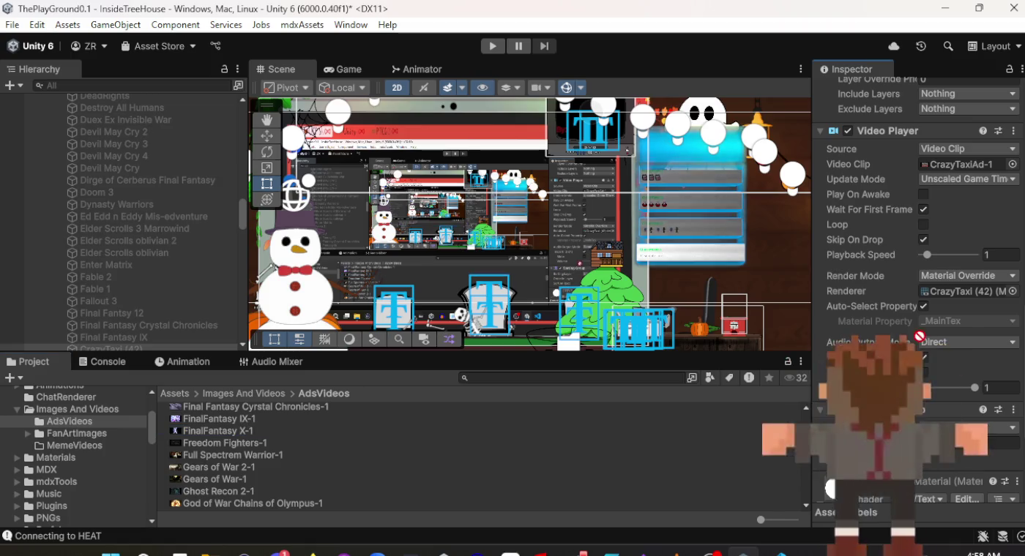
scroll(930, 230, up, 10)
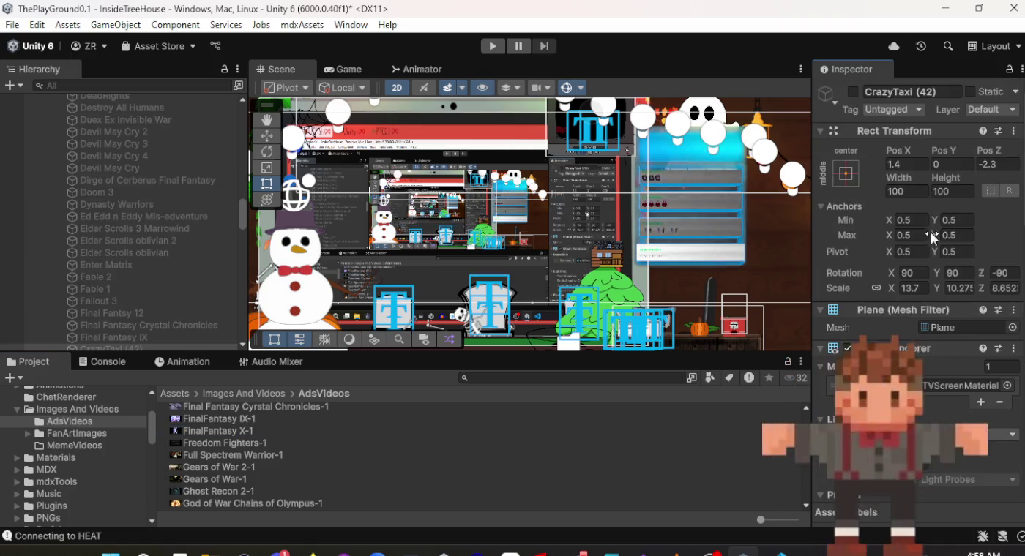
click(909, 97)
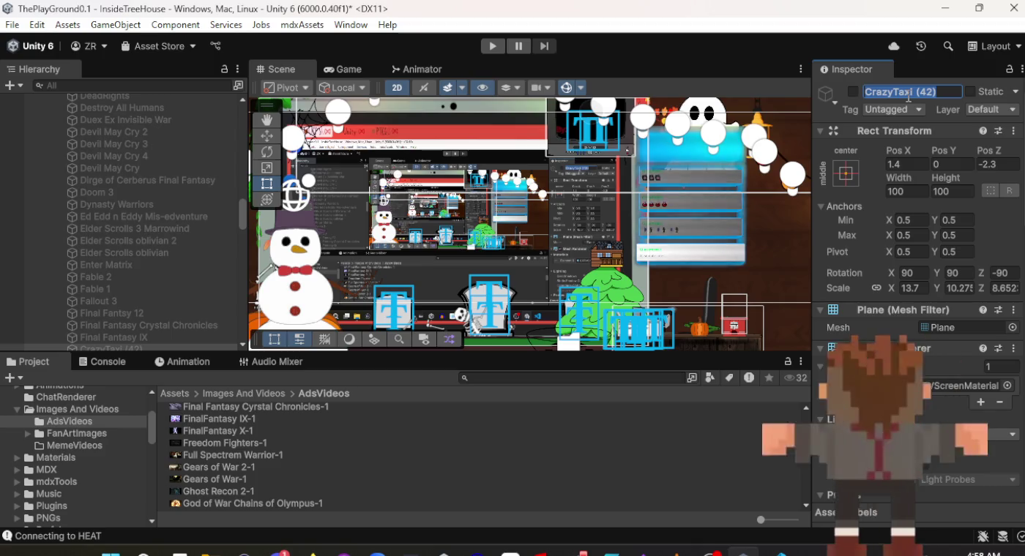
text(Fub)
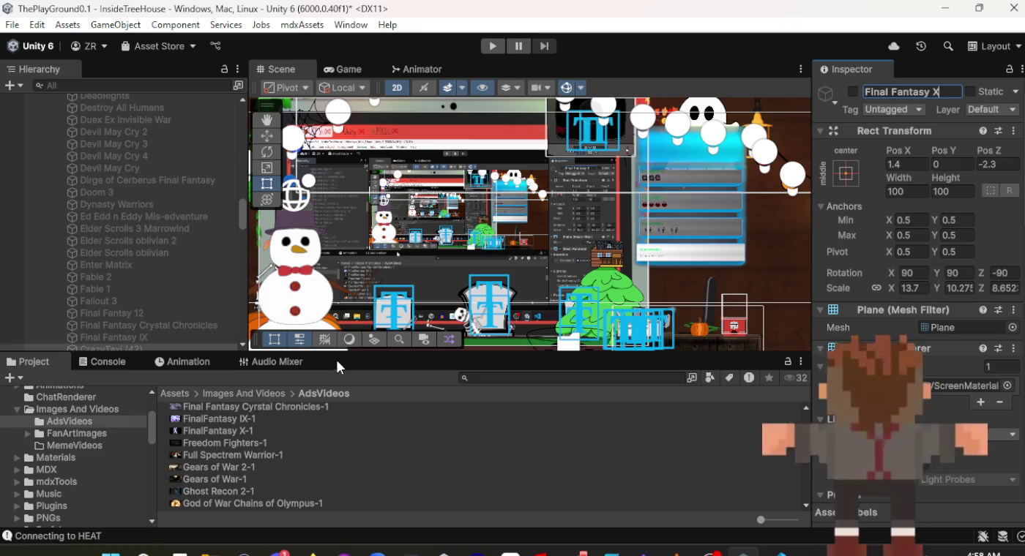
scroll(136, 307, down, 3)
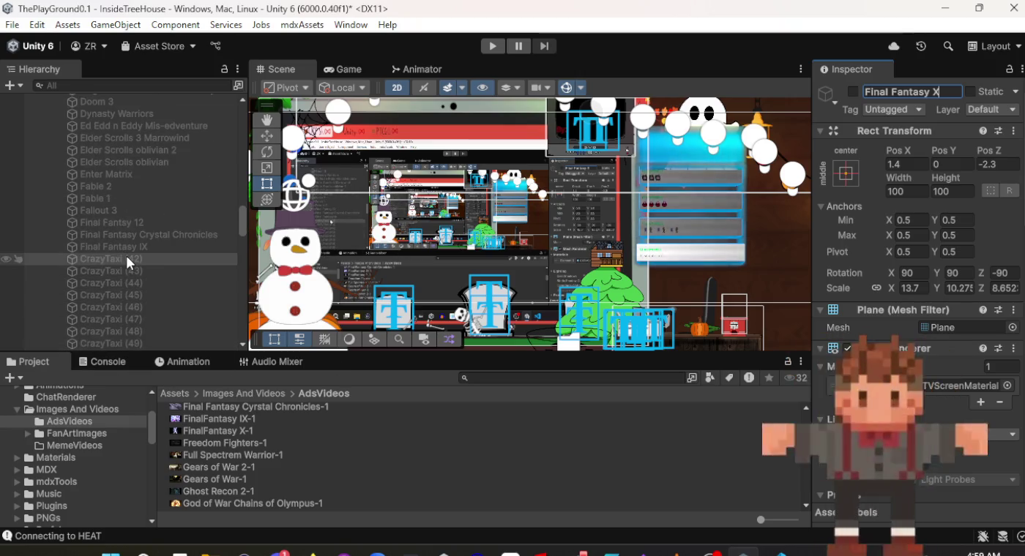
key(Return)
Rename CrazyTaxi (43) to 'Freedom Fighters' and assign the Freedom Fighters-1 clip.
click(127, 273)
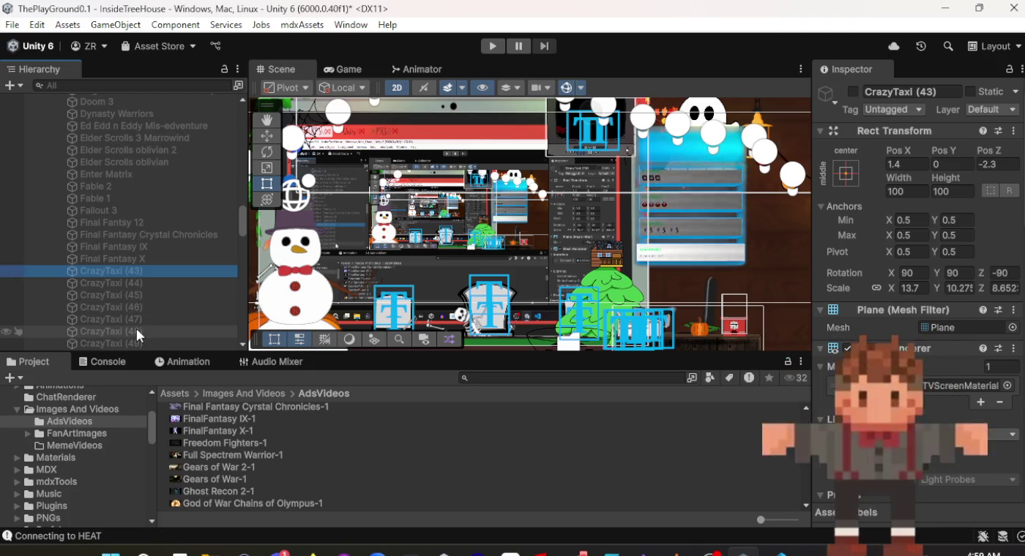
scroll(124, 309, down, 3)
click(906, 98)
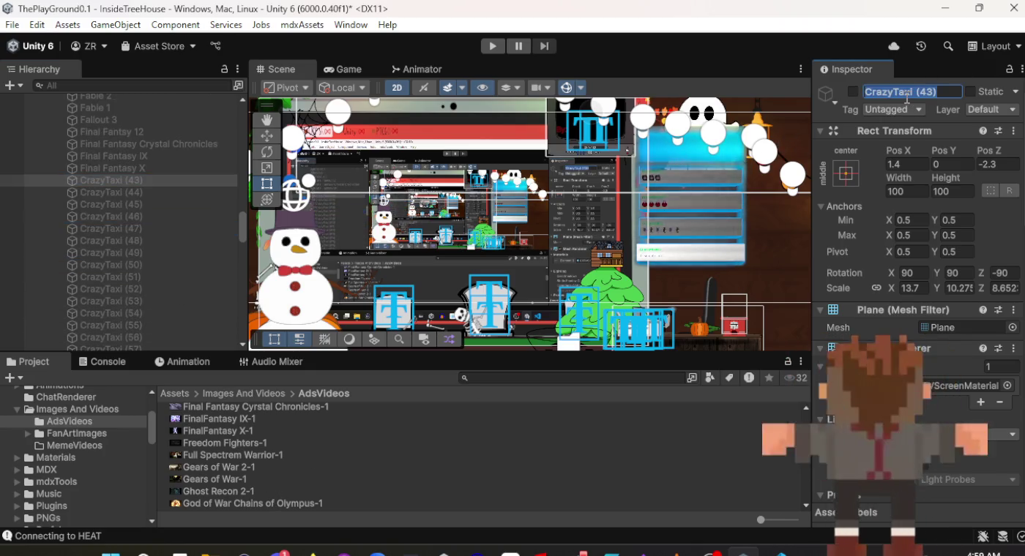
text(Freed)
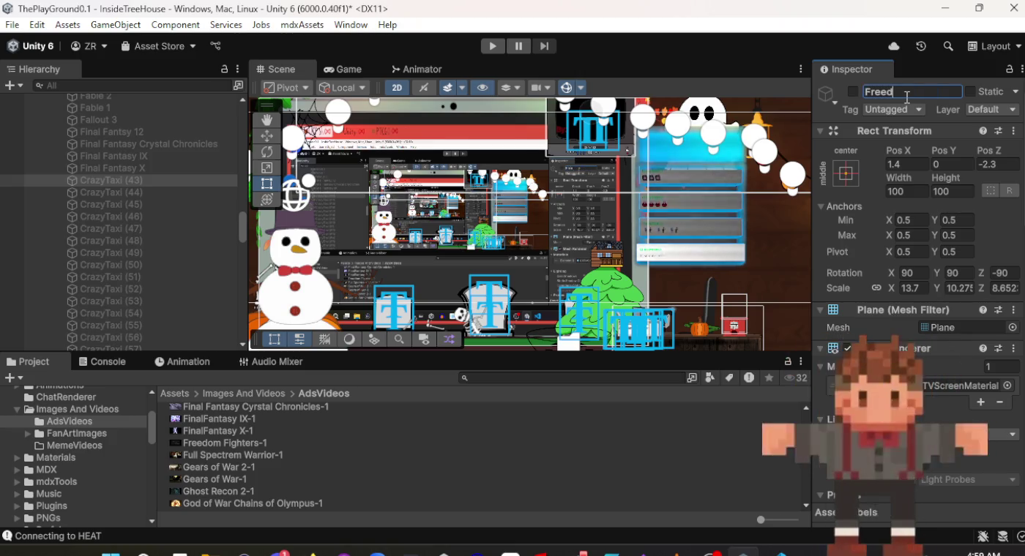
text(om Fight)
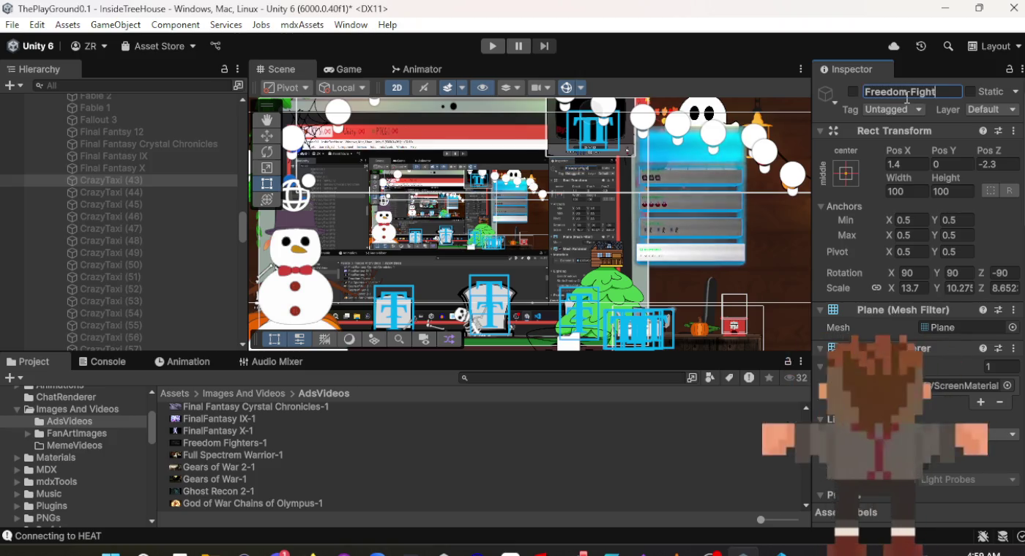
text(ers)
key(Return)
scroll(903, 206, down, 5)
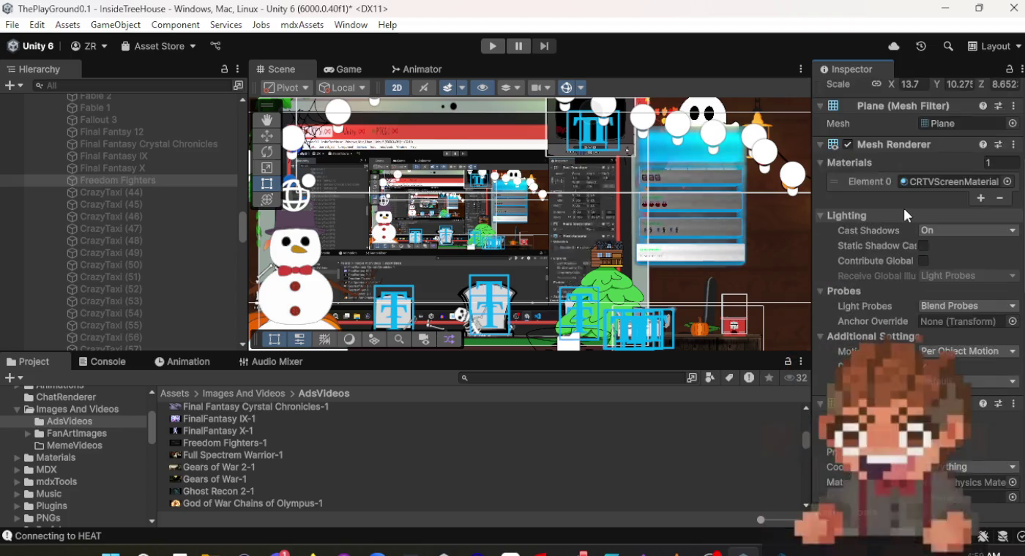
scroll(903, 205, down, 10)
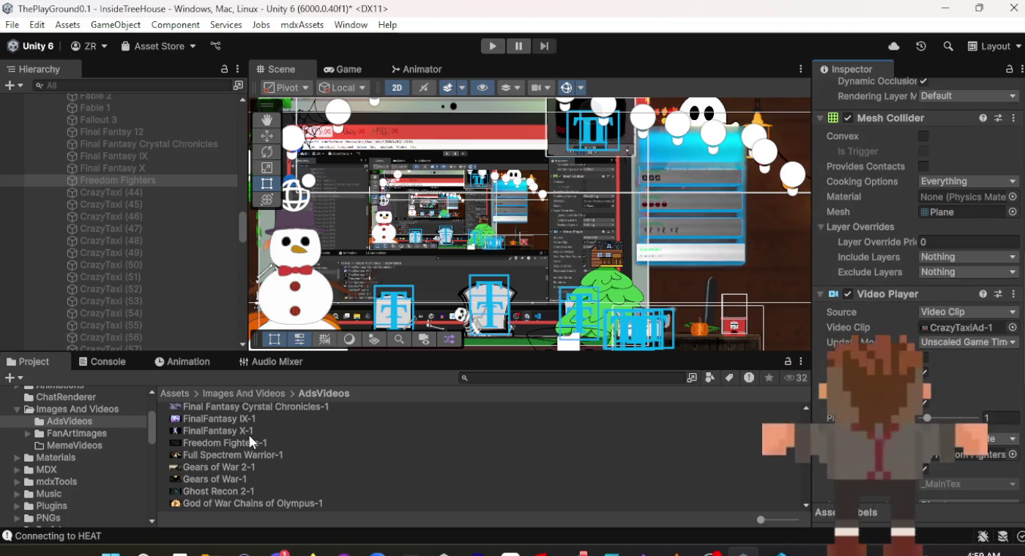
mouse_move(251, 441)
mouse_down()
mouse_move(732, 366)
mouse_move(984, 259)
mouse_move(943, 329)
mouse_up()
Give CrazyTaxi (44) the Full Spectrum Warrior-1 clip and rename it 'Full Spectrum Warrior'.
click(144, 190)
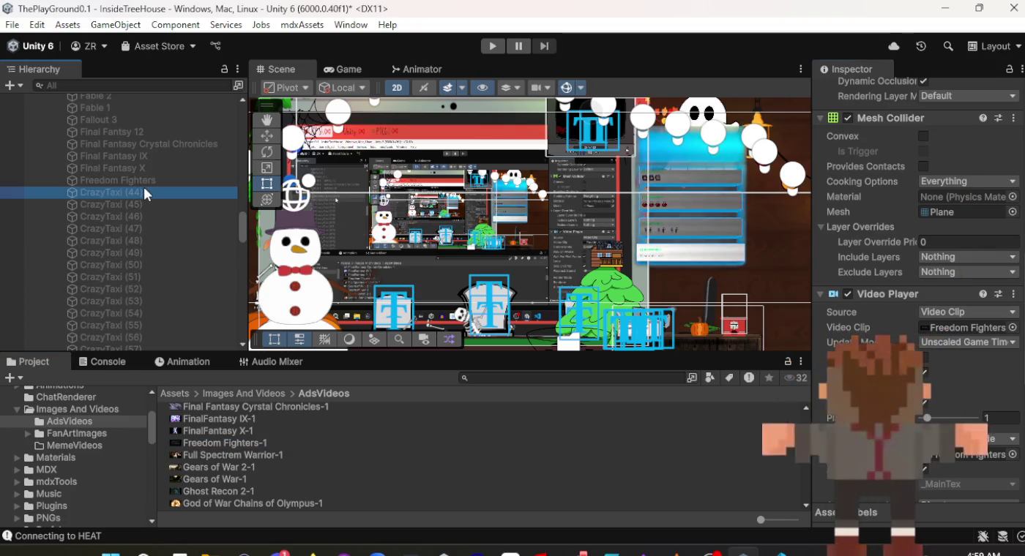
mouse_move(219, 455)
mouse_down()
mouse_move(1011, 429)
mouse_move(959, 207)
mouse_move(956, 330)
mouse_up()
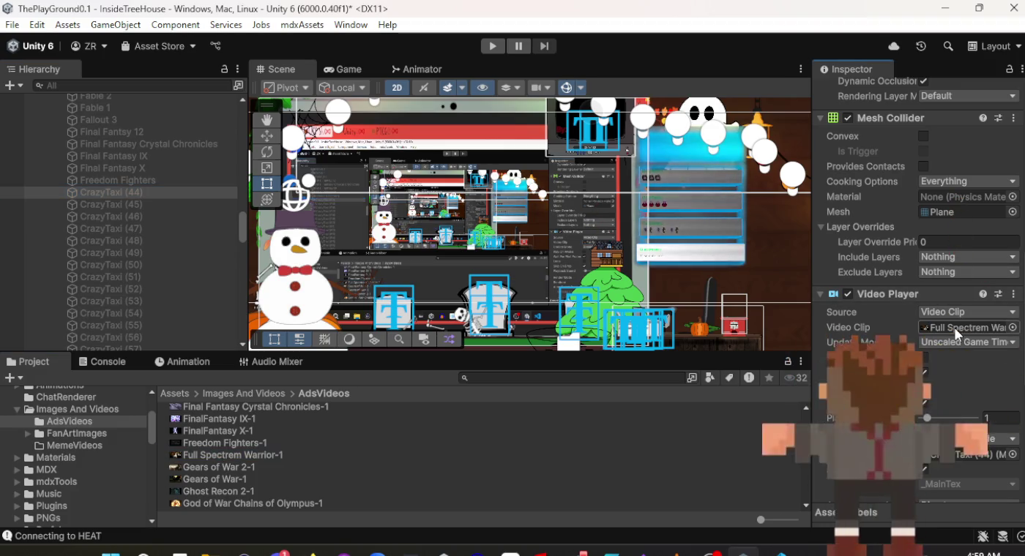
scroll(944, 307, up, 10)
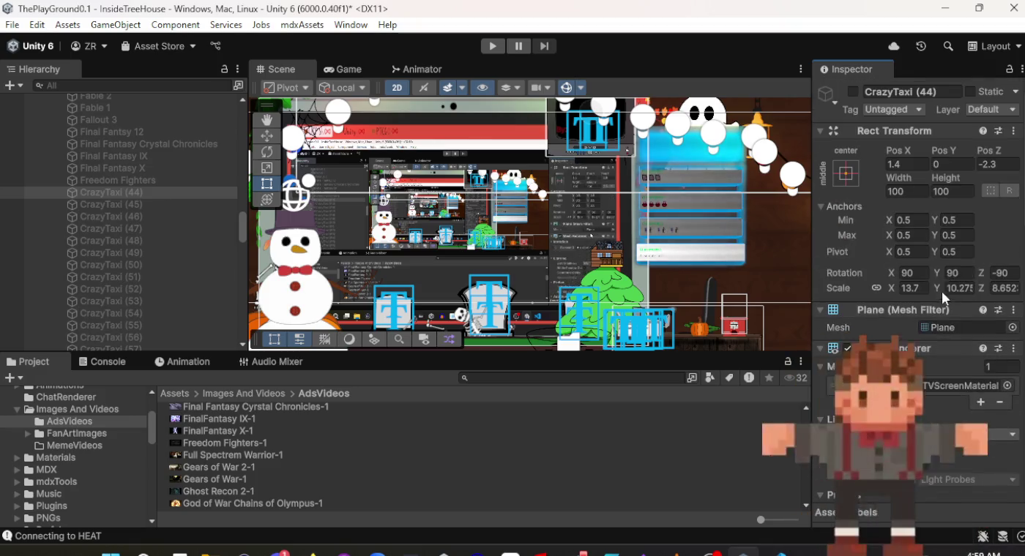
click(912, 91)
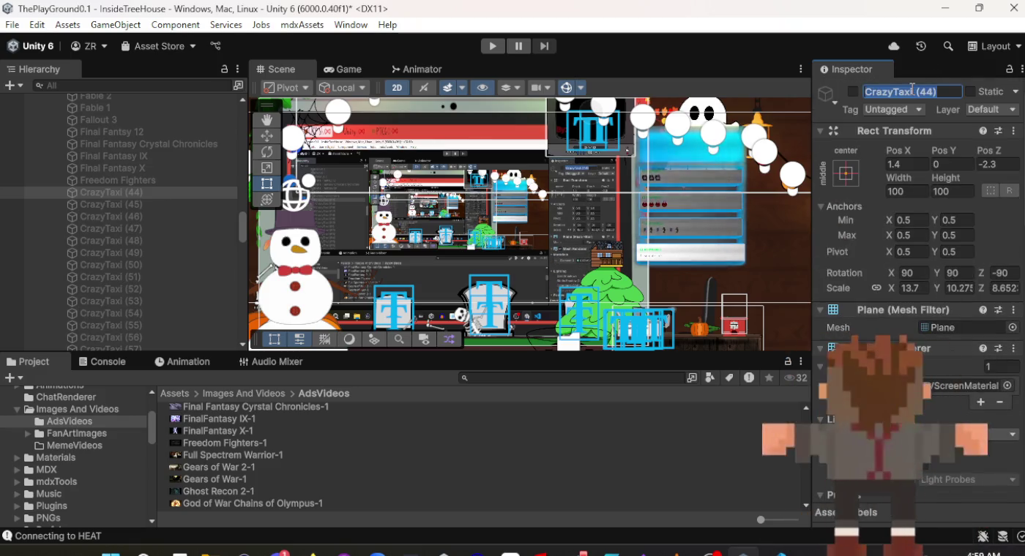
text(Full Spe)
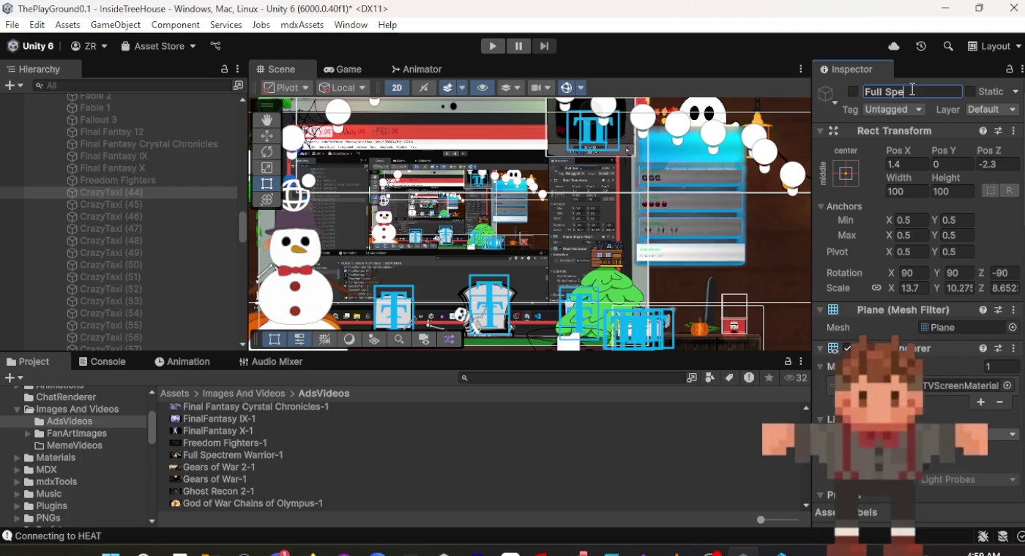
text(ctrum War)
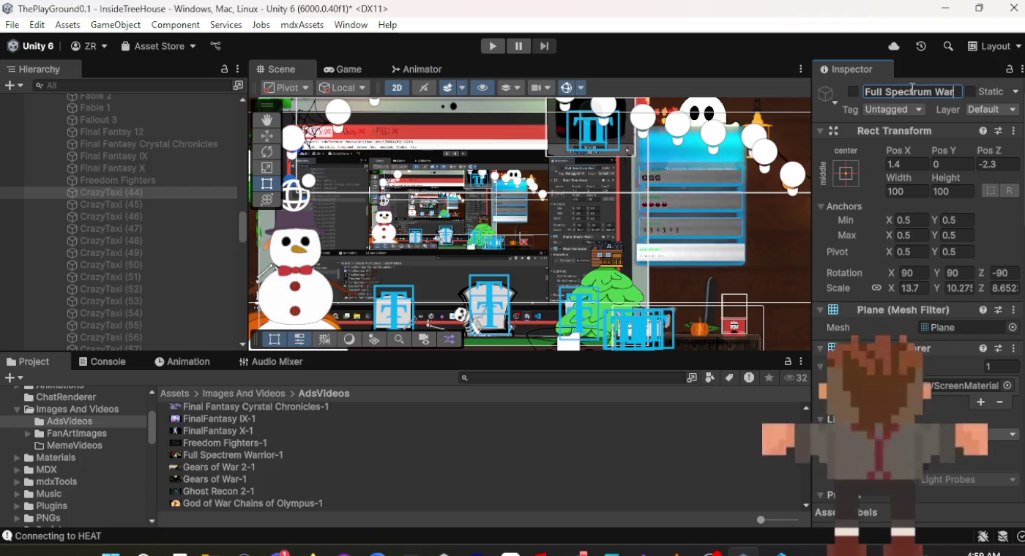
text(rior)
key(Return)
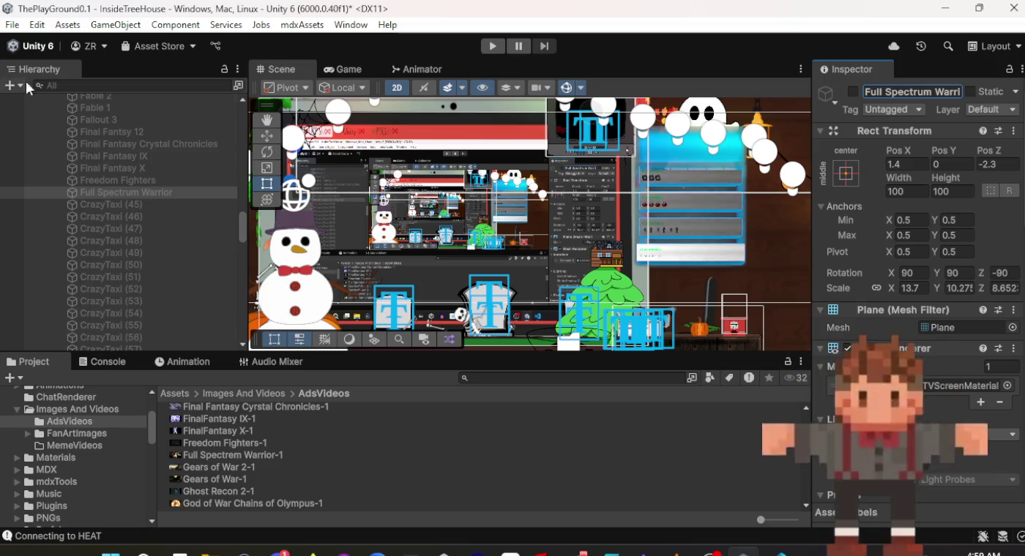
click(151, 203)
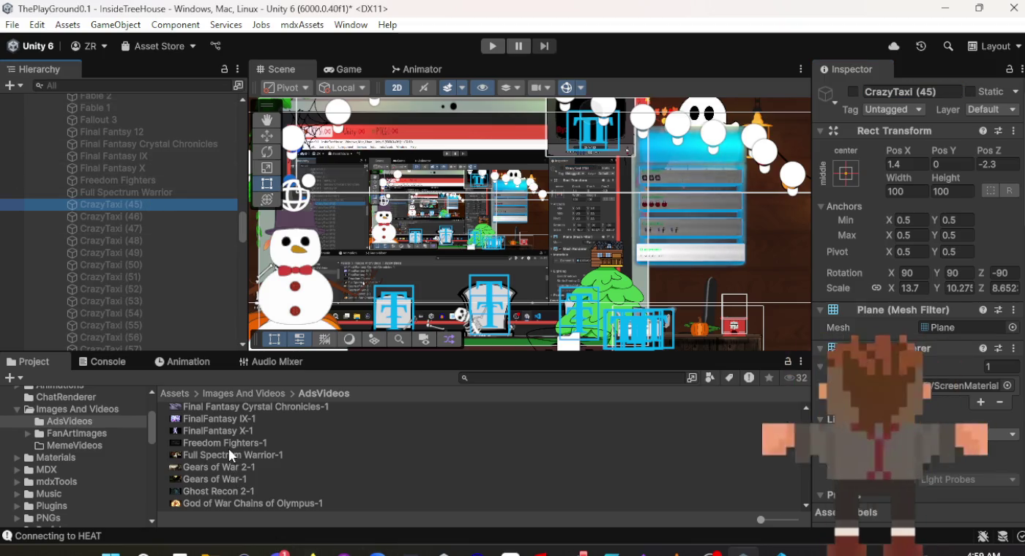
Rename CrazyTaxi (45) to 'Gears of War 2' and assign the Gears of War 2-1 clip.
drag(219, 467, 325, 473)
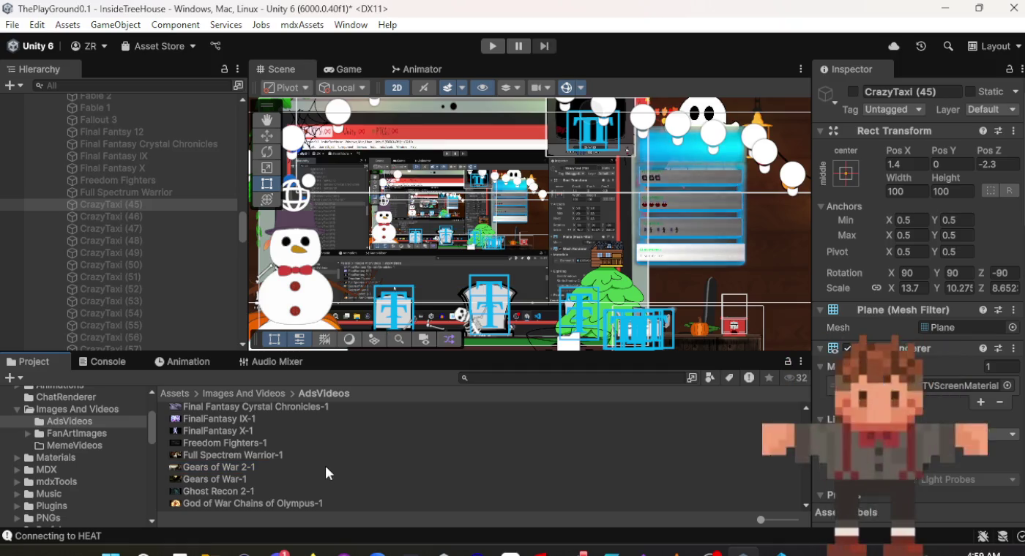
click(921, 90)
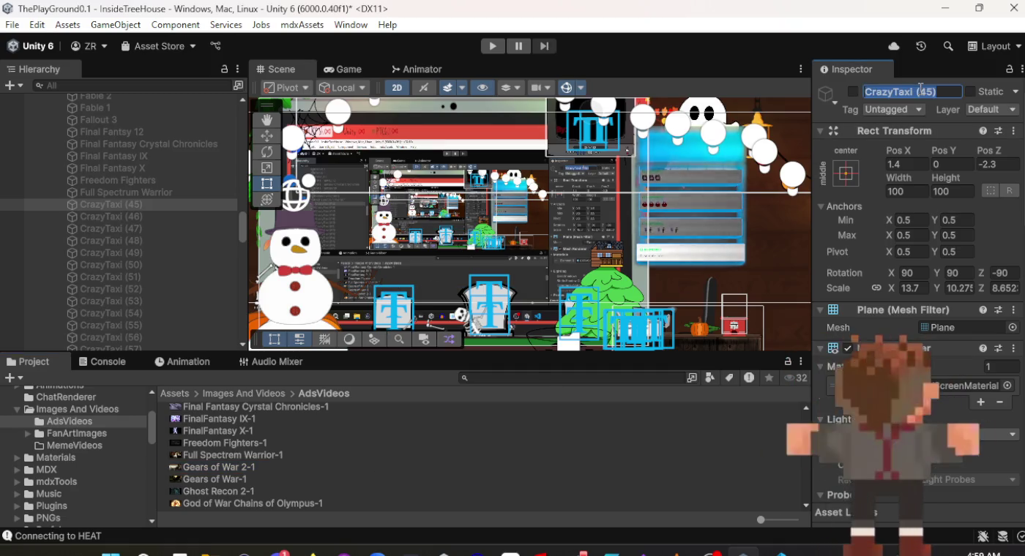
text(Gears of War 2)
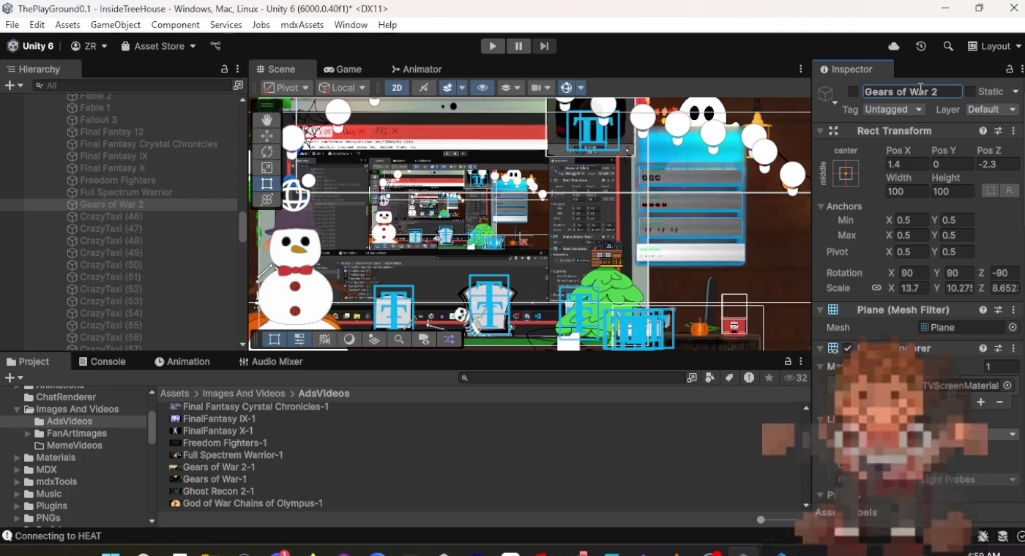
scroll(923, 265, down, 10)
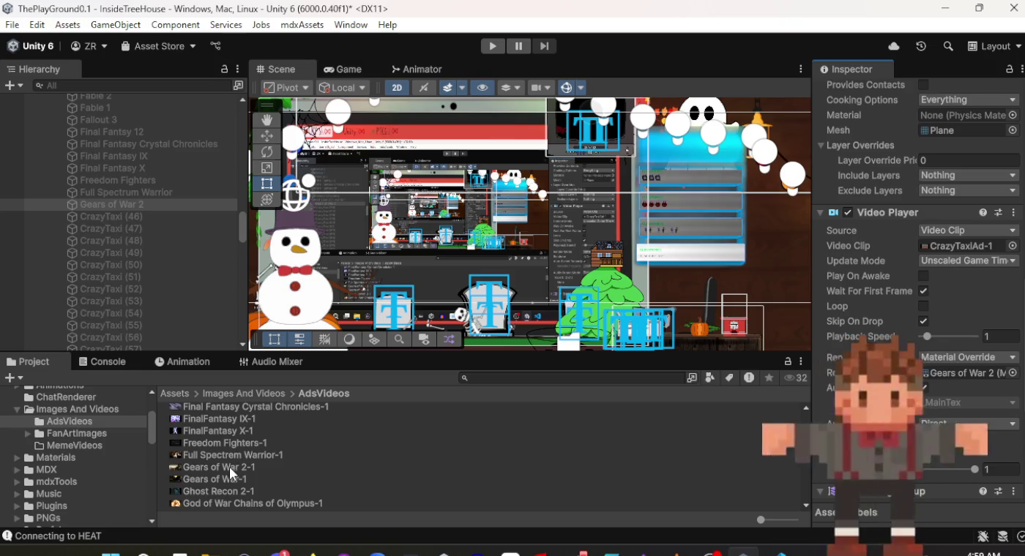
drag(229, 466, 499, 468)
drag(781, 456, 935, 267)
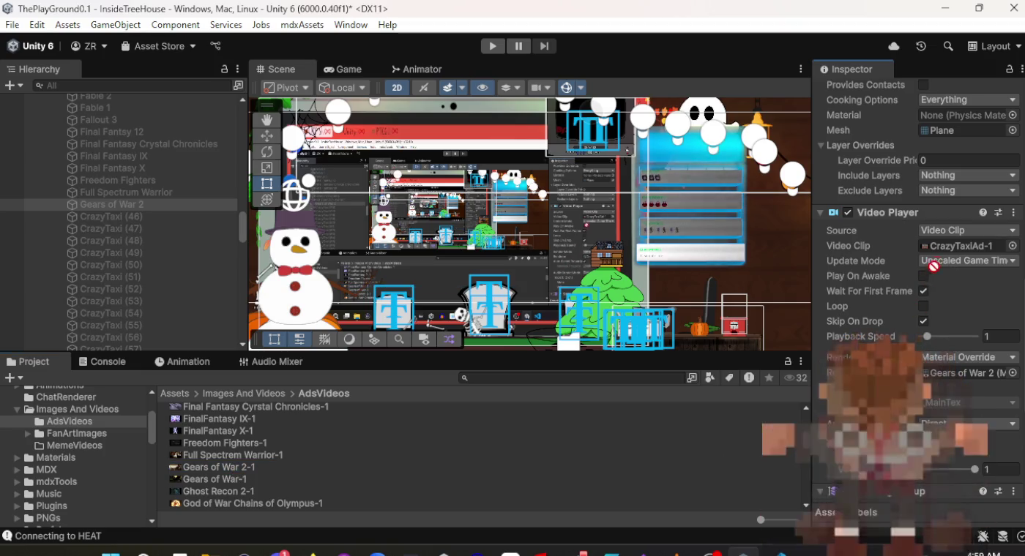
Give CrazyTaxi (46) the Gears of War-1 clip and rename it 'Gears of War'.
click(129, 217)
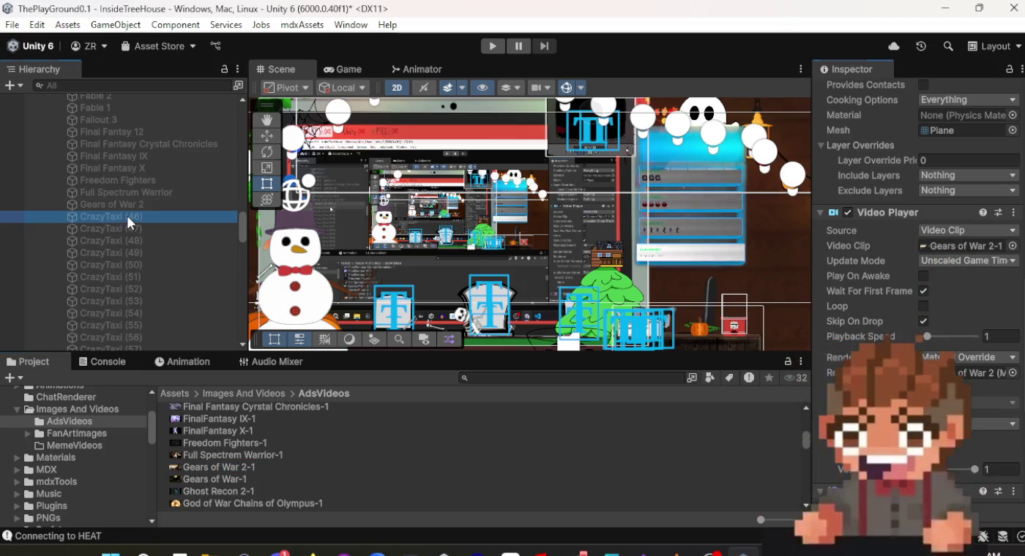
mouse_move(212, 480)
mouse_down()
mouse_move(434, 480)
mouse_move(864, 300)
mouse_move(945, 261)
mouse_move(955, 243)
mouse_up()
scroll(950, 289, up, 10)
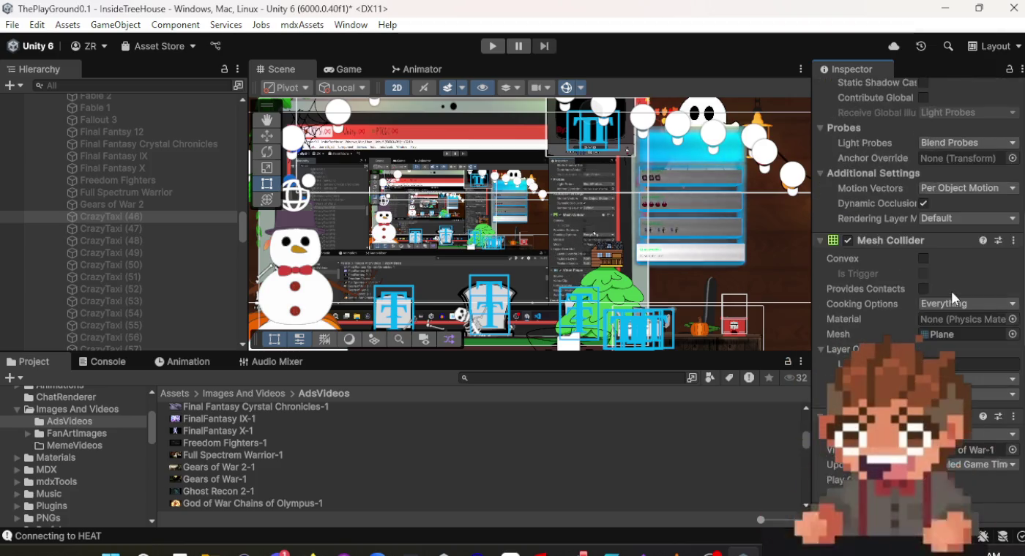
scroll(950, 288, up, 2)
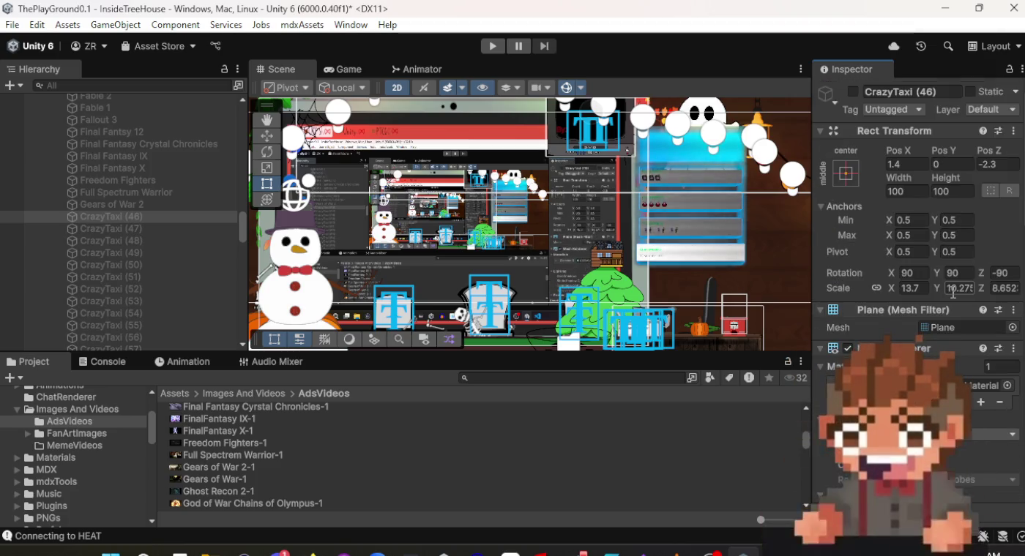
click(893, 85)
text(Gears)
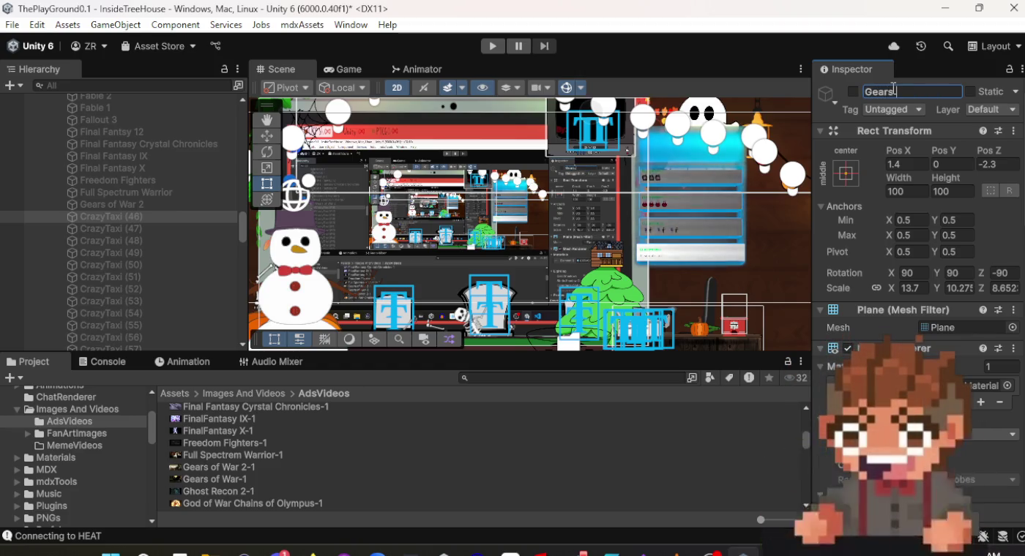
text(of War)
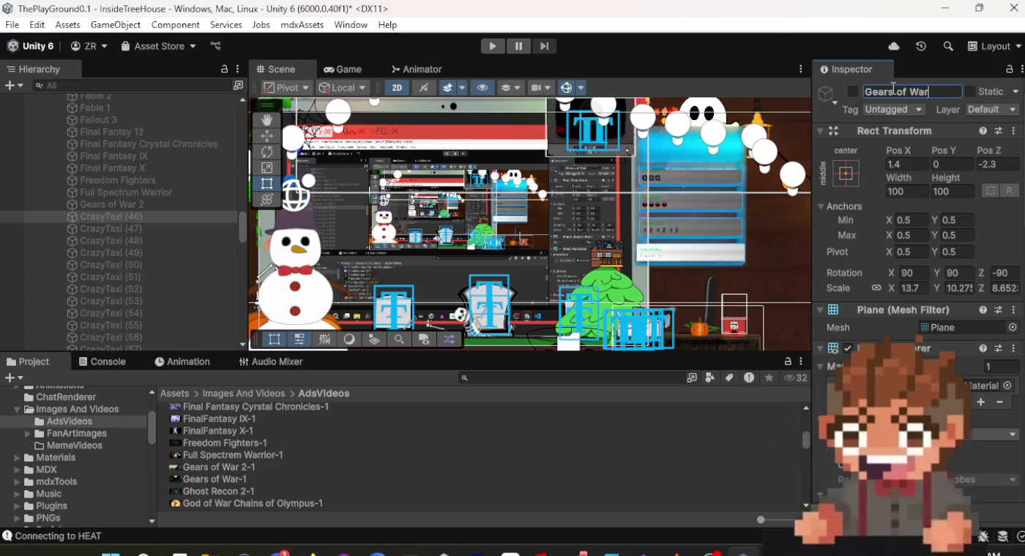
key(Return)
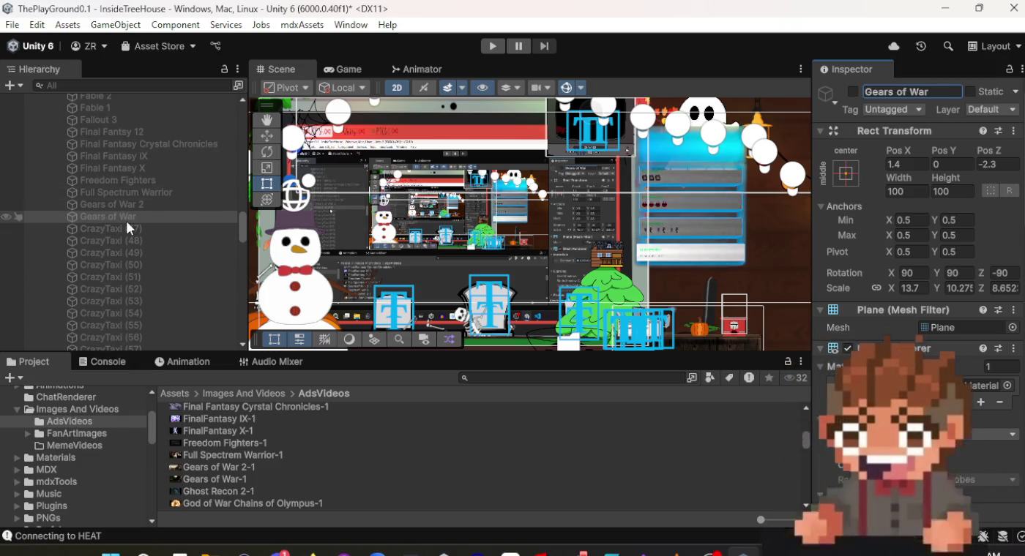
click(117, 232)
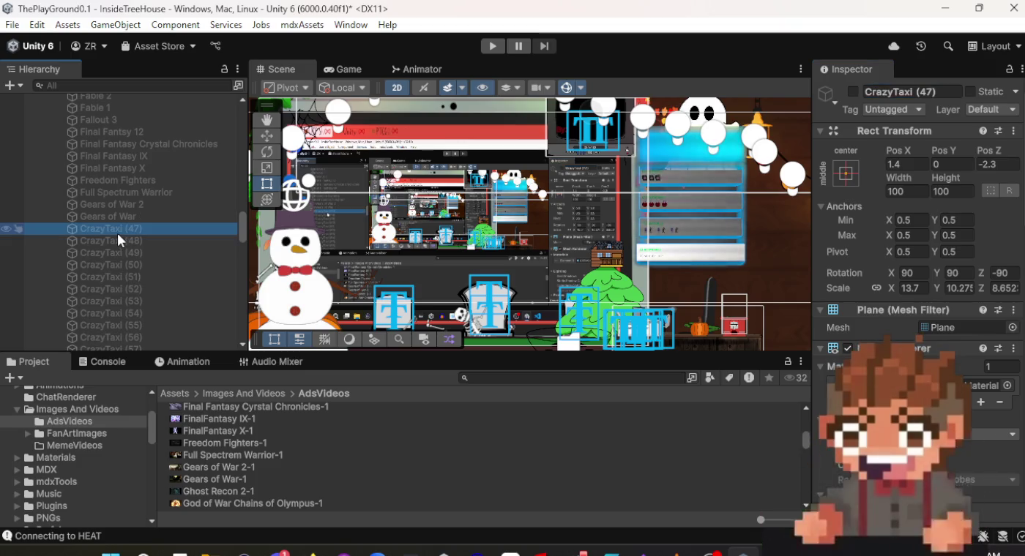
Rename CrazyTaxi (47) to 'Ghost Recon 2' and assign the Ghost Recon 2-1 clip.
click(935, 89)
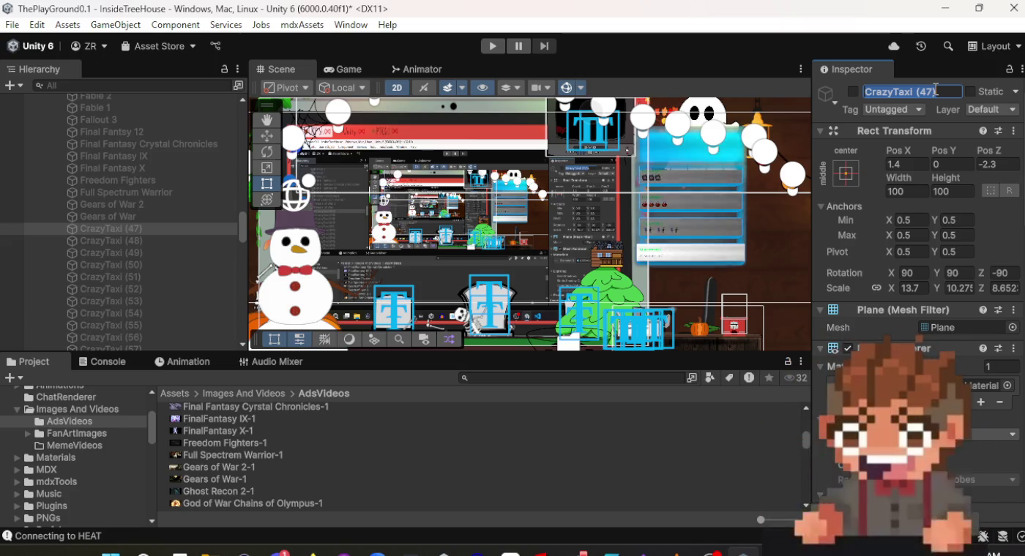
text(Ghost Recon 2)
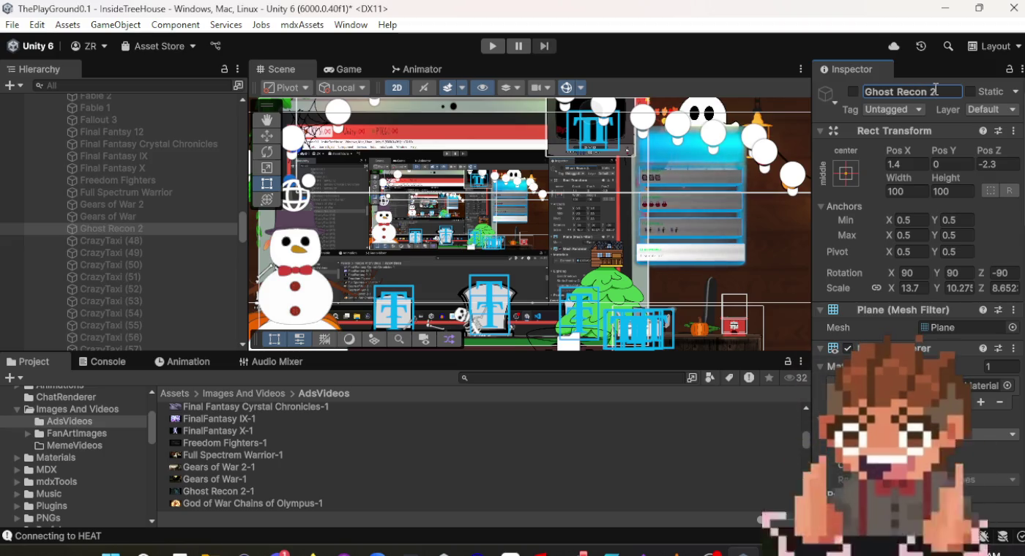
scroll(894, 254, down, 15)
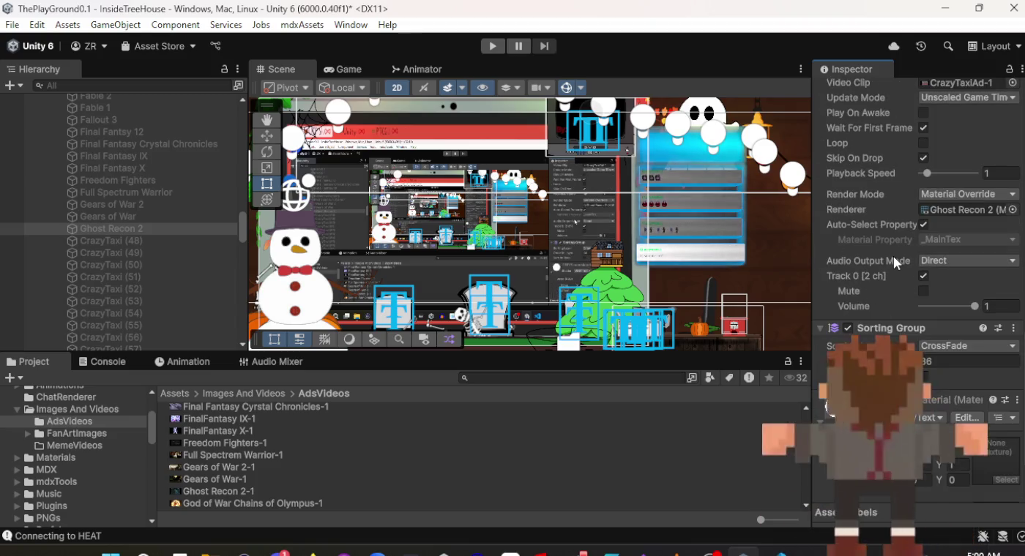
scroll(915, 270, up, 3)
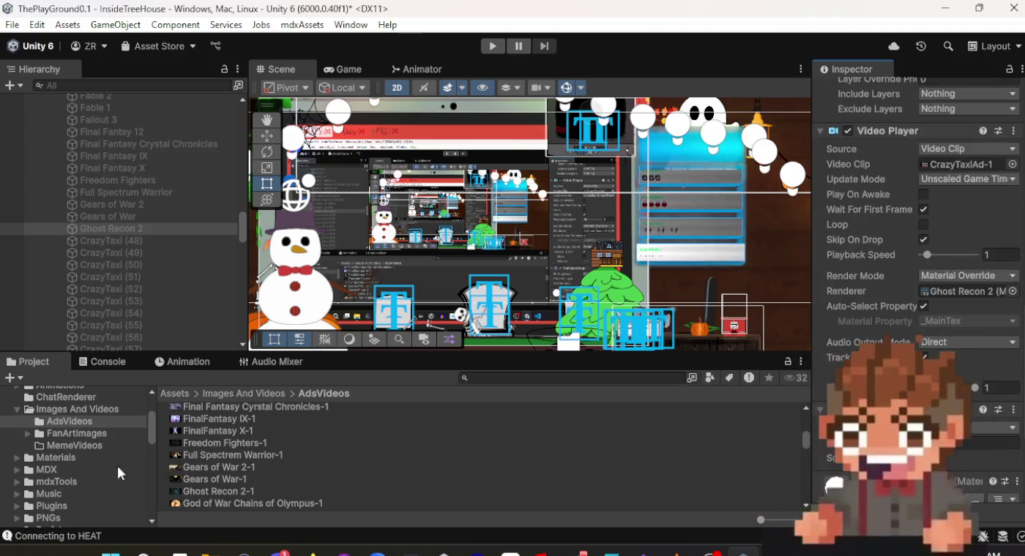
click(236, 491)
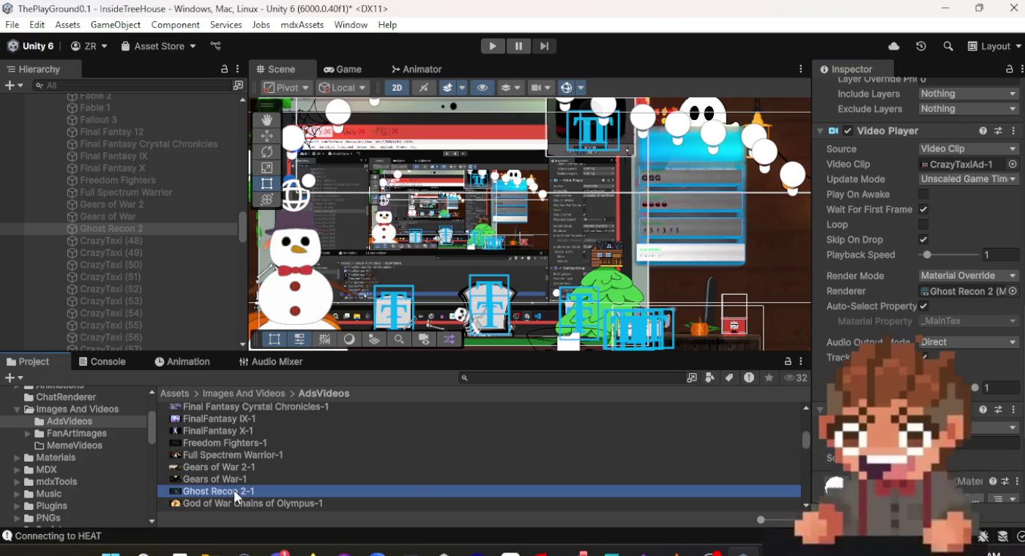
drag(963, 161, 964, 164)
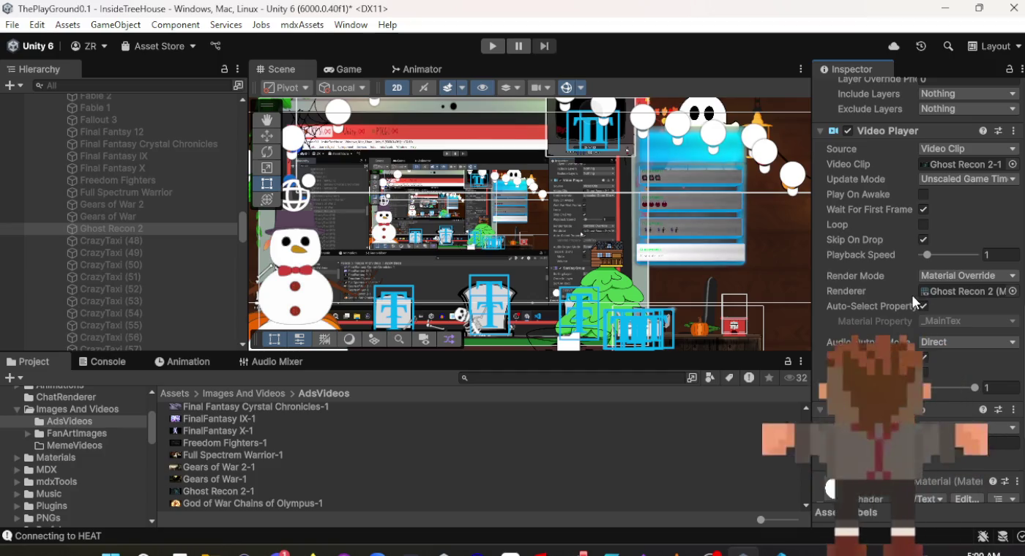
Assign the God of War Chains of Olympus-1 clip to CrazyTaxi (48)'s Video Player.
click(175, 241)
scroll(331, 438, down, 2)
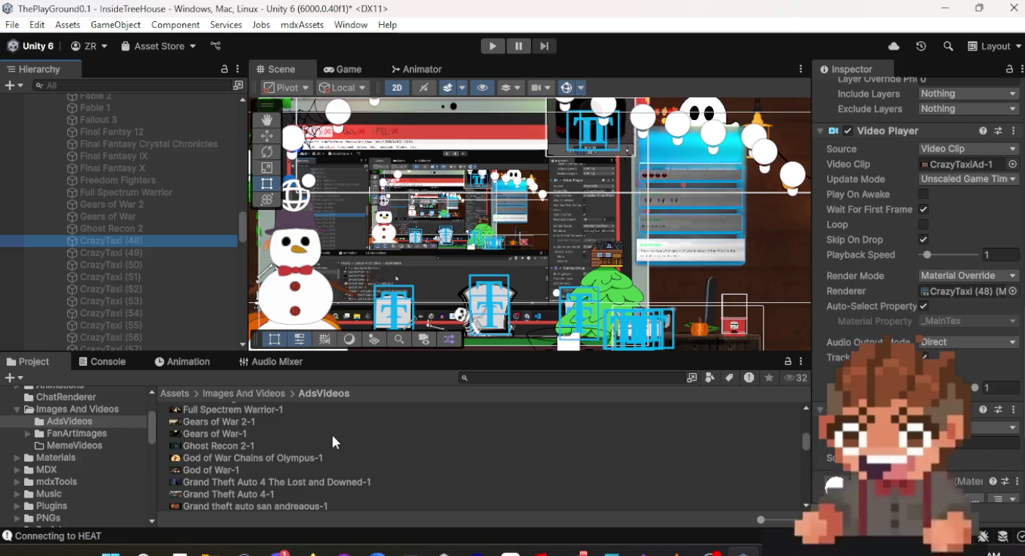
scroll(298, 449, down, 2)
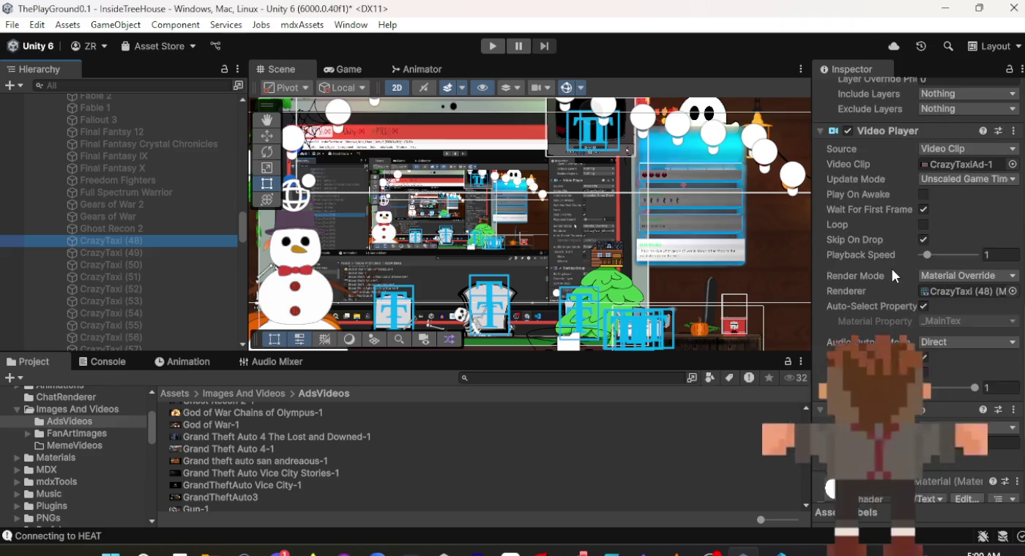
scroll(893, 269, up, 3)
scroll(894, 268, down, 5)
scroll(893, 269, up, 5)
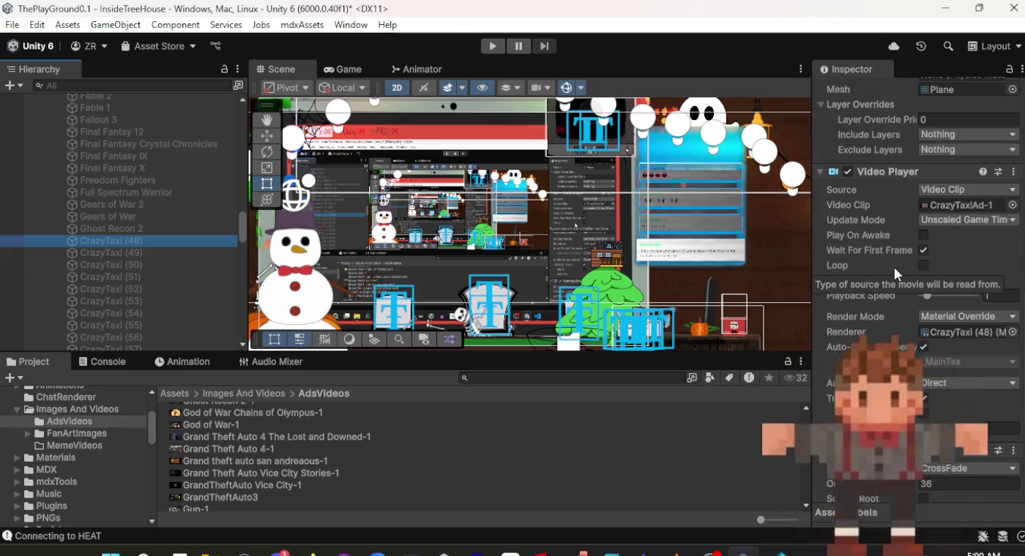
mouse_move(244, 414)
mouse_down()
mouse_move(721, 422)
mouse_move(944, 322)
mouse_move(955, 205)
mouse_up()
scroll(918, 328, up, 15)
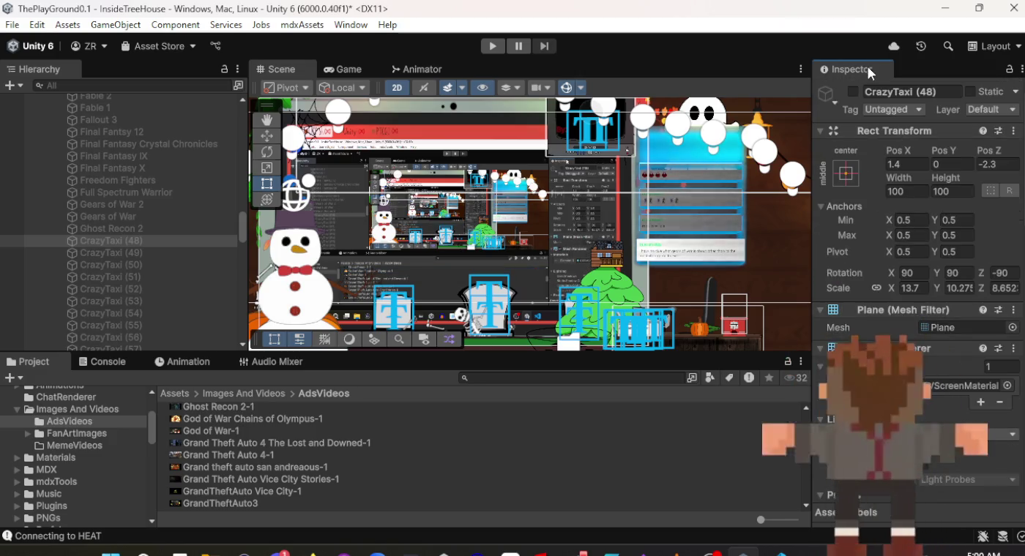
Rename the CrazyTaxi (48) screen to 'God of War Chains Of Olympus' in the Inspector, then select CrazyTaxi (49).
click(888, 93)
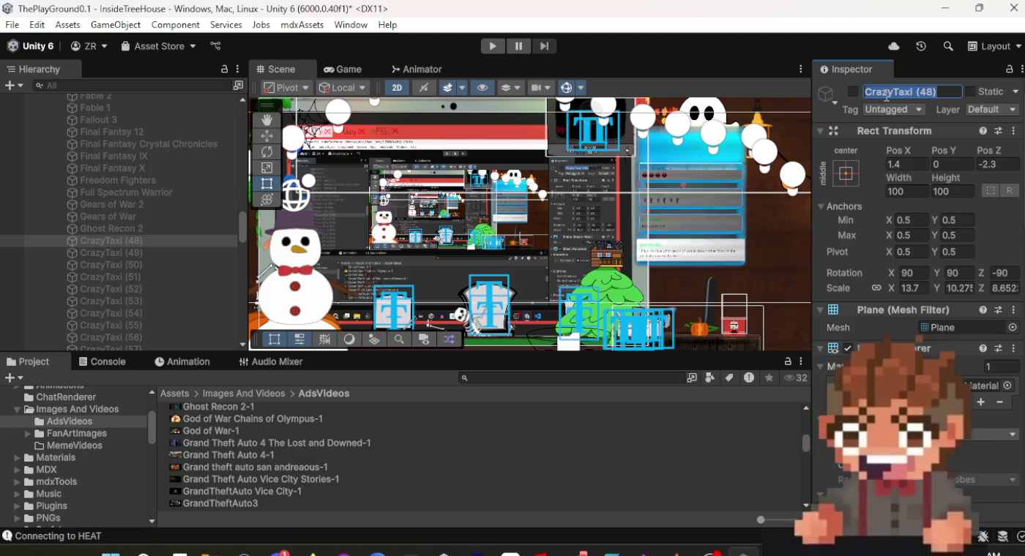
text(God)
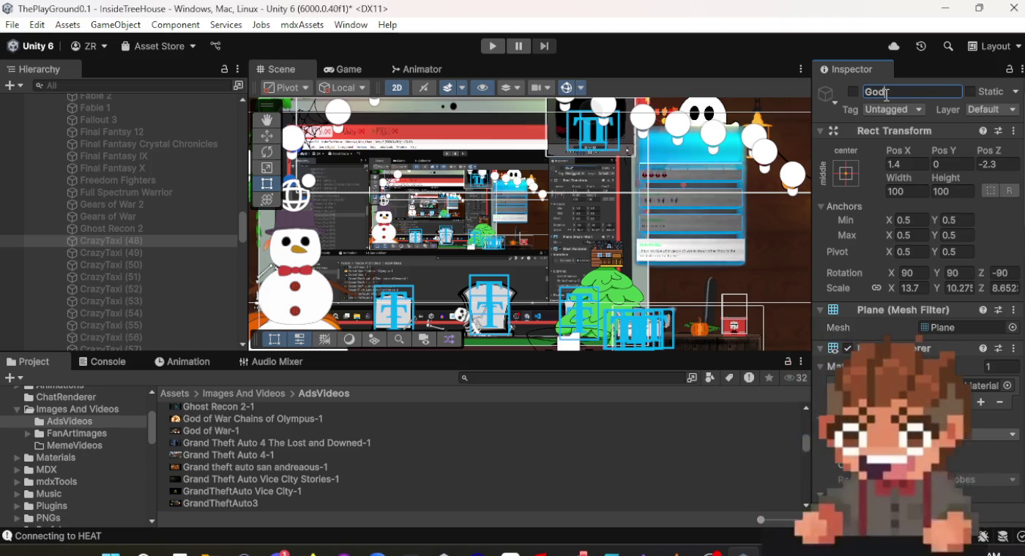
text( of War Chains)
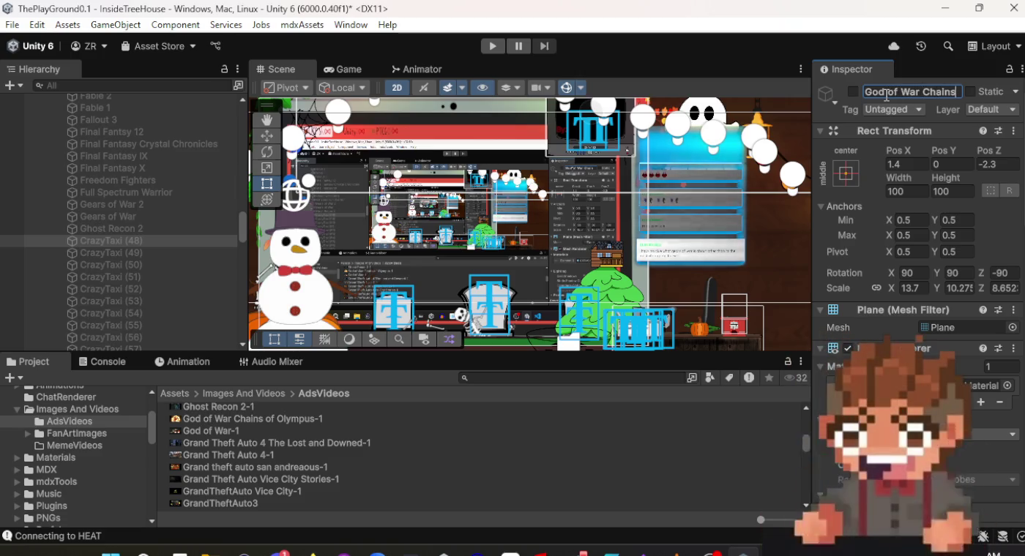
text( Of O)
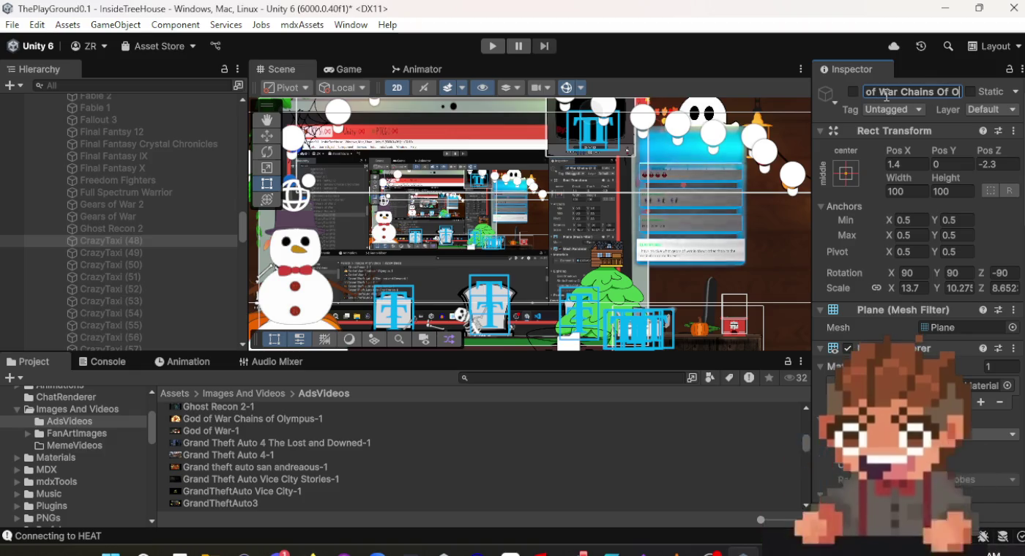
text(mpus)
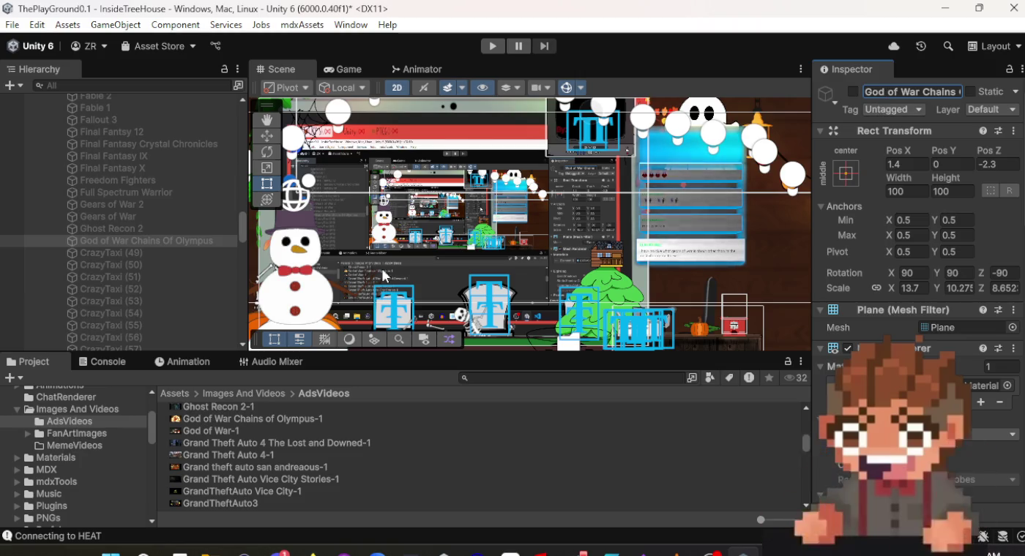
click(105, 253)
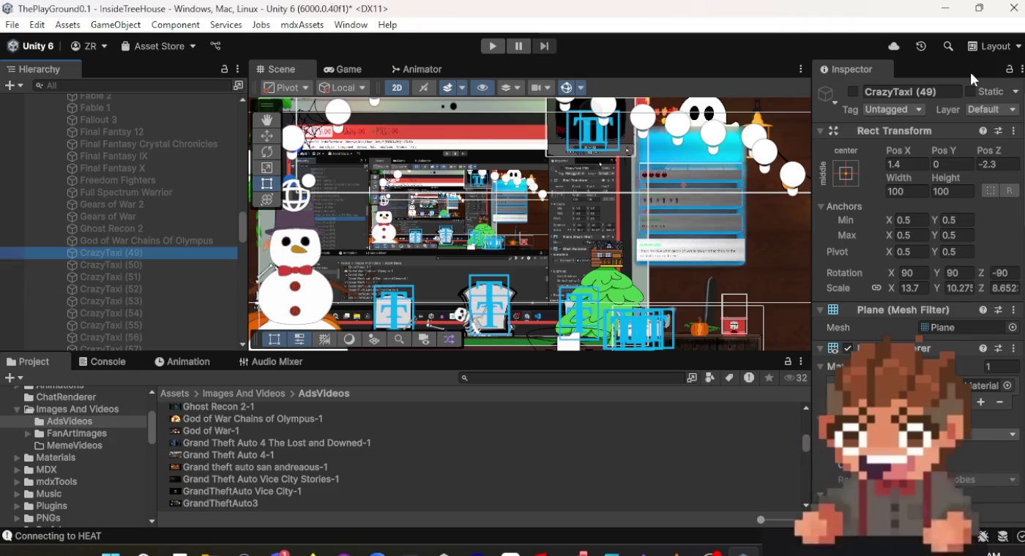
click(900, 92)
Name the CrazyTaxi (49) screen 'God of War' and set its Video Clip to God of War-1.
text(God)
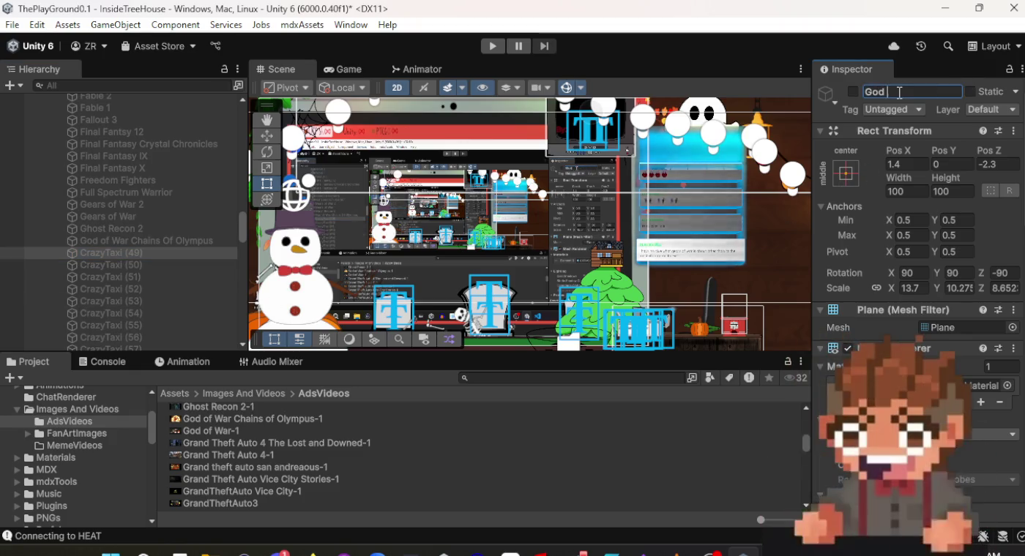
text( of War)
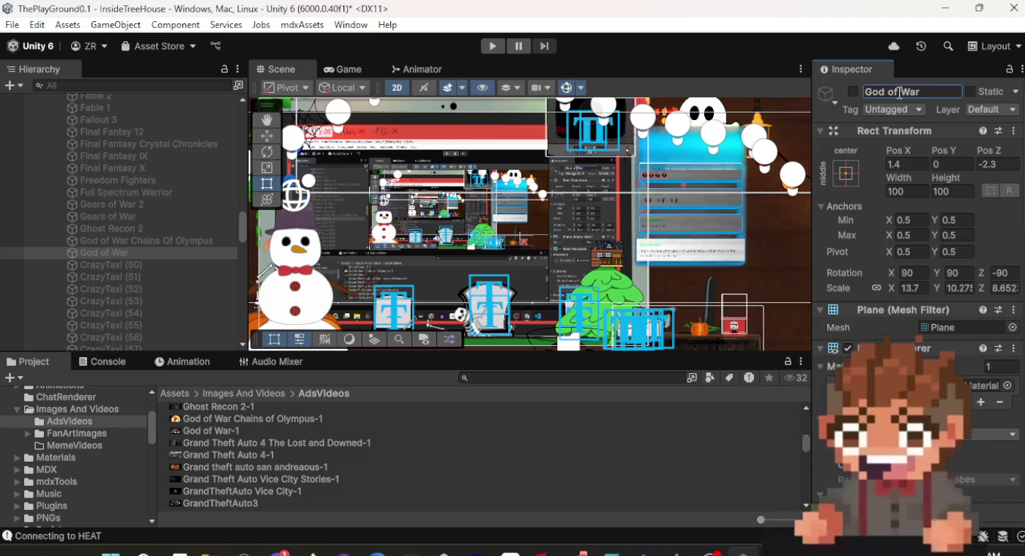
scroll(936, 210, down, 15)
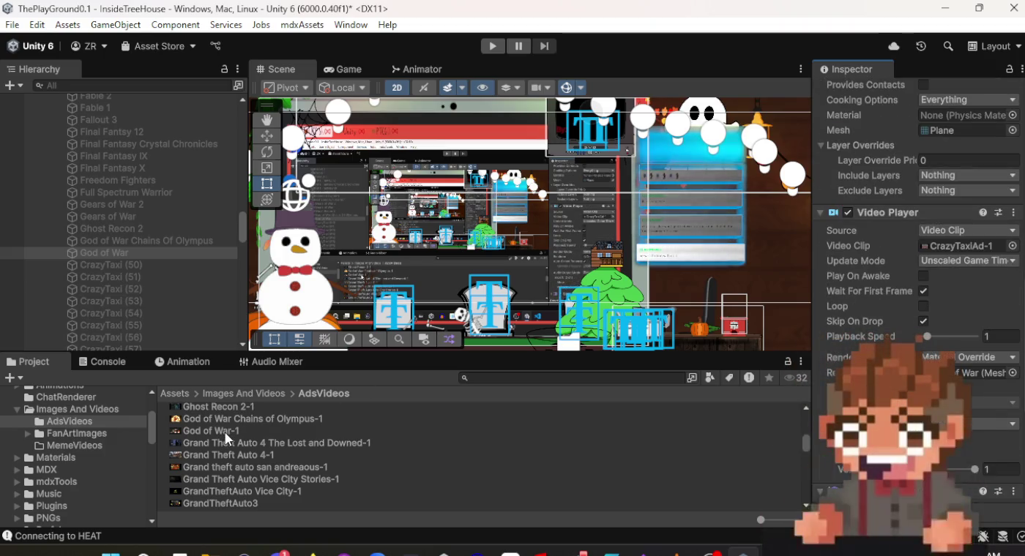
mouse_move(226, 432)
mouse_down()
mouse_move(603, 426)
mouse_move(952, 225)
mouse_move(946, 251)
mouse_up()
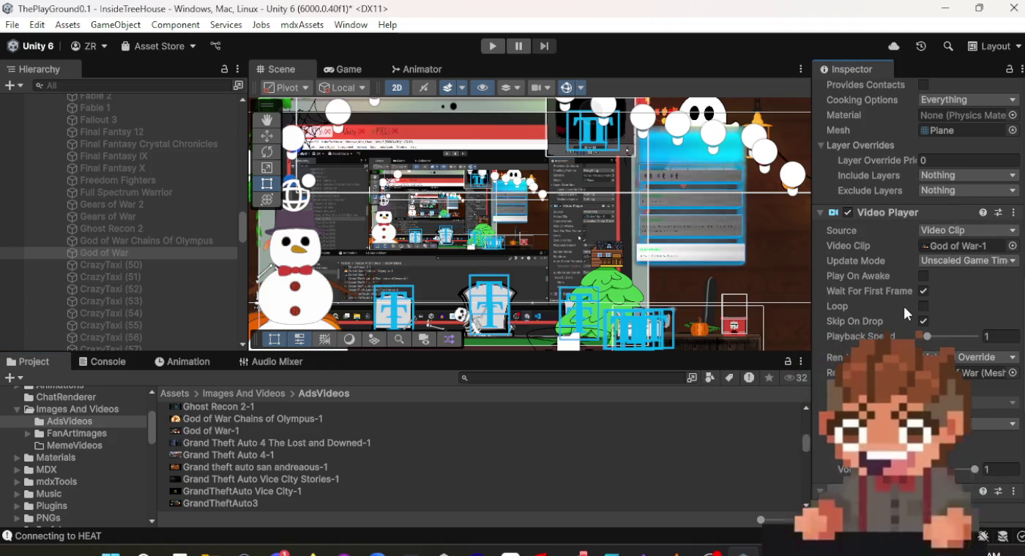
Give CrazyTaxi (50) the Grand Theft Auto 4 The Lost and Downed-1 clip and rename it 'Grand Theft Auto 4 The Lost and Downed'.
click(123, 265)
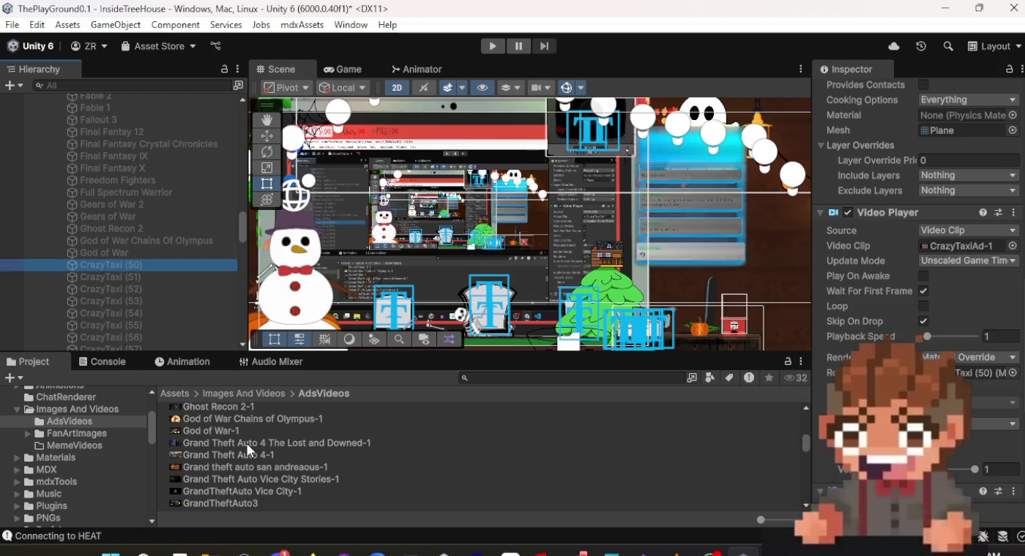
mouse_move(247, 444)
mouse_down()
mouse_move(382, 433)
mouse_move(697, 344)
mouse_move(950, 254)
mouse_up()
scroll(950, 253, up, 10)
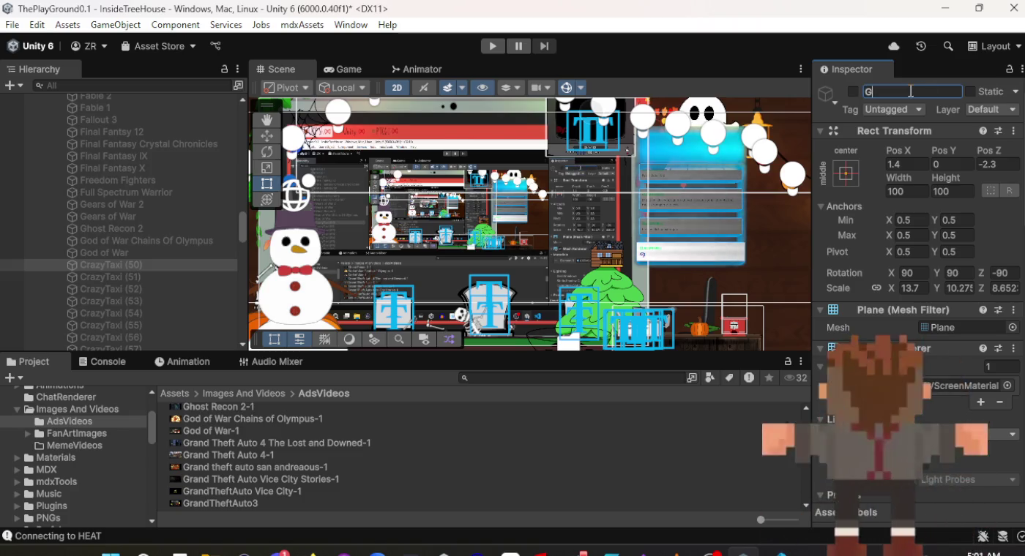
text(Grand Th)
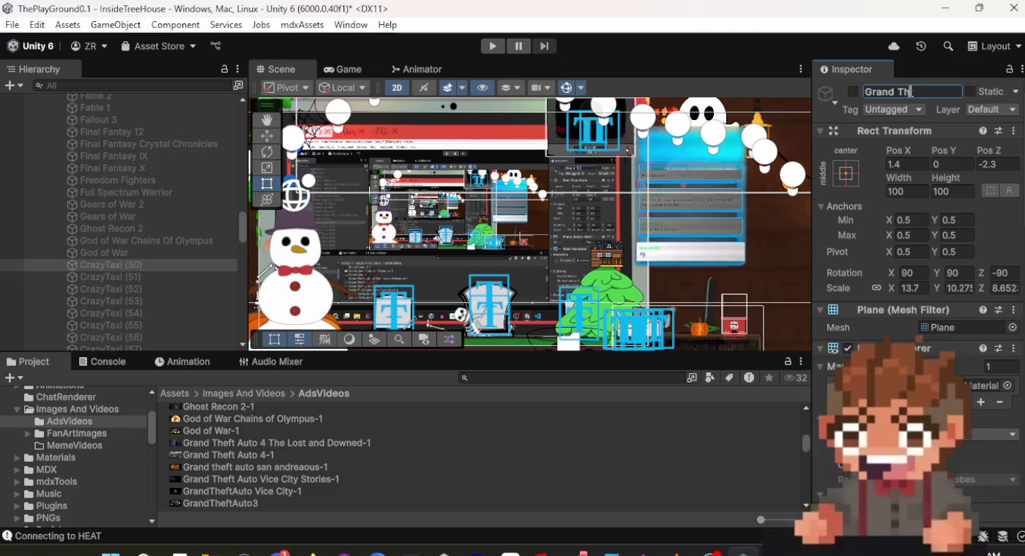
text(eft Auto 4)
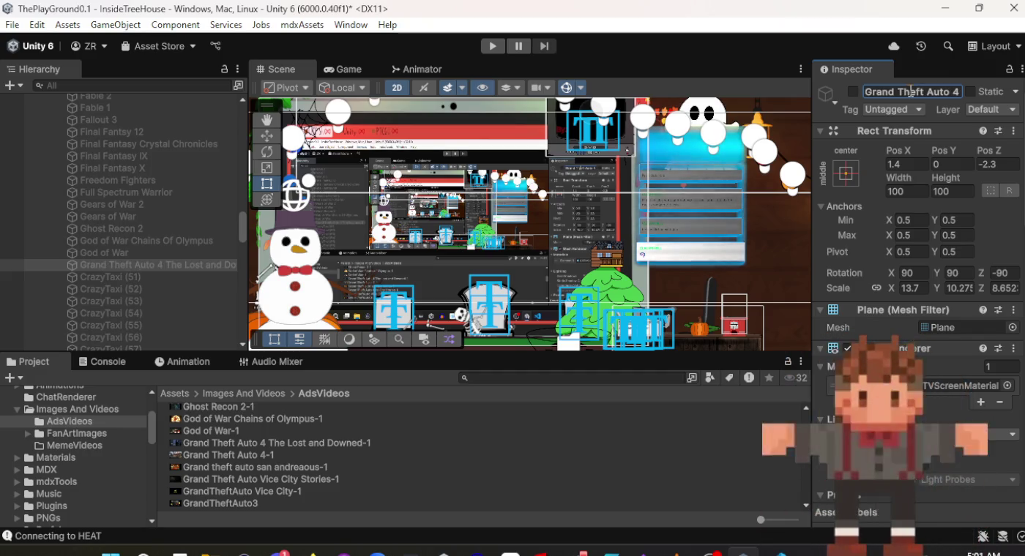
click(145, 278)
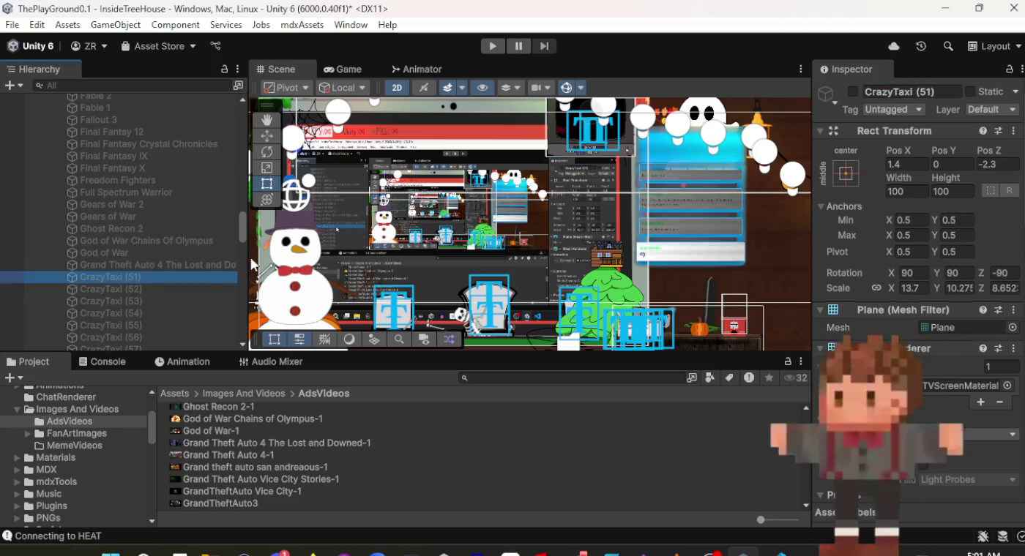
Rename the CrazyTaxi (51) screen to 'Grand Theft Auto 4'.
click(906, 90)
text(Gr)
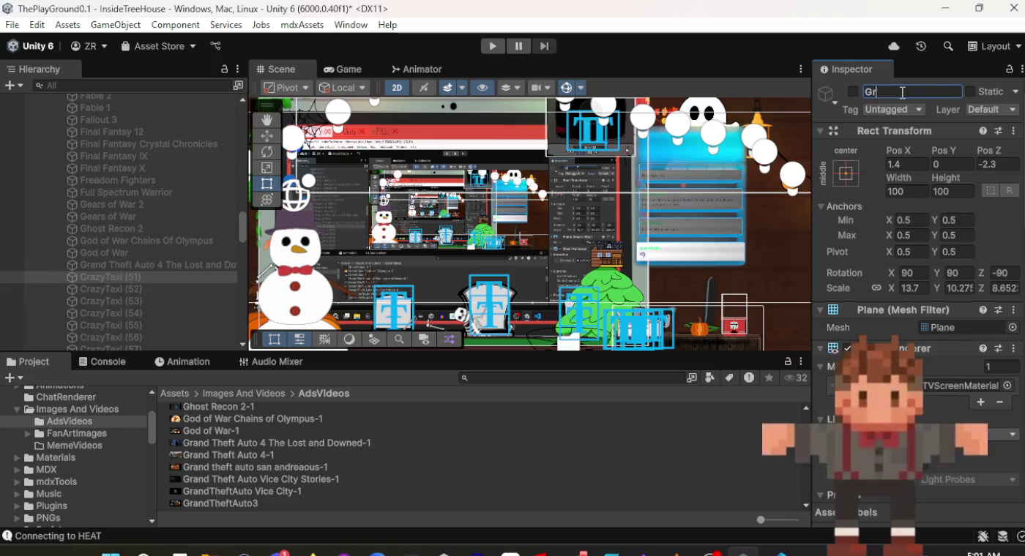
text(and Then)
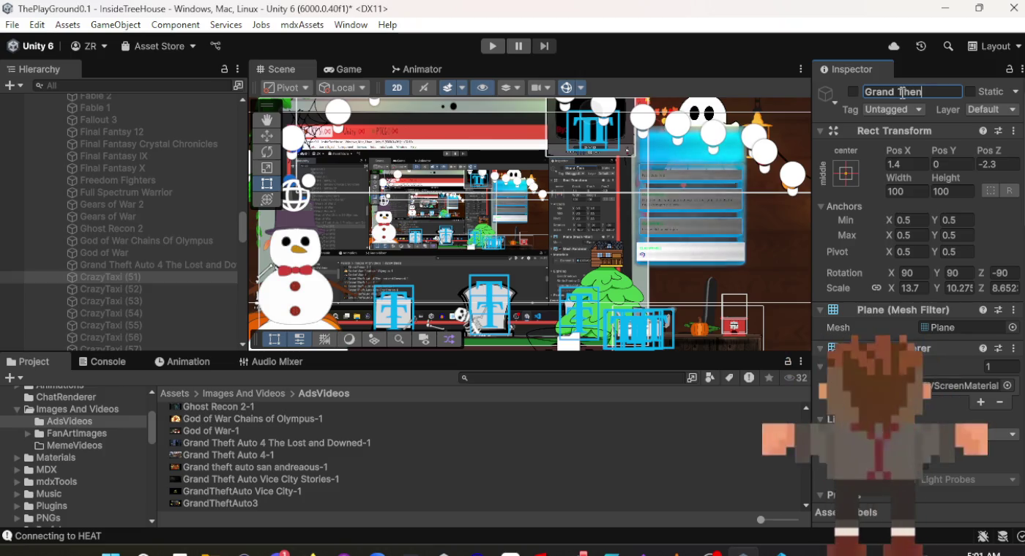
key(BackSpace)
text(ft Aut)
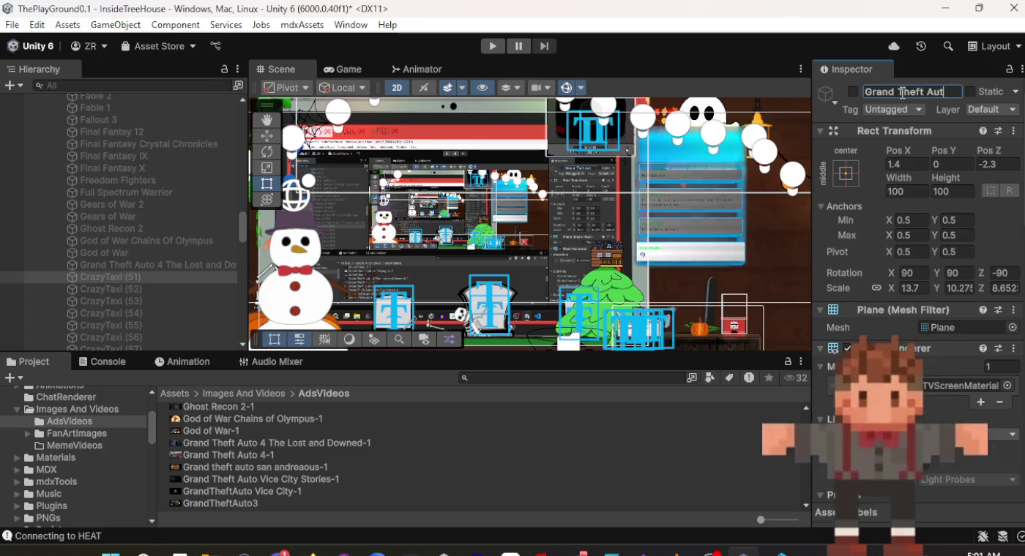
text(o 4)
key(Return)
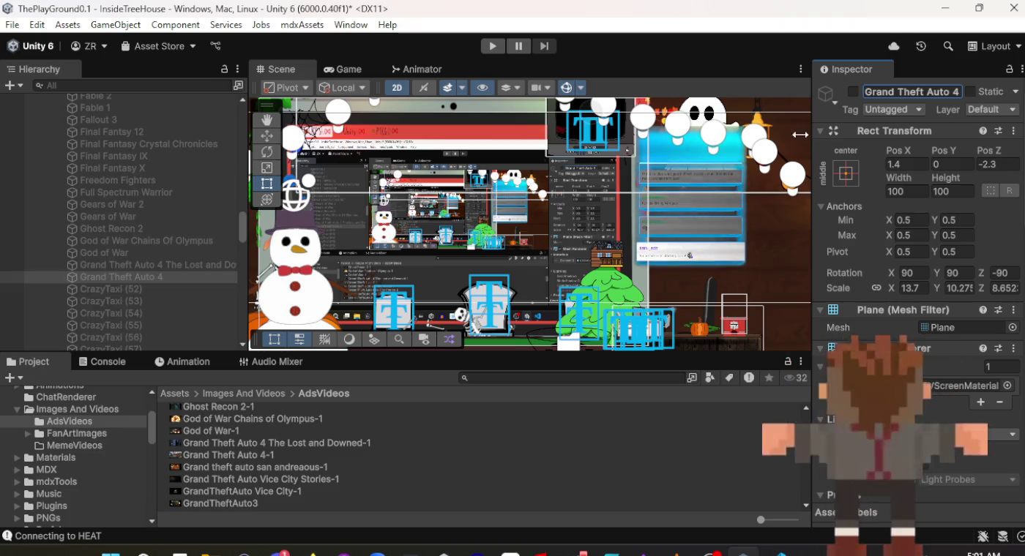
Check that its Video Player's Video Clip is a Grand Theft Auto clip, then select CrazyTaxi (52).
scroll(953, 286, down, 10)
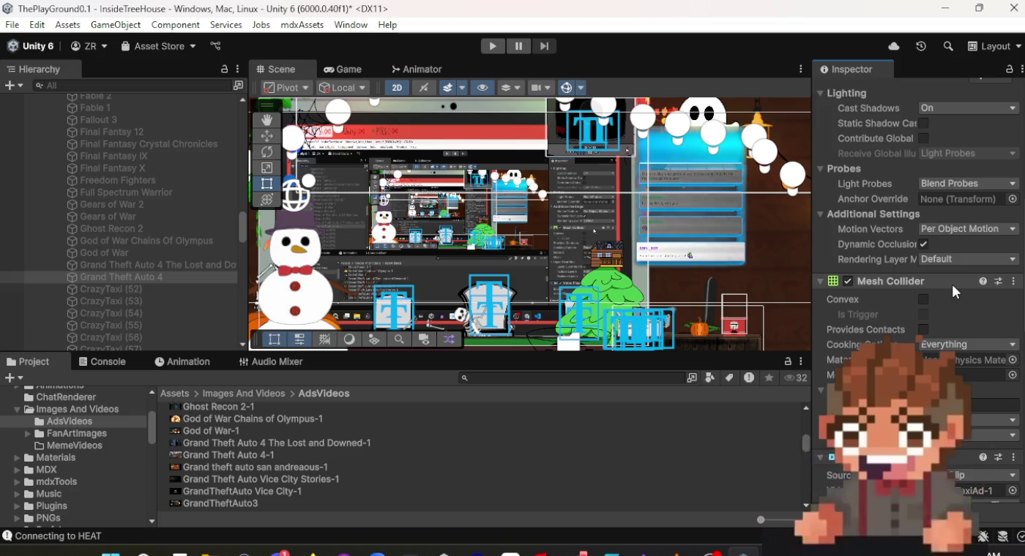
scroll(951, 283, down, 10)
scroll(893, 318, up, 1)
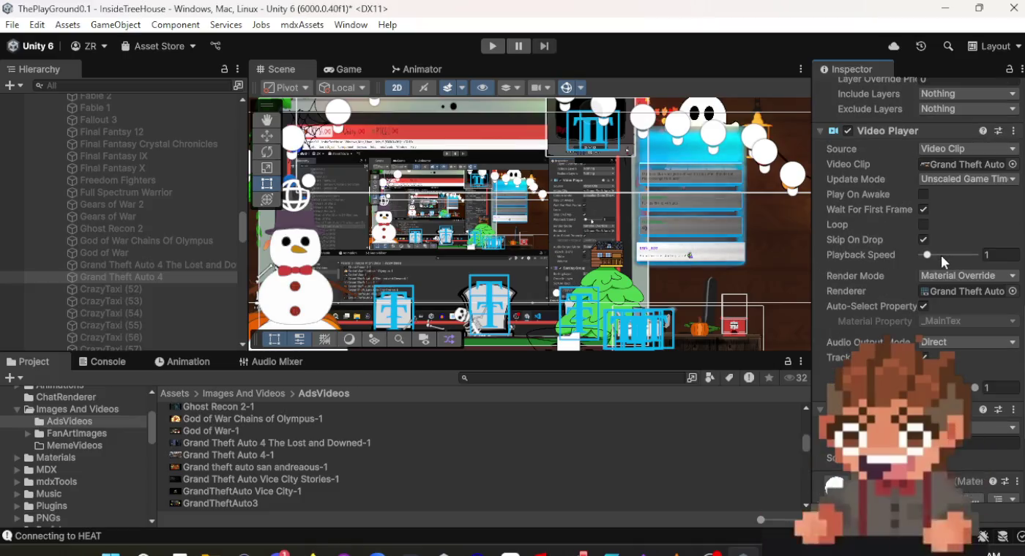
scroll(920, 254, down, 3)
scroll(918, 261, up, 4)
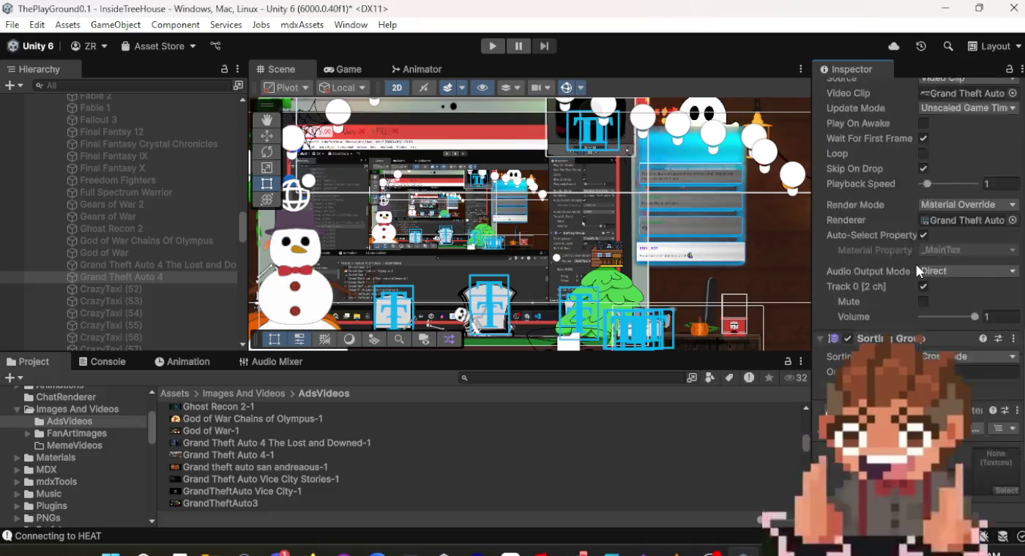
click(80, 288)
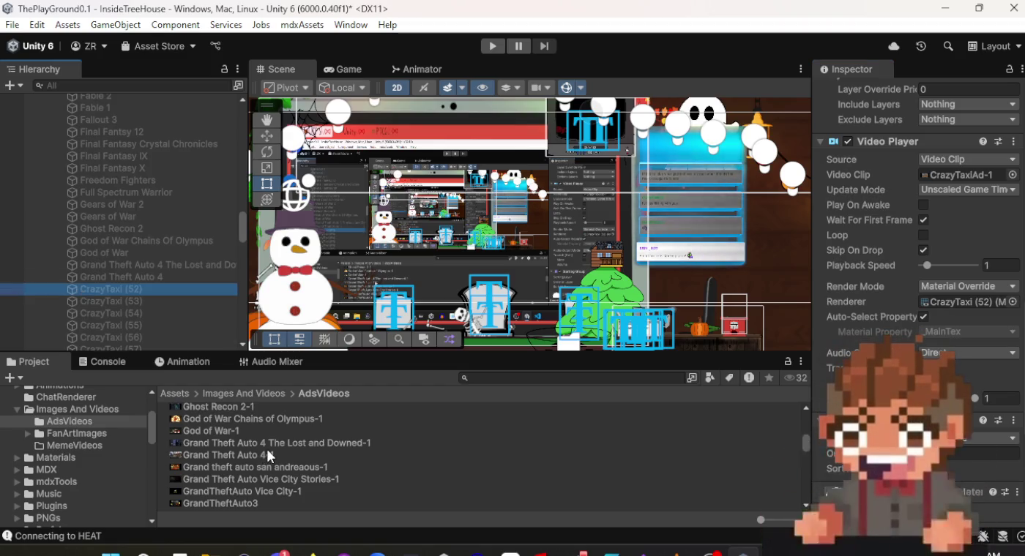
Assign the Grand theft auto san andreaous-1 clip to CrazyTaxi (52)'s Video Player.
mouse_move(268, 464)
mouse_down()
mouse_move(328, 465)
mouse_move(879, 161)
mouse_move(949, 176)
mouse_up()
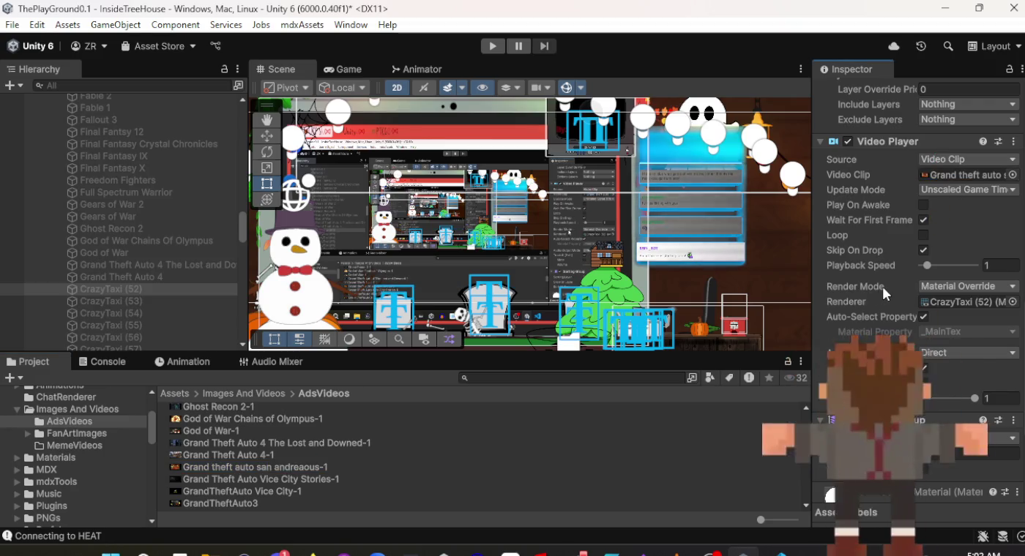
scroll(884, 294, up, 3)
scroll(884, 286, up, 10)
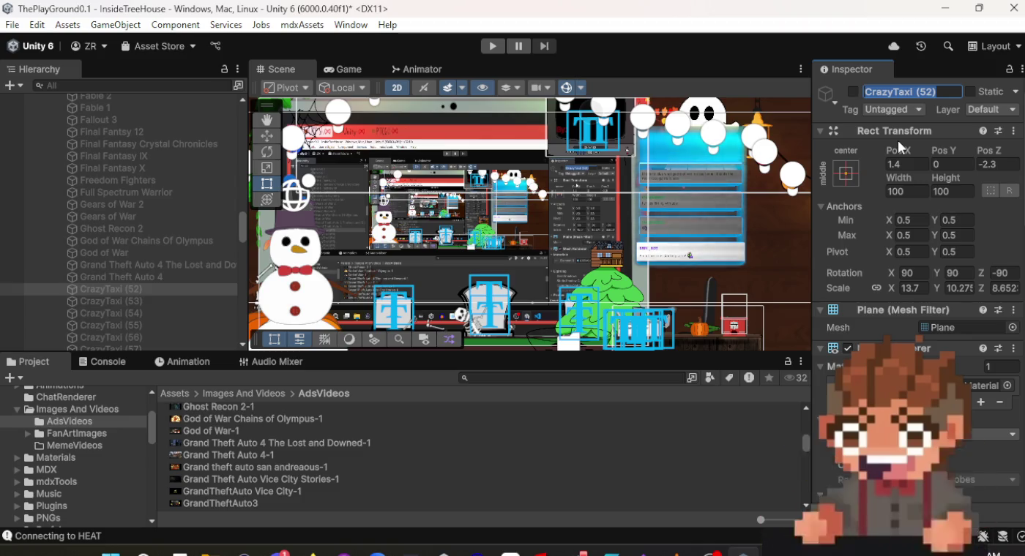
Rename the screen to 'Grand Theft Auto San Andreus'.
text(Grand)
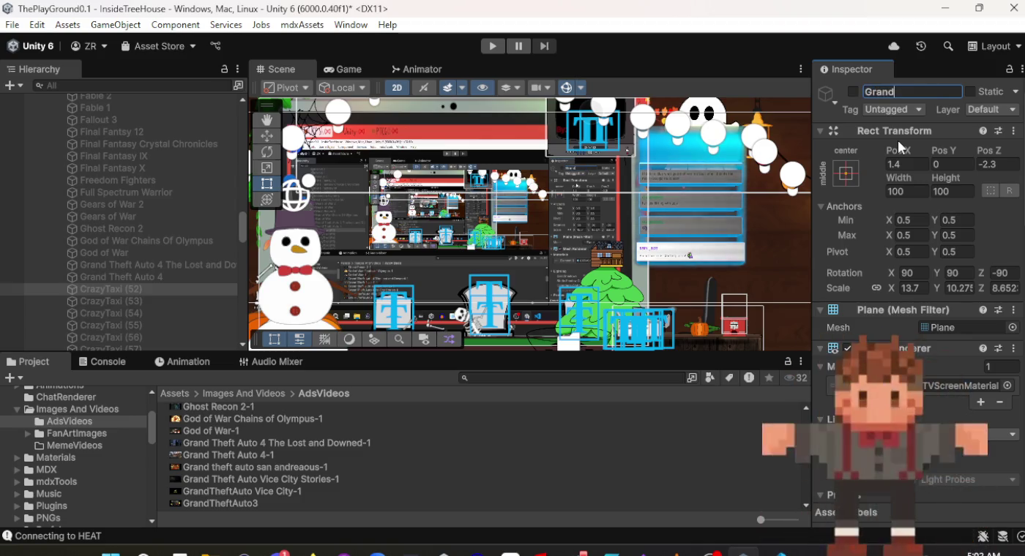
text( Theft )
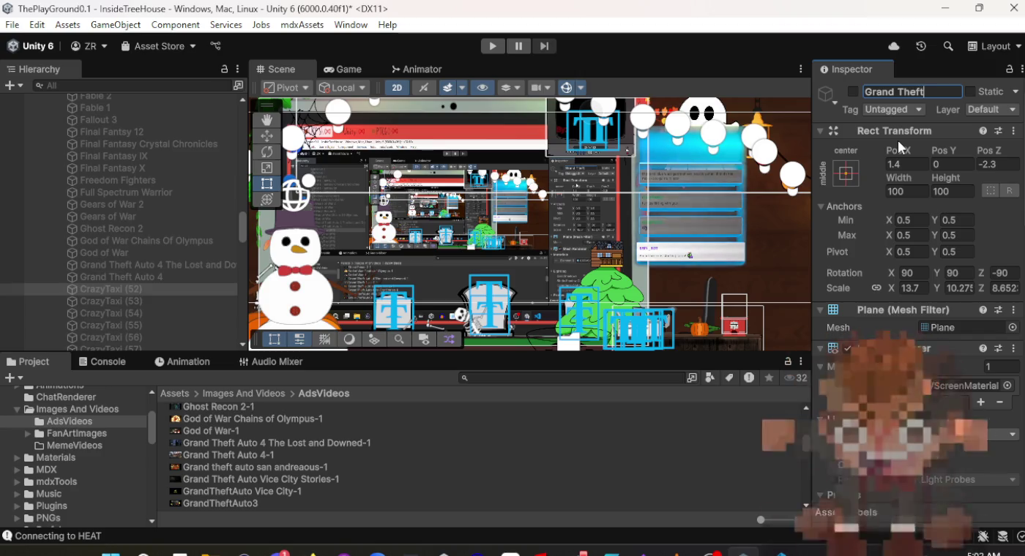
text(Auto )
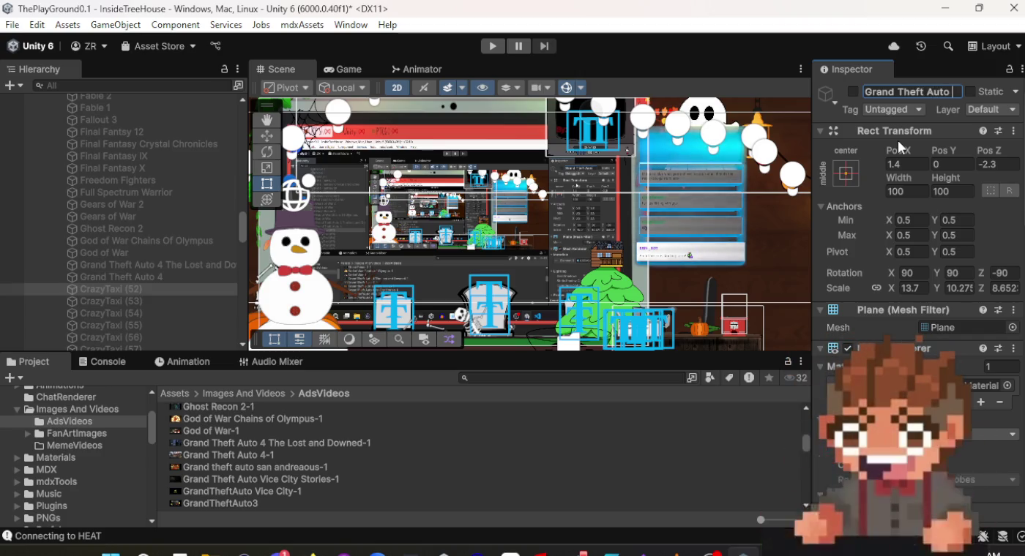
text(San And)
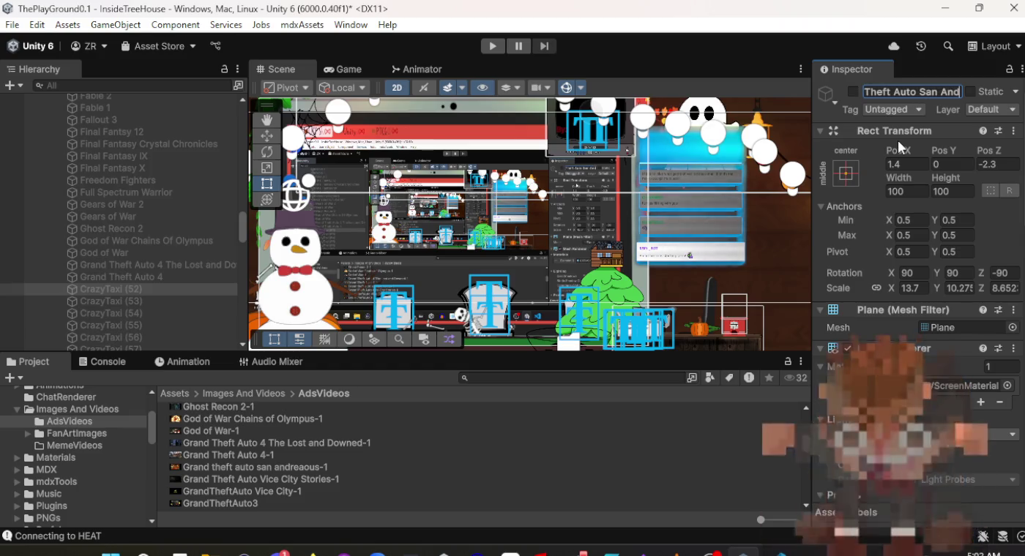
text(reas)
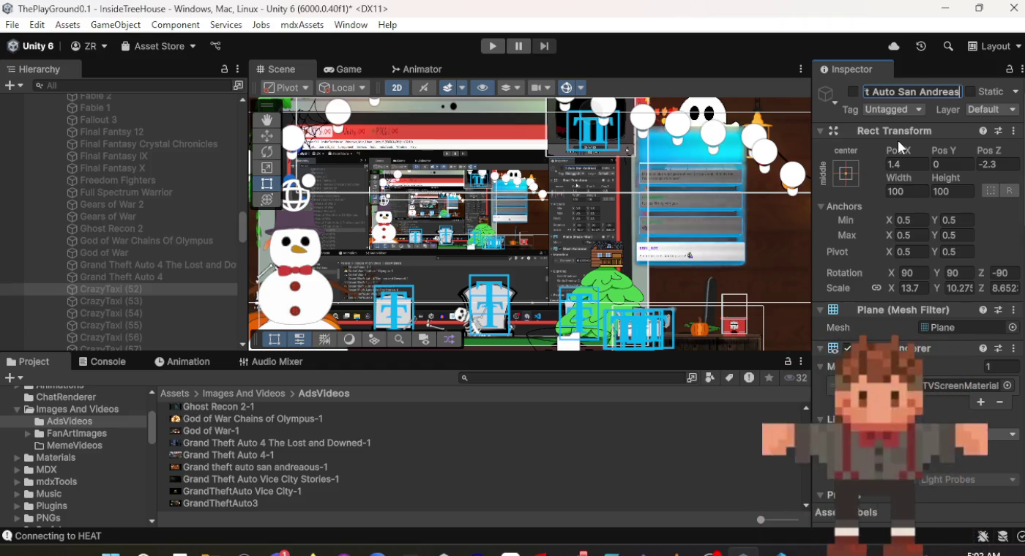
key(BackSpace)
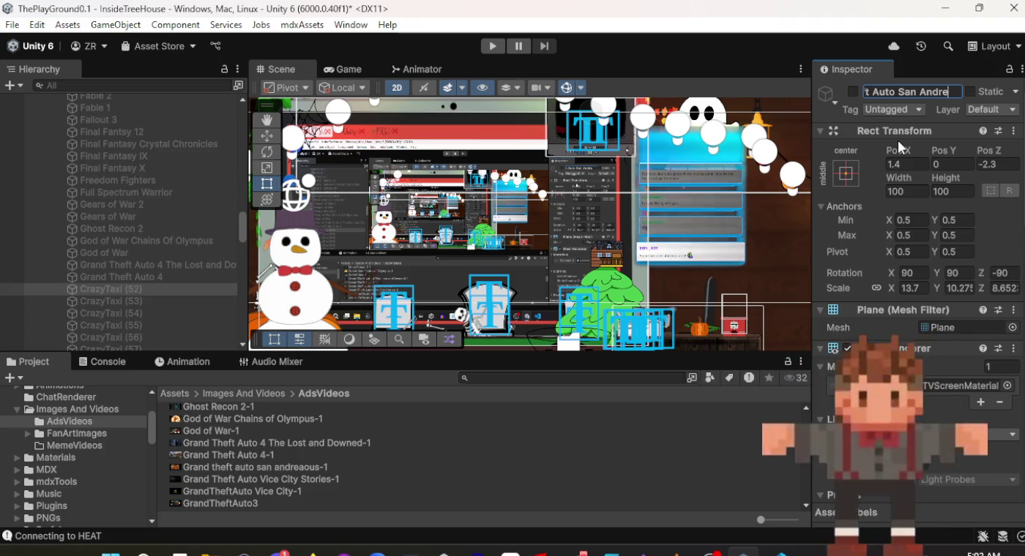
text(us)
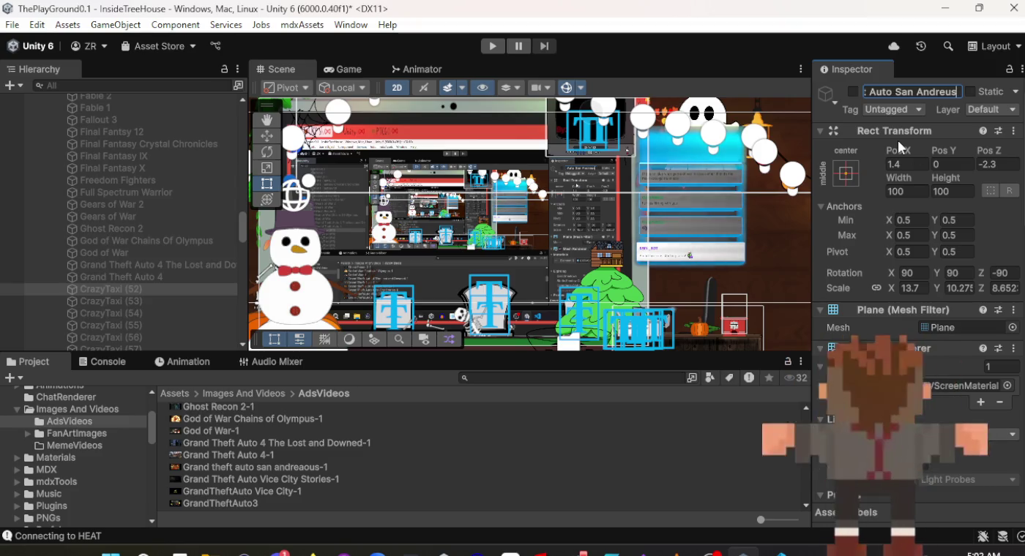
click(125, 303)
click(132, 291)
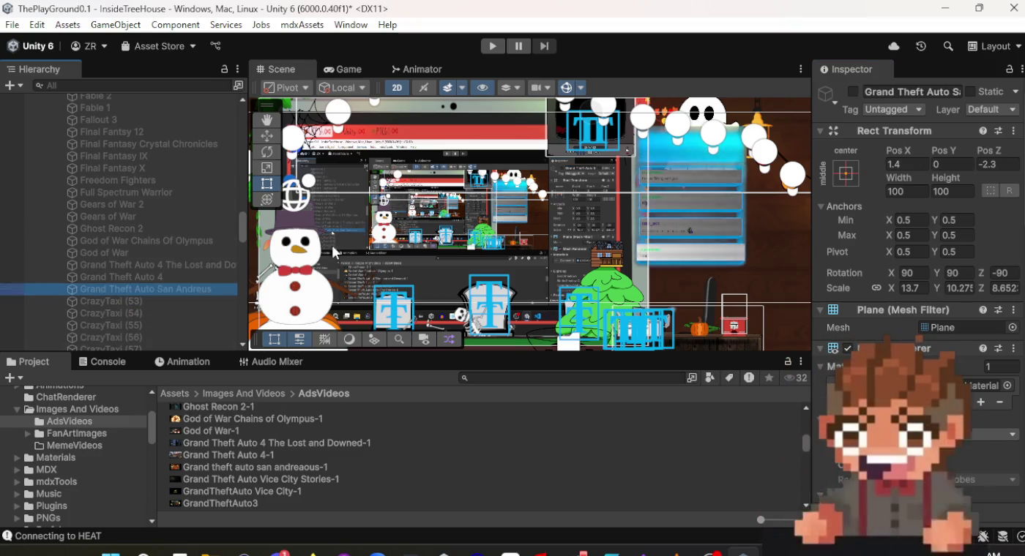
scroll(887, 205, down, 10)
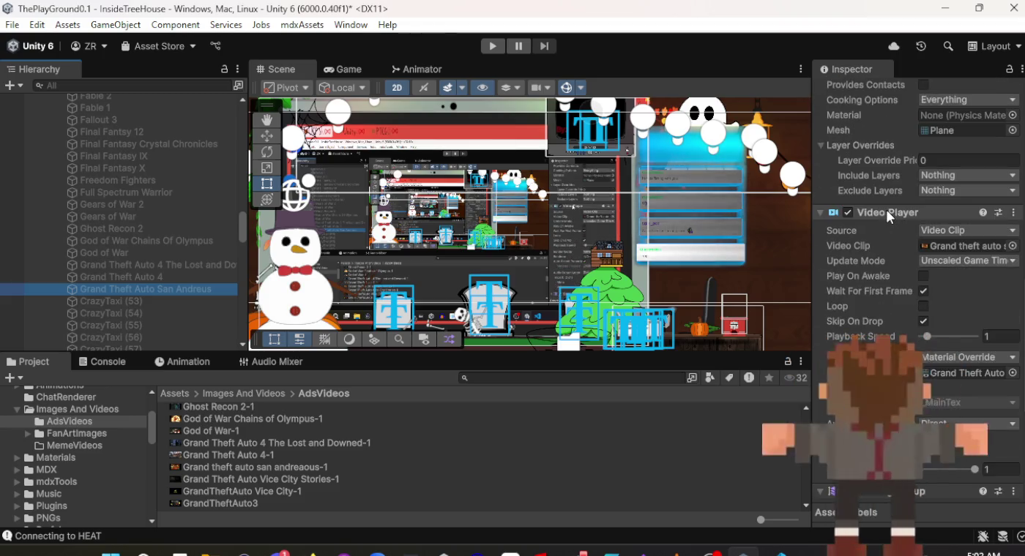
scroll(886, 210, up, 6)
scroll(885, 213, up, 3)
scroll(882, 219, down, 10)
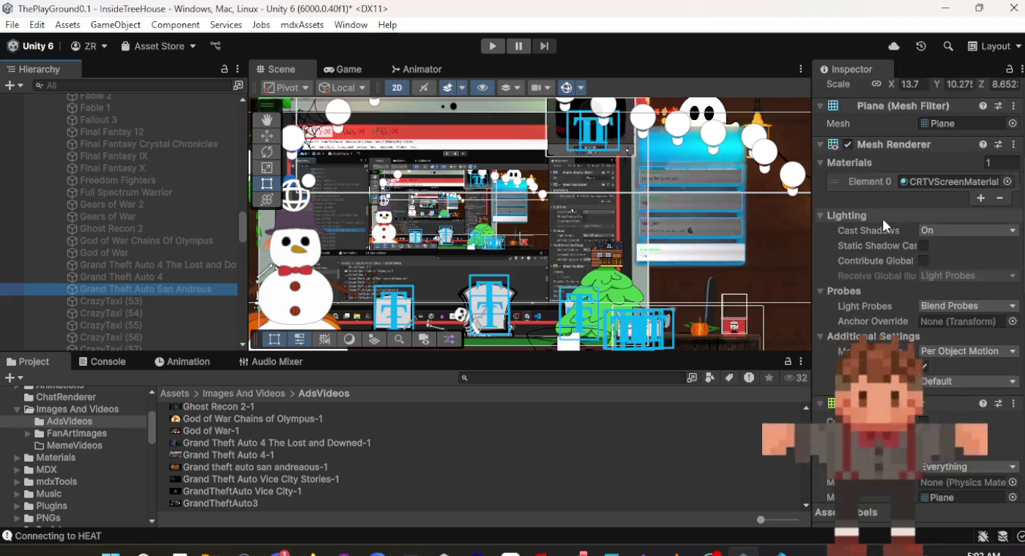
scroll(885, 224, up, 8)
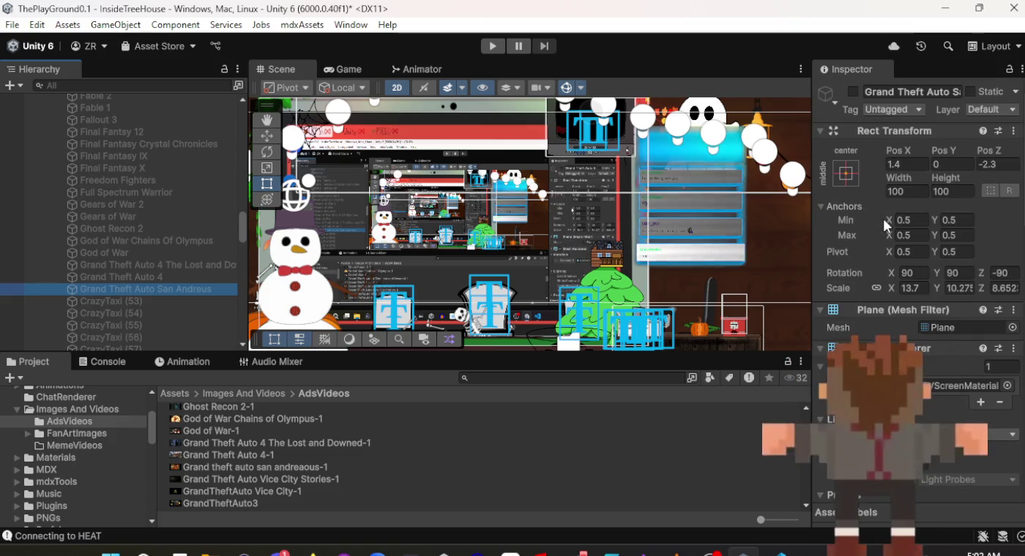
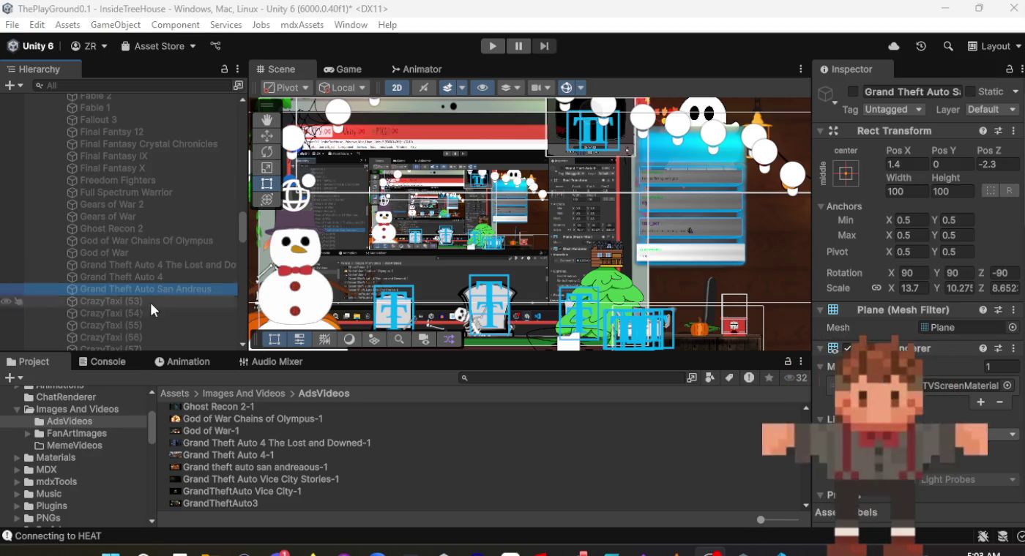
Compare the video clips on the Grand Theft Auto San Andreus, 4 and expansion screens.
click(123, 291)
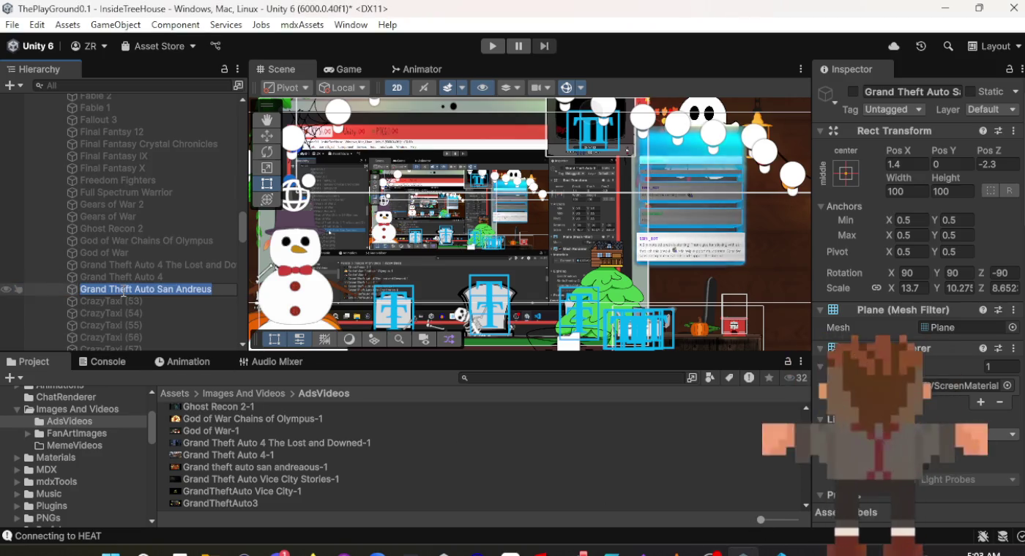
click(120, 303)
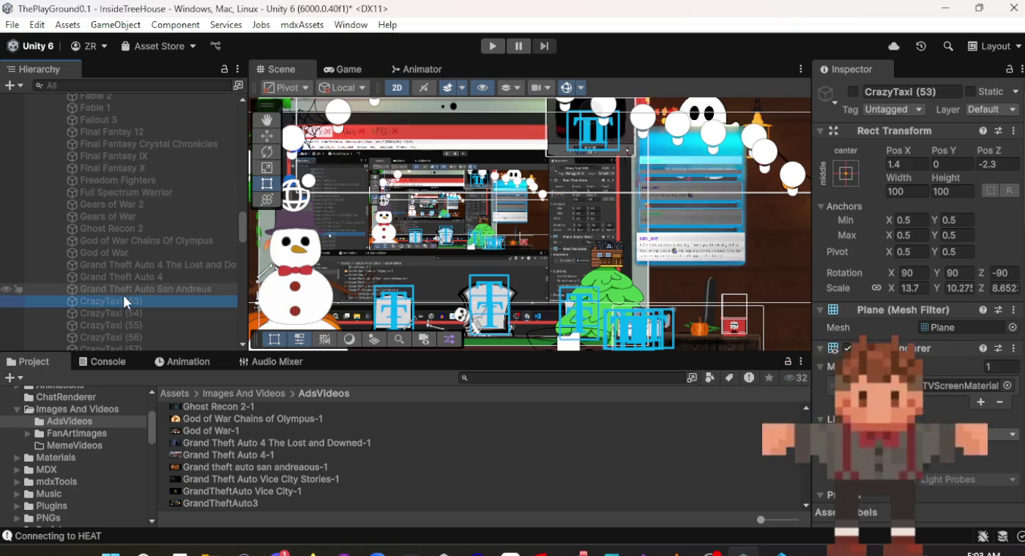
click(122, 289)
scroll(848, 312, down, 5)
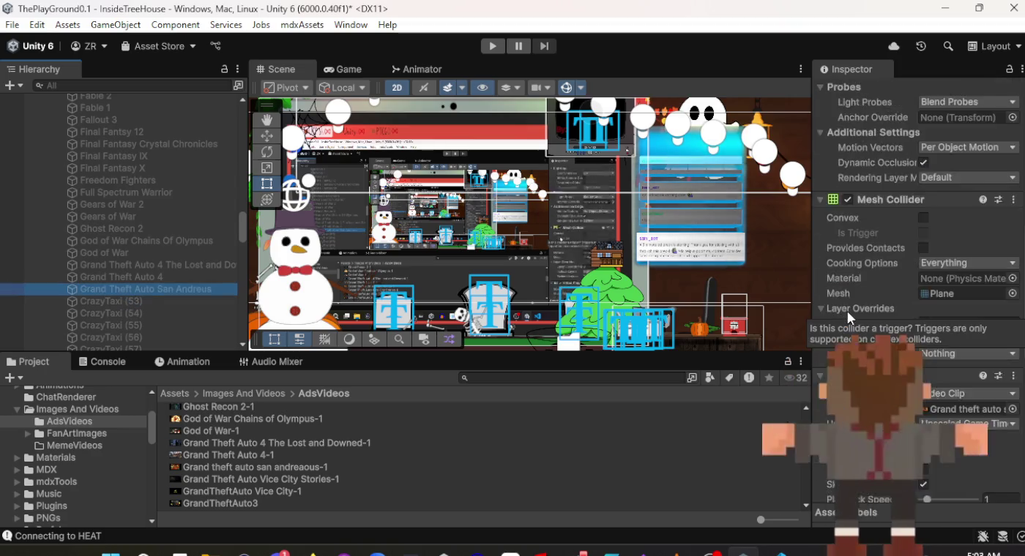
scroll(847, 311, down, 3)
scroll(849, 312, up, 10)
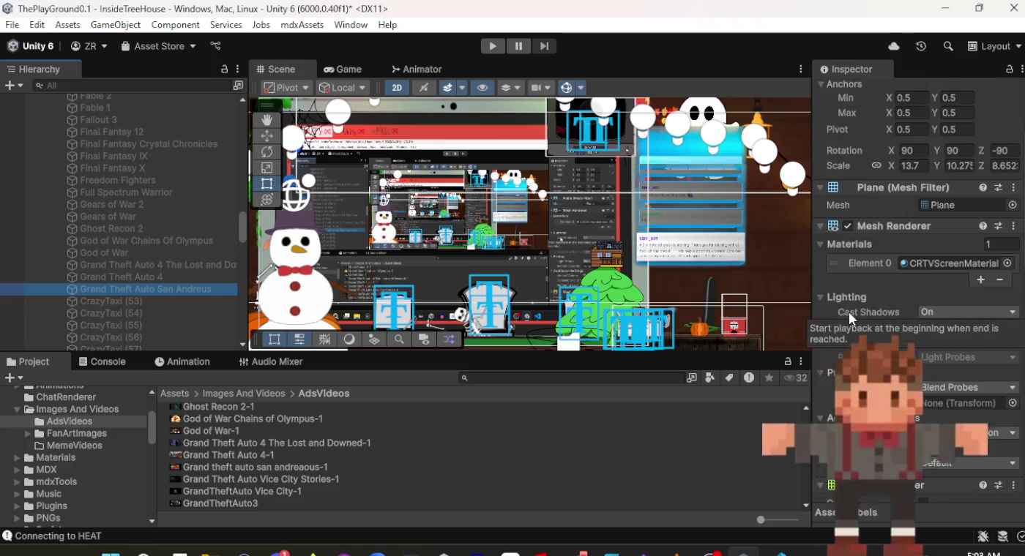
scroll(849, 312, up, 3)
scroll(849, 312, down, 8)
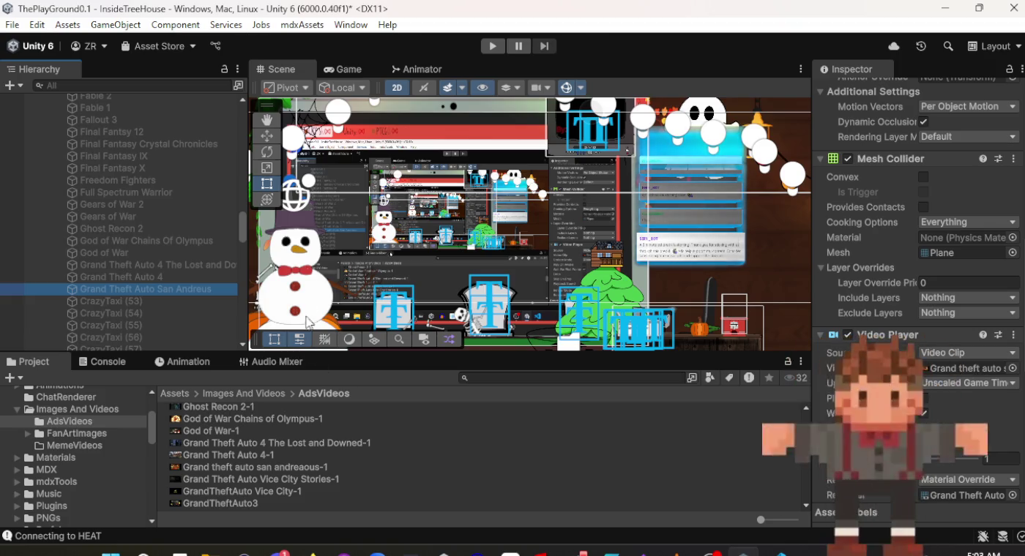
click(133, 277)
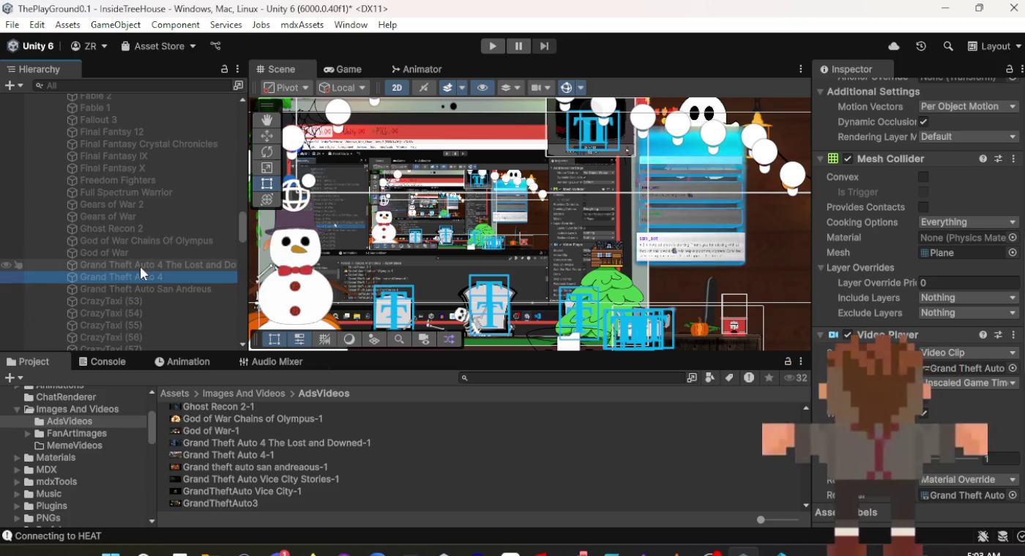
click(140, 266)
click(137, 292)
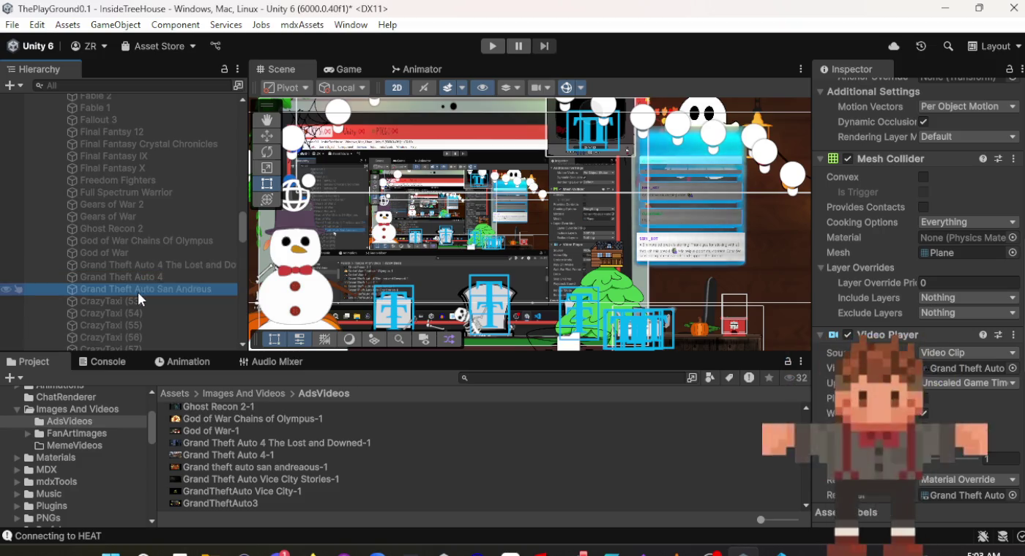
Assign the Vice City Stories ad clip to CrazyTaxi (53)'s Video Player.
click(138, 301)
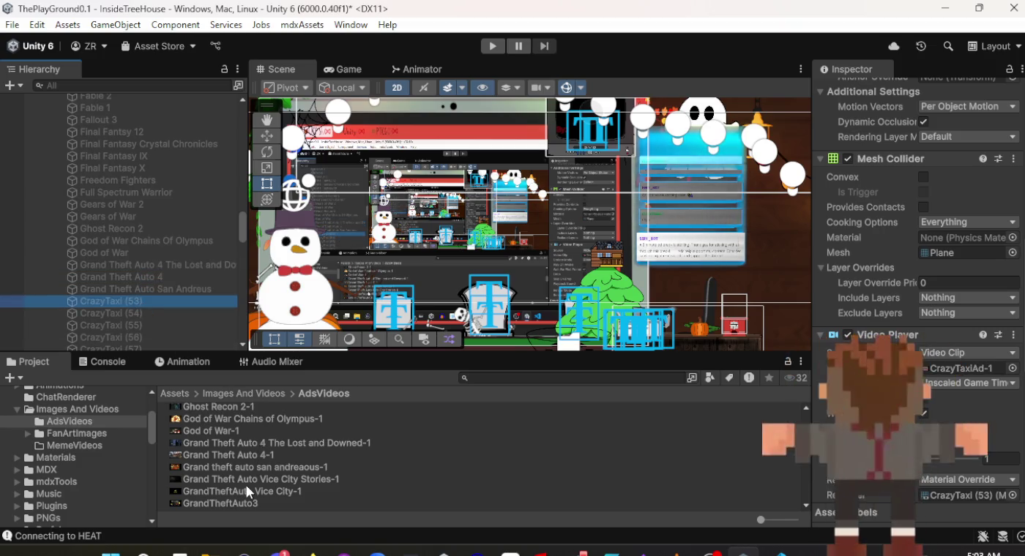
drag(245, 481, 967, 369)
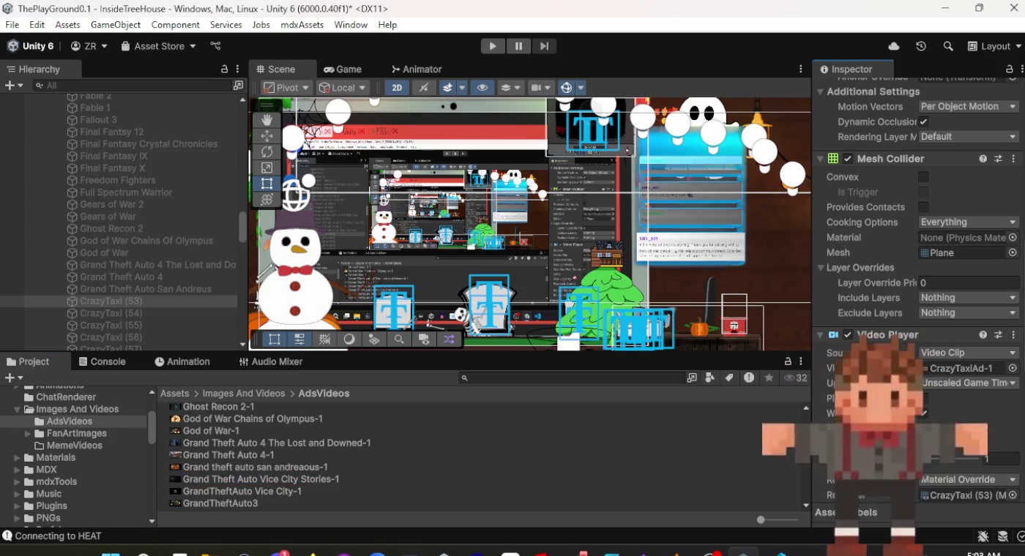
scroll(950, 380, up, 5)
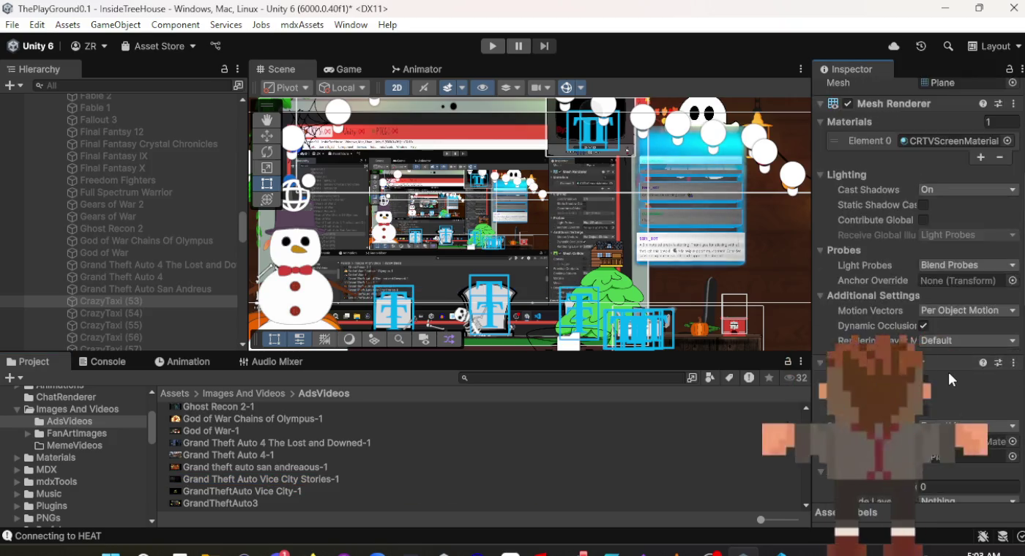
scroll(949, 380, up, 6)
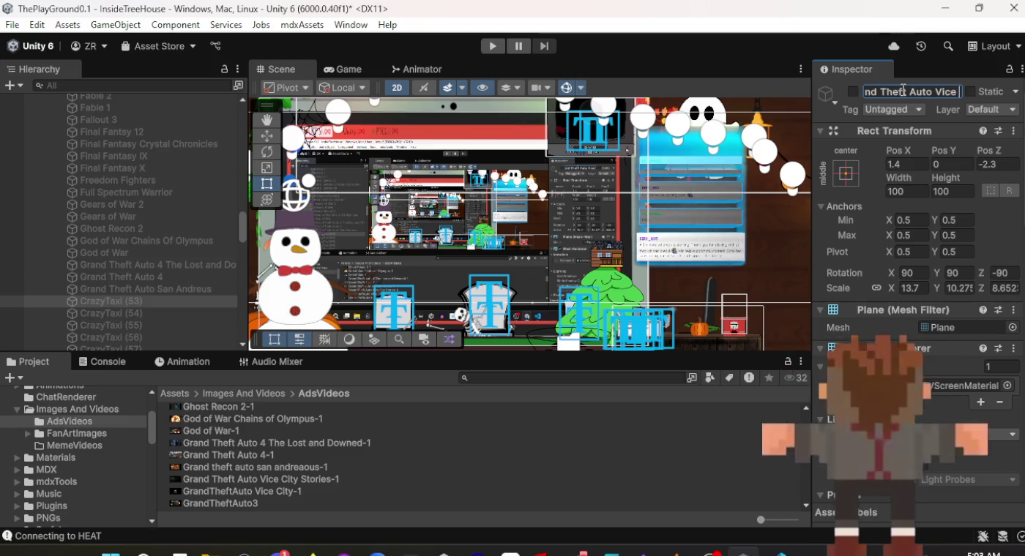
Finish naming 'Grand Theft Auto Vice City Stories' and rename CrazyTaxi (54) to 'Grand Theft Auto Vice City'.
text(ity)
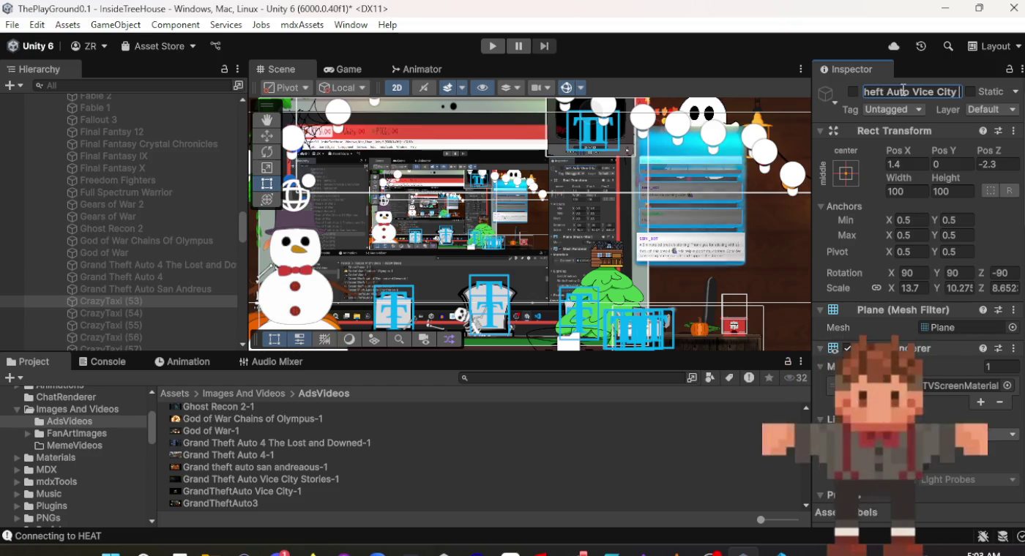
text( Stories)
key(Return)
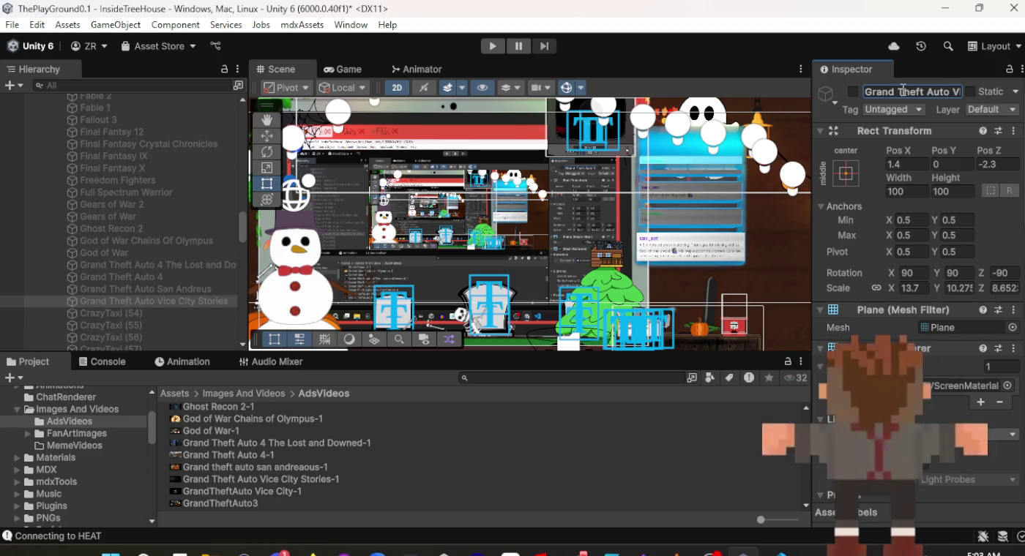
click(144, 312)
click(911, 93)
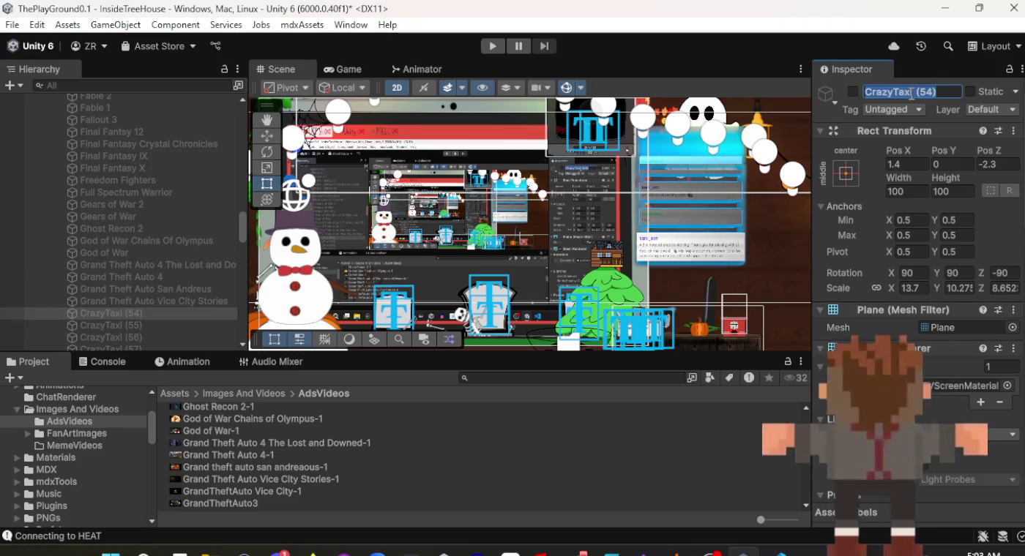
text(Grand Th)
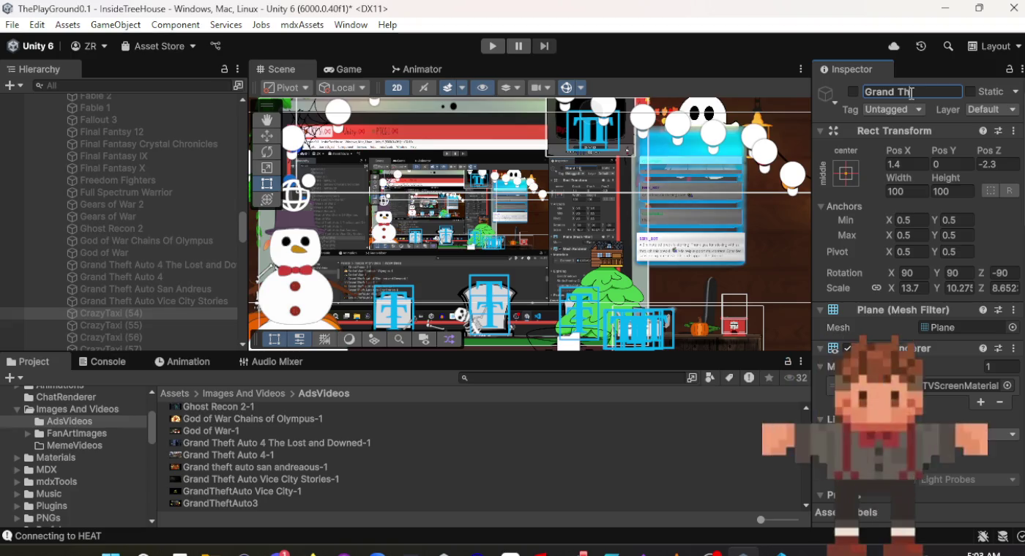
text(eft Aut)
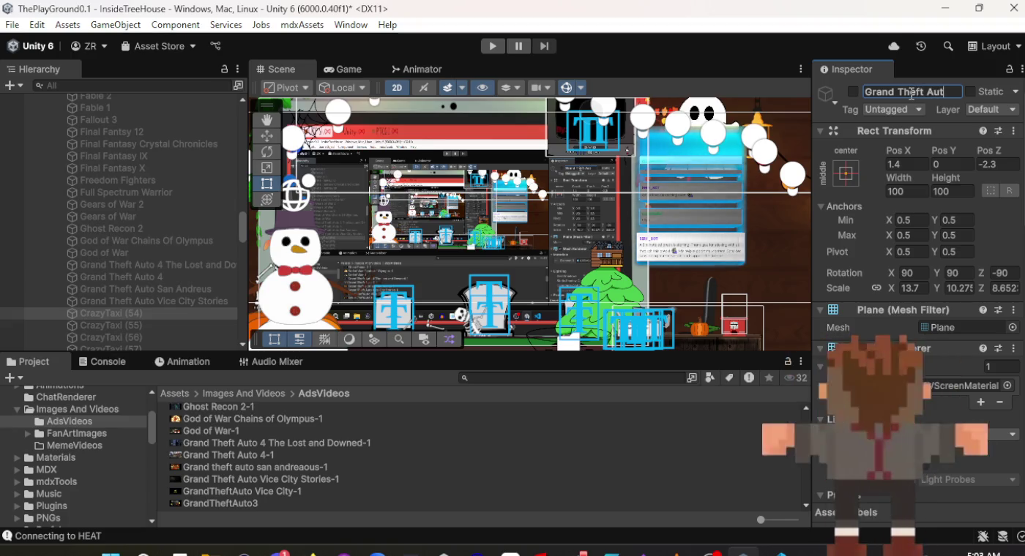
text(o Vice City)
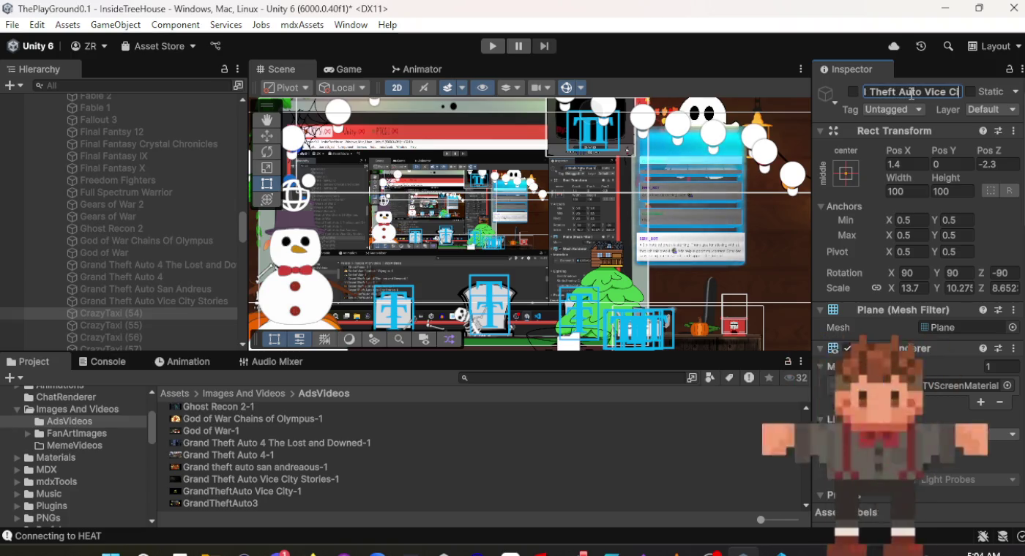
key(Return)
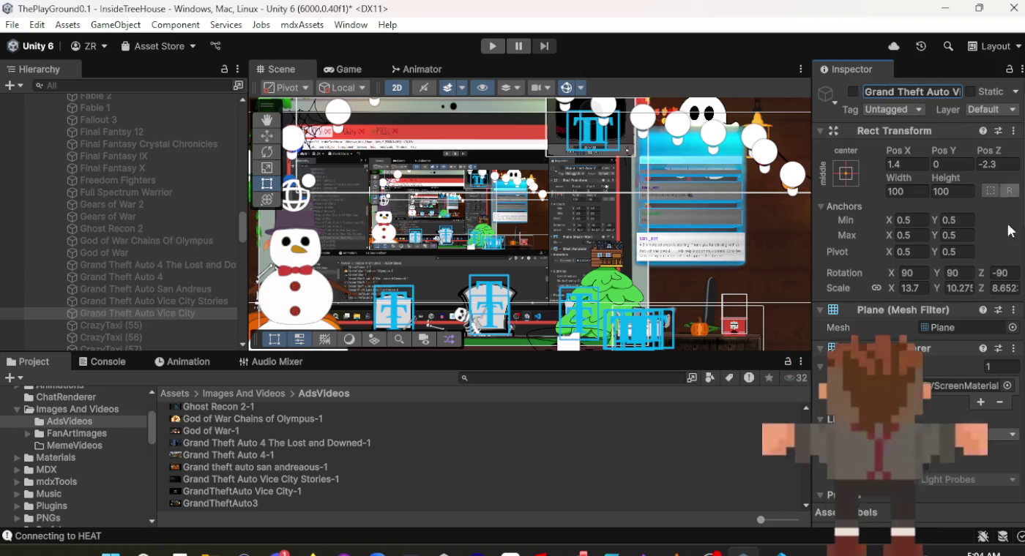
Give the Grand Theft Auto Vice City screen the GrandTheftAuto Vice City-1 clip.
scroll(937, 306, down, 10)
scroll(936, 312, down, 8)
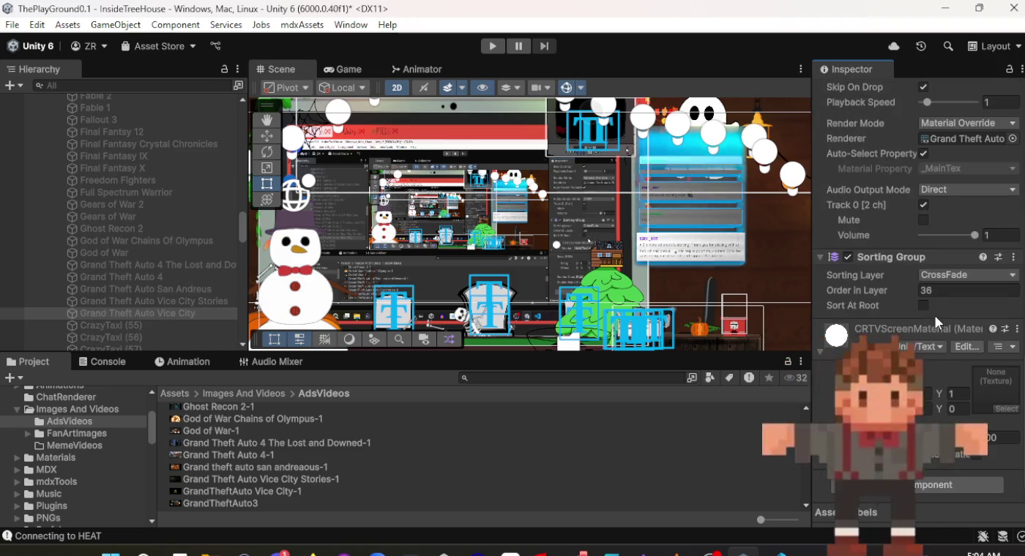
scroll(935, 316, up, 3)
mouse_move(293, 487)
mouse_down()
mouse_move(445, 496)
mouse_move(842, 439)
mouse_move(961, 174)
mouse_up()
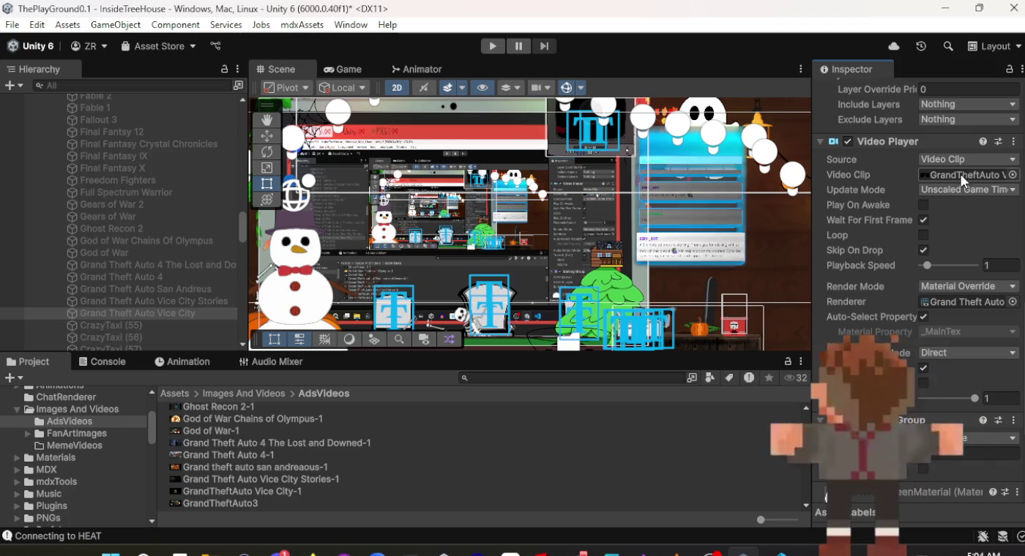
Assign the GrandTheftAuto3 clip to CrazyTaxi (55)'s Video Player.
click(152, 324)
mouse_move(235, 503)
mouse_down()
mouse_move(872, 464)
mouse_move(943, 181)
mouse_up()
scroll(952, 228, up, 5)
scroll(953, 233, up, 5)
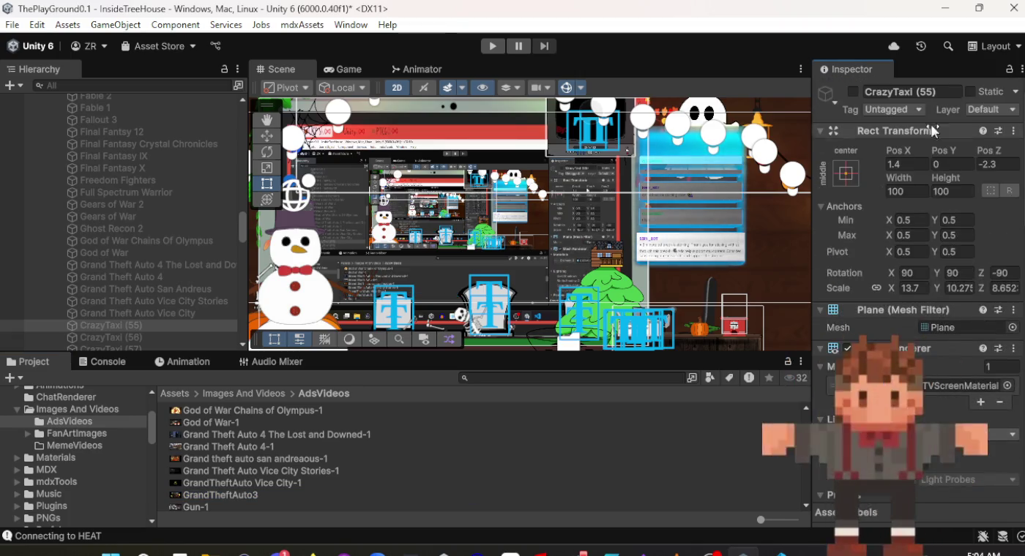
Rename CrazyTaxi (55) to 'Grand Theft Auto 3'.
click(933, 90)
text(Gr)
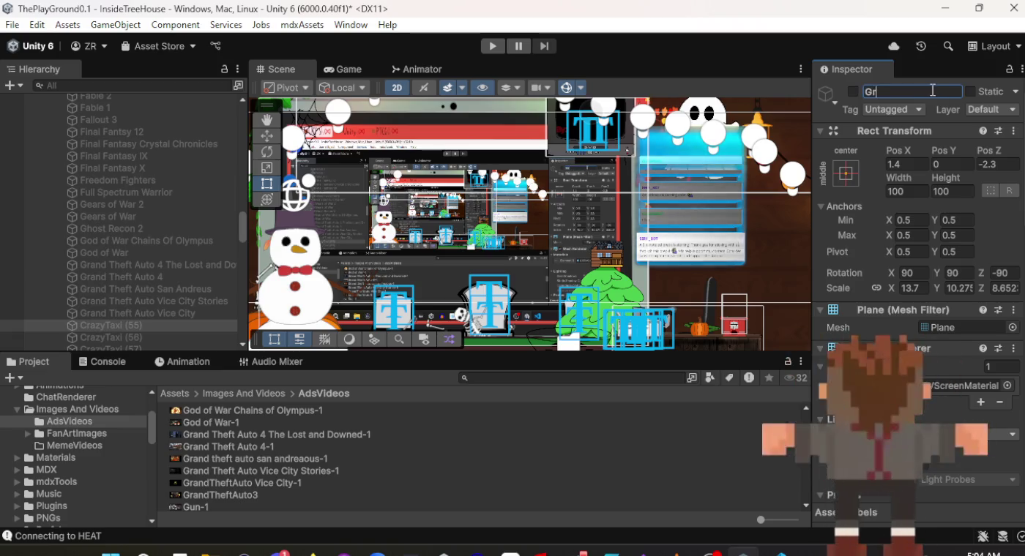
text(and Theft )
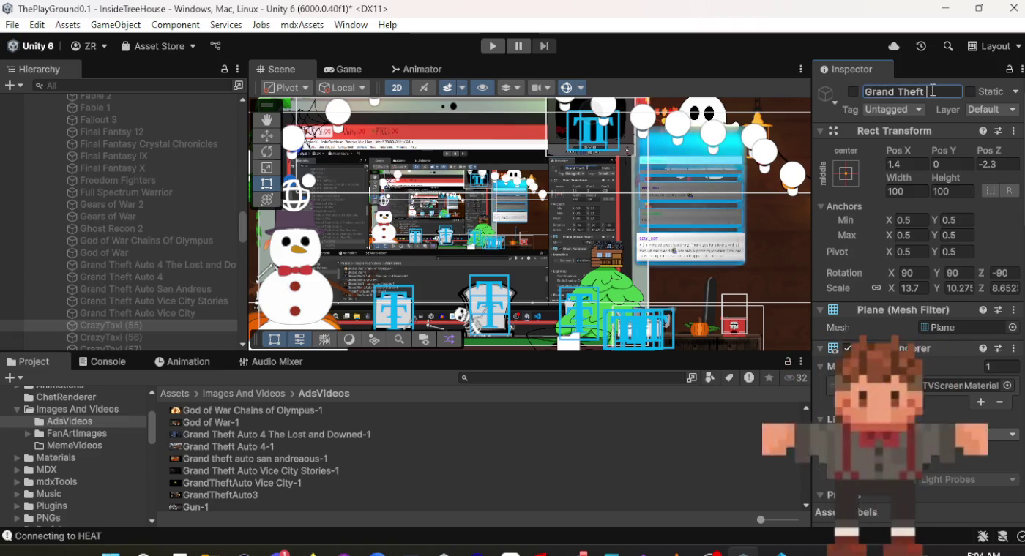
text(Auto 3)
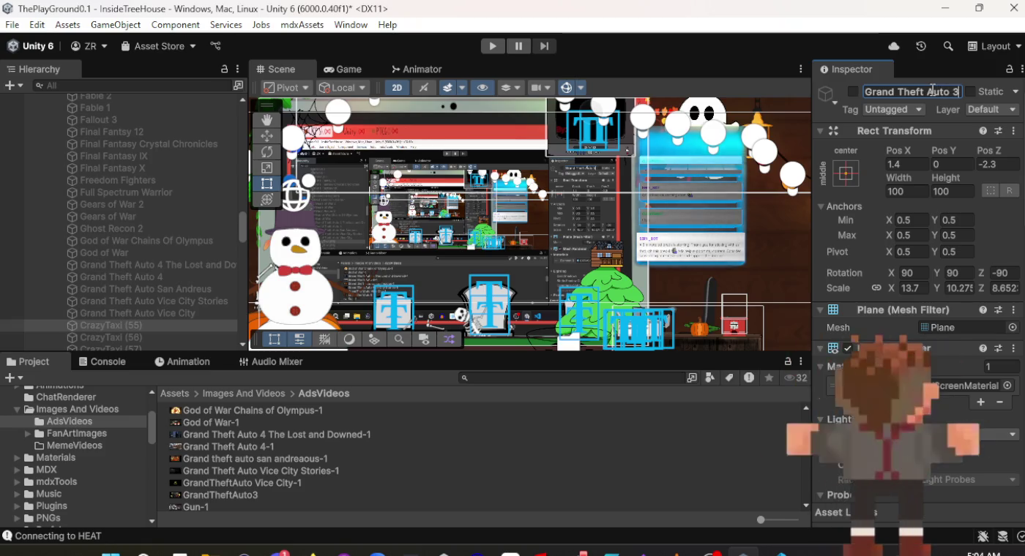
scroll(160, 181, down, 5)
Rename CrazyTaxi (56) to 'Gun' and give it the Gun-1 clip.
click(165, 157)
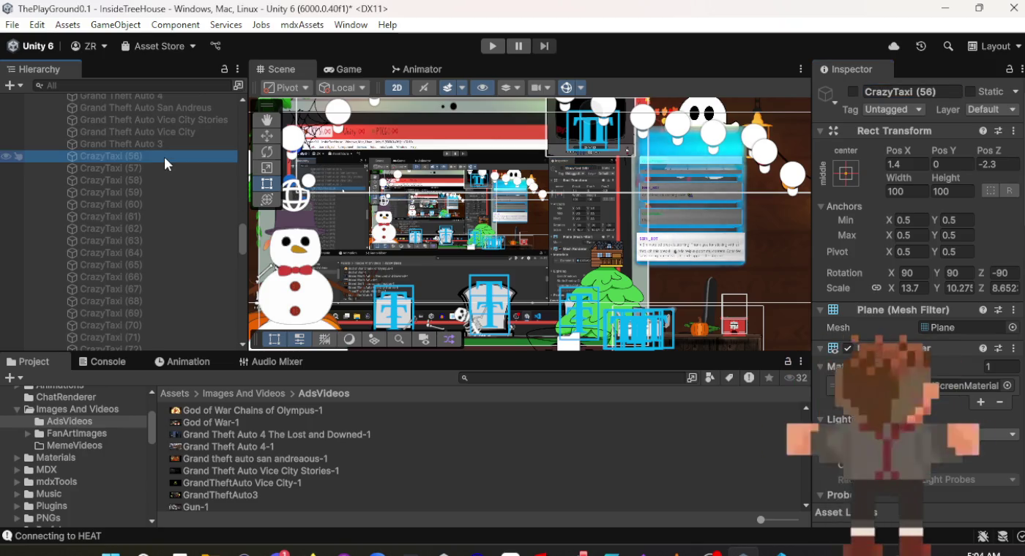
scroll(449, 453, down, 3)
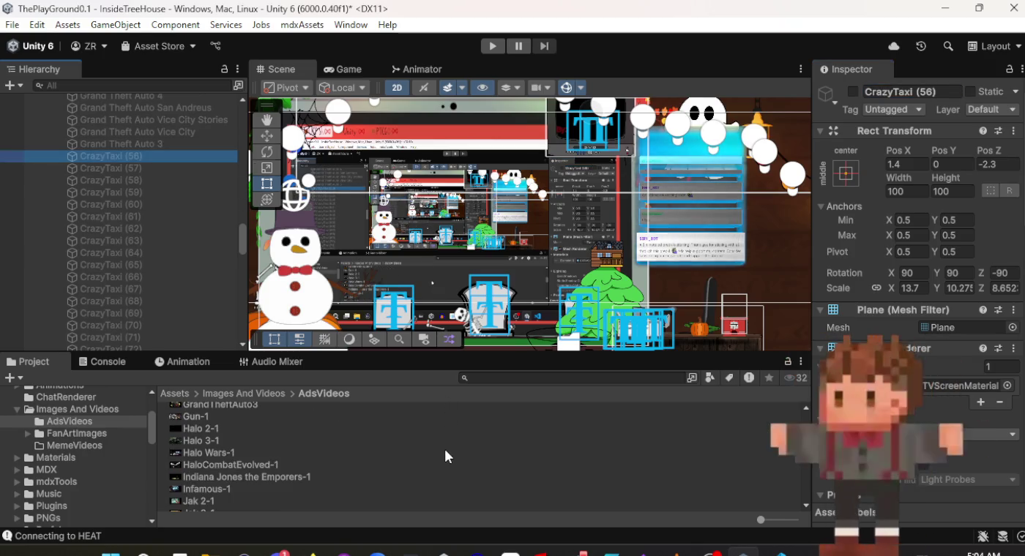
click(901, 94)
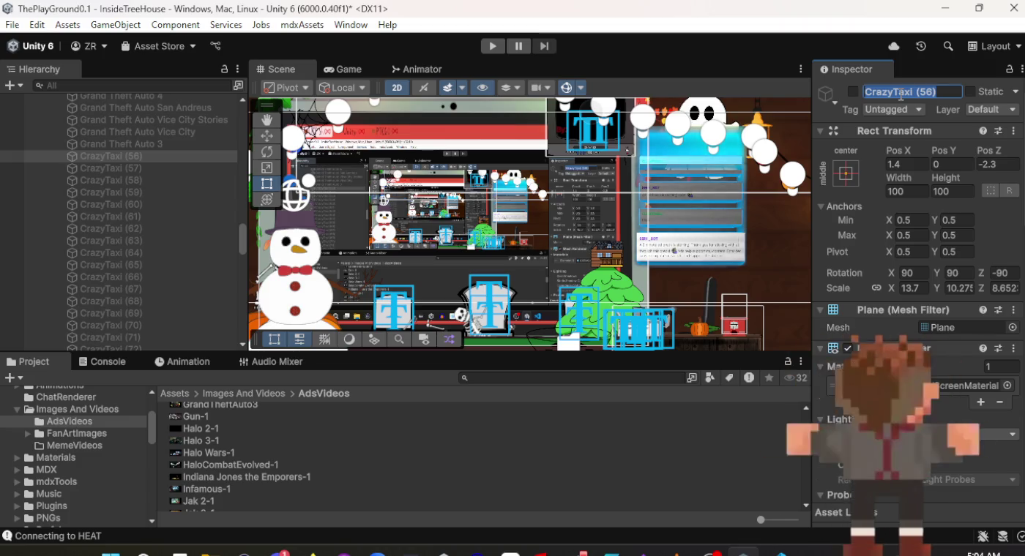
text(Gun)
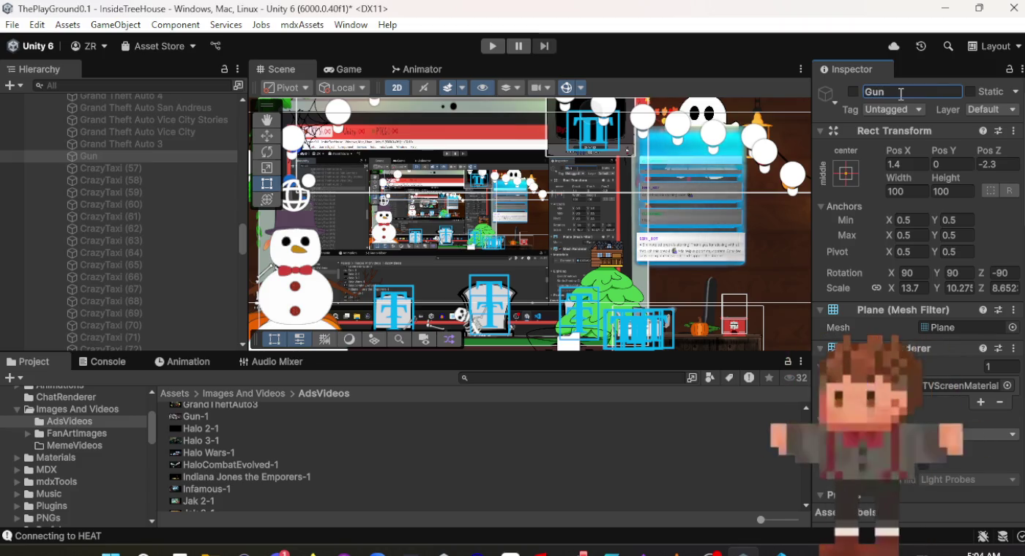
scroll(899, 255, down, 10)
scroll(900, 257, down, 1)
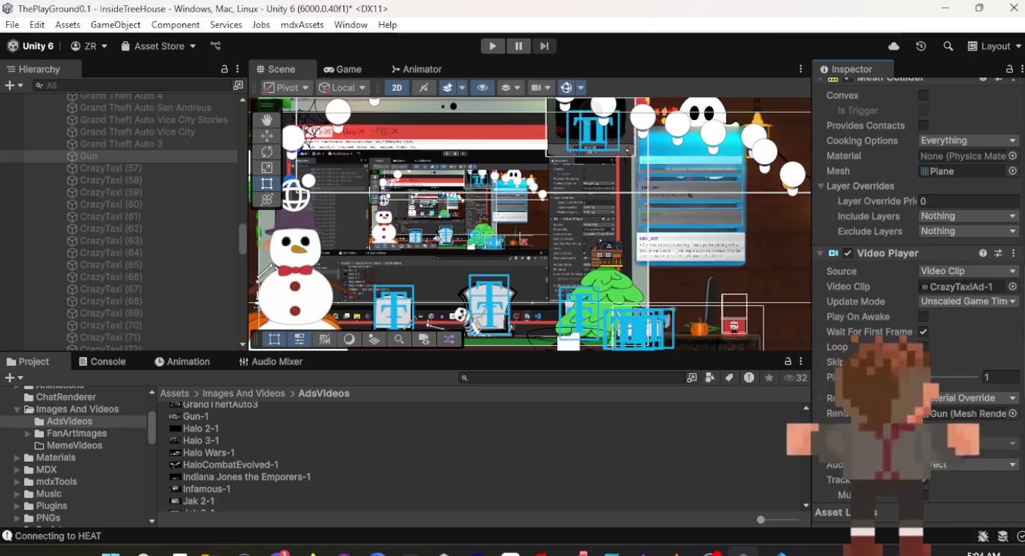
mouse_move(227, 419)
mouse_down()
mouse_move(680, 418)
mouse_move(947, 314)
mouse_move(944, 252)
mouse_move(967, 287)
mouse_up()
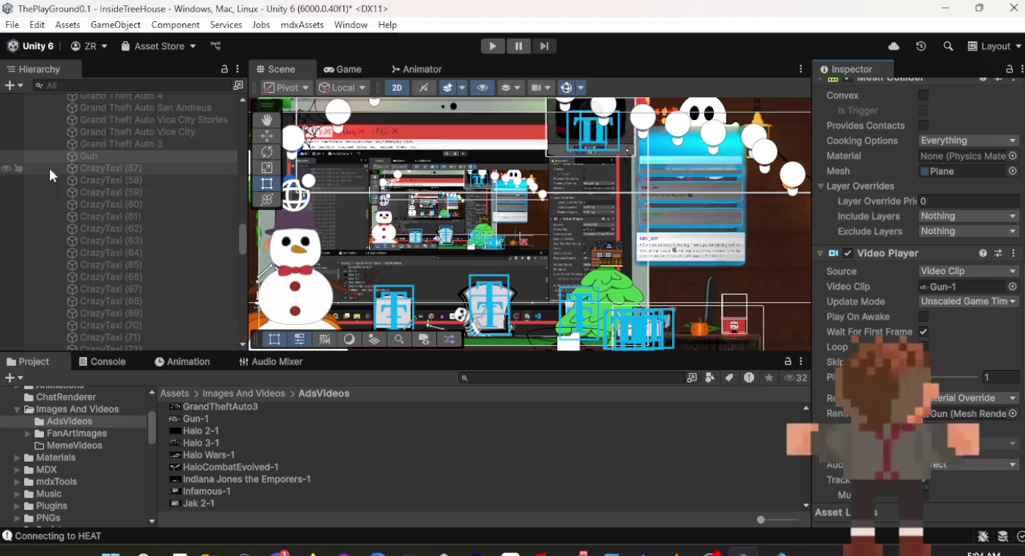
Set the Halo 2-1 clip as CrazyTaxi (57)'s video clip.
click(86, 168)
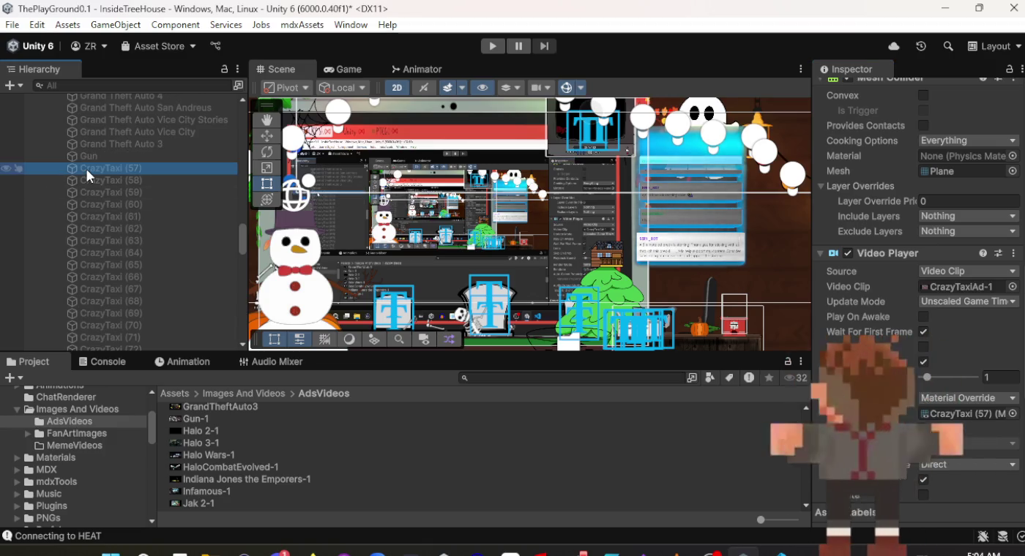
click(209, 432)
mouse_move(209, 433)
mouse_down()
mouse_move(710, 422)
mouse_move(953, 296)
mouse_up()
click(954, 302)
click(183, 434)
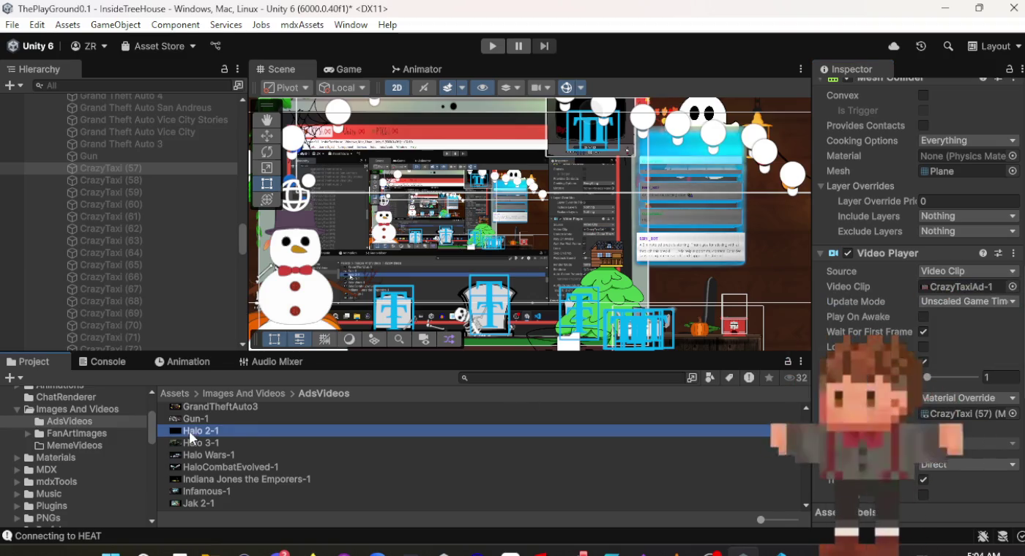
mouse_move(183, 433)
mouse_down()
mouse_move(468, 429)
mouse_move(981, 257)
mouse_move(973, 284)
mouse_up()
scroll(973, 284, up, 10)
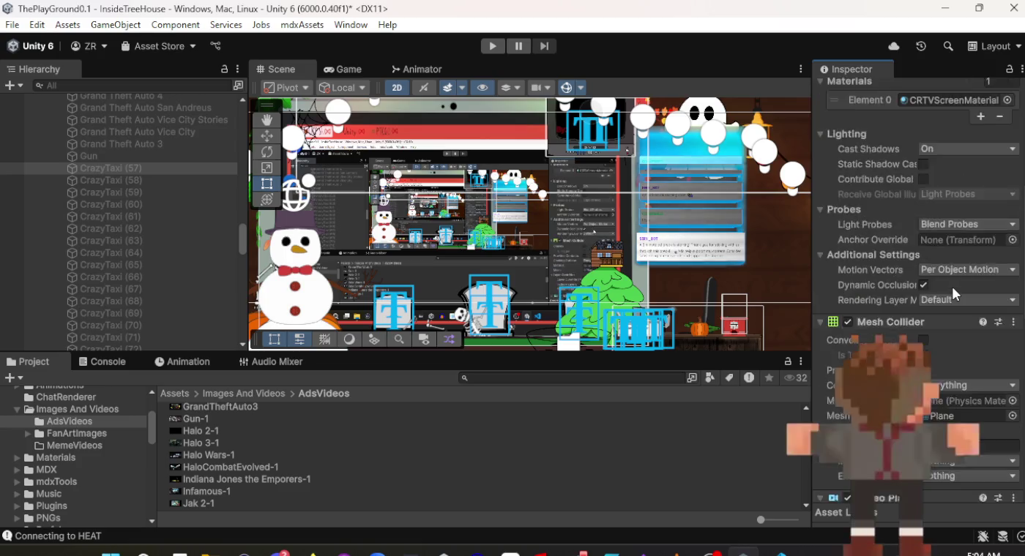
Name CrazyTaxi (57) 'Halo 2', then give CrazyTaxi (58) the Halo 3-1 clip and name it 'Halo 3'.
click(911, 89)
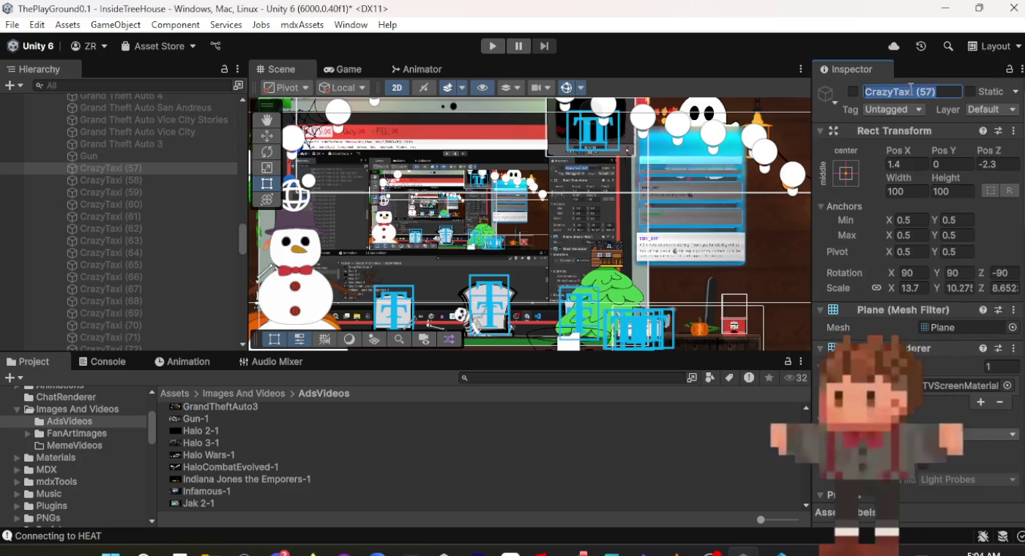
text(Halo 2)
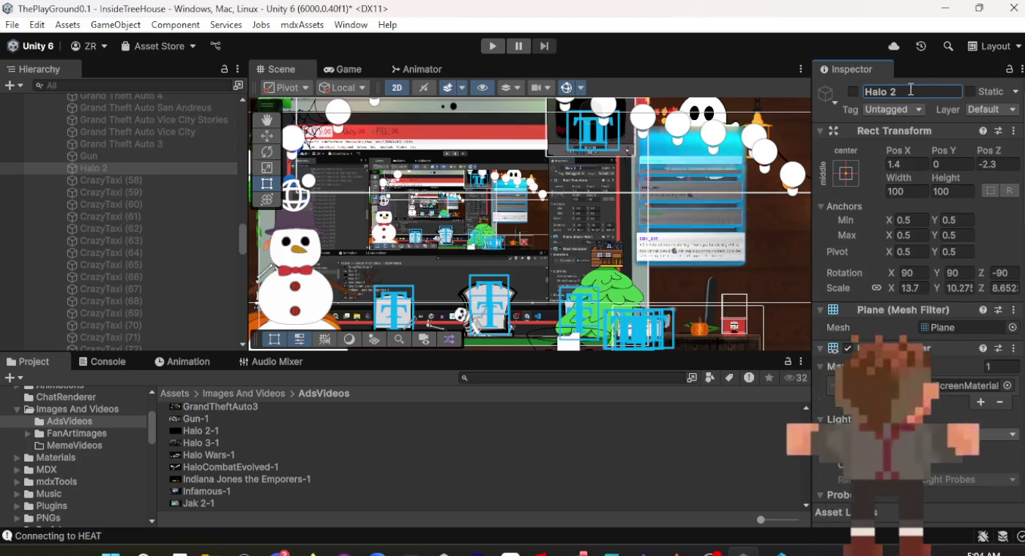
click(163, 177)
drag(244, 443, 924, 394)
mouse_move(927, 103)
mouse_down()
mouse_move(932, 505)
mouse_move(944, 255)
mouse_up()
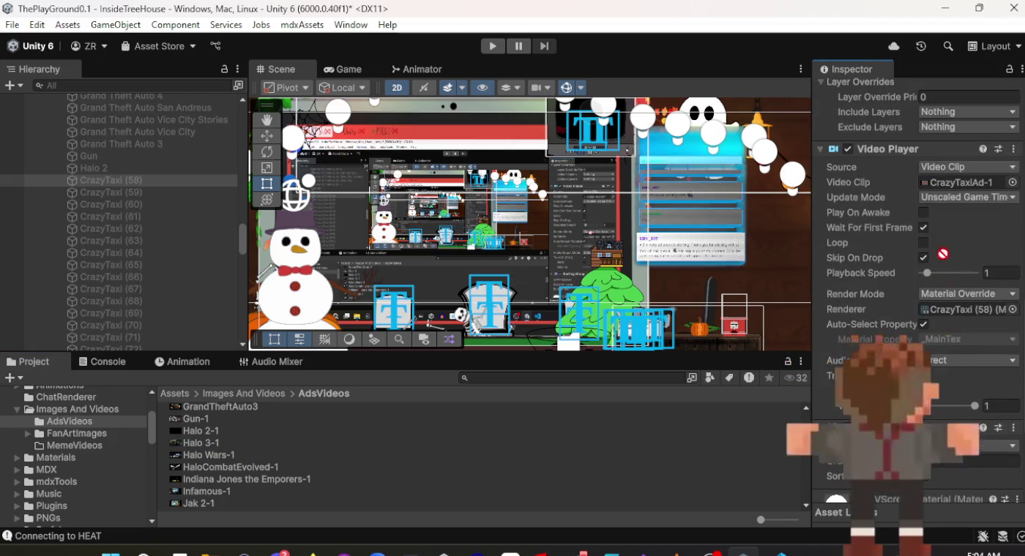
mouse_move(945, 189)
mouse_down()
mouse_move(947, 88)
mouse_move(867, 35)
mouse_up()
click(912, 92)
text(Halo 4)
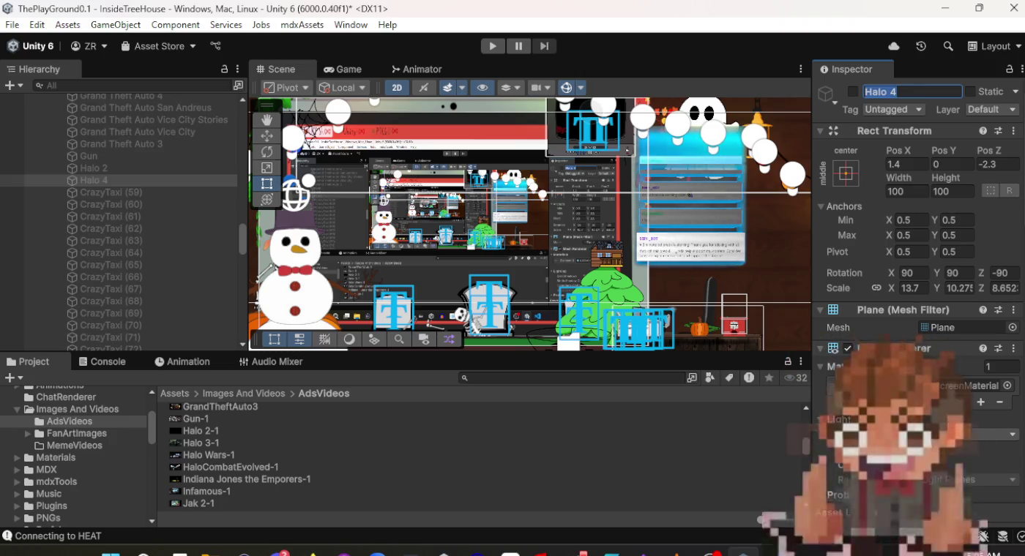
click(887, 91)
text(3)
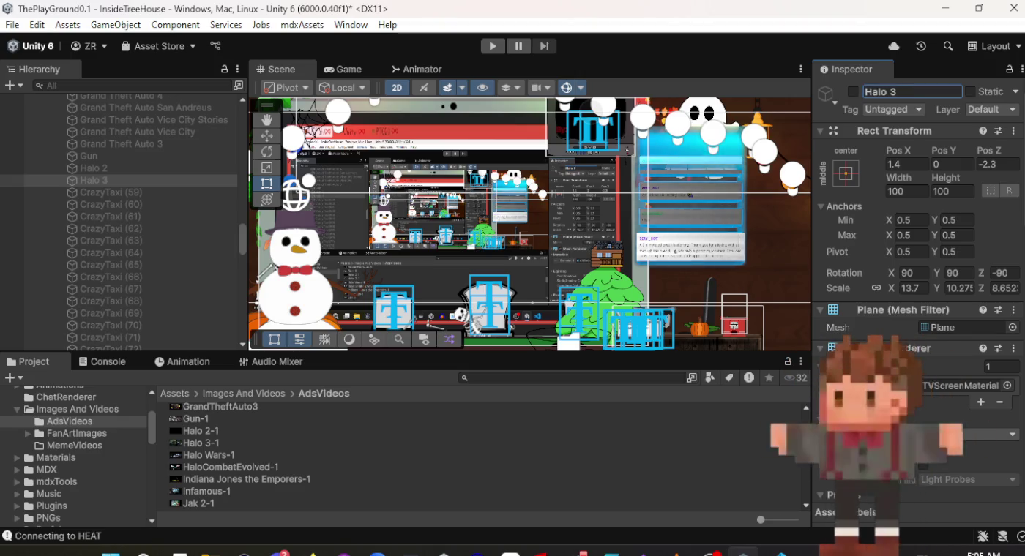
Rename CrazyTaxi (59) to 'Halo Wars' and assign it the Halo Wars-1 clip.
click(180, 193)
click(919, 93)
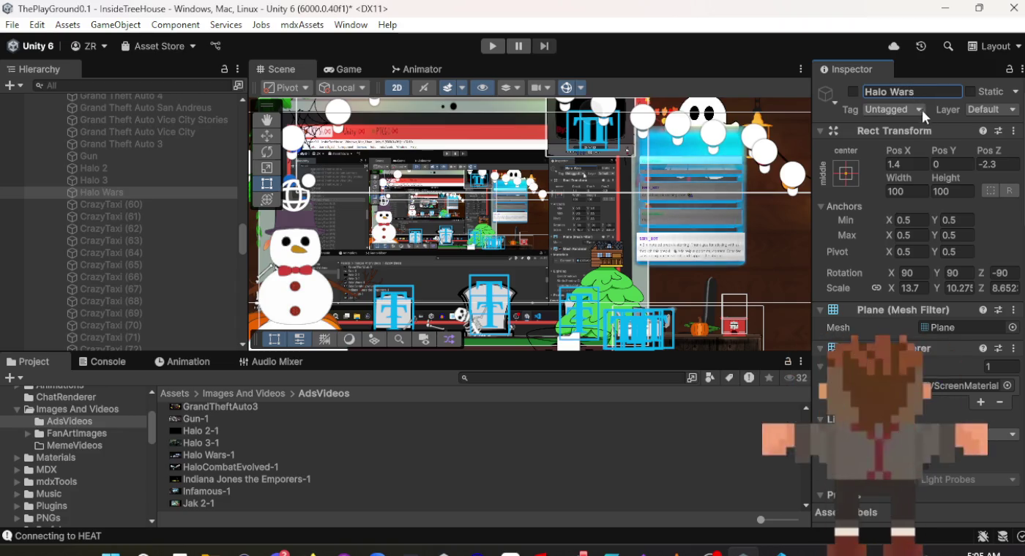
scroll(901, 219, down, 5)
scroll(902, 220, down, 10)
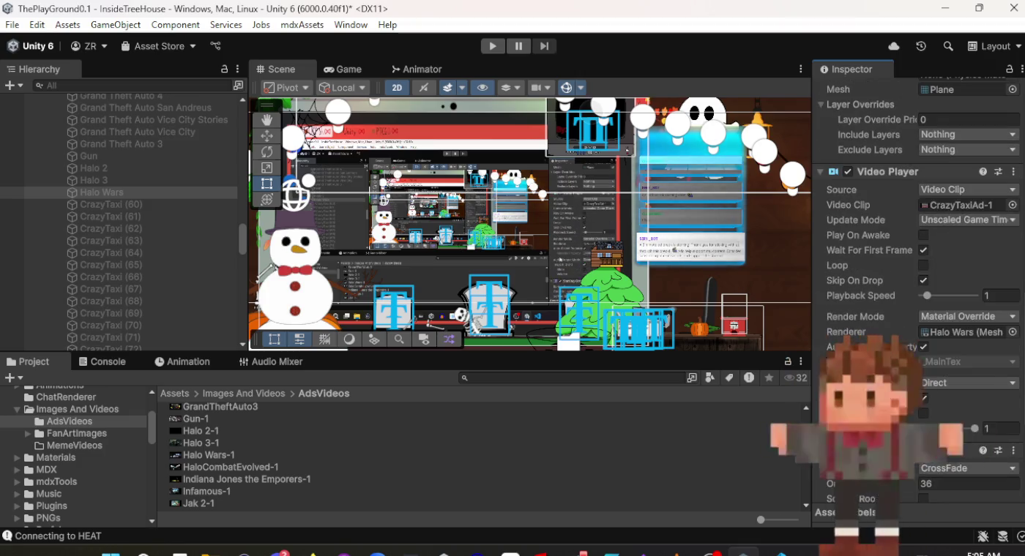
drag(204, 459, 973, 326)
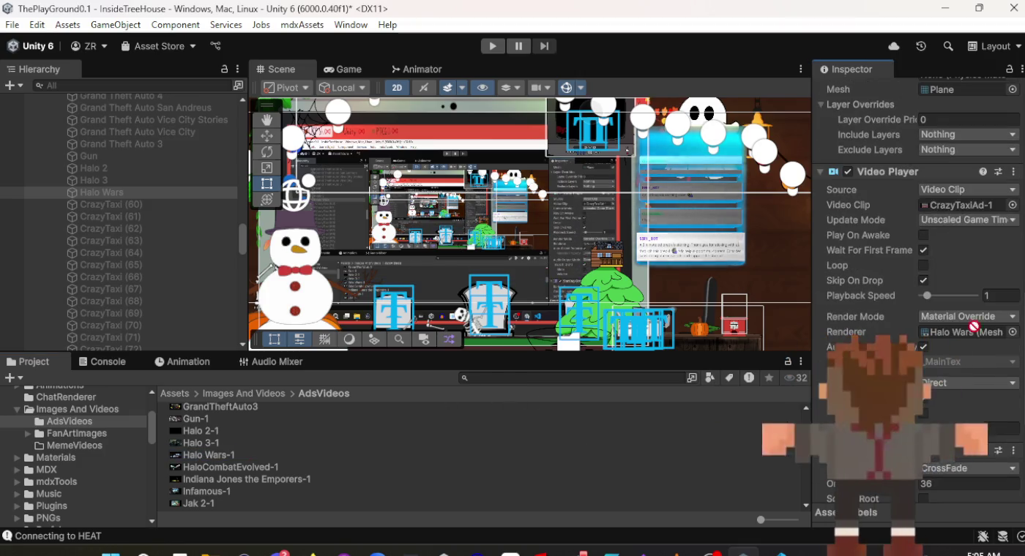
drag(960, 209, 961, 206)
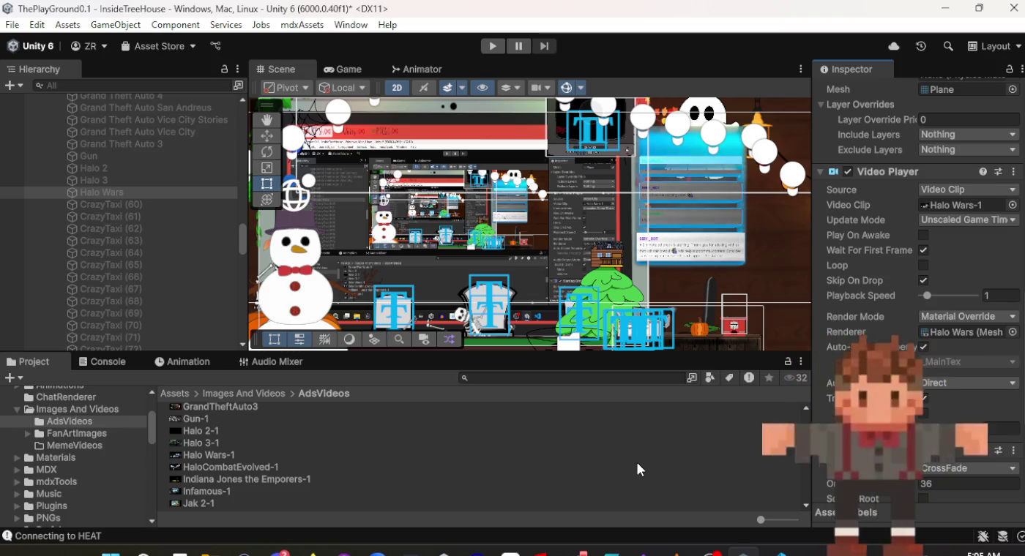
click(142, 204)
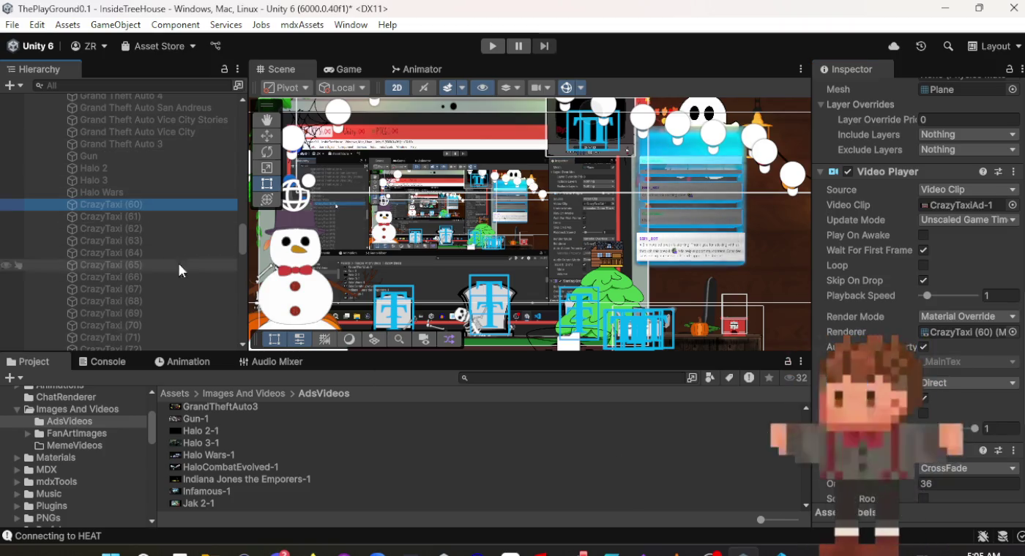
Give CrazyTaxi (60) the HaloCombatEvolved-1 clip and rename it 'Halo Combat Evolved'.
click(253, 466)
mouse_move(253, 466)
mouse_down()
mouse_move(864, 410)
mouse_move(943, 207)
mouse_up()
scroll(951, 274, up, 8)
scroll(952, 275, up, 5)
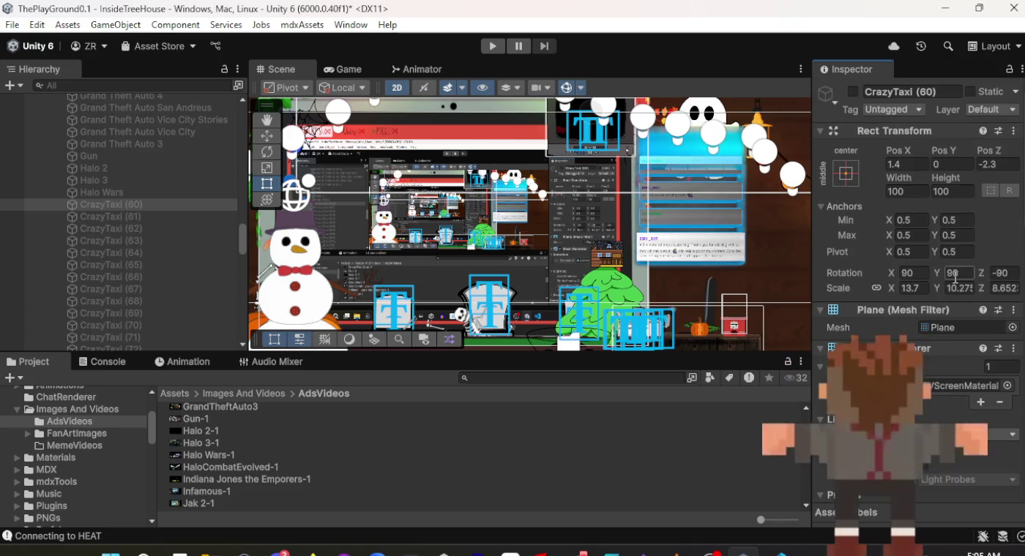
click(930, 91)
text(Halo Combat Evolv)
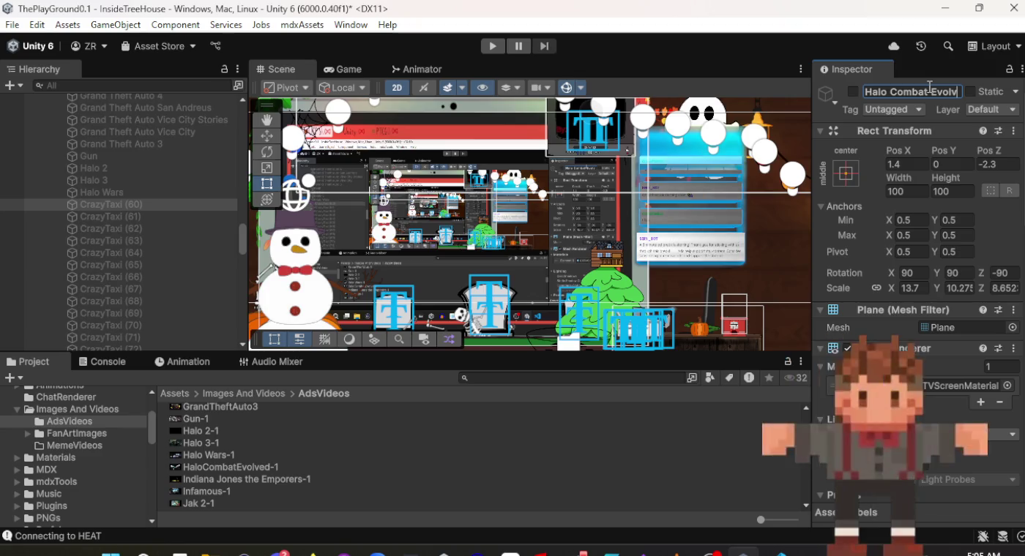
text(ed)
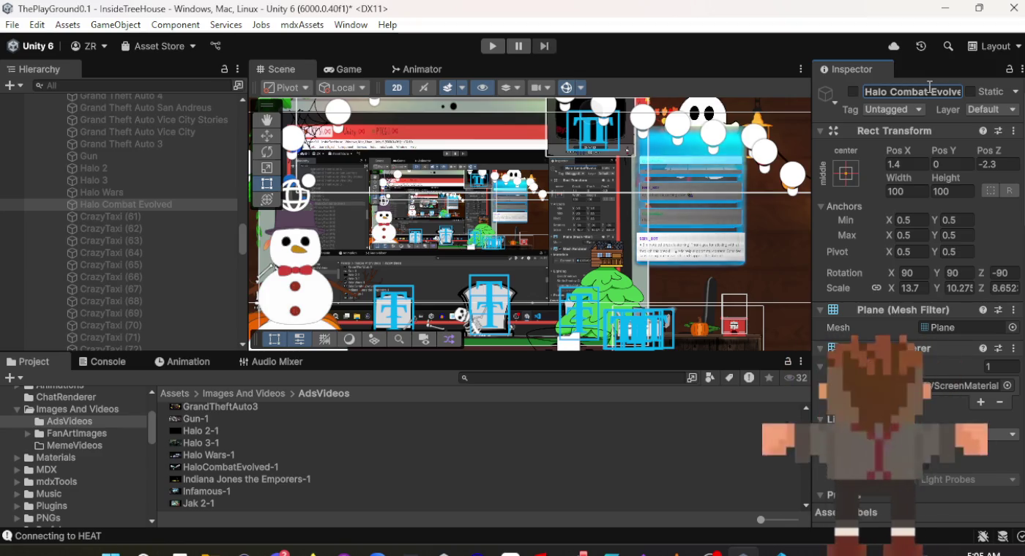
Assign the Indiana Jones clip to CrazyTaxi (61)'s Video Player.
click(98, 215)
mouse_move(244, 482)
mouse_down()
mouse_move(441, 479)
mouse_move(926, 173)
mouse_up()
scroll(927, 351, down, 10)
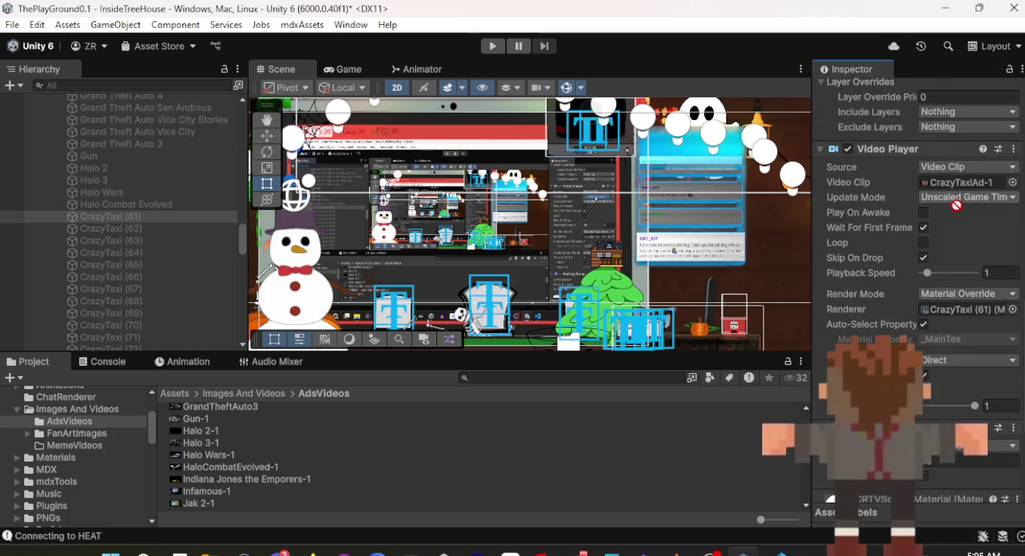
drag(959, 183, 961, 187)
scroll(963, 231, up, 10)
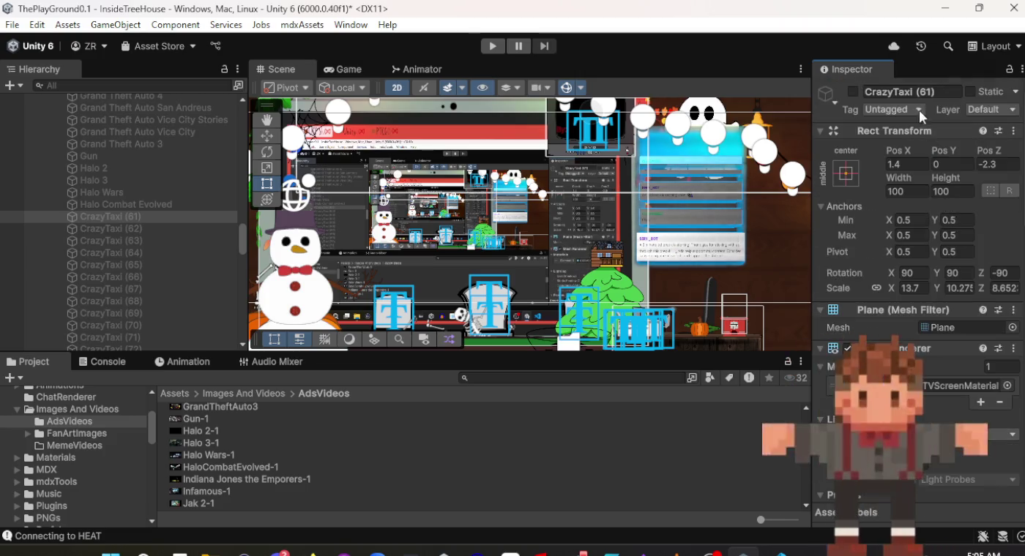
click(921, 92)
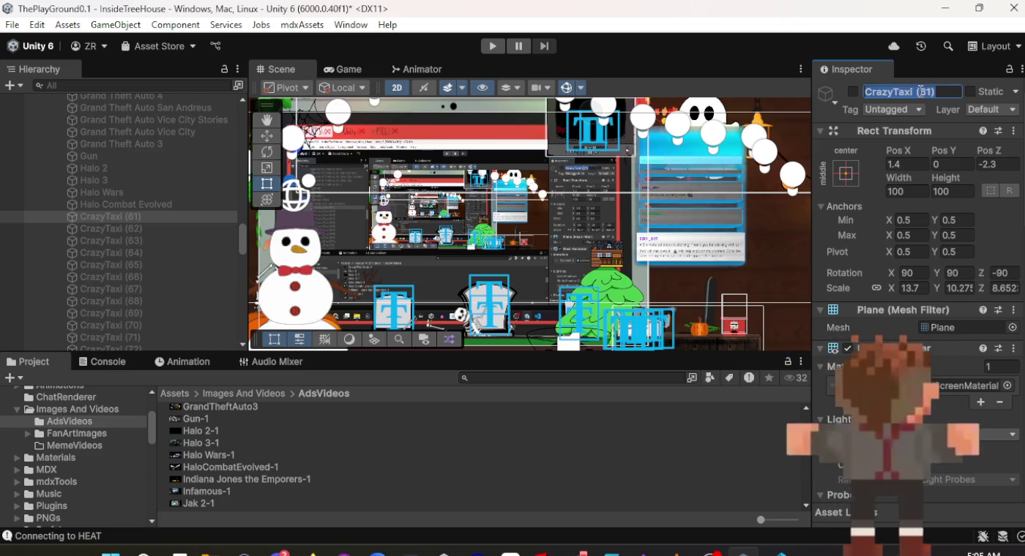
Finish naming 'Indiana Jones The Emporers' and rename CrazyTaxi (62) to 'Infamous'.
text(Indiana J)
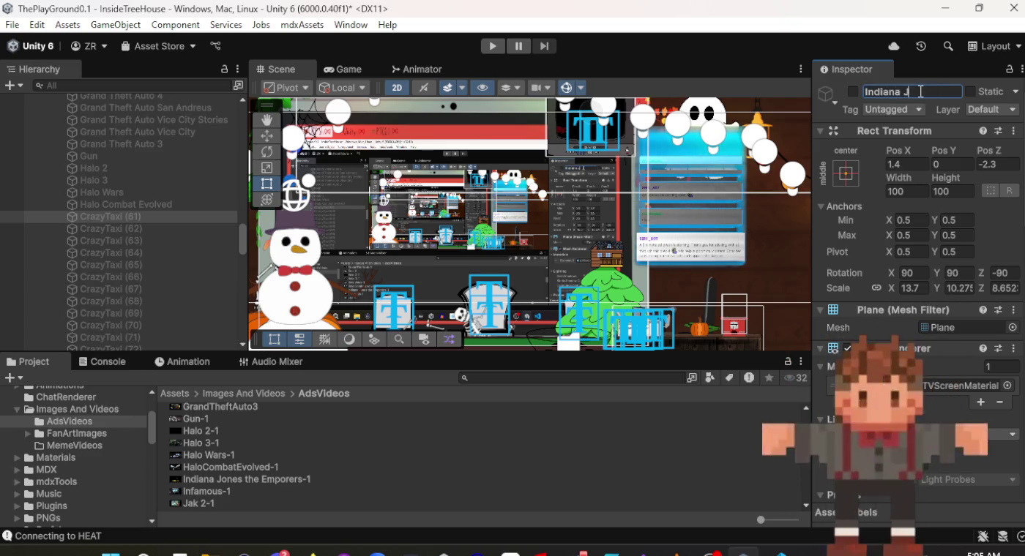
text(ones The E)
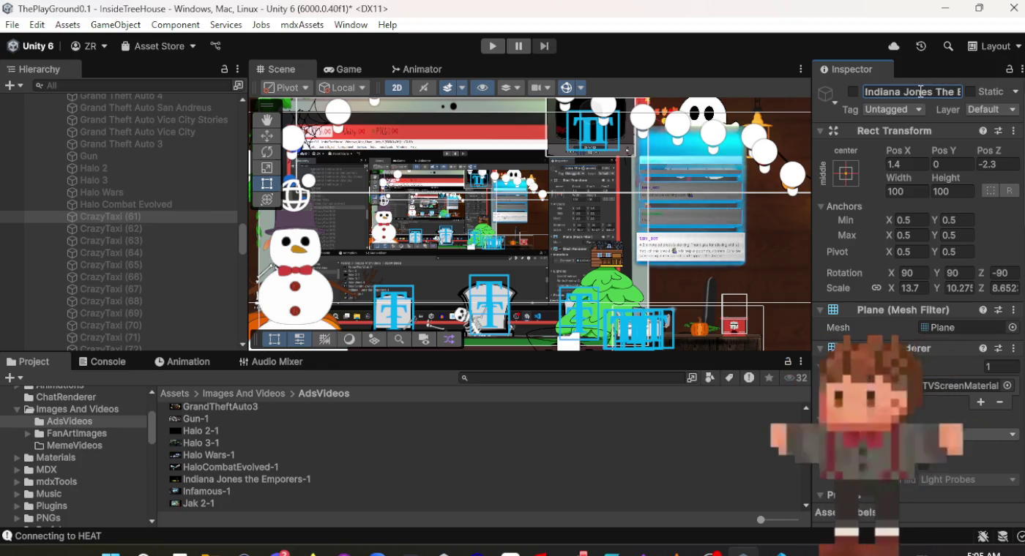
click(96, 231)
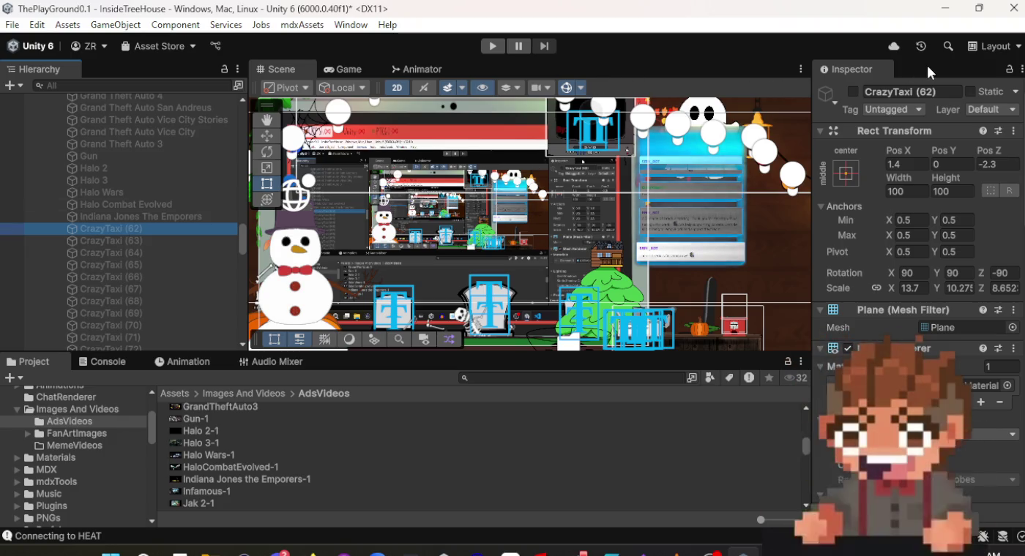
click(927, 91)
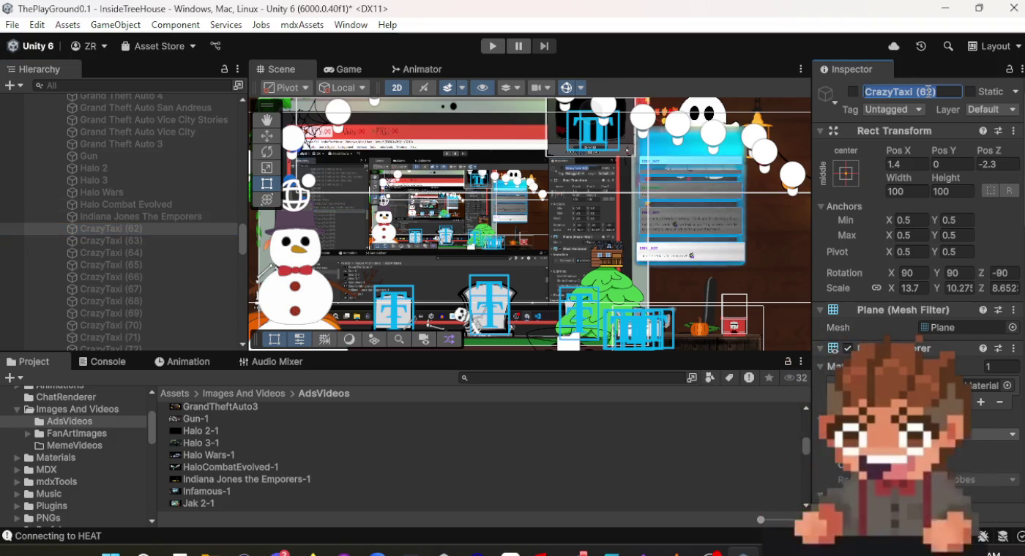
text(Infa)
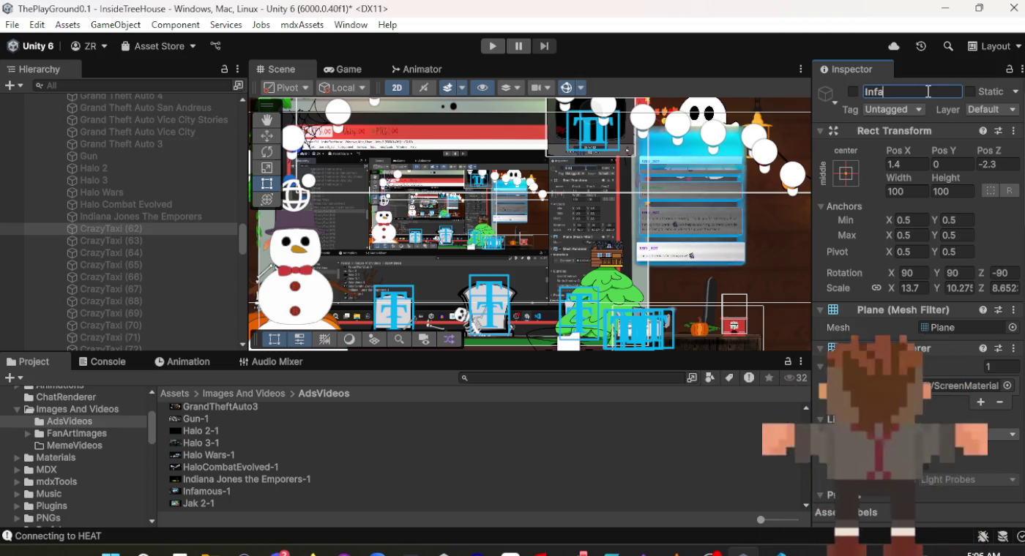
text(mous)
key(Return)
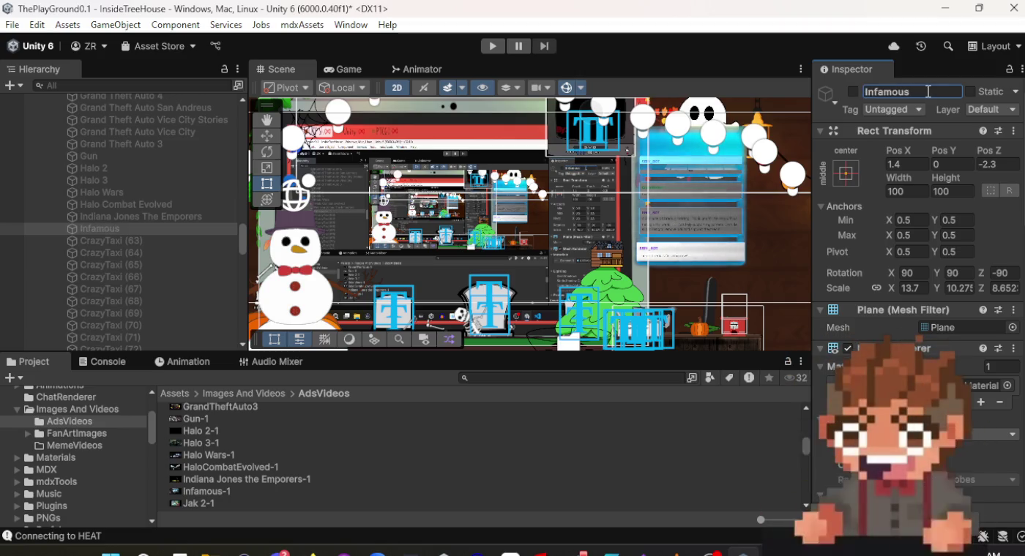
Set the Infamous screen's video clip to Infamous-1.
scroll(940, 237, down, 15)
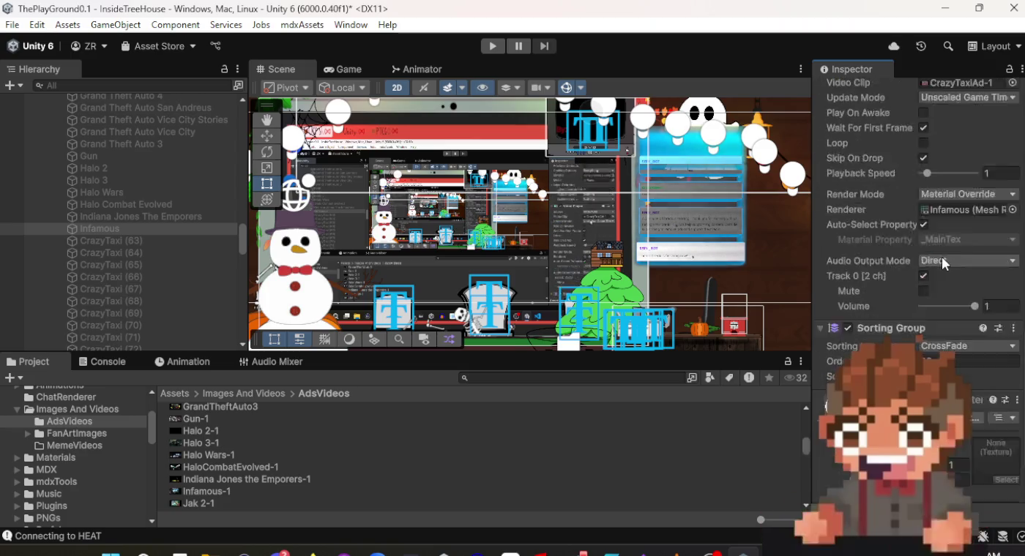
scroll(925, 227, up, 4)
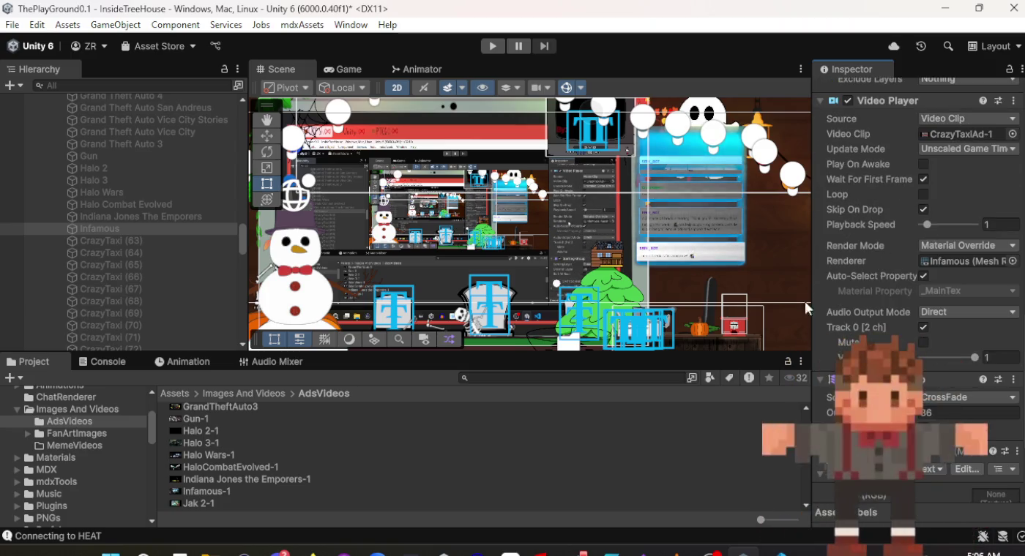
mouse_move(227, 492)
mouse_down()
mouse_move(470, 497)
mouse_move(934, 394)
mouse_move(979, 133)
mouse_up()
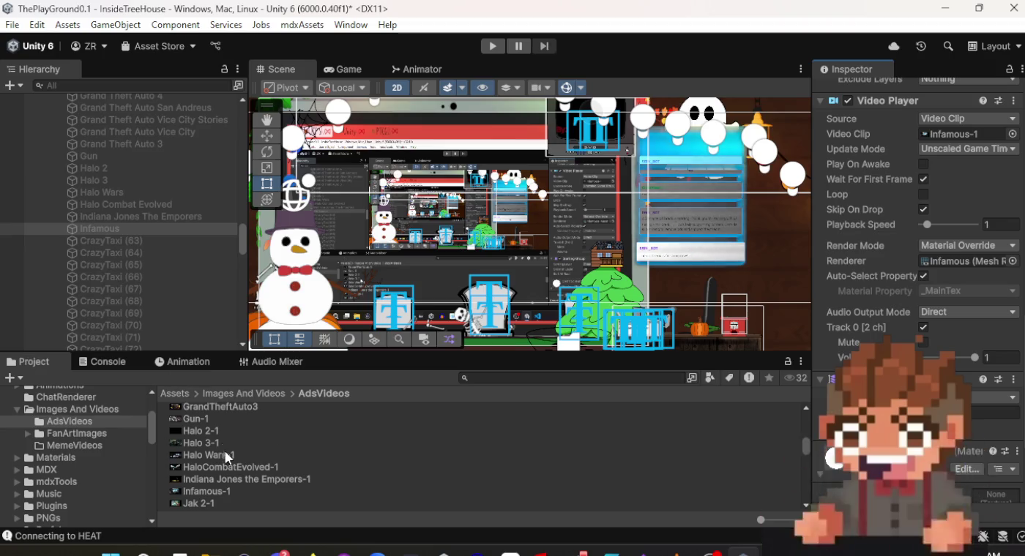
scroll(225, 452, down, 2)
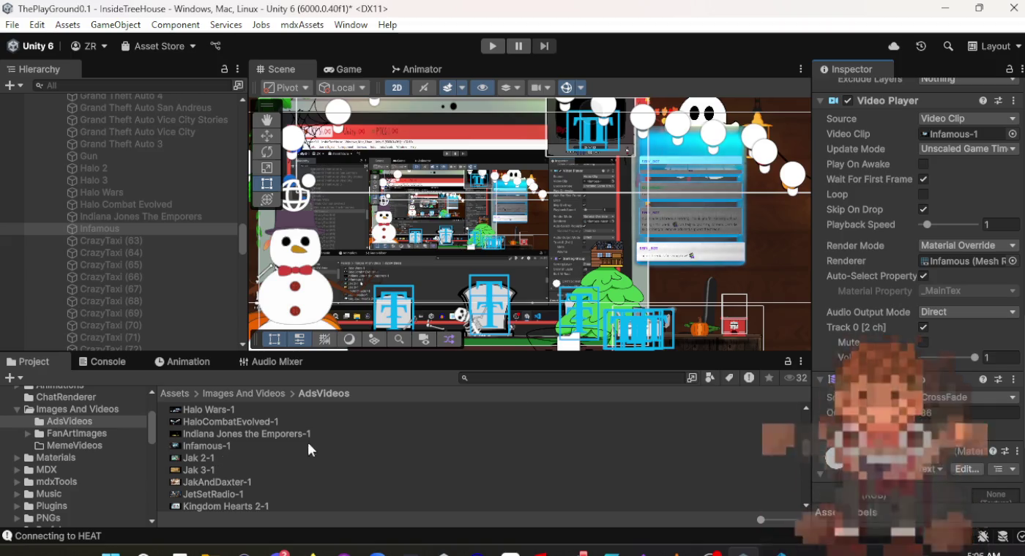
scroll(956, 231, up, 10)
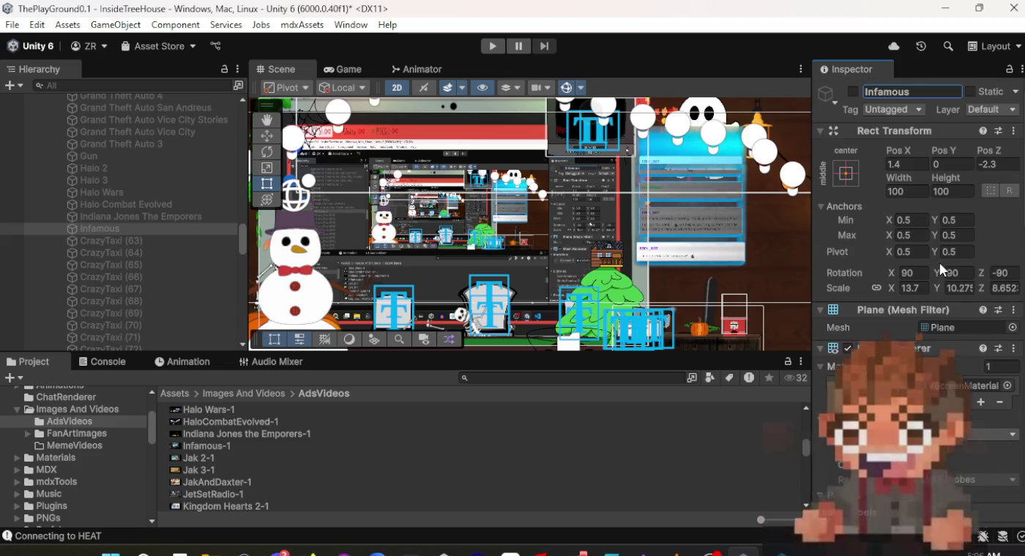
scroll(939, 263, down, 5)
scroll(940, 263, up, 5)
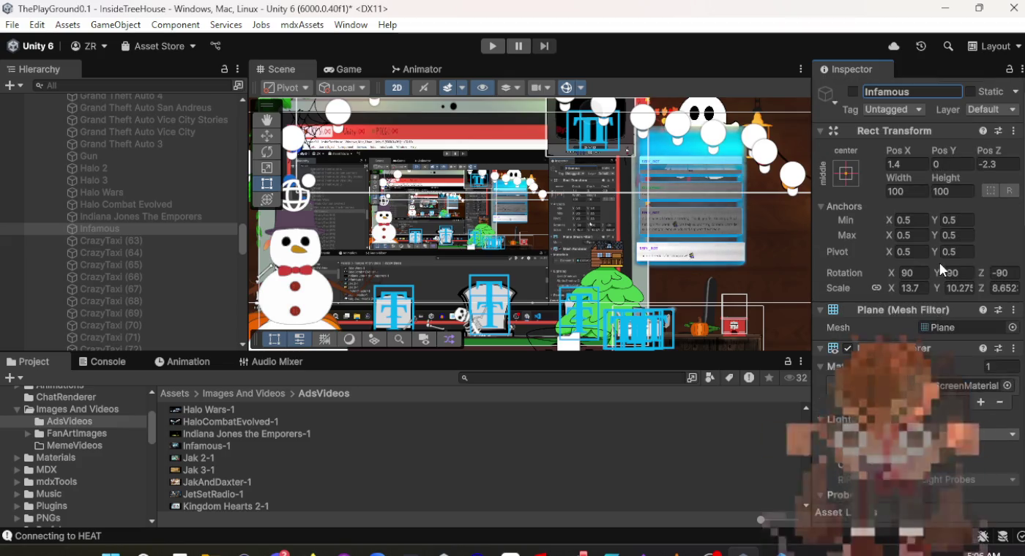
scroll(939, 262, down, 10)
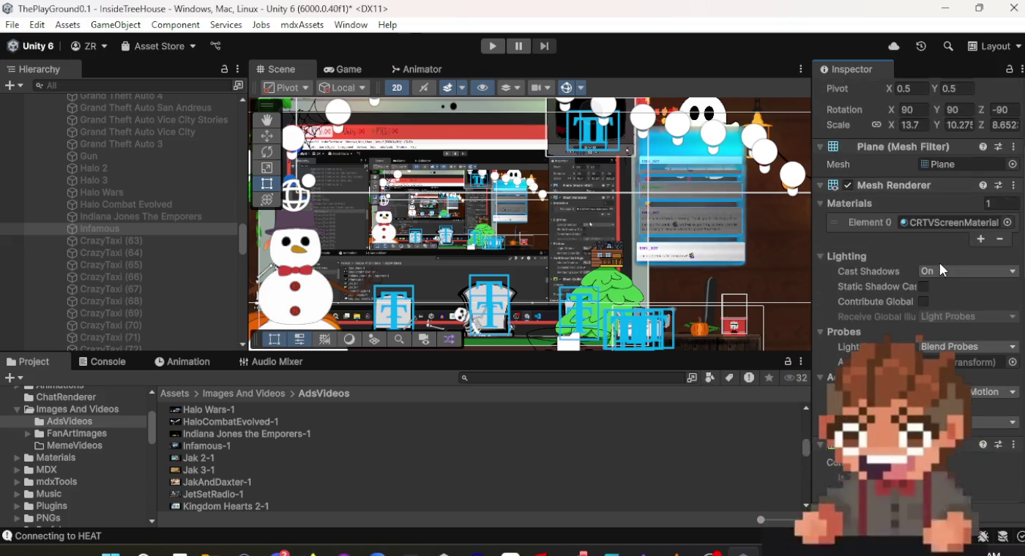
click(102, 241)
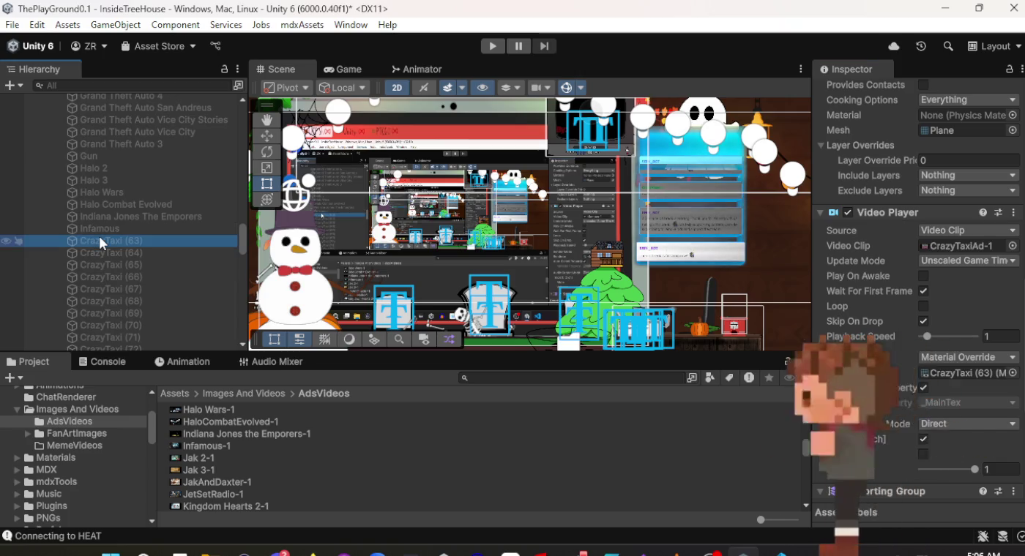
Give CrazyTaxi (63) the Jak 2-1 clip and rename it 'Jak 2'.
click(201, 457)
mouse_move(201, 459)
mouse_down()
mouse_move(879, 329)
mouse_move(914, 310)
mouse_up()
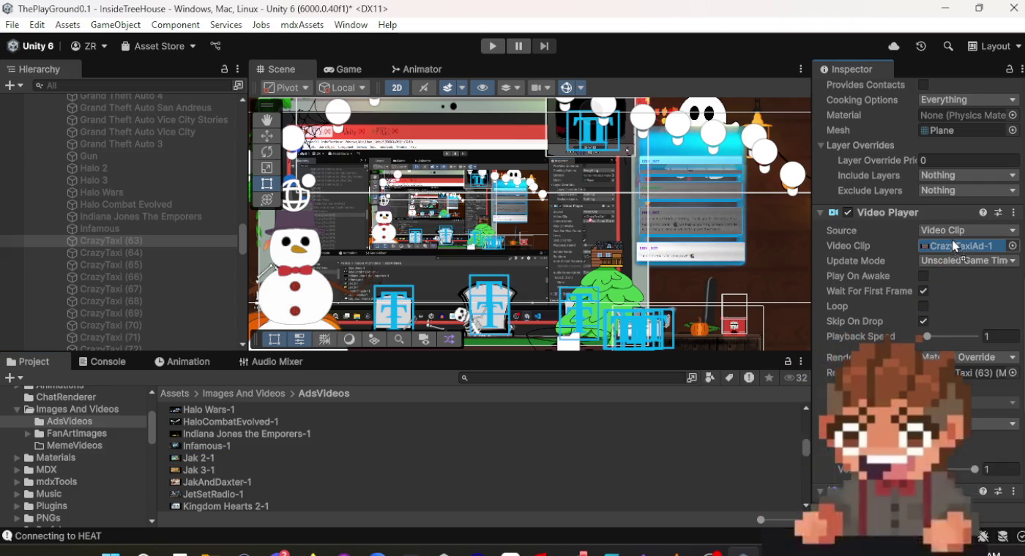
drag(952, 240, 952, 239)
scroll(940, 332, up, 10)
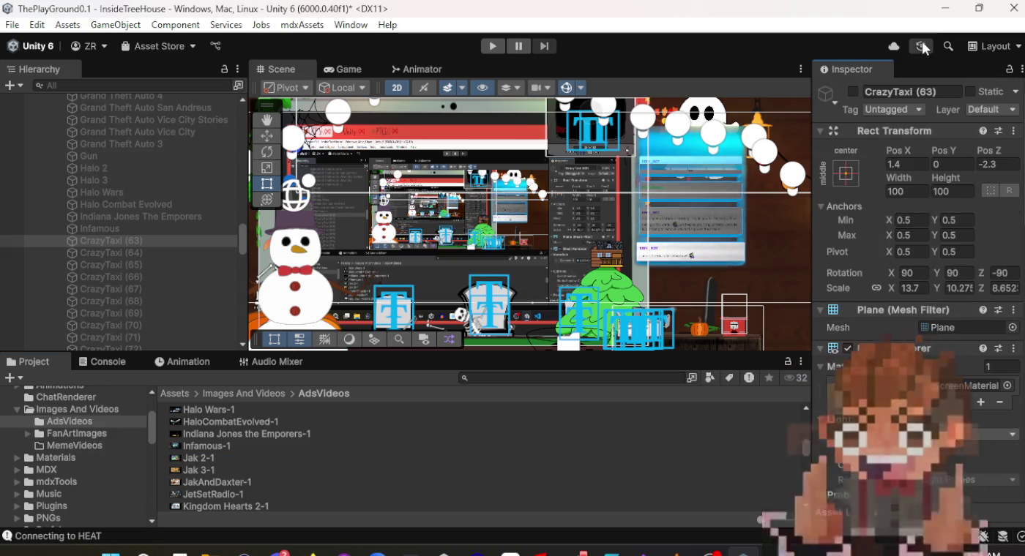
click(920, 91)
text(Jak 2)
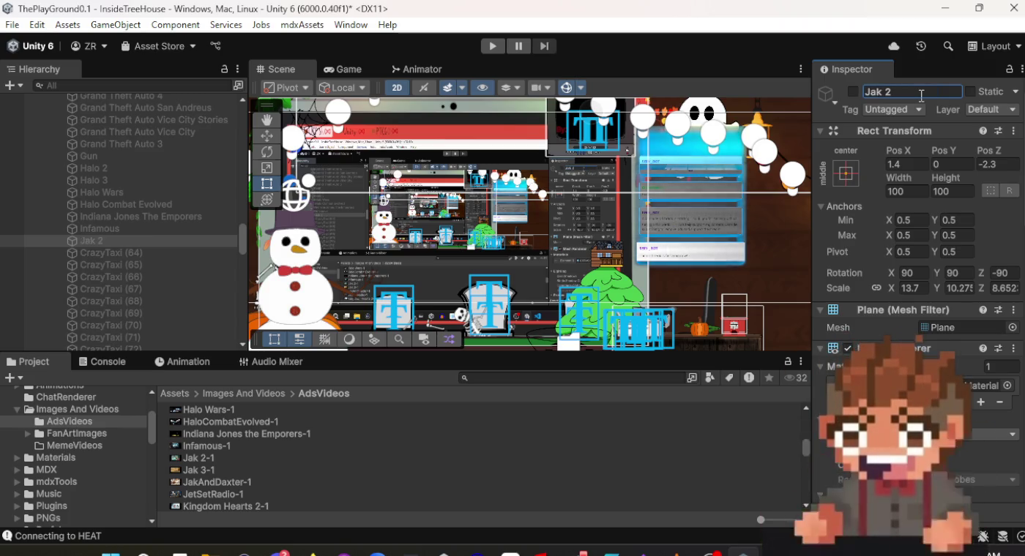
Give CrazyTaxi (64) the Jak 3-1 clip and name it 'Jak 3'.
click(121, 253)
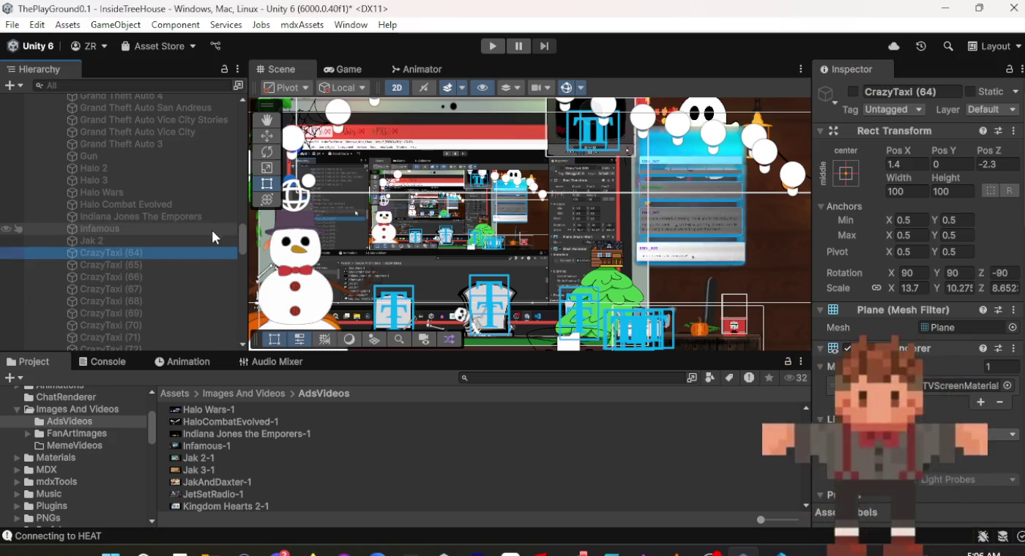
mouse_move(244, 469)
mouse_down()
mouse_move(355, 478)
mouse_move(738, 462)
mouse_move(994, 497)
mouse_move(974, 454)
mouse_move(952, 102)
mouse_move(954, 164)
mouse_move(957, 147)
mouse_up()
scroll(949, 181, up, 10)
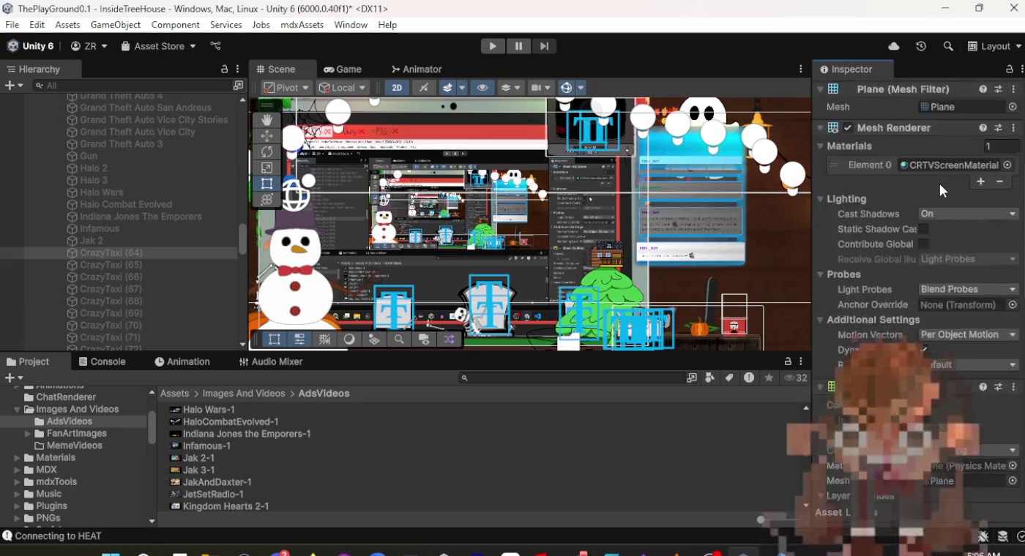
click(920, 93)
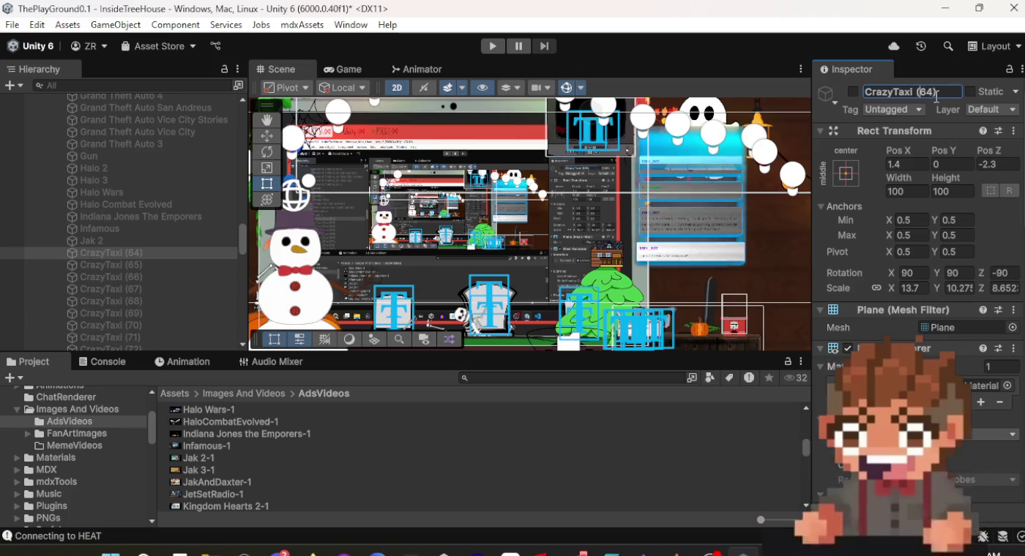
text(Jak 4)
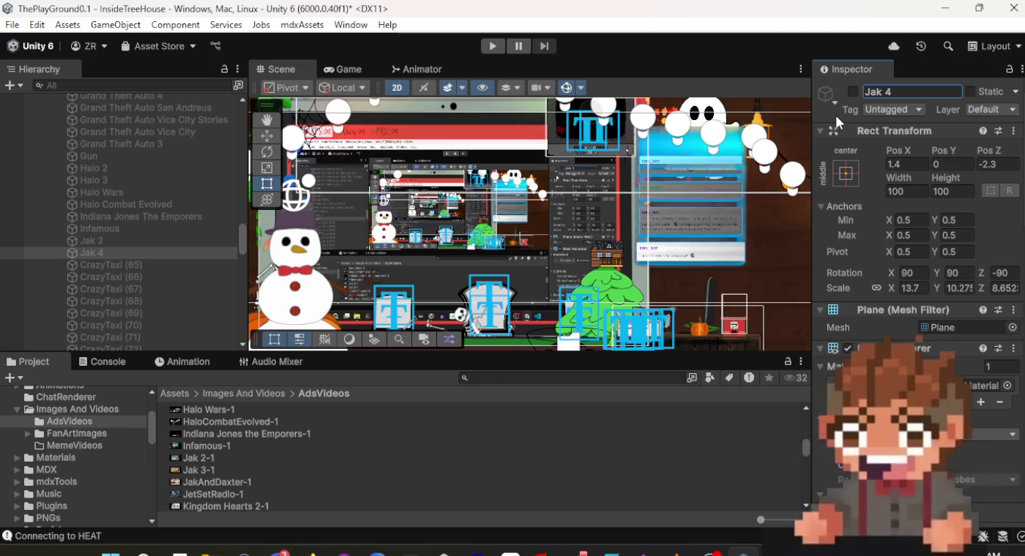
click(927, 91)
text(3)
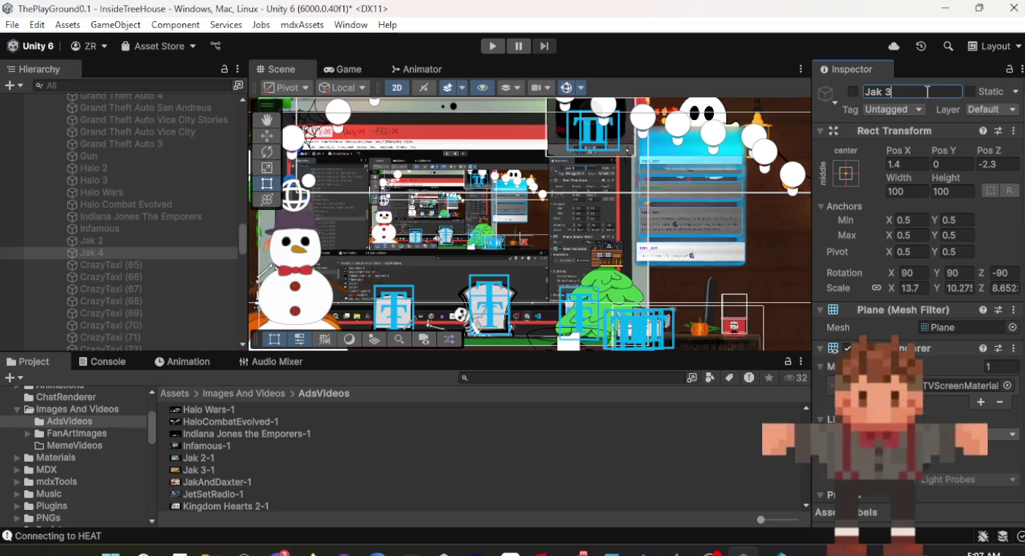
Give CrazyTaxi (65) the JakAndDaxter-1 clip and rename it 'JakAndDaxter'.
click(164, 265)
mouse_move(223, 484)
mouse_down()
mouse_move(740, 473)
mouse_move(884, 259)
mouse_move(886, 193)
mouse_move(963, 133)
mouse_move(969, 145)
mouse_up()
scroll(908, 175, down, 10)
scroll(949, 148, up, 3)
scroll(965, 241, up, 10)
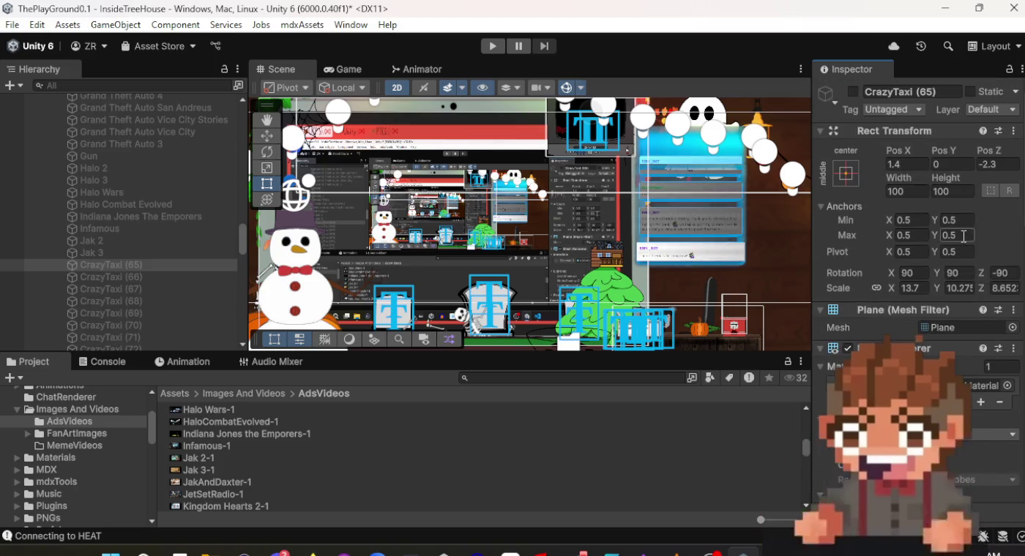
click(898, 92)
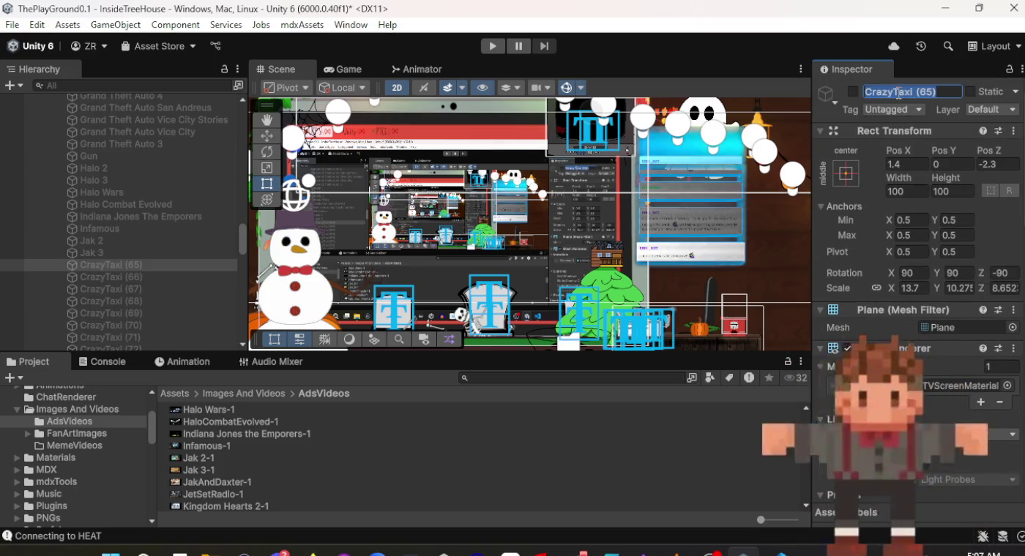
text(JakAnd)
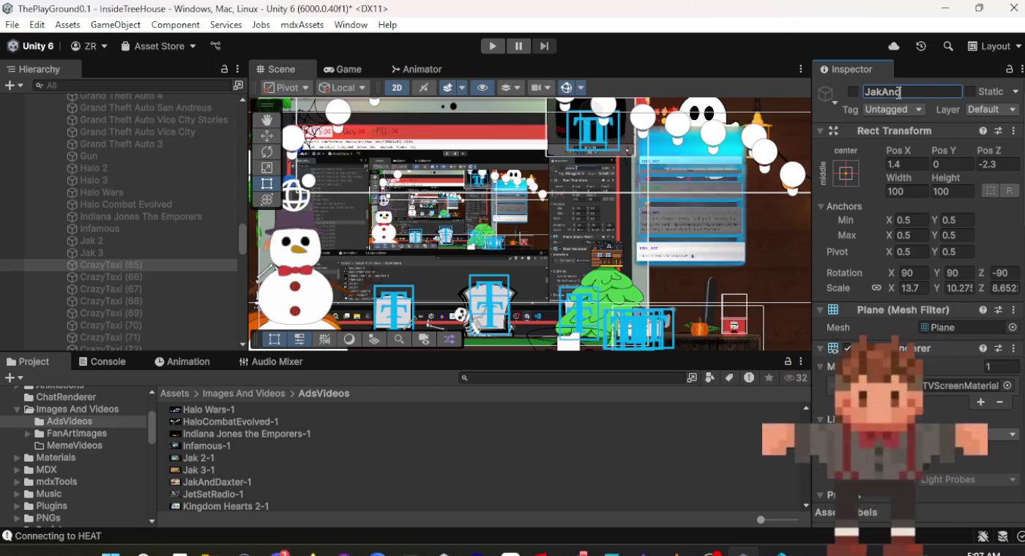
text(De)
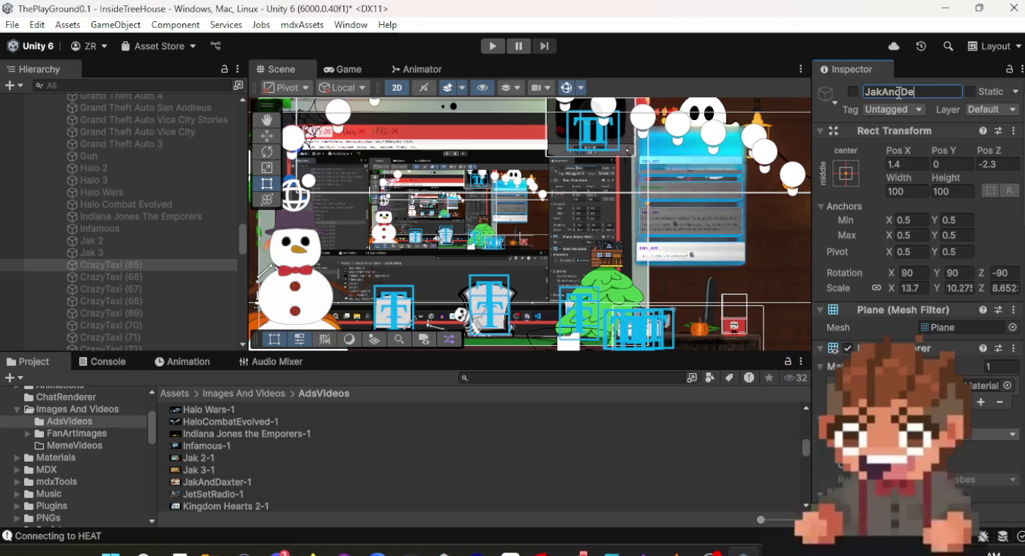
key(BackSpace)
text(axter)
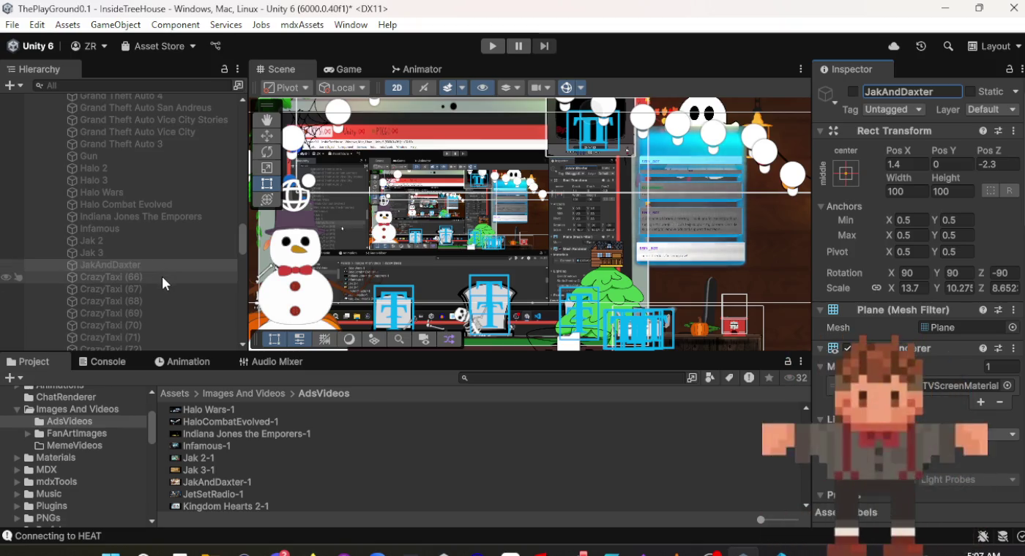
scroll(978, 292, down, 10)
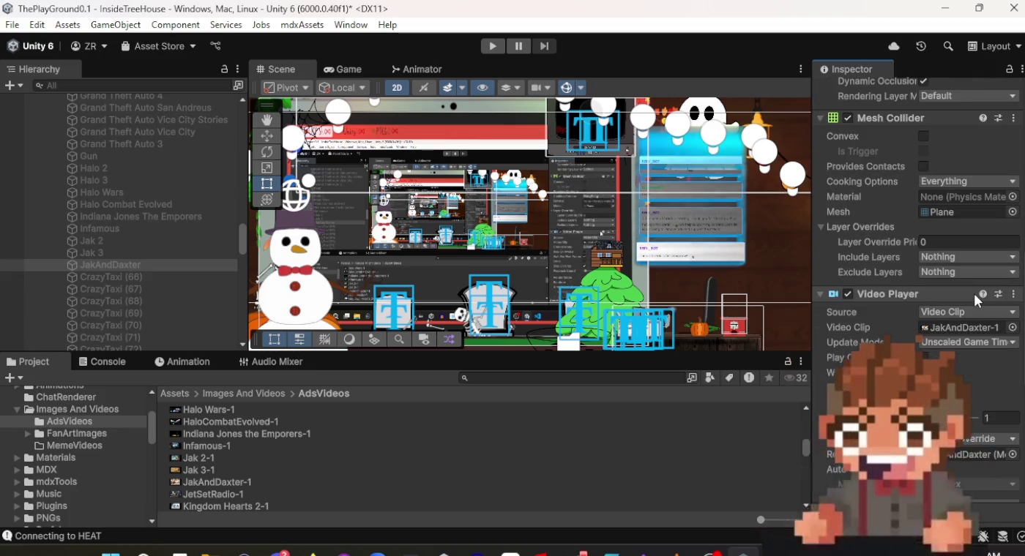
scroll(973, 292, up, 10)
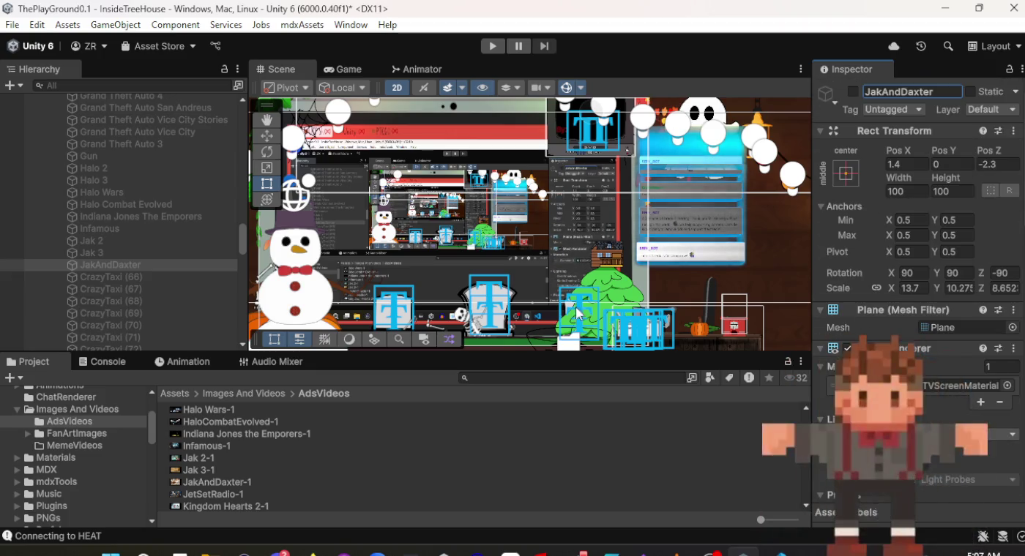
Rename CrazyTaxi (66) to 'JetSetRadio' and set its video clip to JetSetRadio-1.
click(141, 279)
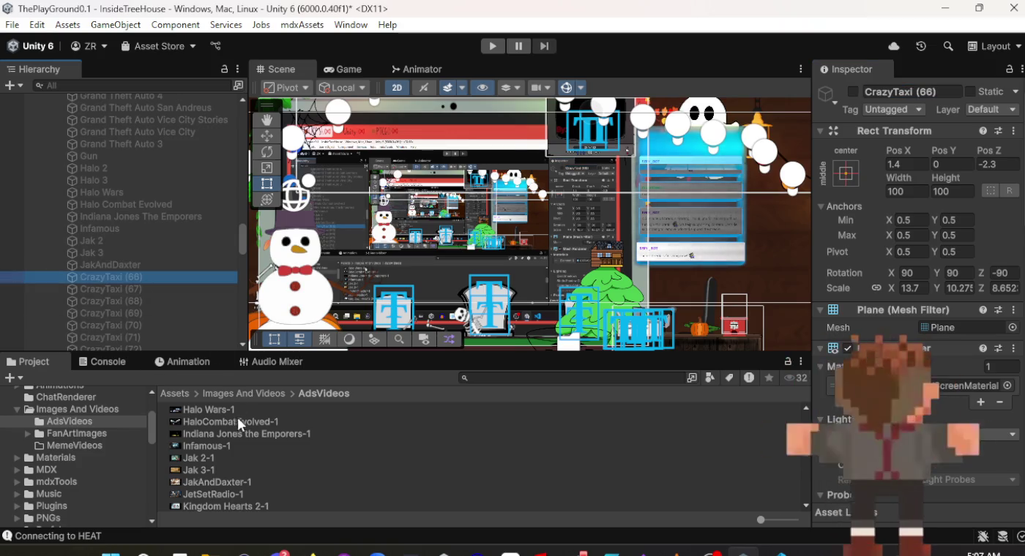
click(894, 93)
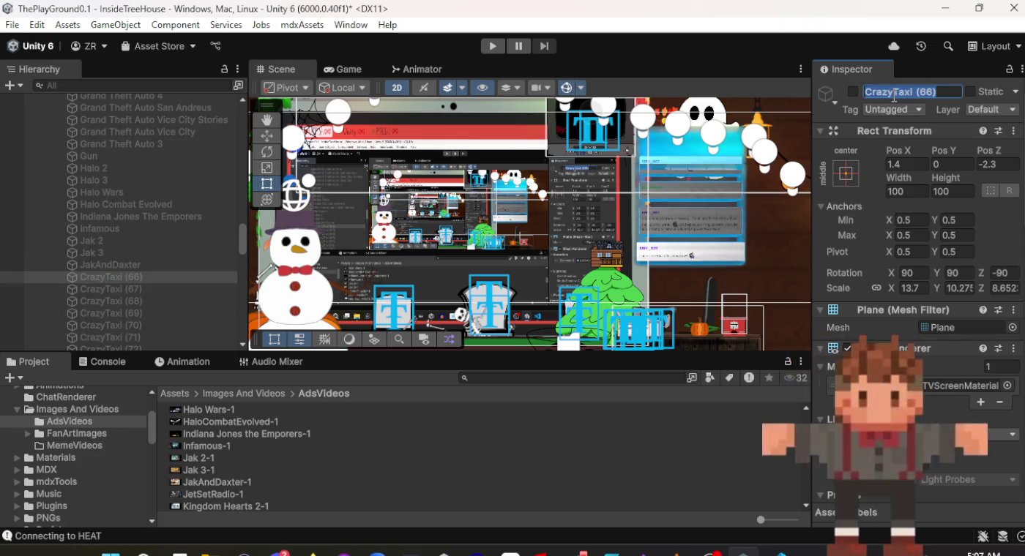
text(JetSet)
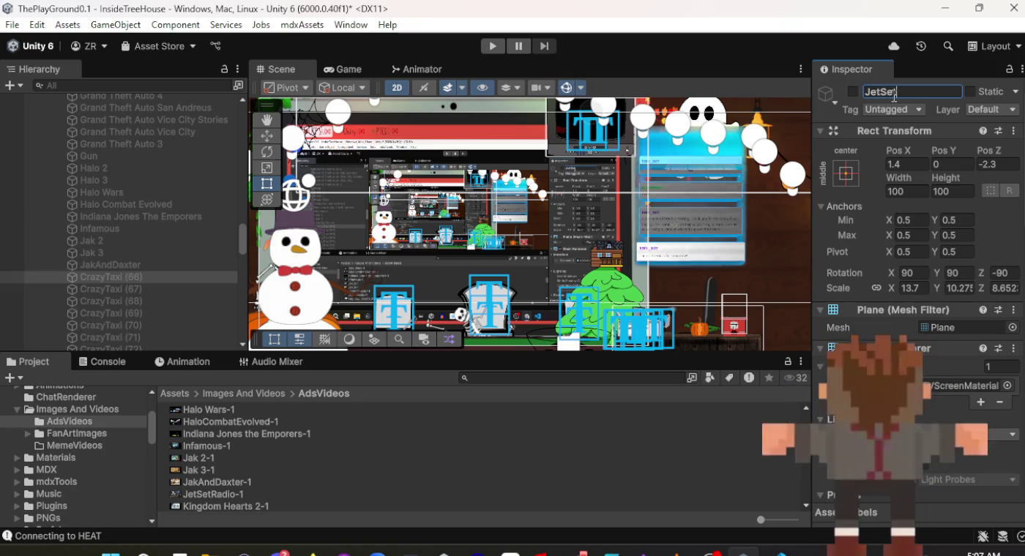
text(Radio)
key(Return)
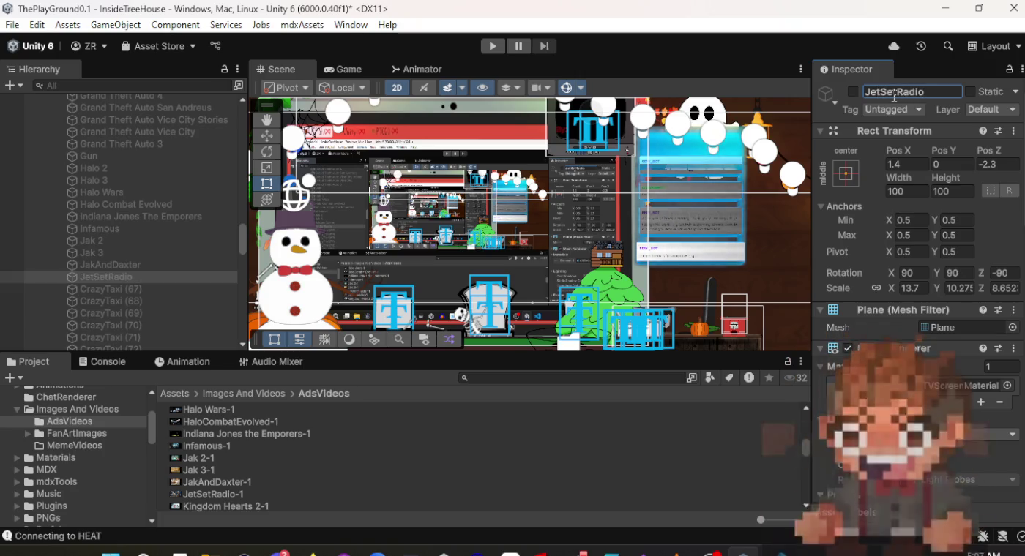
scroll(953, 175, down, 10)
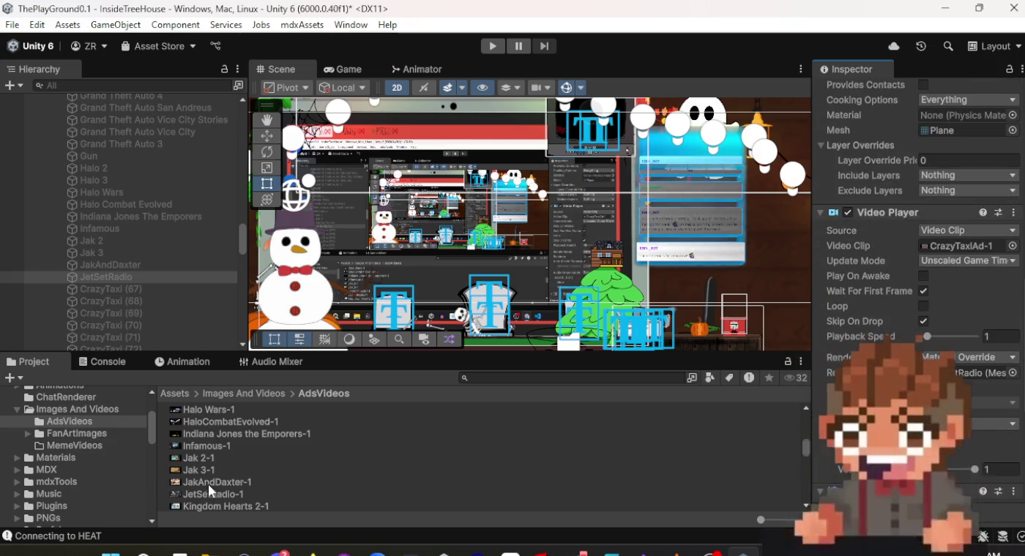
mouse_move(210, 494)
mouse_down()
mouse_move(659, 328)
mouse_move(992, 253)
mouse_move(981, 247)
mouse_up()
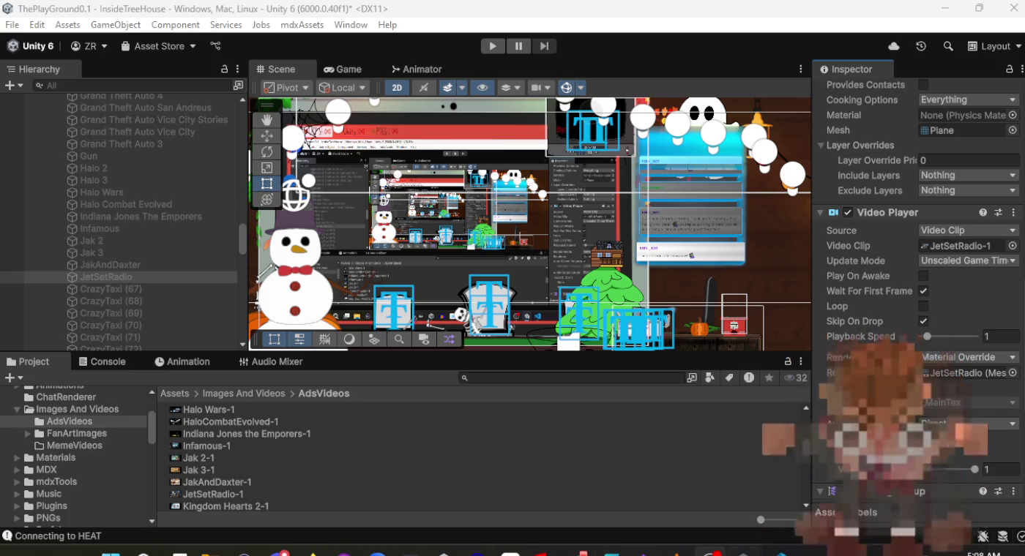
mouse_move(743, 550)
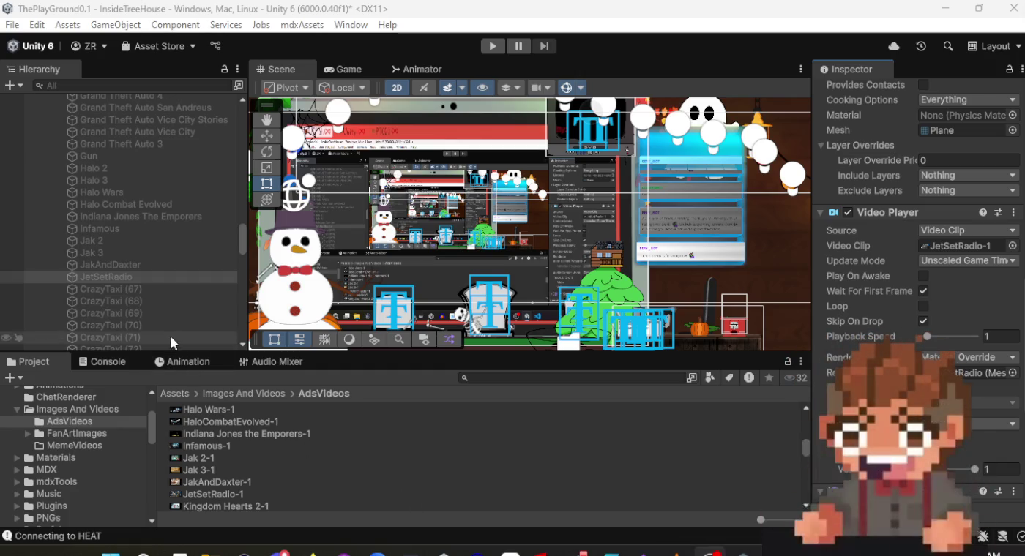
scroll(931, 338, up, 10)
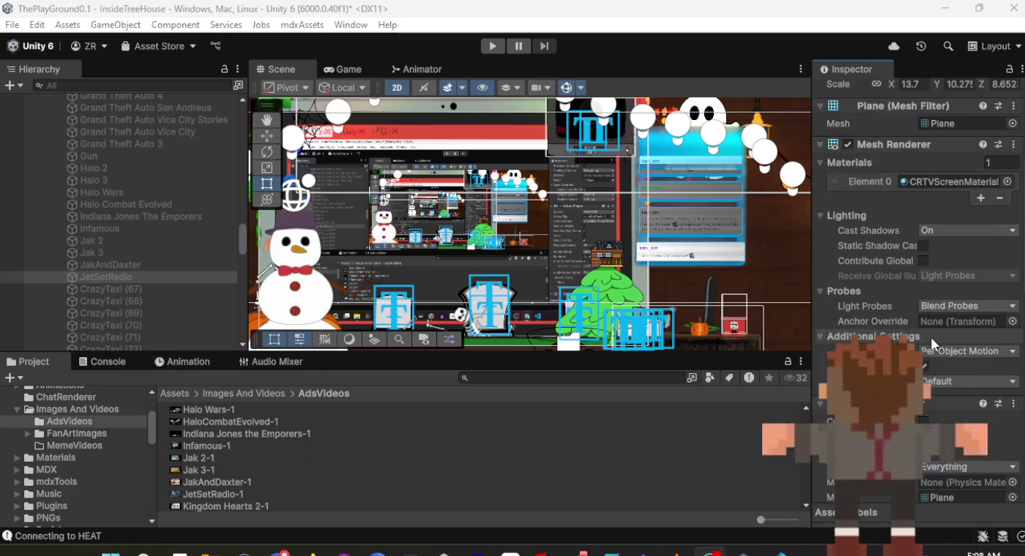
Rename CrazyTaxi (67) to 'Kingdom Hearts 2'.
click(54, 289)
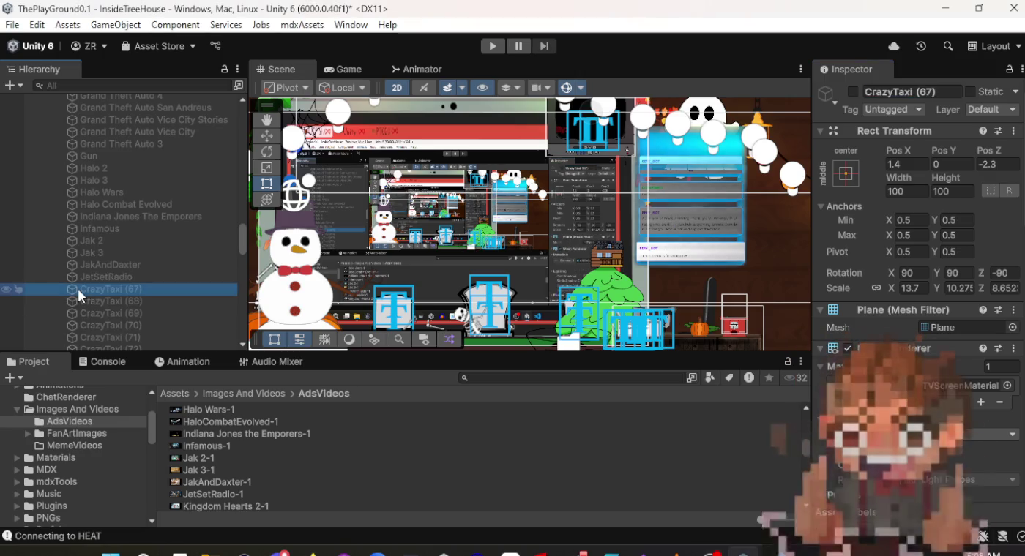
scroll(303, 487, down, 2)
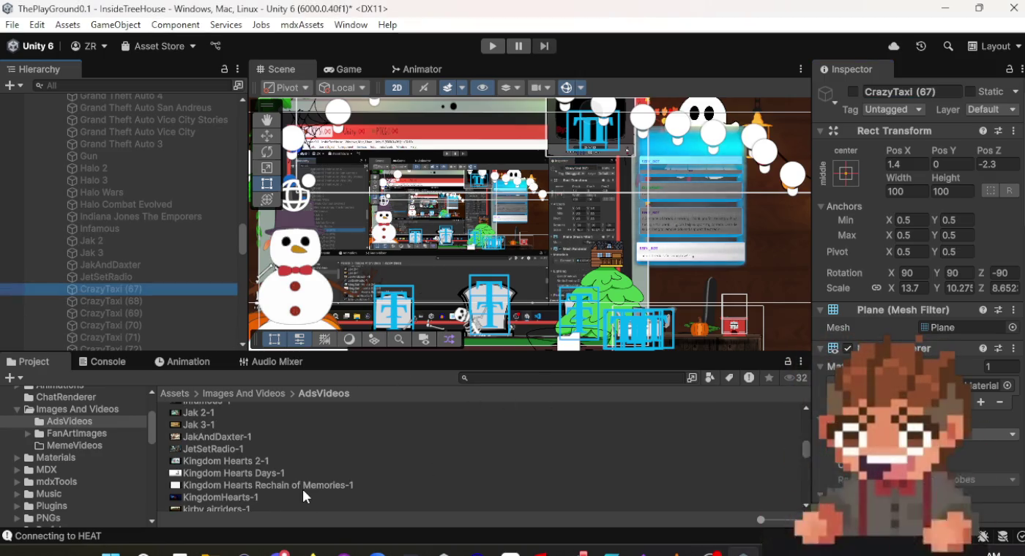
click(900, 91)
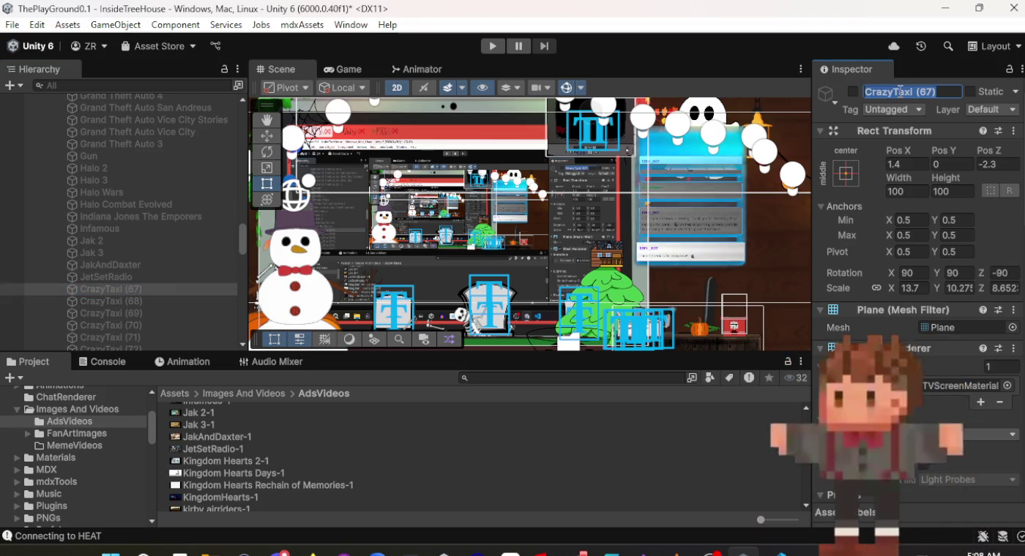
text(King)
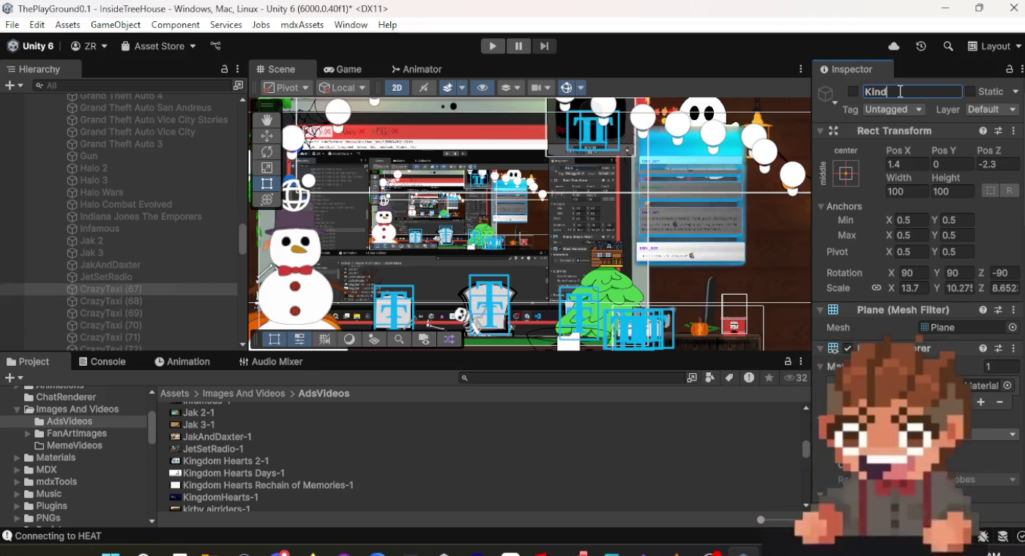
text(dom H)
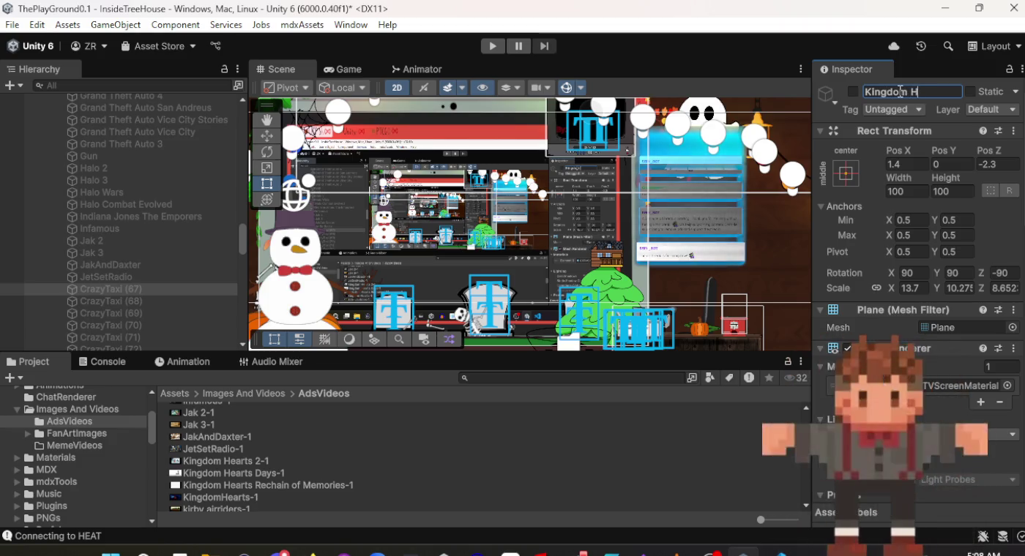
text(earts 2)
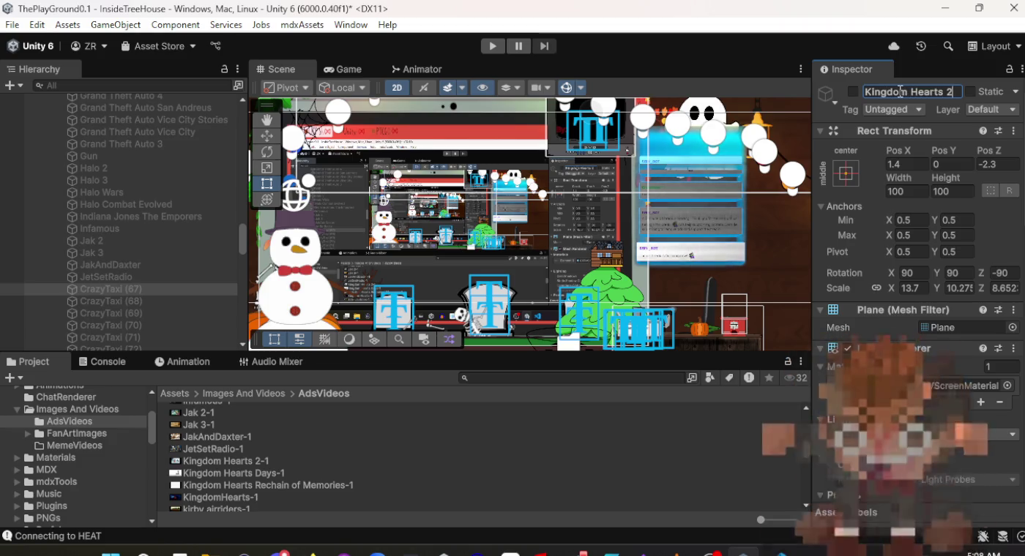
key(Return)
Assign the Kingdom Hearts 2-1 clip, then maximise Firefox on the 'Is AI Profitable Yet?' page.
scroll(916, 282, down, 10)
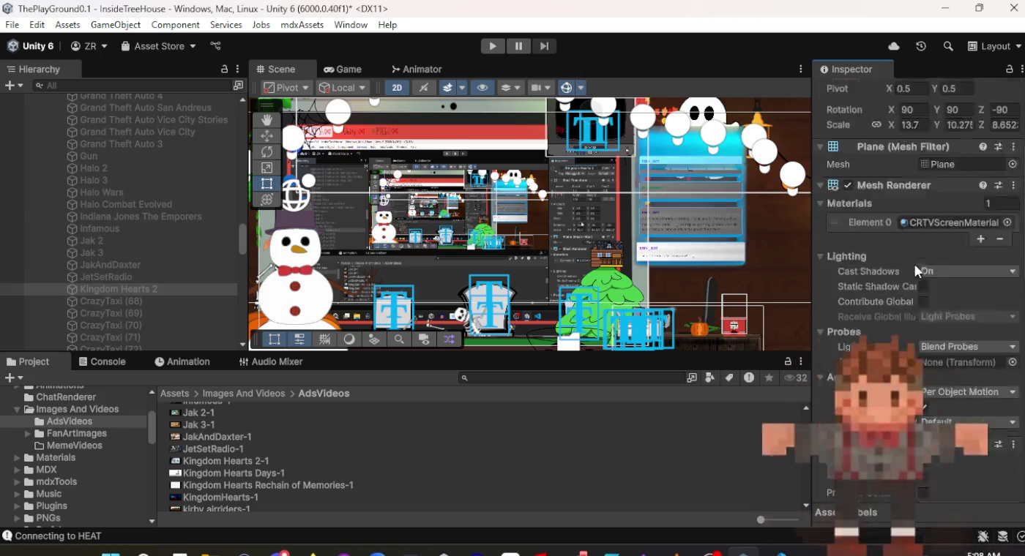
scroll(915, 280, down, 4)
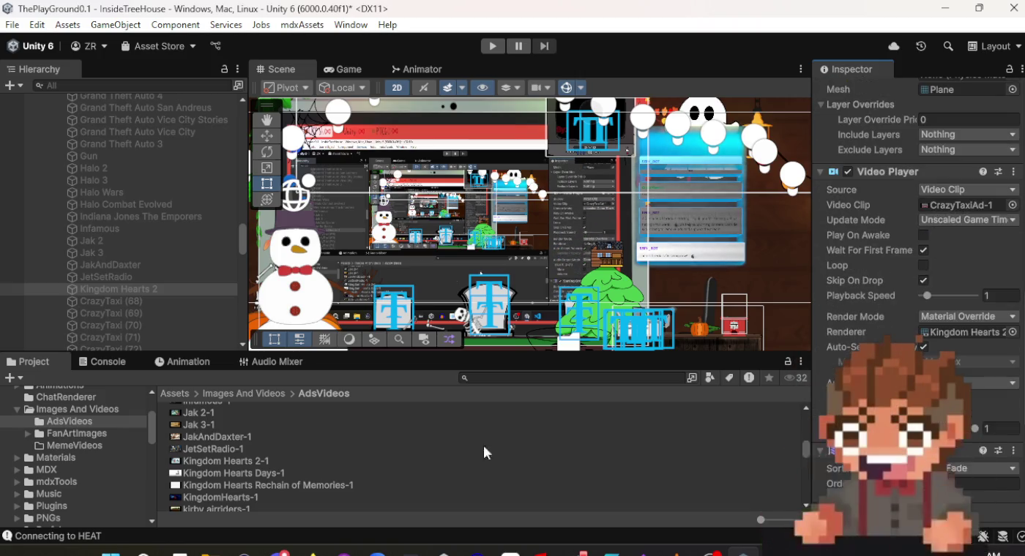
mouse_move(264, 466)
mouse_down()
mouse_move(725, 458)
mouse_move(916, 293)
mouse_move(948, 206)
mouse_up()
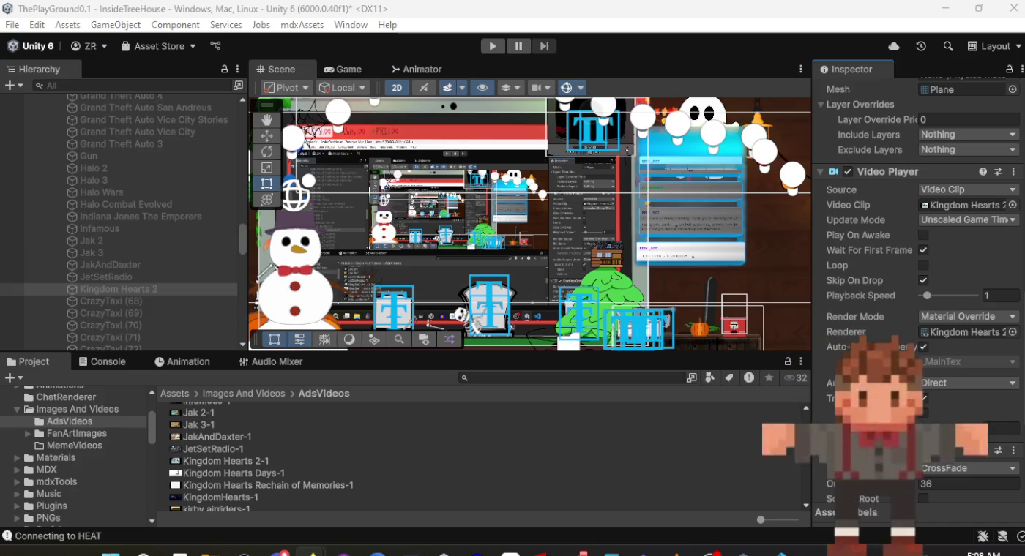
key(alt+Tab)
drag(506, 31, 426, 6)
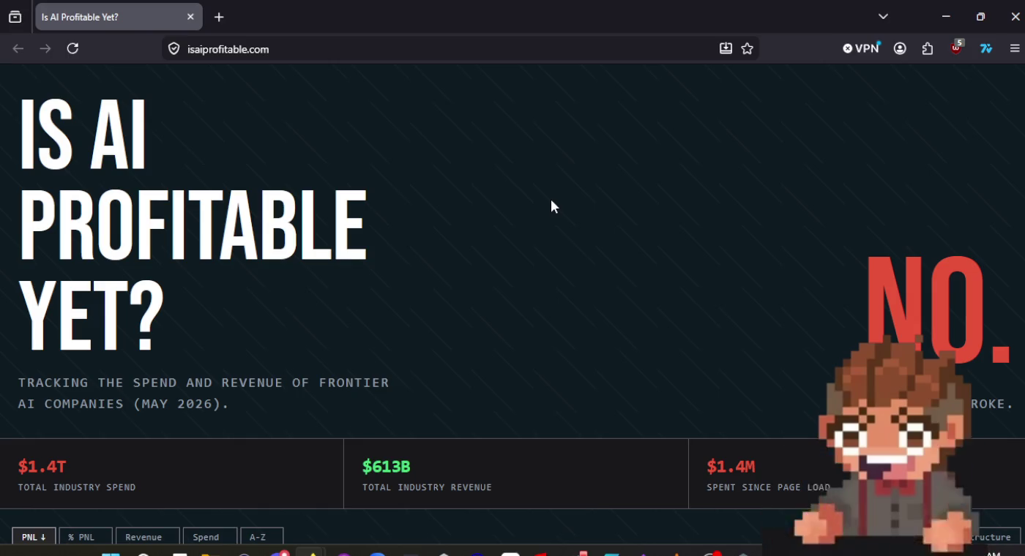
scroll(551, 202, down, 3)
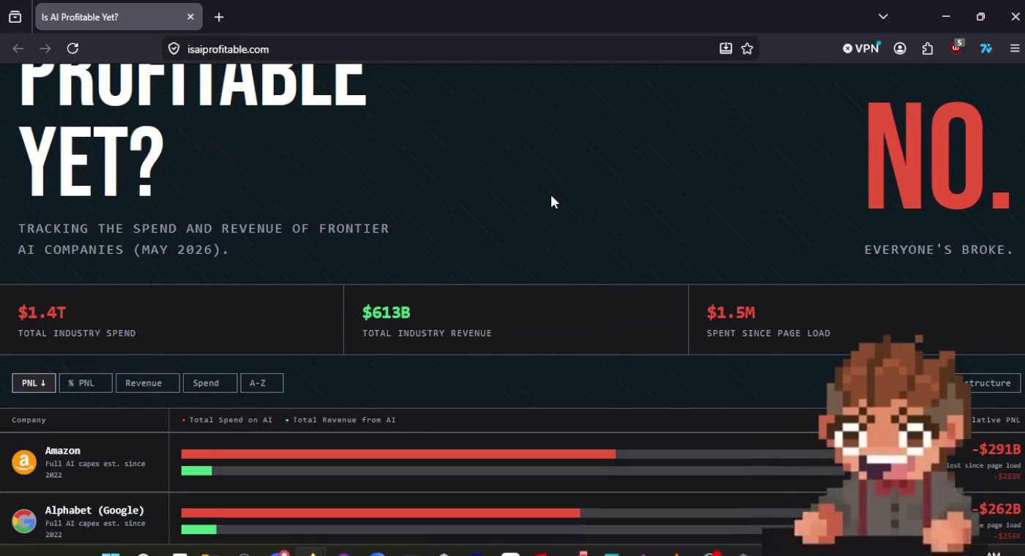
scroll(551, 197, down, 1)
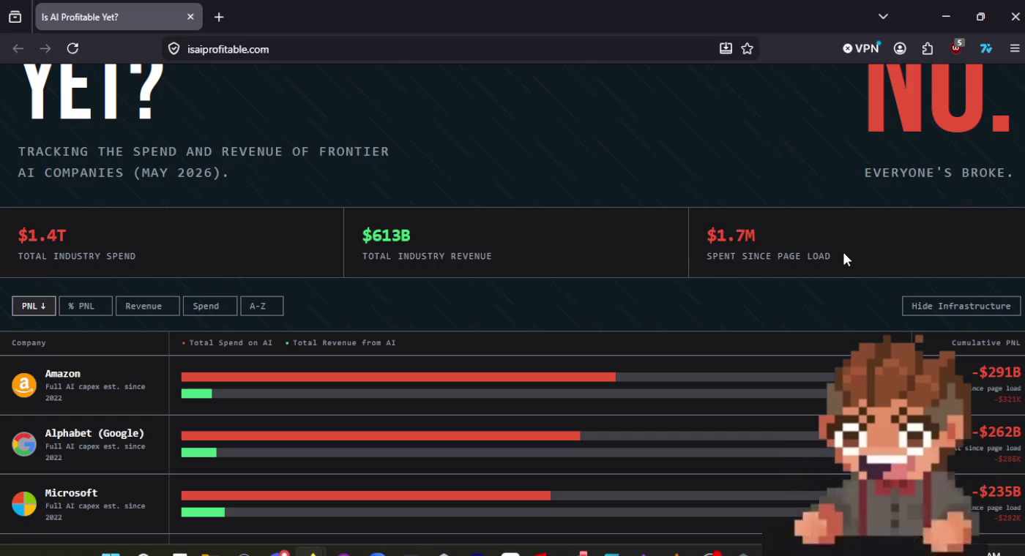
mouse_move(838, 256)
mouse_down()
mouse_move(781, 254)
mouse_move(717, 234)
mouse_move(699, 244)
mouse_up()
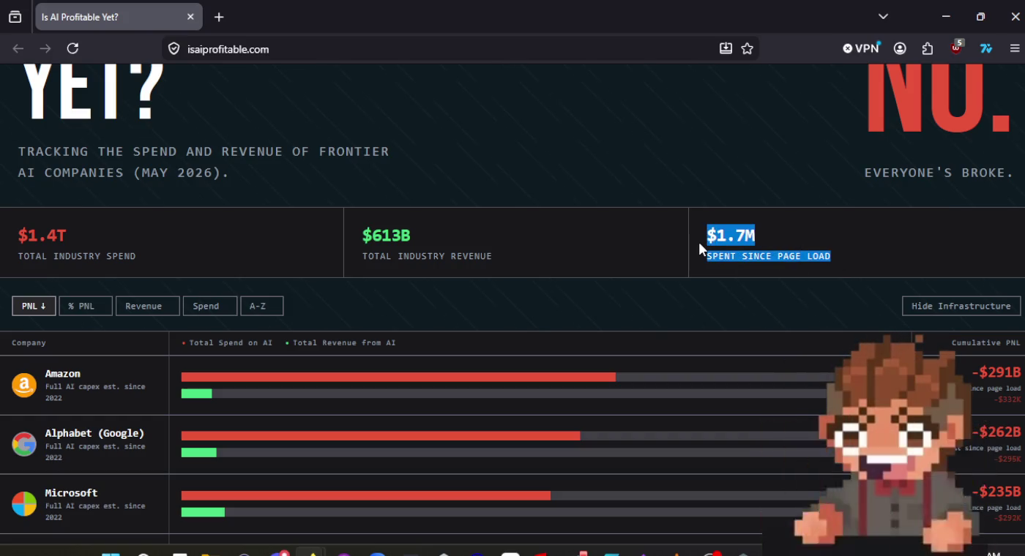
click(704, 313)
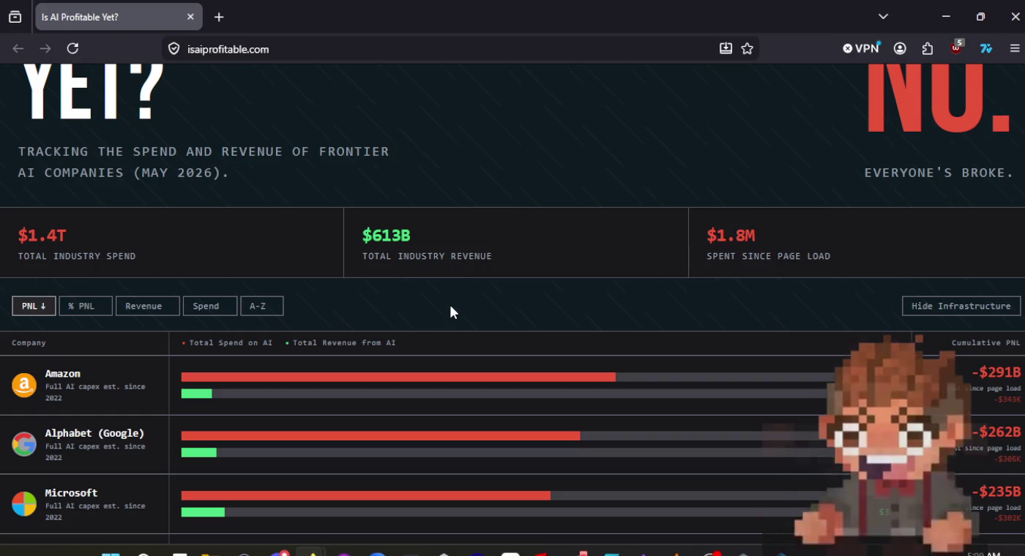
mouse_move(495, 256)
mouse_down()
mouse_move(377, 255)
mouse_move(368, 246)
mouse_up()
click(400, 312)
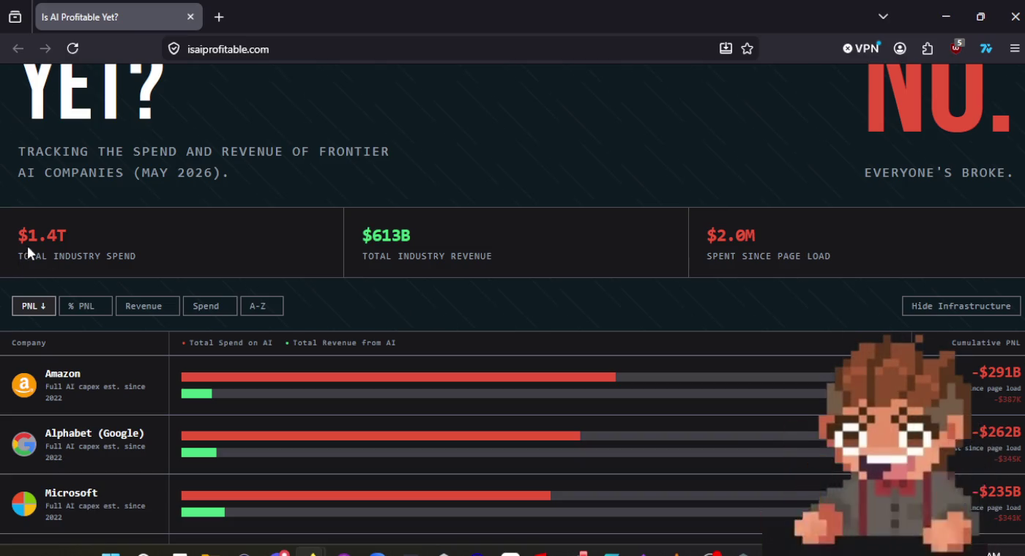
drag(141, 252, 16, 236)
click(410, 309)
scroll(414, 310, down, 2)
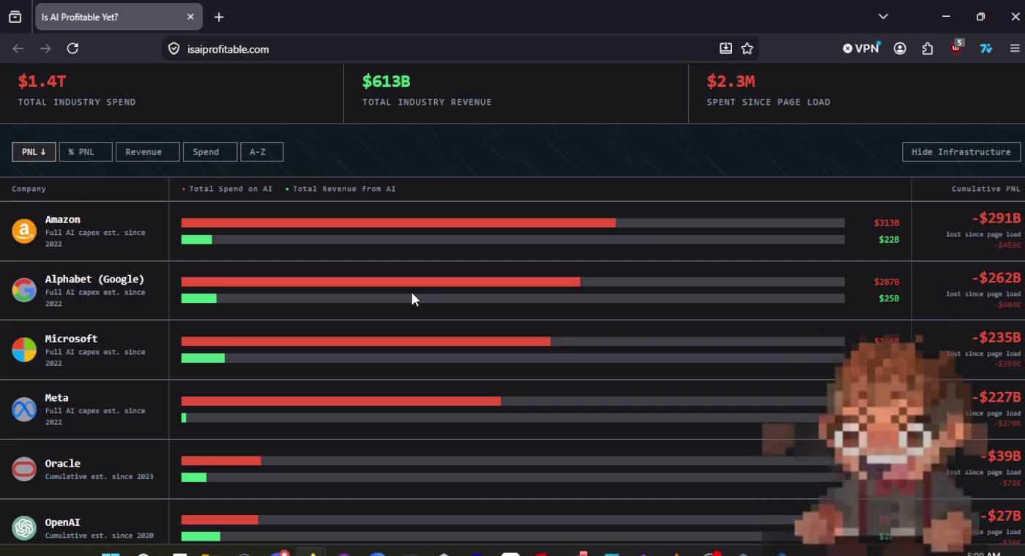
scroll(412, 294, down, 1)
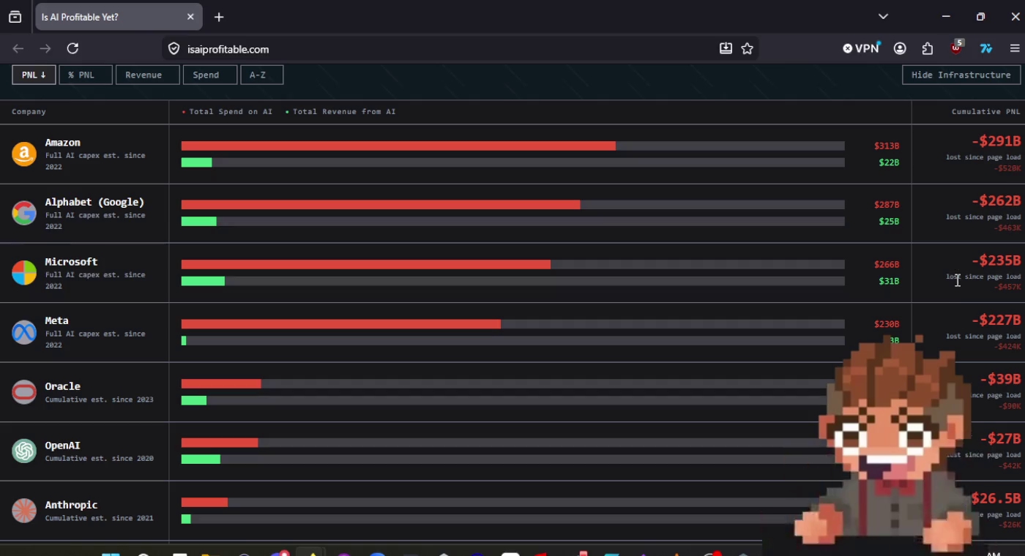
scroll(950, 281, down, 2)
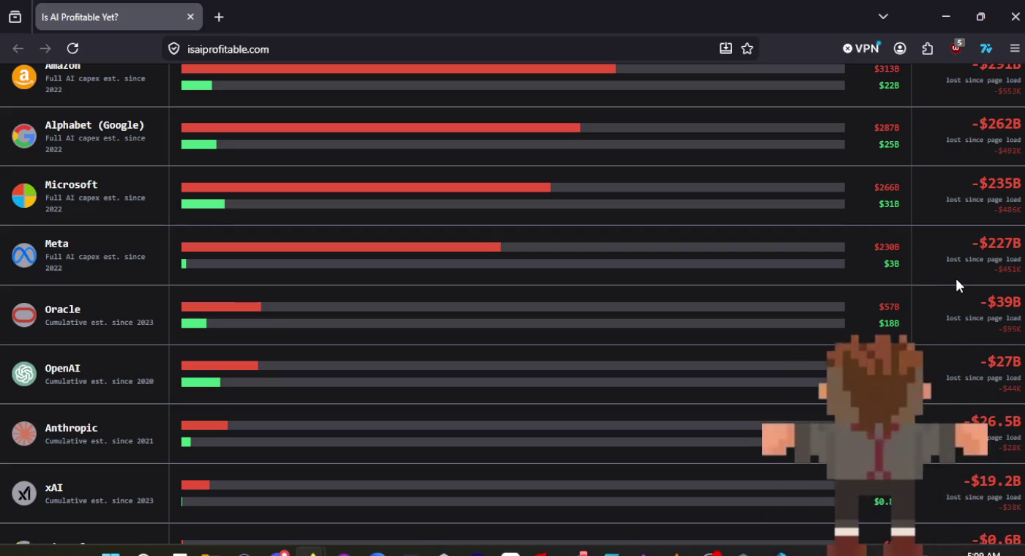
scroll(954, 276, down, 1)
scroll(957, 280, down, 2)
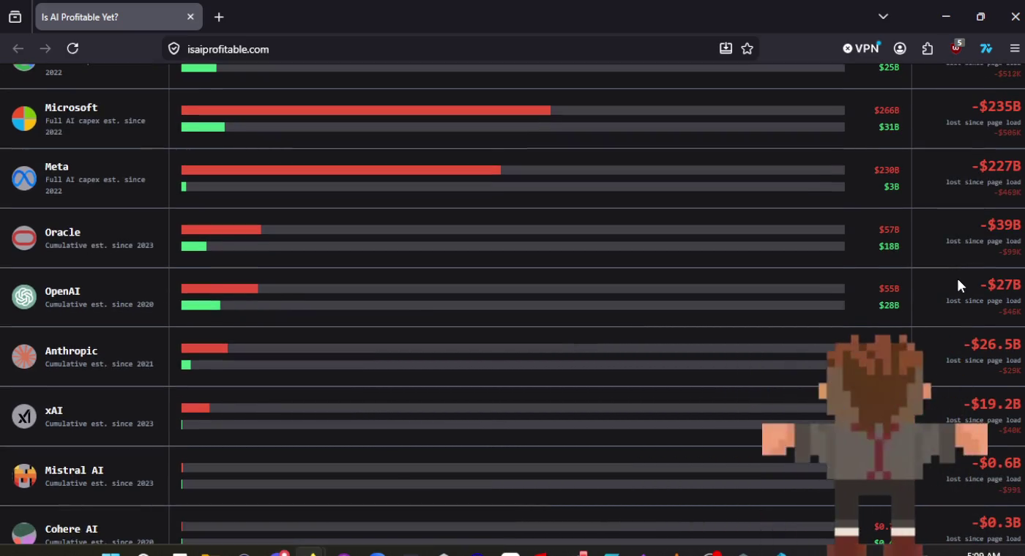
scroll(956, 276, down, 3)
scroll(956, 276, up, 10)
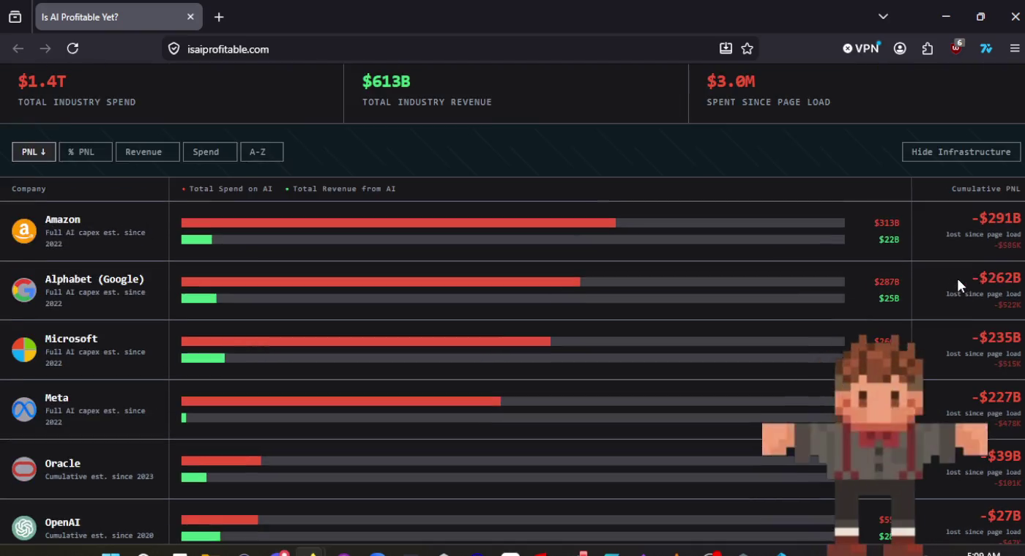
scroll(956, 277, down, 2)
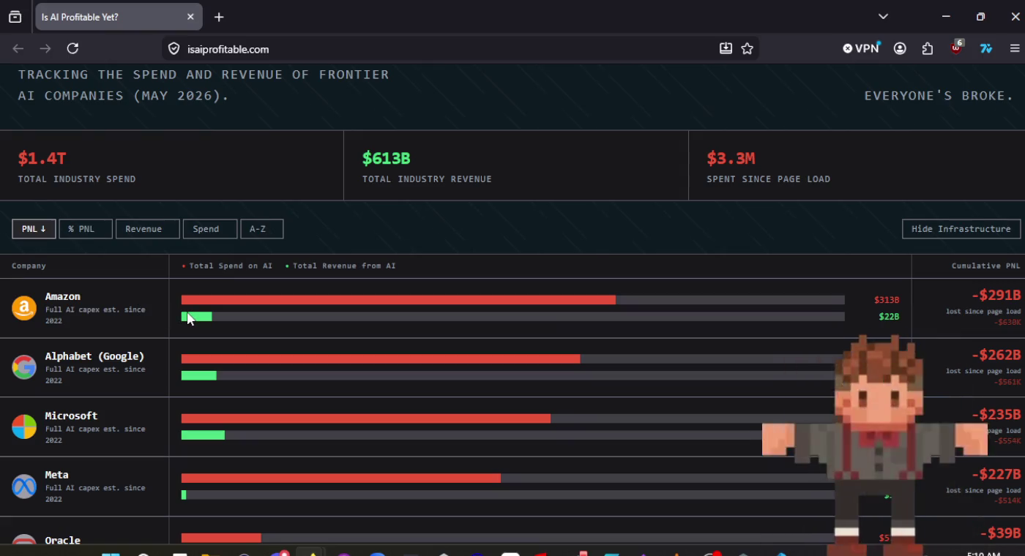
scroll(635, 375, down, 6)
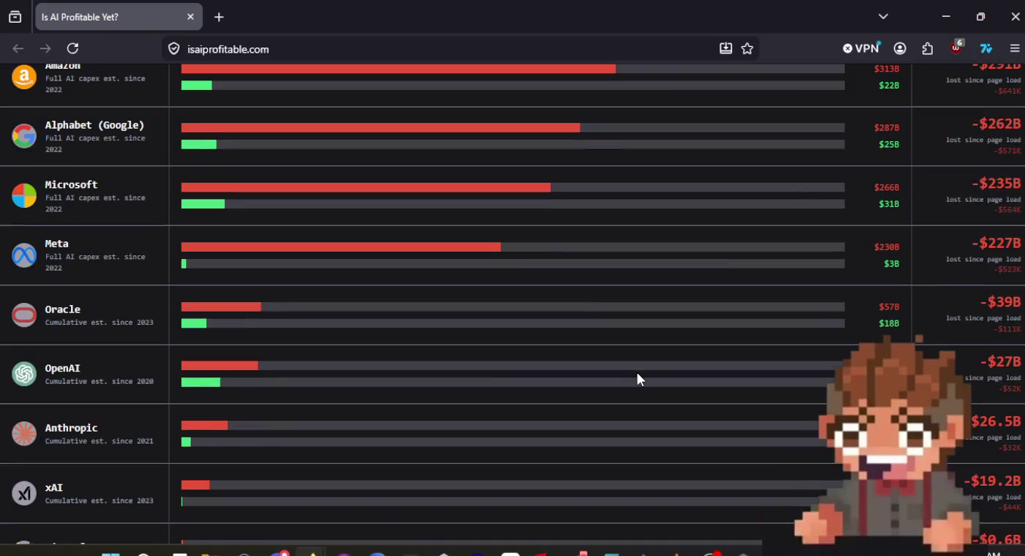
scroll(499, 382, down, 1)
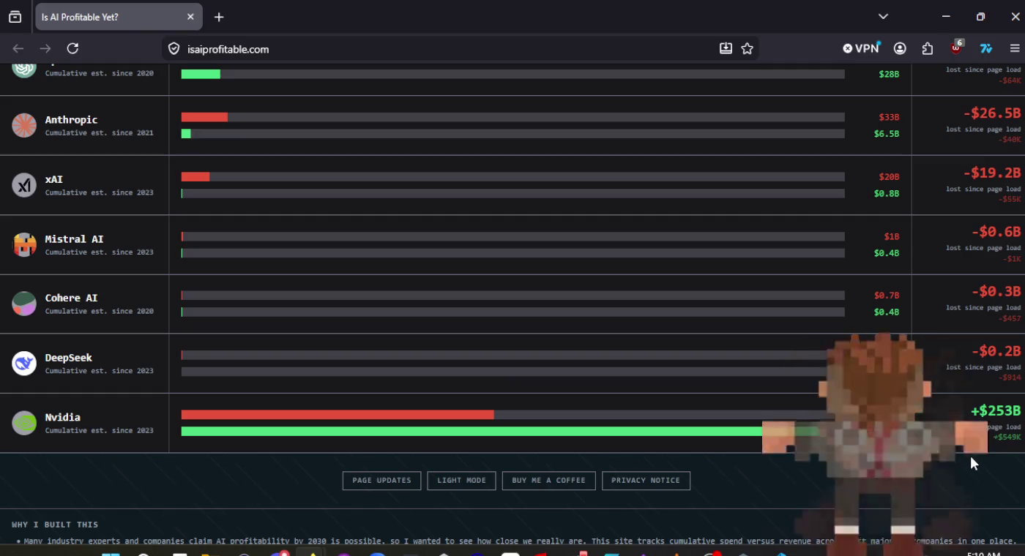
scroll(970, 457, up, 1)
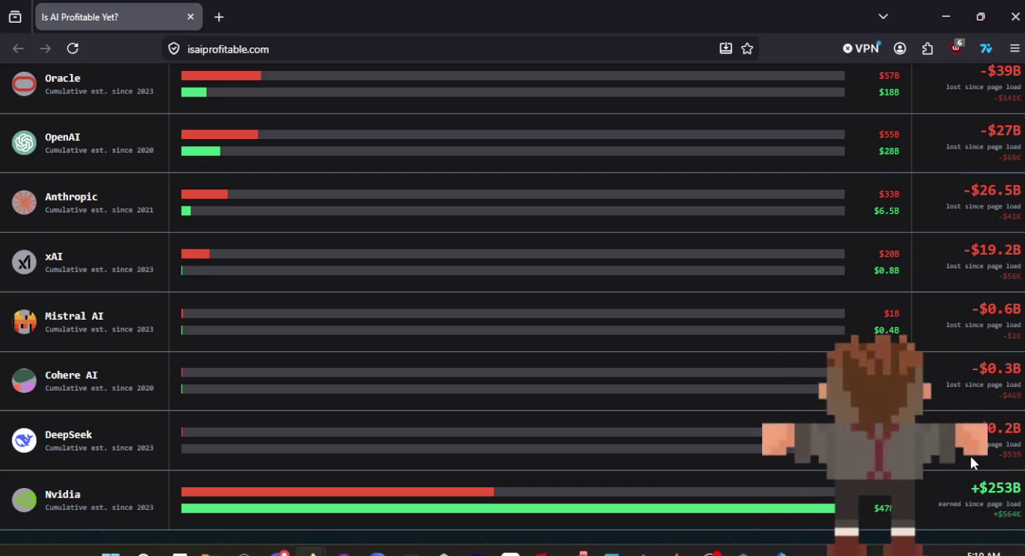
scroll(970, 463, up, 1)
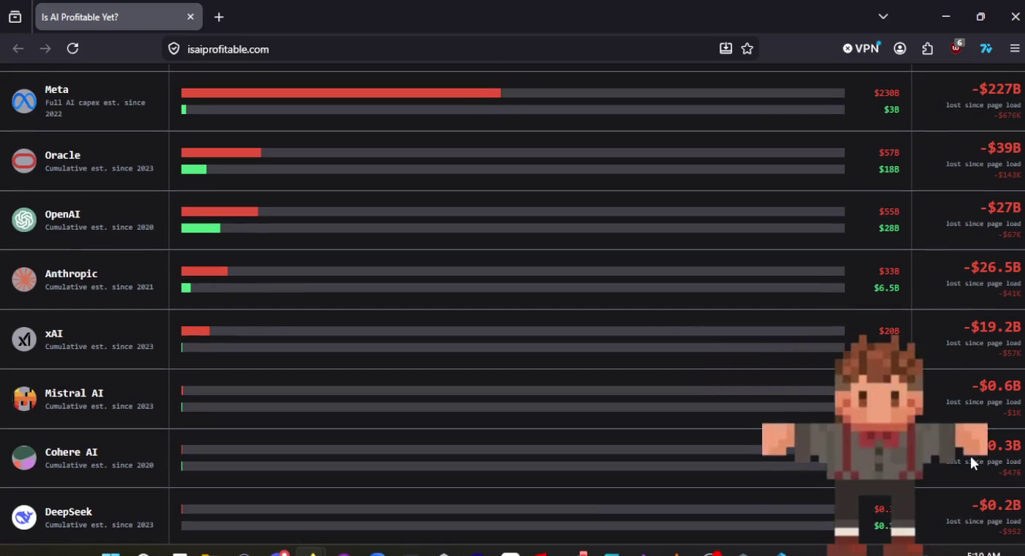
scroll(971, 463, up, 4)
scroll(970, 457, up, 5)
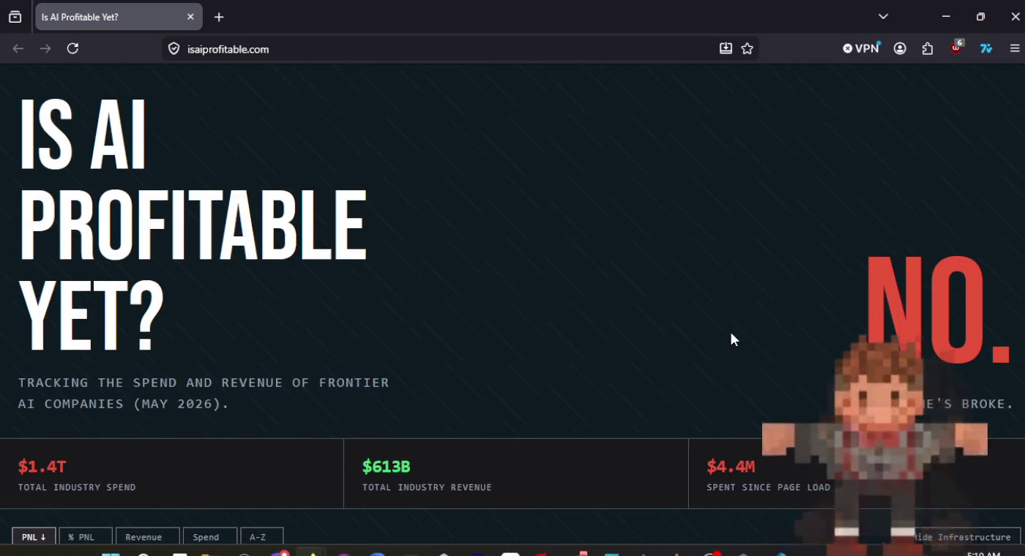
Highlight the 'NO.' verdict heading, then scroll through the AI company table.
mouse_move(858, 314)
mouse_down()
mouse_move(989, 410)
mouse_move(1018, 405)
mouse_up()
click(971, 405)
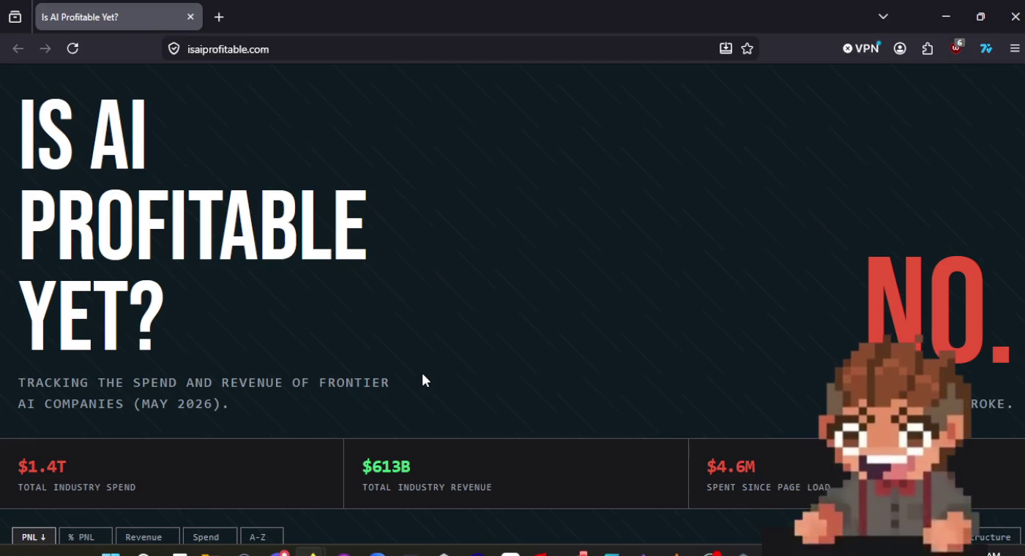
scroll(413, 425, down, 2)
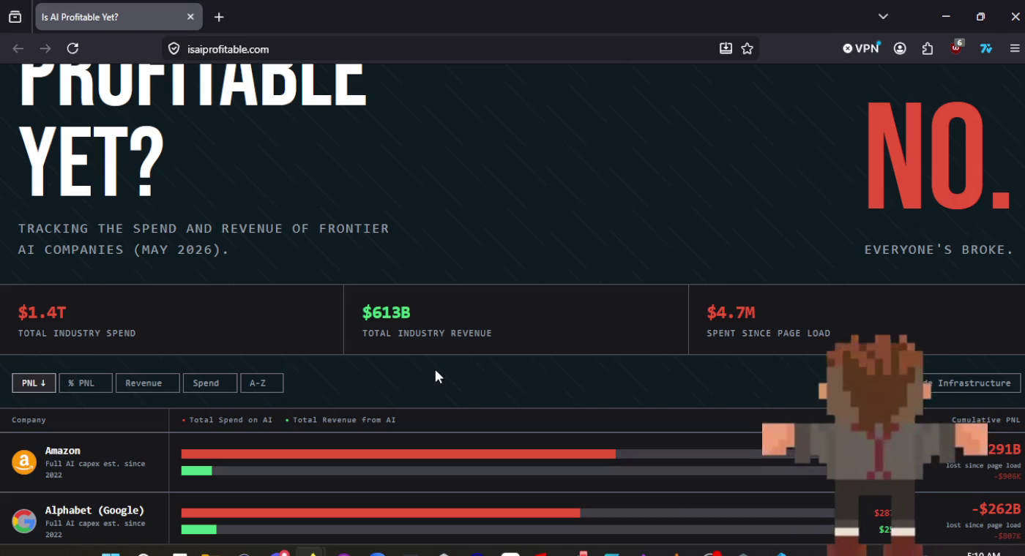
scroll(435, 367, down, 5)
scroll(437, 367, up, 4)
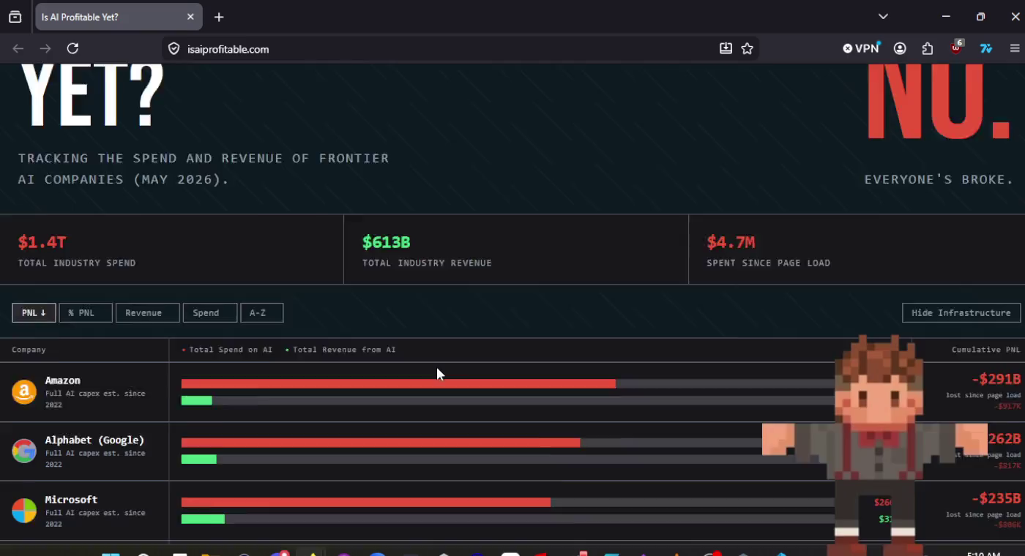
scroll(438, 366, up, 3)
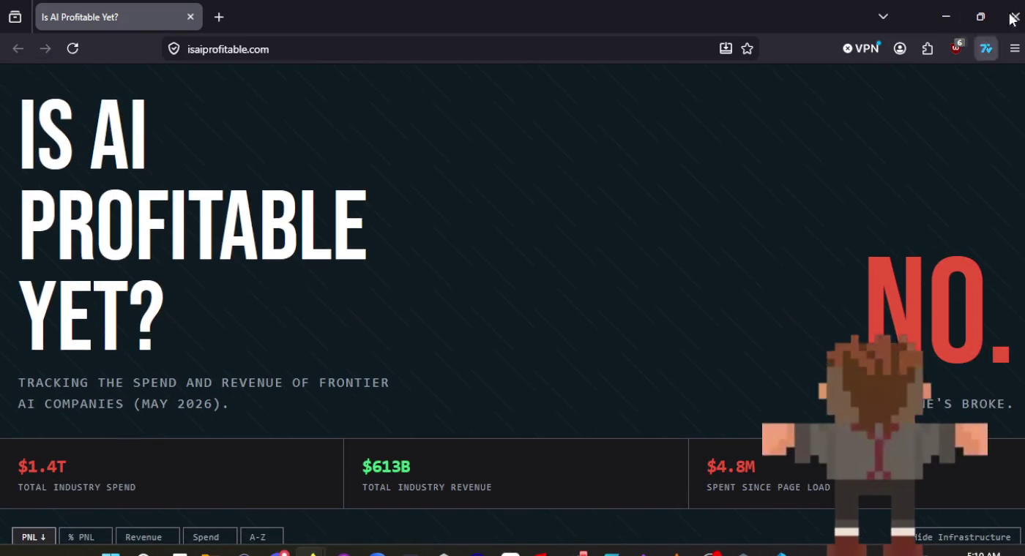
scroll(440, 329, down, 3)
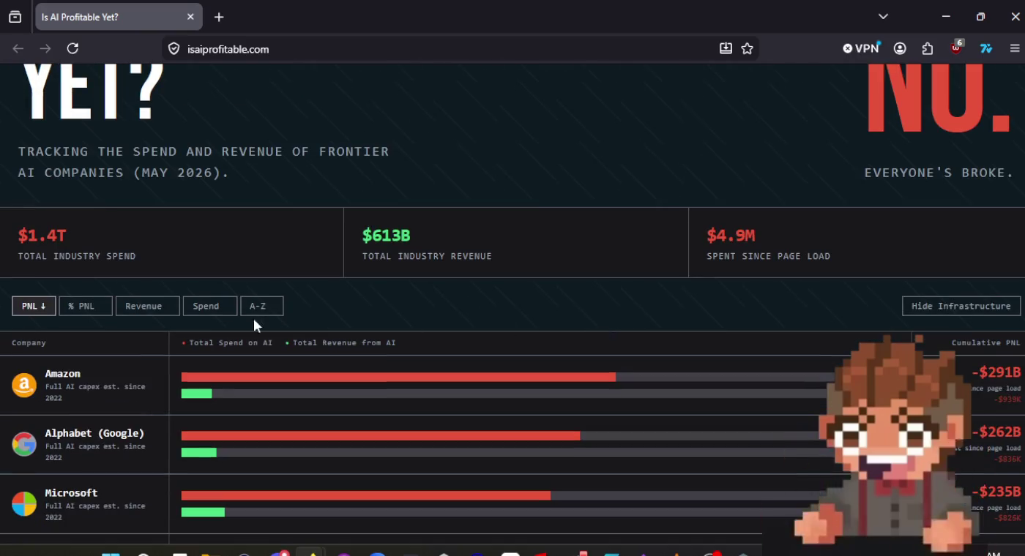
Sort the companies by revenue and % PNL both ways, then by PNL, and close the site.
click(146, 308)
scroll(401, 231, down, 2)
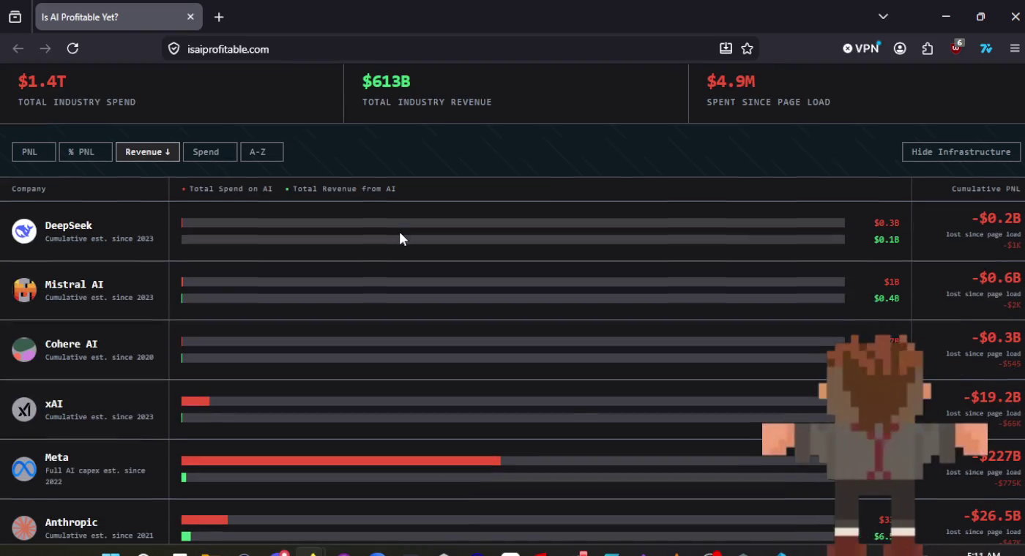
click(149, 158)
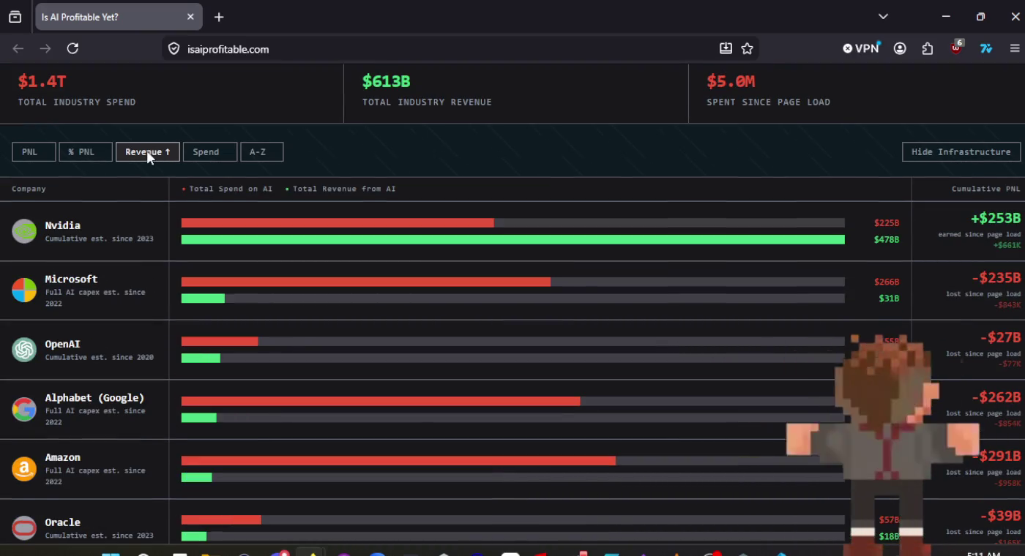
click(82, 153)
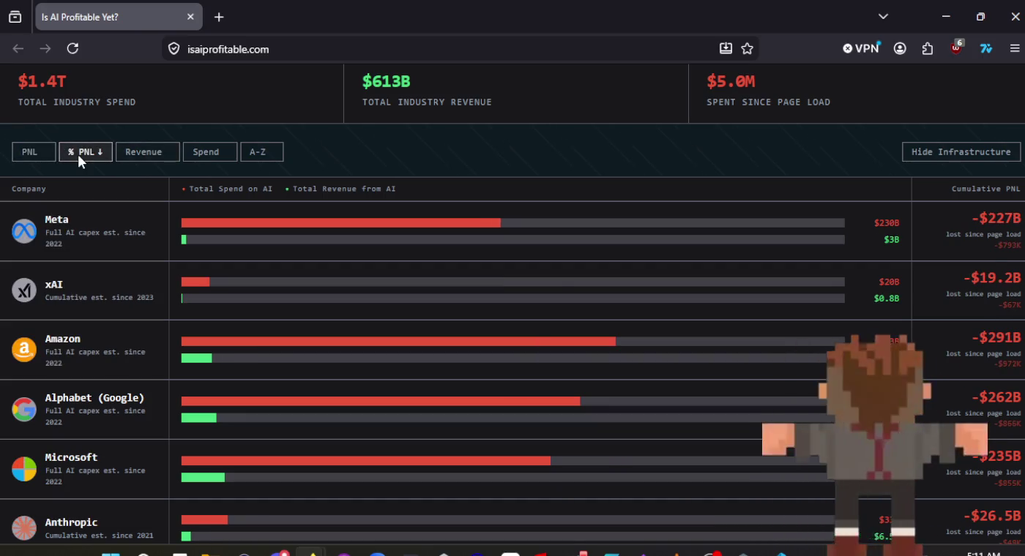
click(81, 161)
click(26, 154)
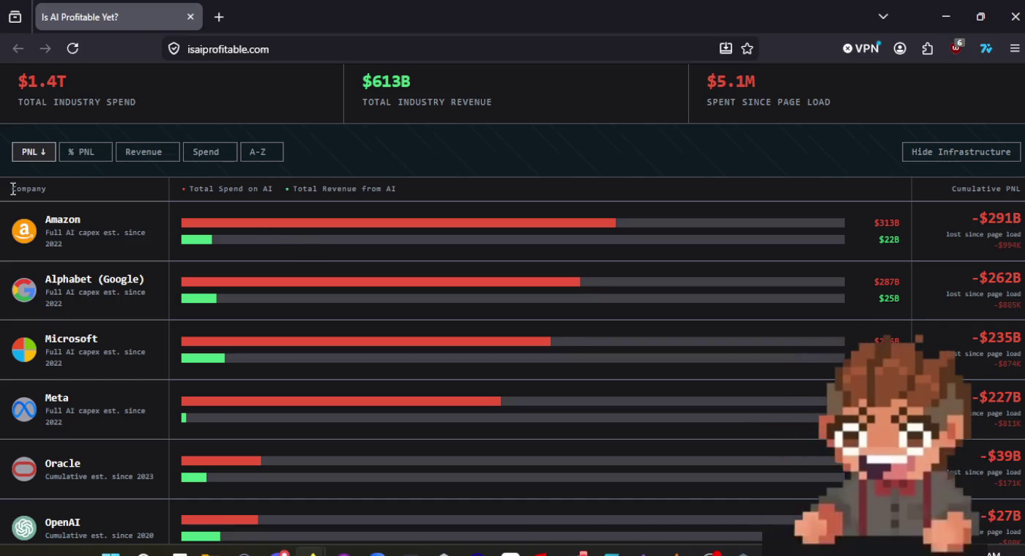
click(189, 17)
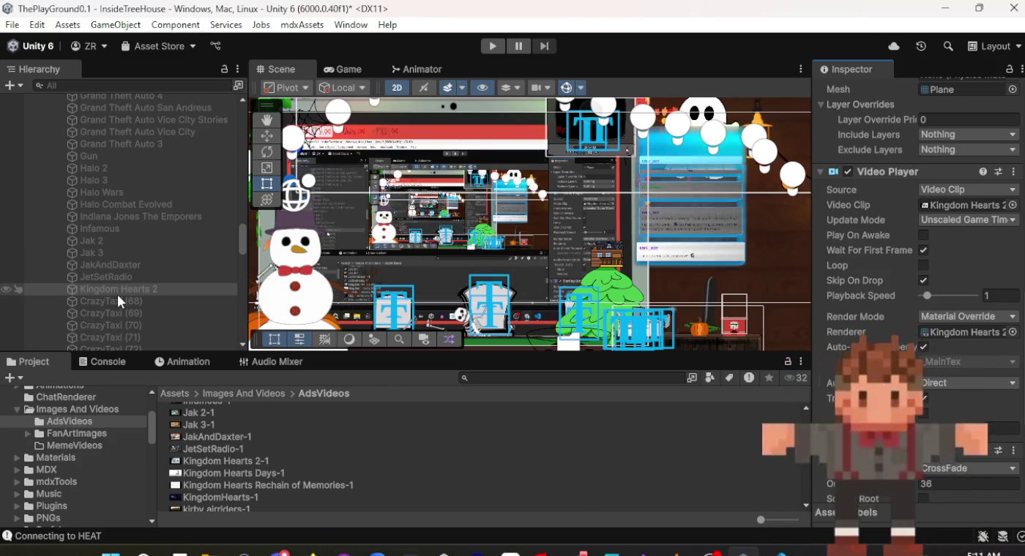
Select the CrazyTaxi (68) screen copy and assign it the Kingdom Hearts Days-1 video clip.
scroll(962, 303, up, 10)
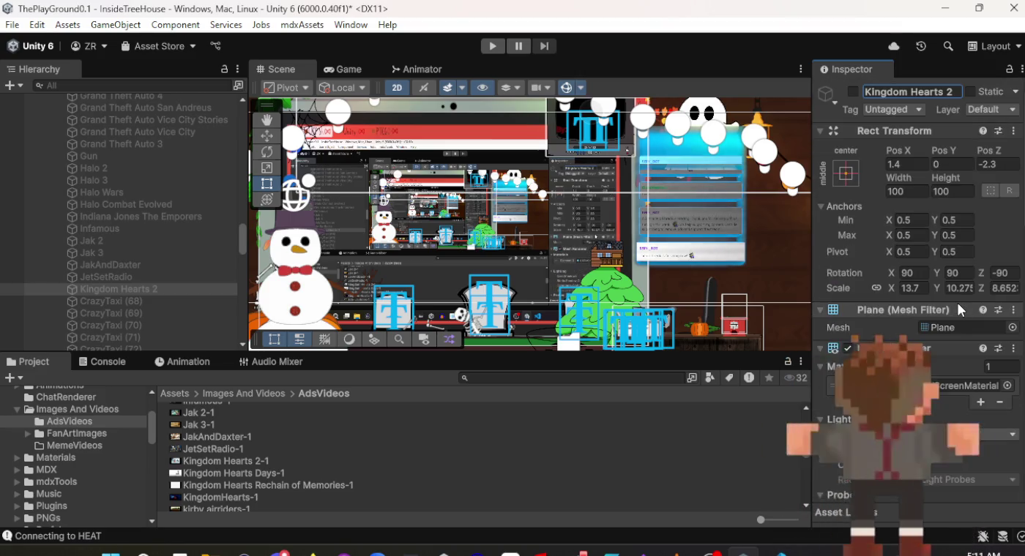
scroll(958, 303, down, 6)
scroll(953, 298, down, 5)
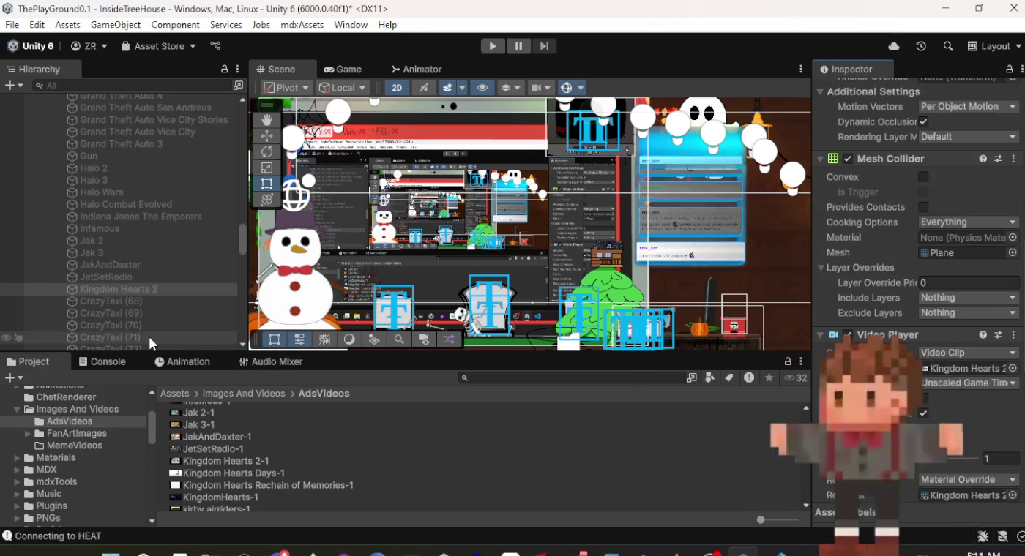
click(148, 301)
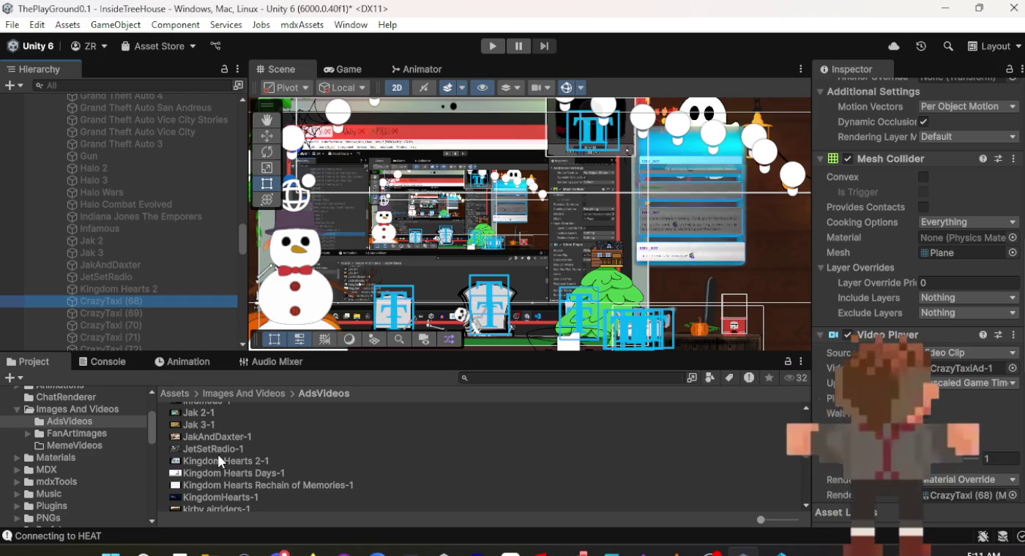
scroll(921, 377, down, 3)
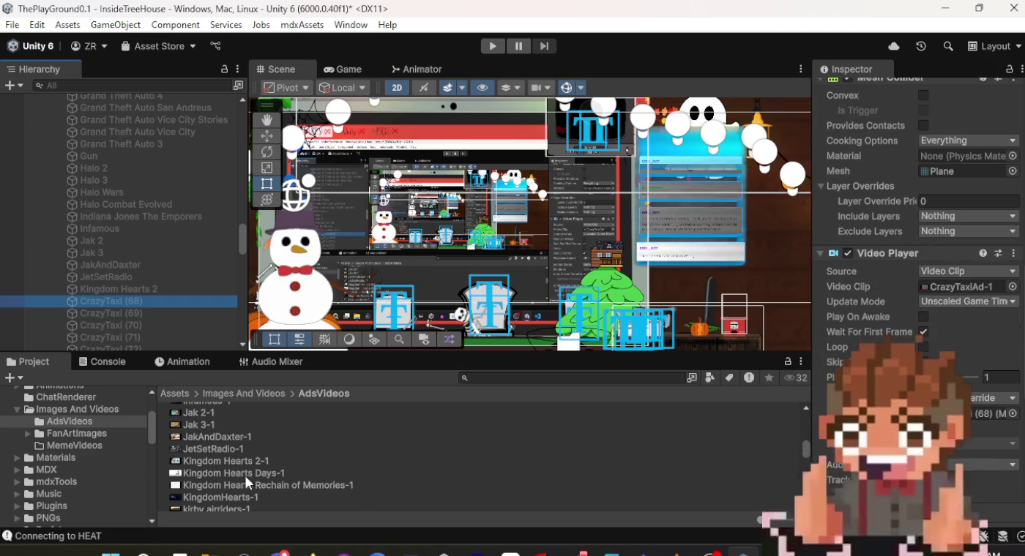
drag(250, 473, 946, 284)
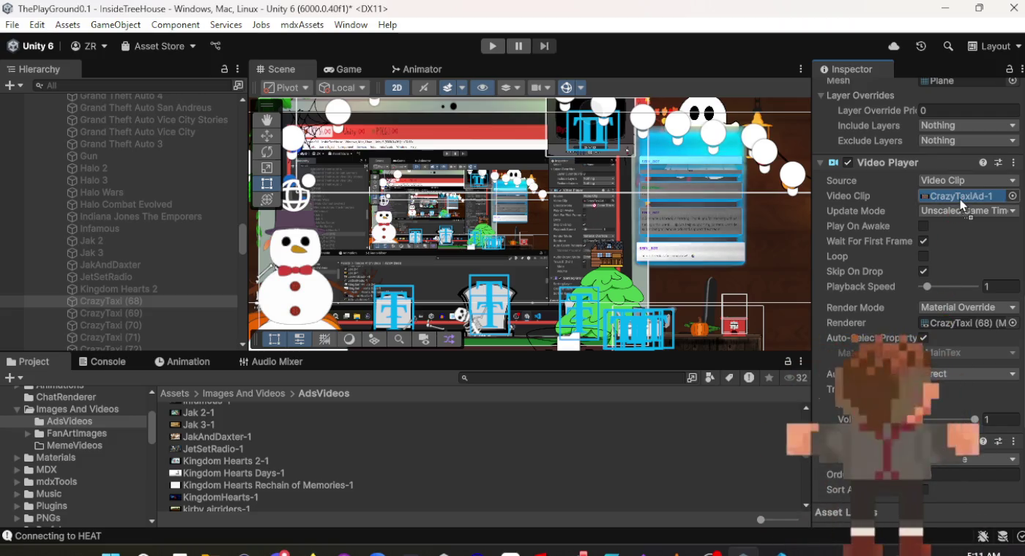
scroll(919, 293, up, 10)
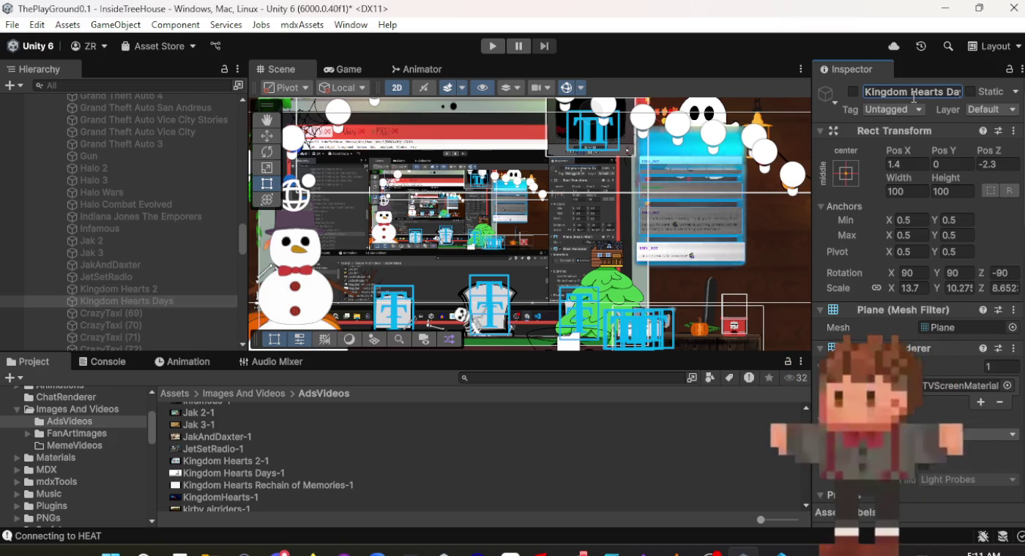
click(138, 315)
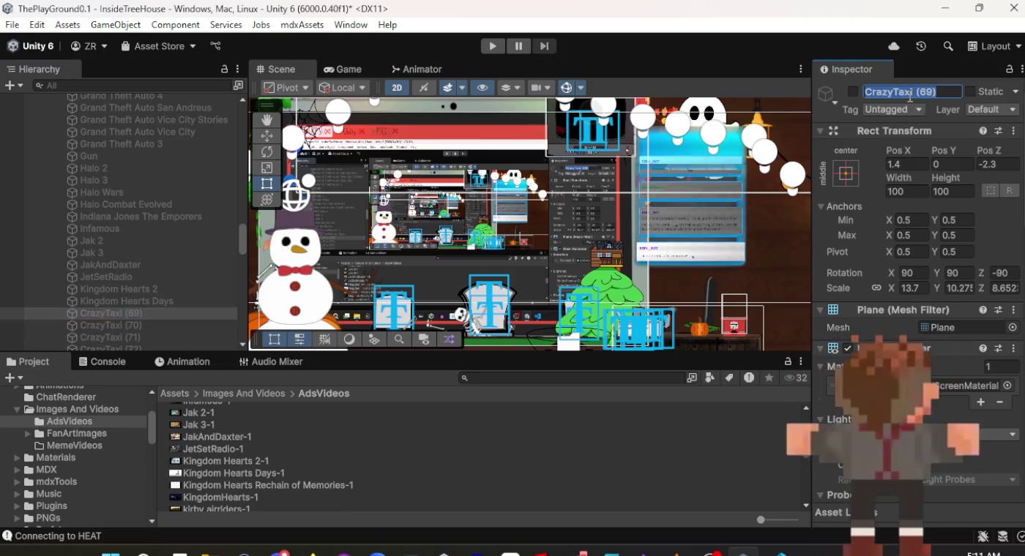
Rename CrazyTaxi (69) to Kingdom Hearts Rechain of Memories and assign its Kingdom Hearts Rechain of Memories-1 clip.
text(J)
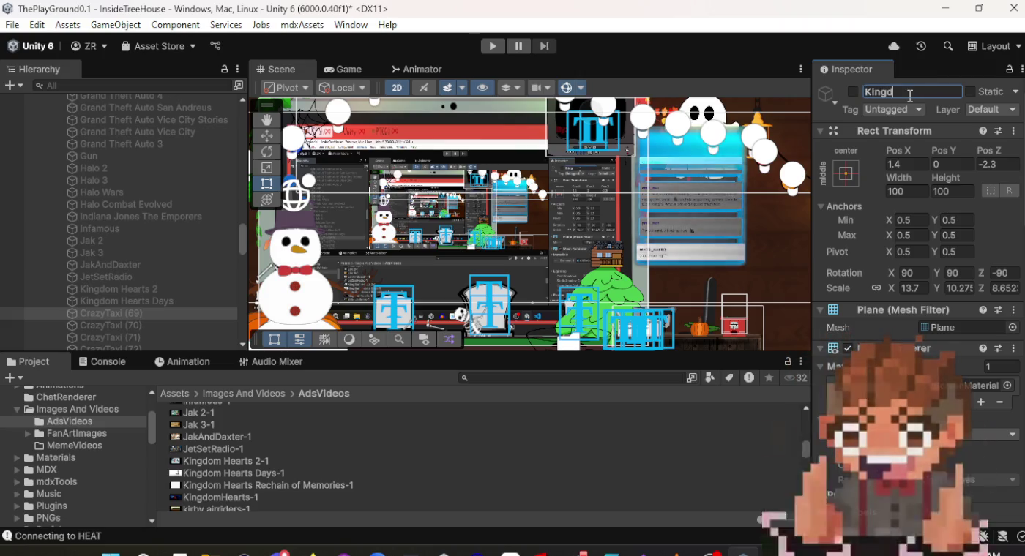
text(omHearts)
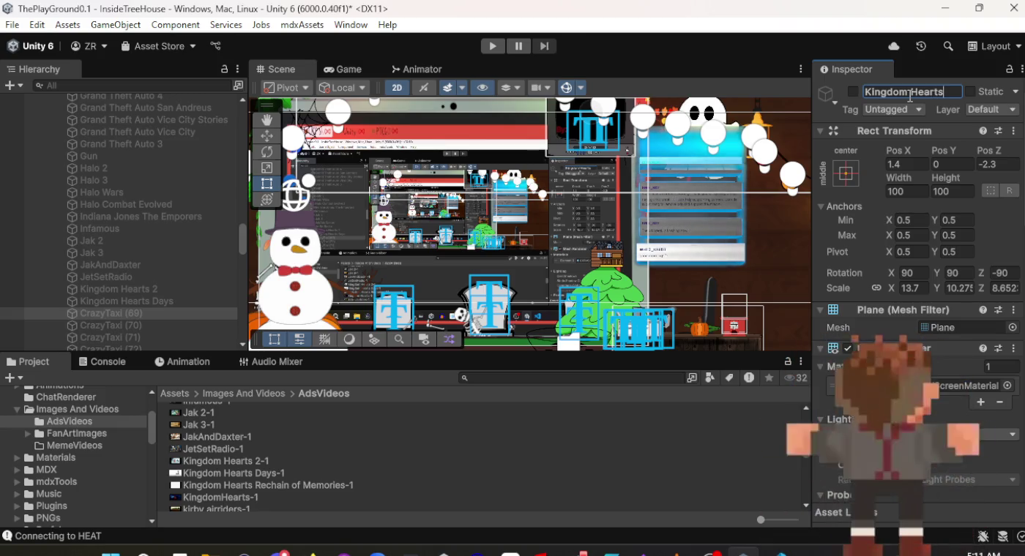
text(cha)
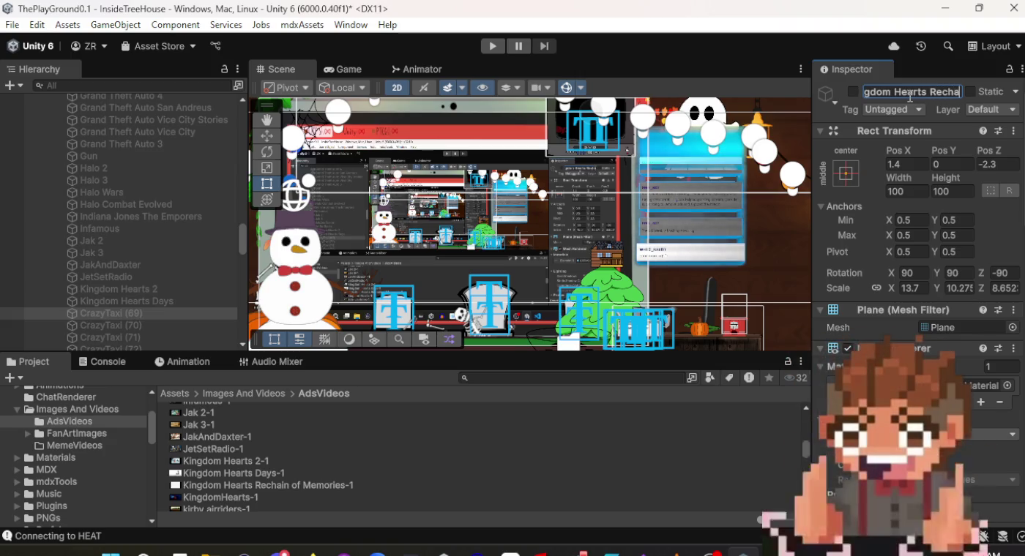
text(in of Memor)
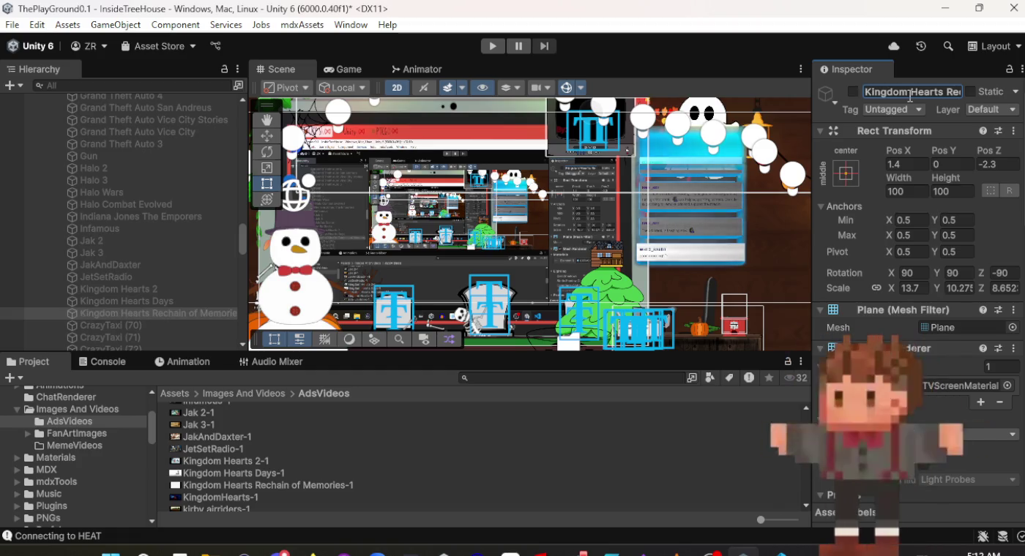
scroll(964, 322, down, 15)
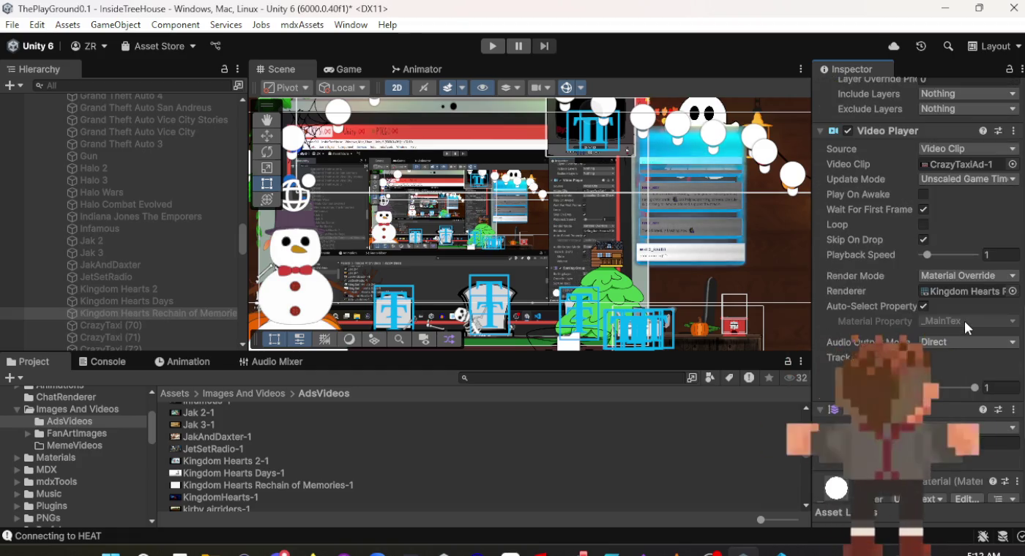
scroll(964, 321, up, 2)
click(316, 487)
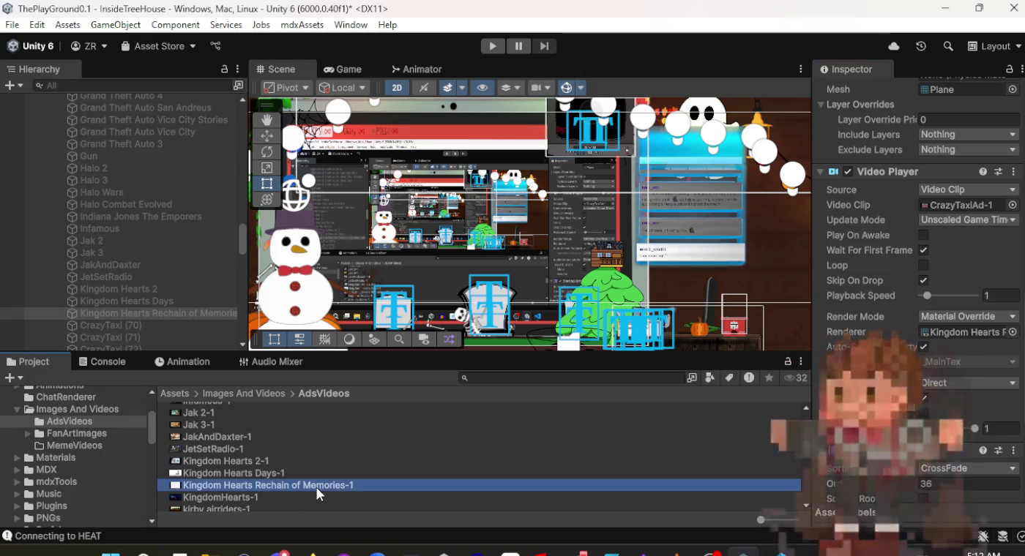
mouse_move(316, 488)
mouse_down()
mouse_move(592, 489)
mouse_move(901, 273)
mouse_move(951, 205)
mouse_up()
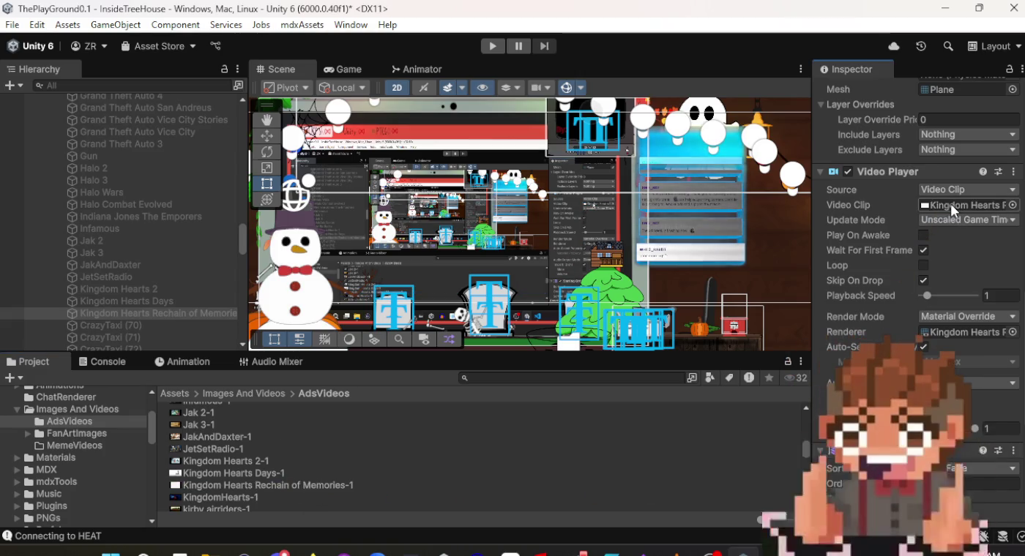
scroll(147, 279, down, 3)
click(148, 282)
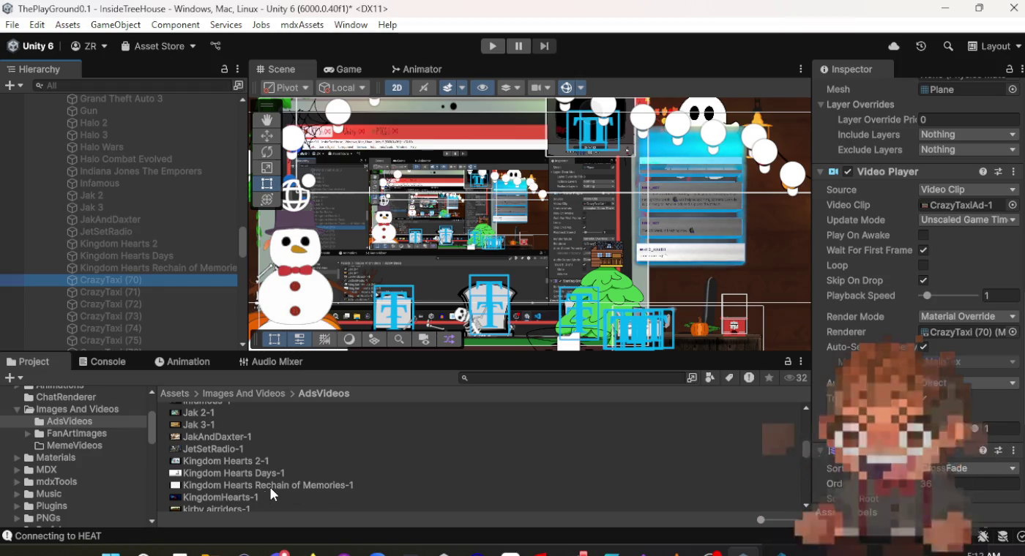
Drag the KingdomHearts-1 clip from AdsVideos into CrazyTaxi (70)'s Video Clip field.
mouse_move(232, 498)
mouse_down()
mouse_move(657, 494)
mouse_move(977, 157)
mouse_up()
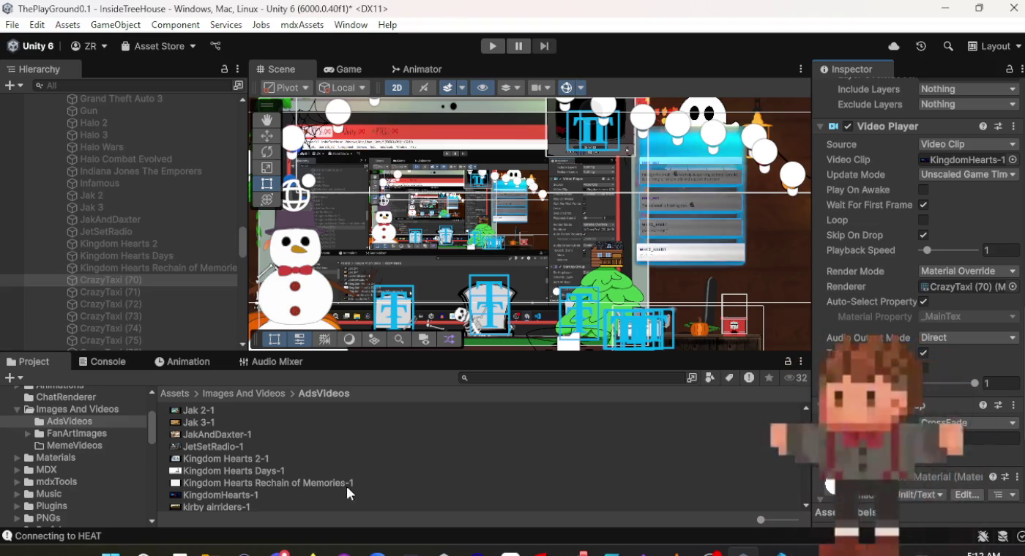
mouse_move(227, 495)
mouse_down()
mouse_move(579, 511)
mouse_move(527, 422)
mouse_move(508, 414)
mouse_move(506, 508)
mouse_move(531, 432)
mouse_move(779, 439)
mouse_move(878, 486)
mouse_move(971, 140)
mouse_move(973, 162)
mouse_up()
scroll(491, 444, down, 5)
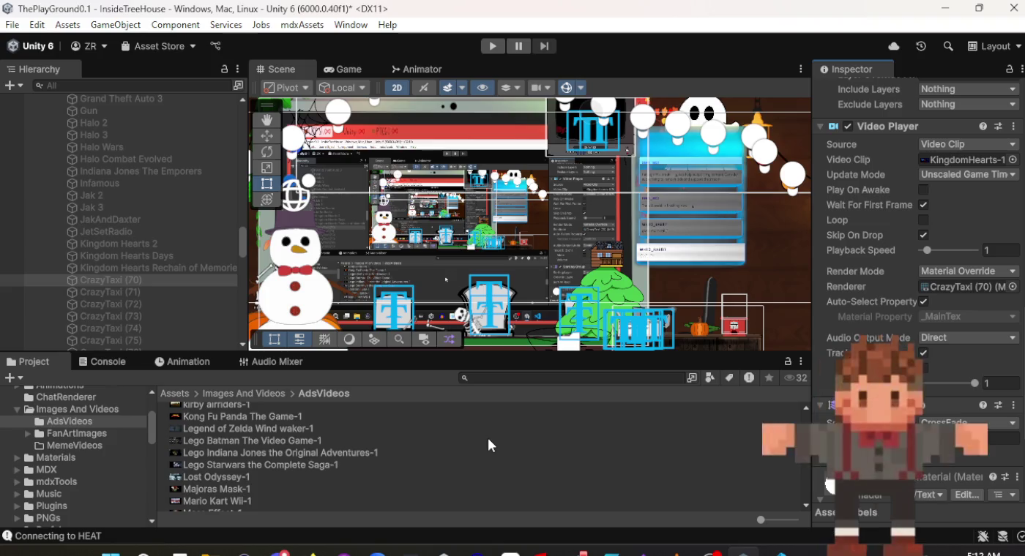
scroll(490, 444, up, 10)
scroll(487, 436, down, 12)
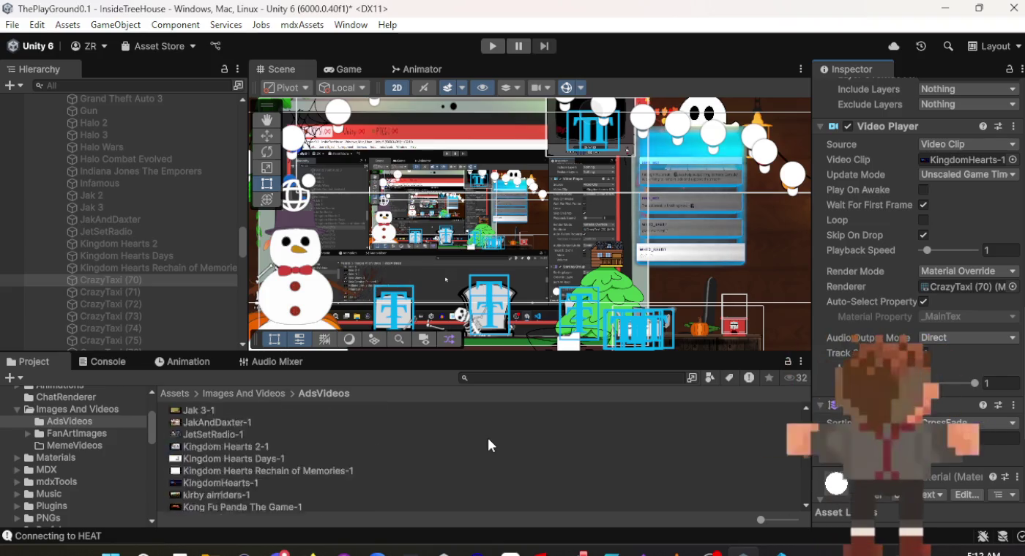
scroll(487, 435, up, 4)
scroll(487, 436, up, 10)
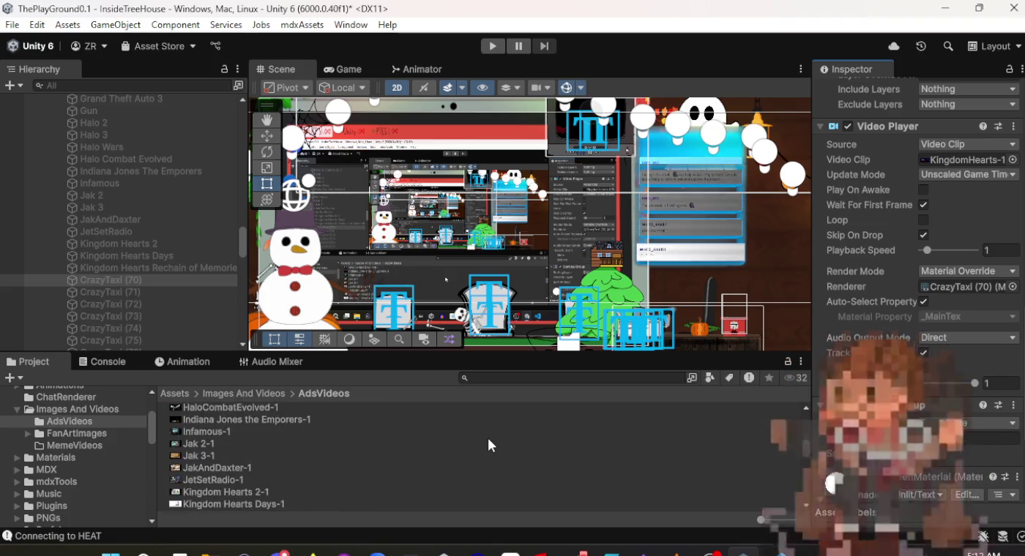
scroll(487, 436, down, 3)
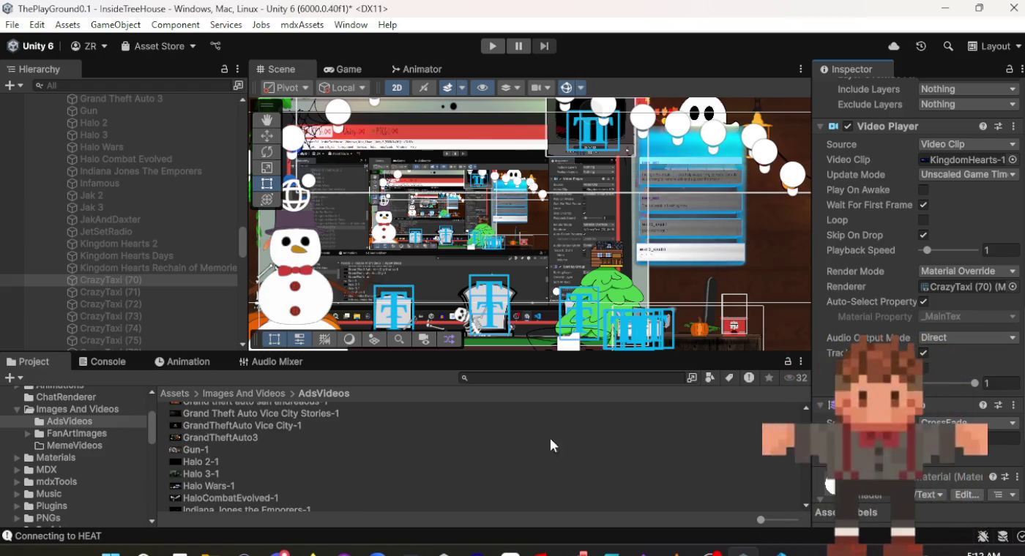
scroll(344, 458, up, 10)
scroll(343, 455, up, 3)
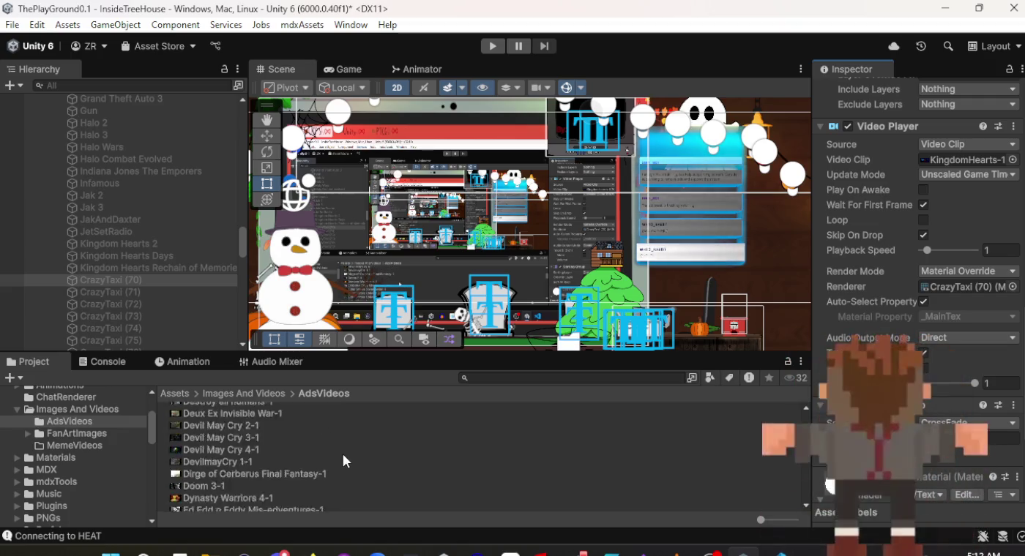
scroll(343, 455, down, 6)
scroll(343, 455, down, 8)
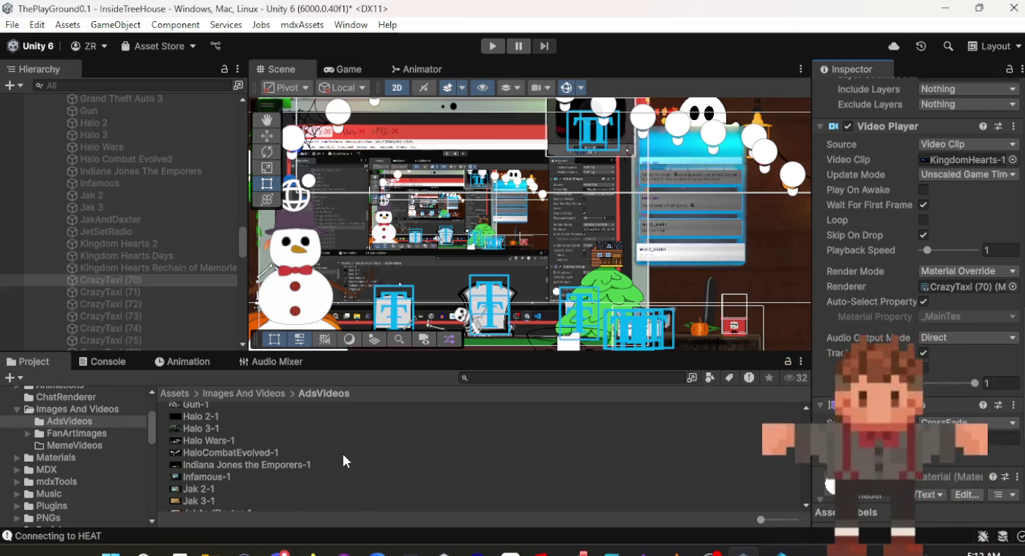
scroll(342, 456, up, 2)
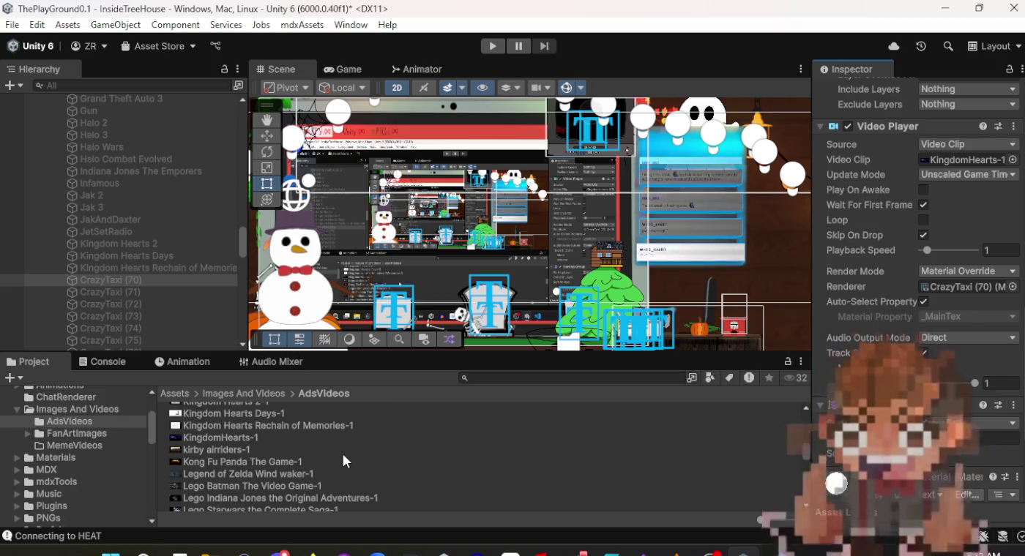
scroll(985, 294, up, 15)
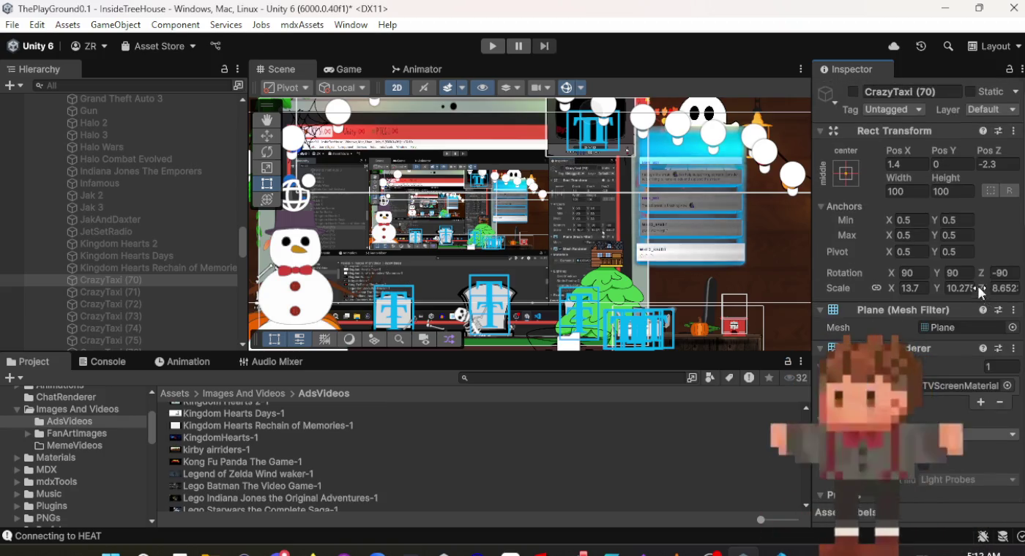
click(920, 94)
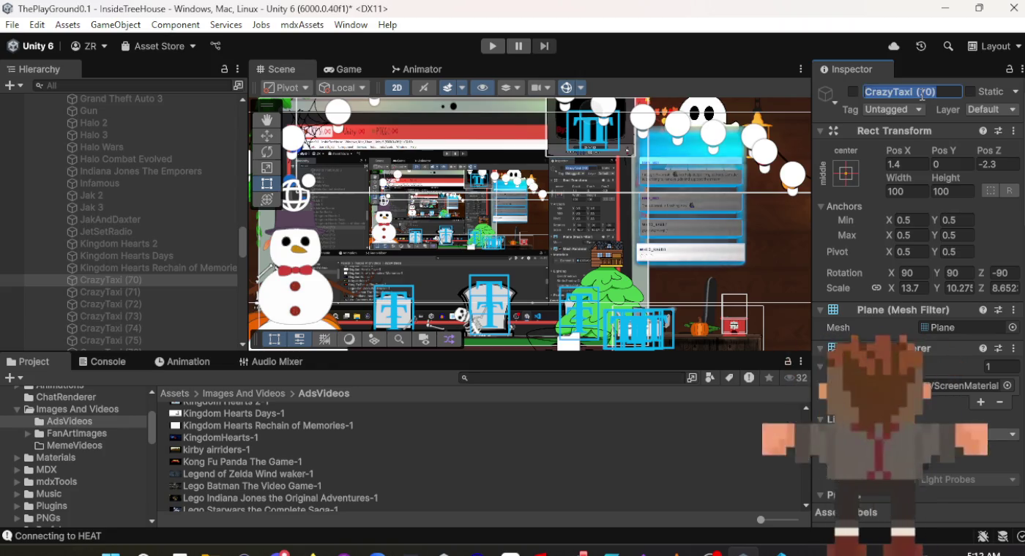
Name the CrazyTaxi (70) screen object 'Kingdom Hearts' and confirm it.
text(Kingdom He)
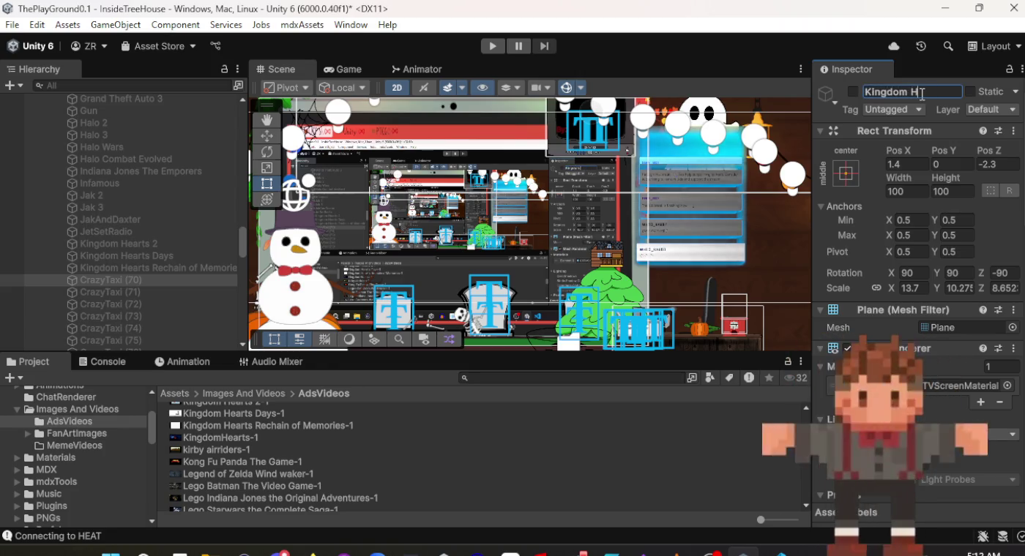
text(arts)
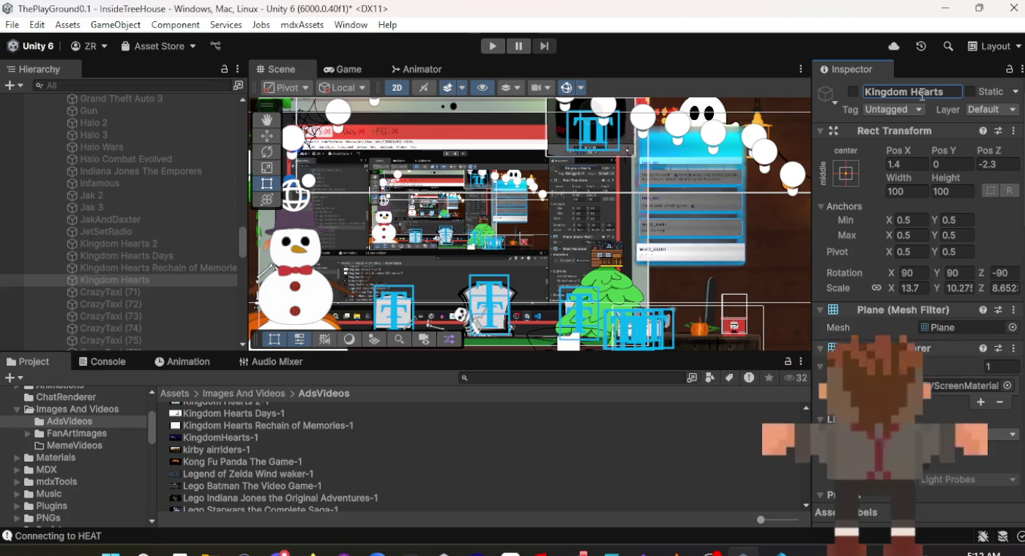
key(Return)
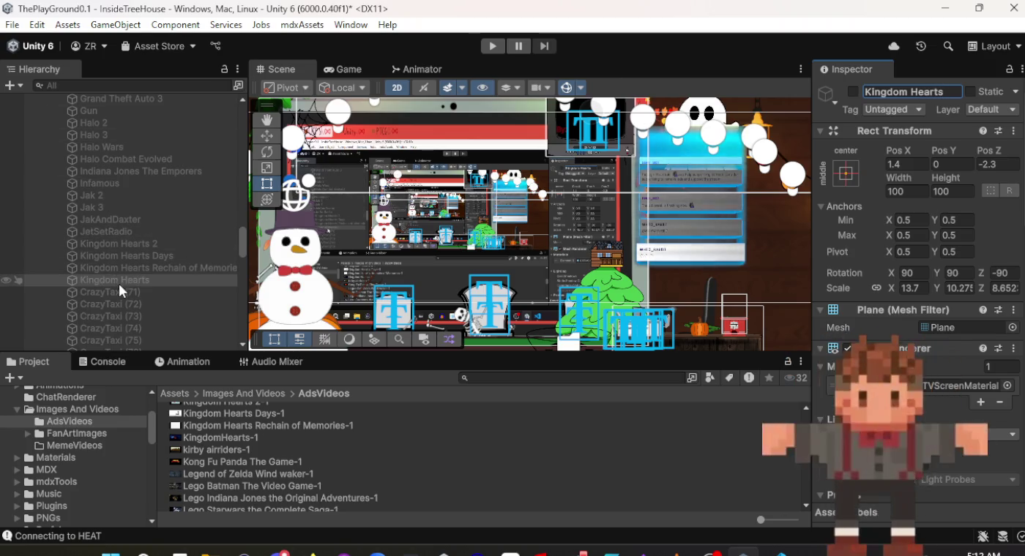
click(128, 293)
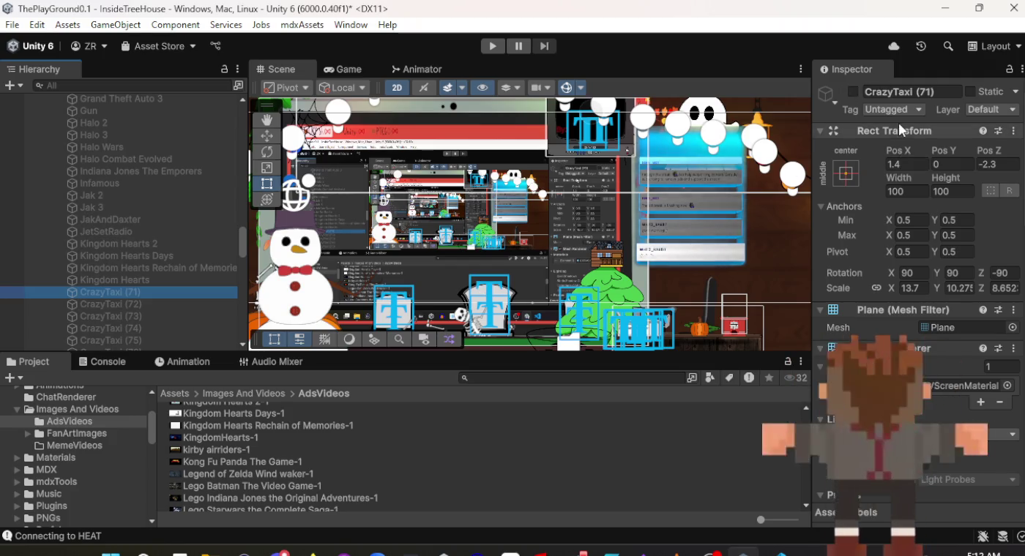
Rename CrazyTaxi (71) to 'Kirby Airriders'.
click(915, 92)
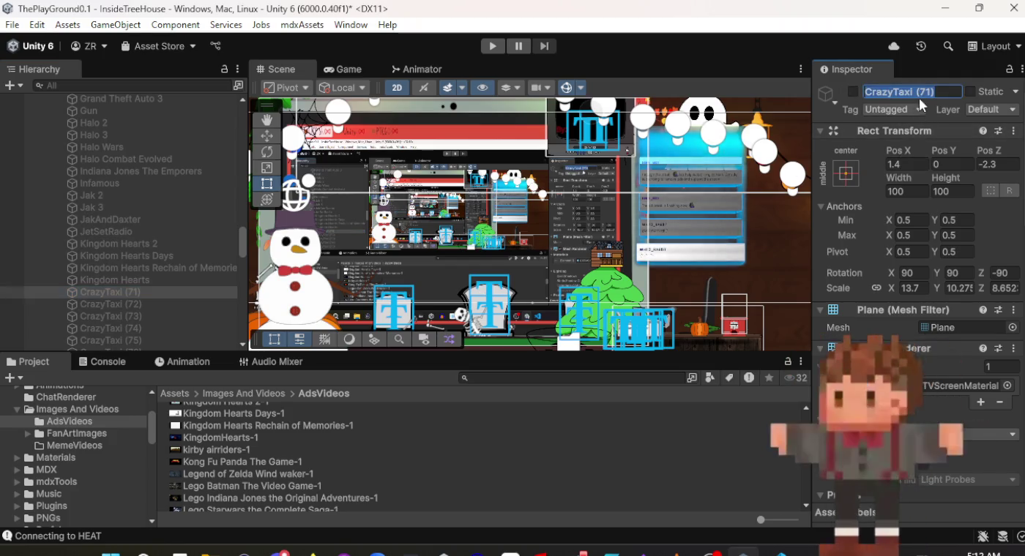
text(kirby)
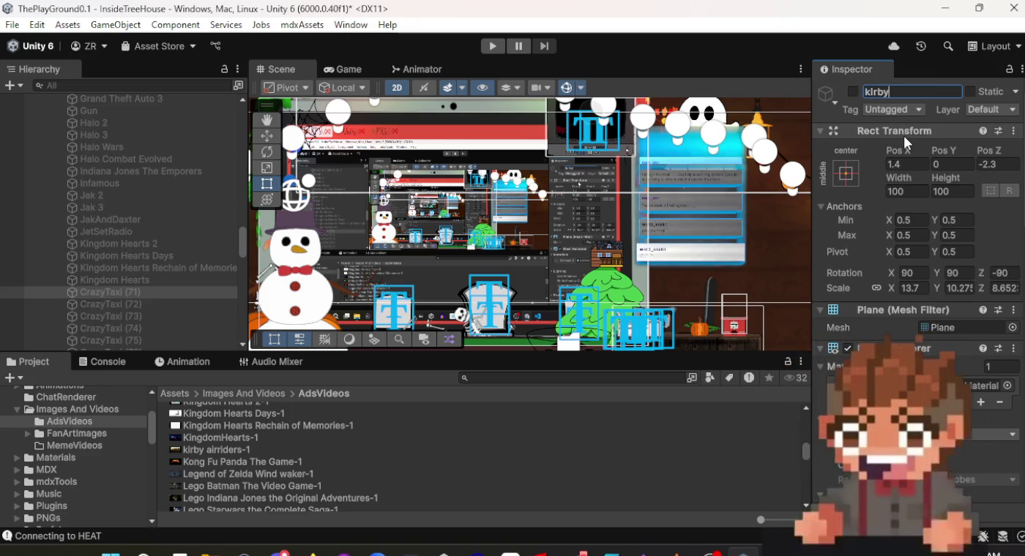
key(BackSpace)
text(Kir)
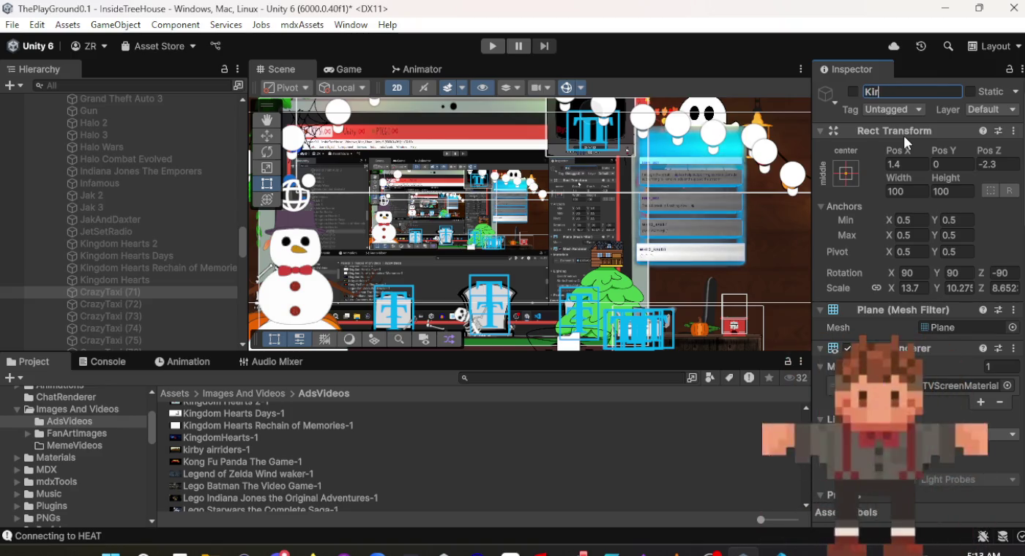
text(by Air)
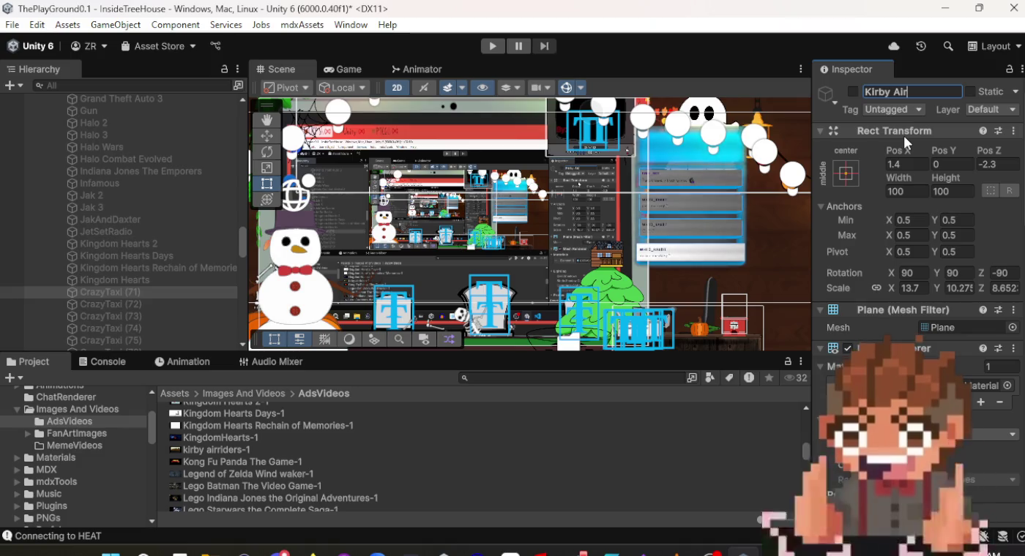
text(riders)
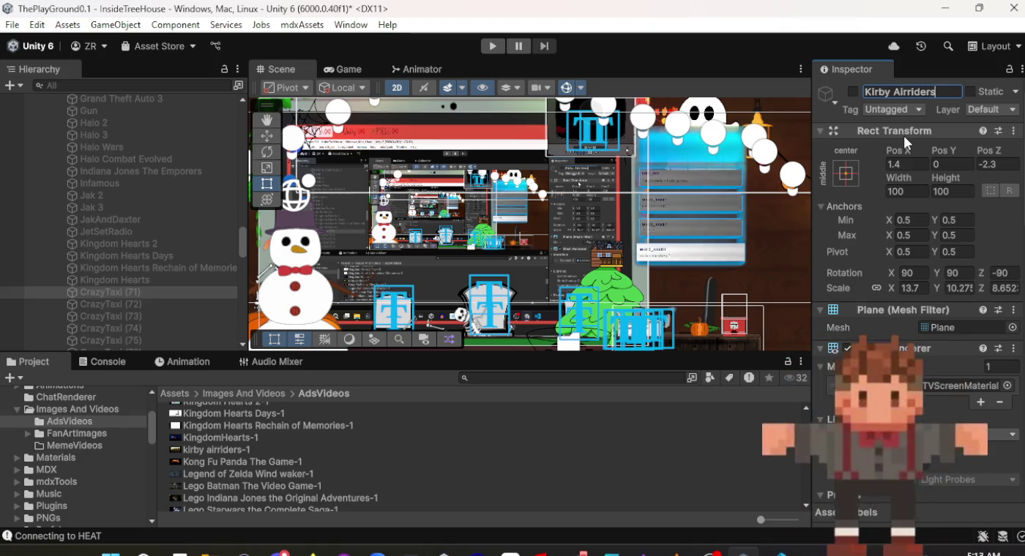
key(Return)
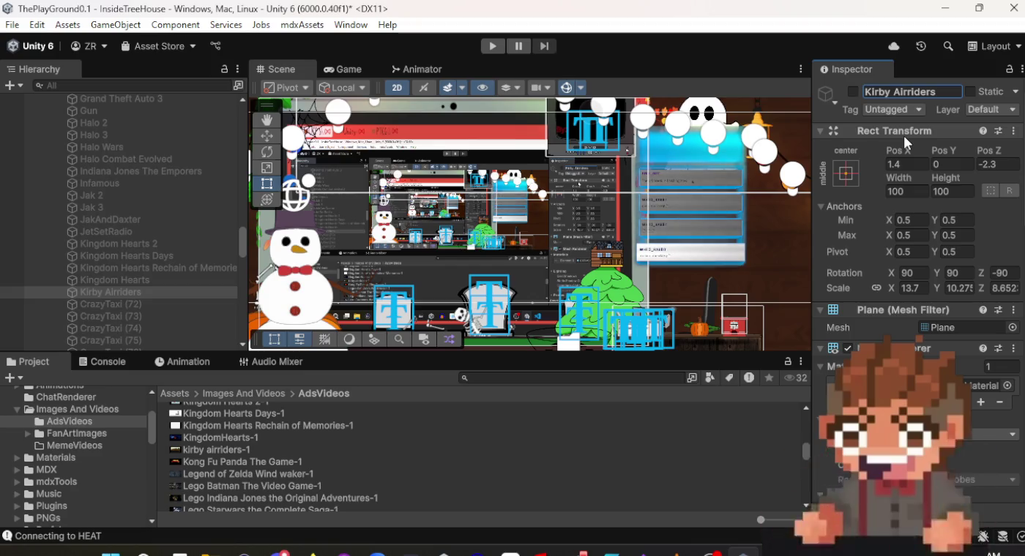
Set the kirby airriders-1 clip as this screen's Video Clip.
scroll(935, 290, down, 15)
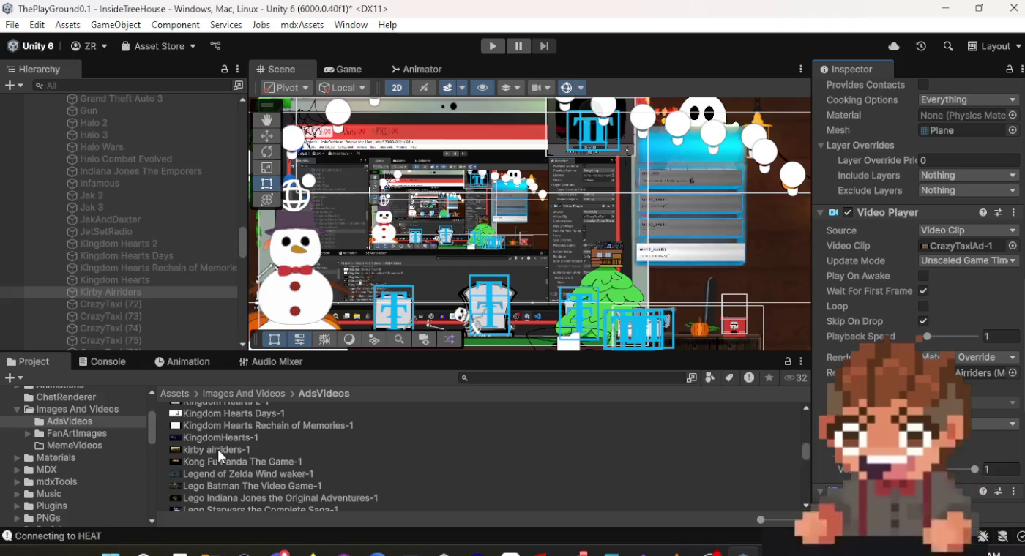
drag(218, 452, 230, 448)
drag(496, 443, 967, 246)
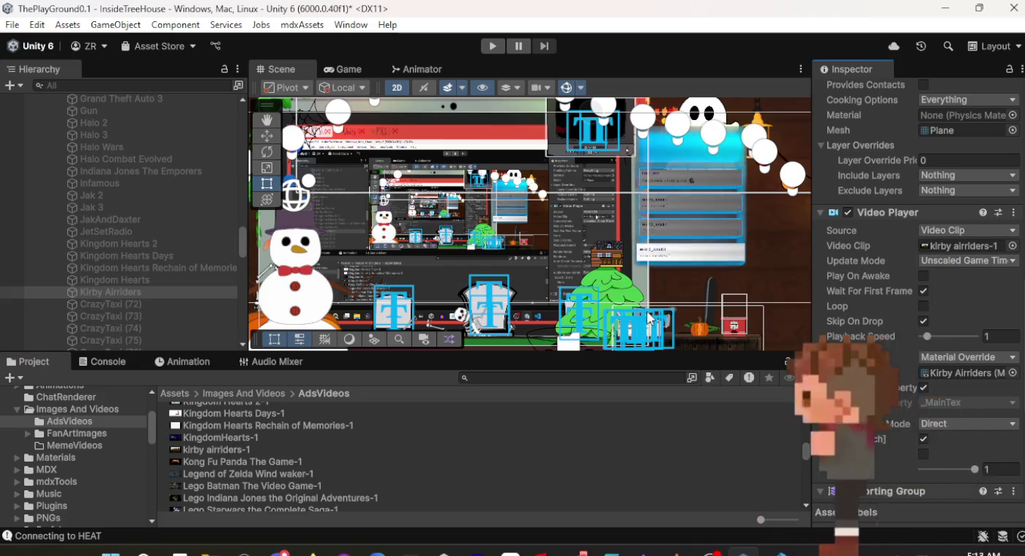
click(159, 307)
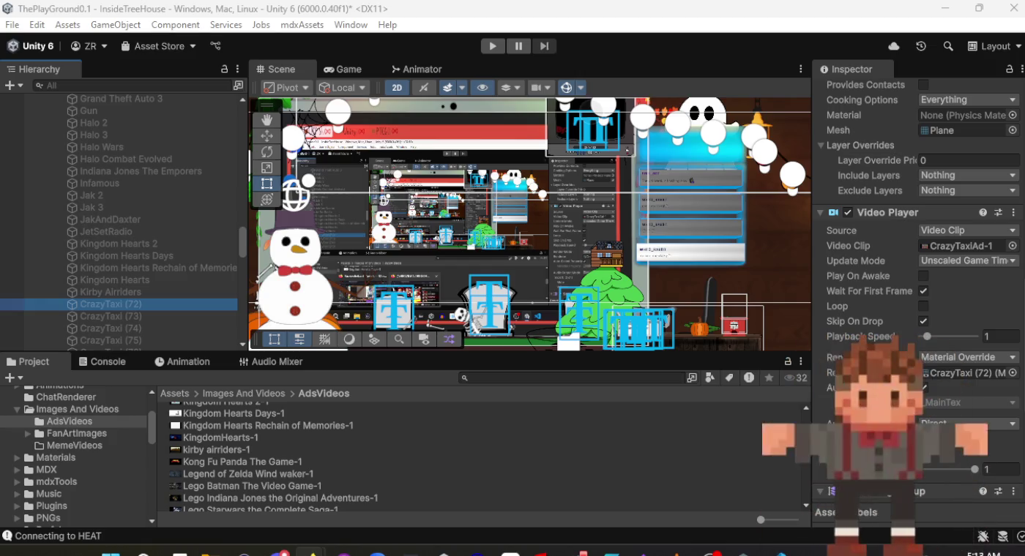
Assign the Kong Fu Panda The Game-1 clip to CrazyTaxi (72)'s Video Player.
mouse_move(781, 552)
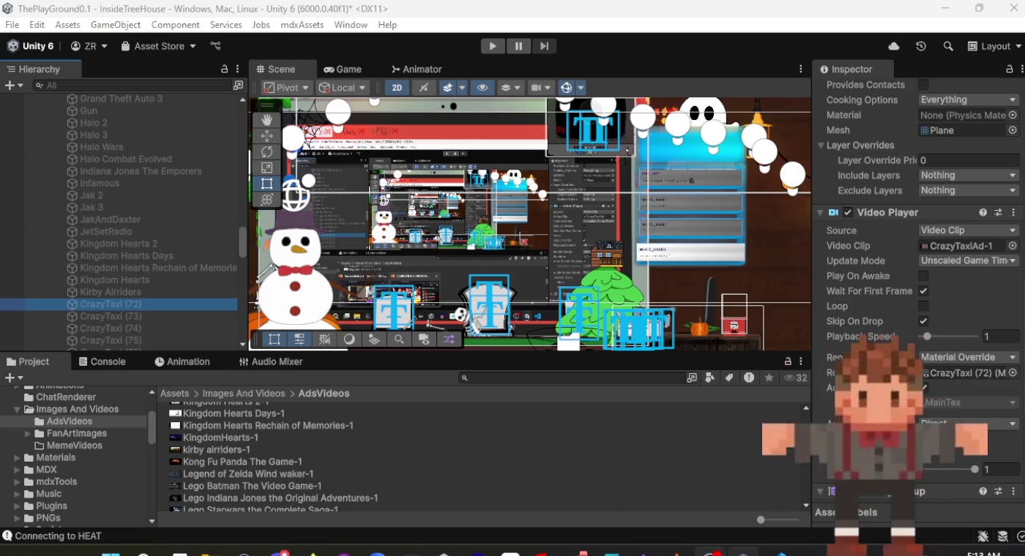
mouse_move(742, 551)
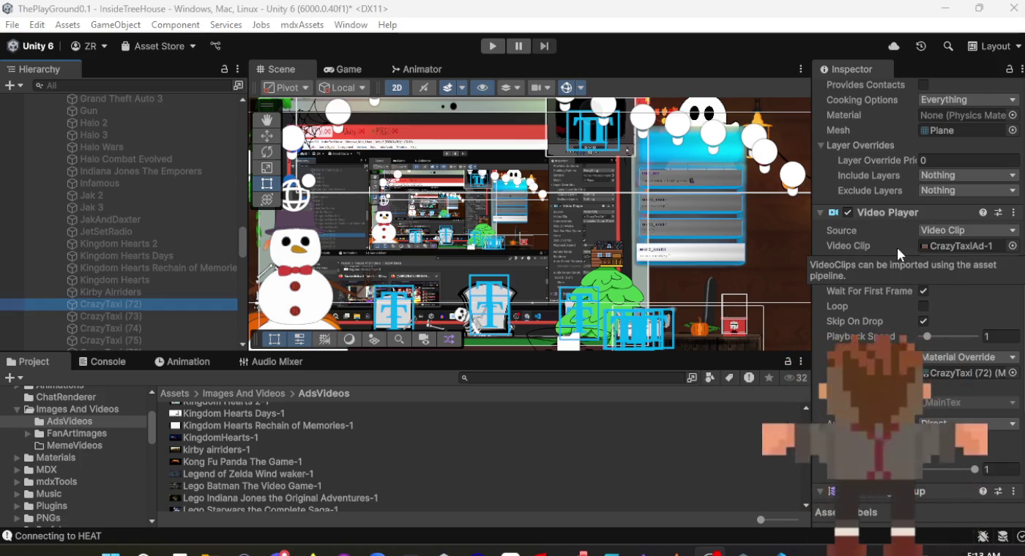
scroll(886, 236, up, 10)
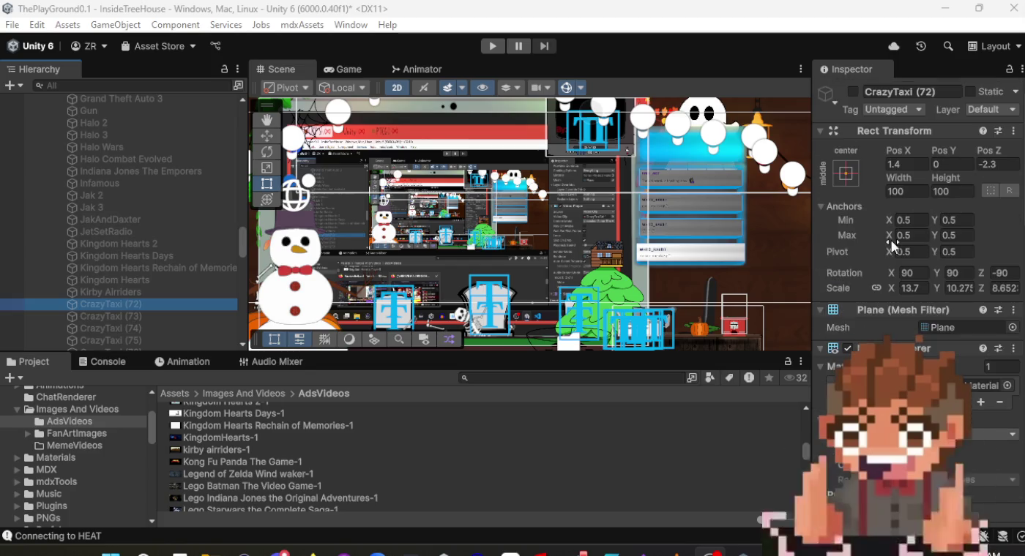
scroll(892, 240, down, 8)
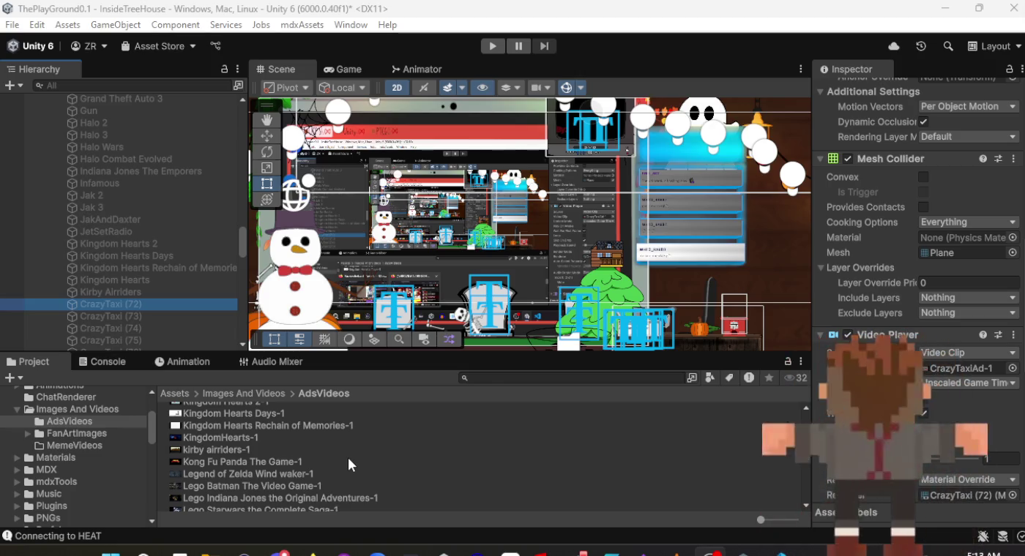
click(348, 459)
mouse_move(348, 458)
mouse_down()
mouse_move(675, 467)
mouse_move(842, 432)
mouse_move(941, 377)
mouse_move(936, 366)
mouse_up()
Rename CrazyTaxi (72) to 'Kong fu Panda the Game'.
scroll(935, 366, up, 10)
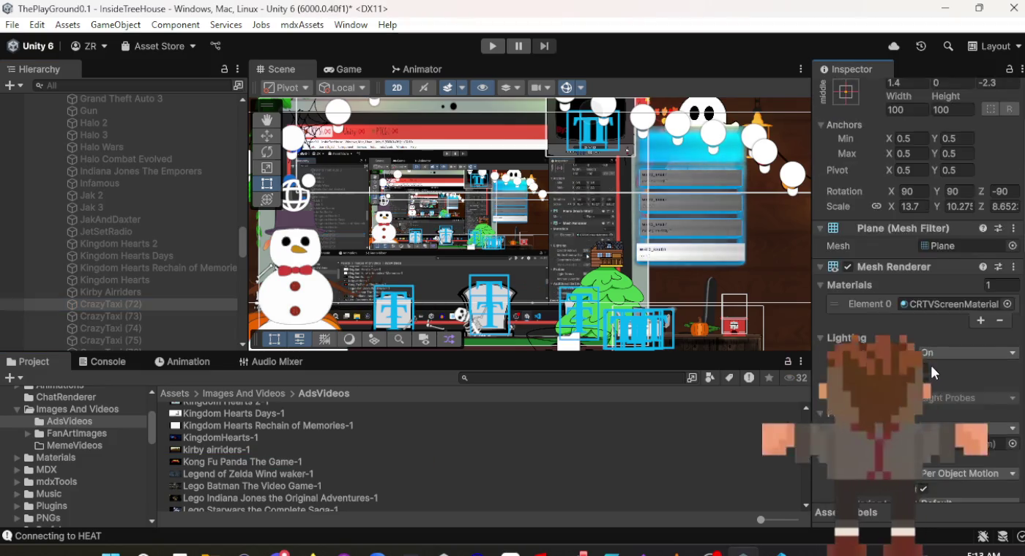
click(933, 90)
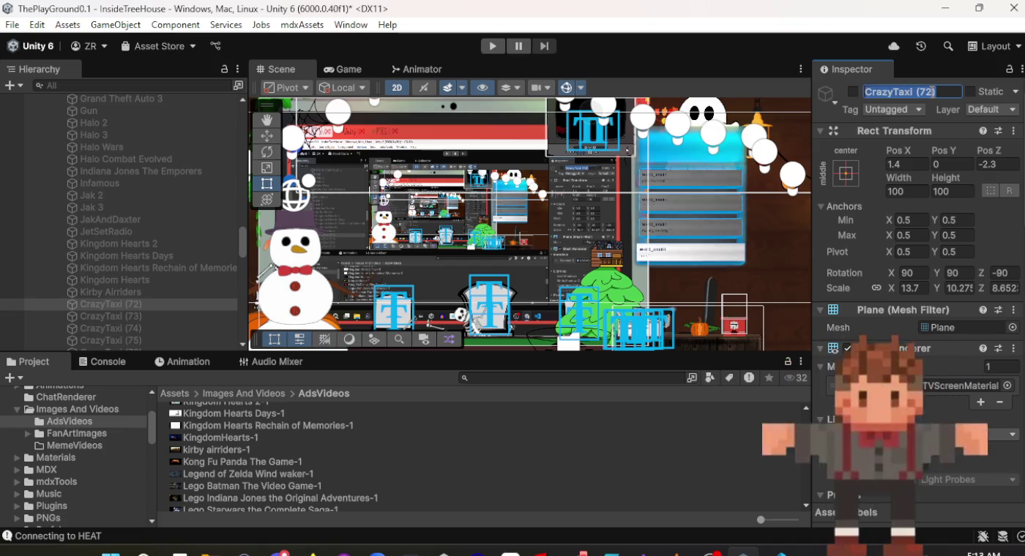
text(Kong)
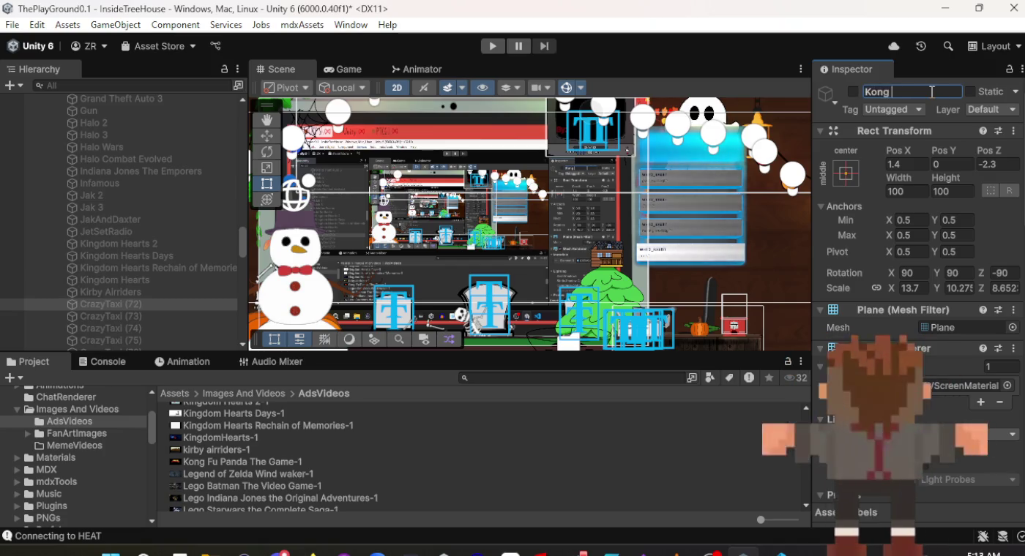
text( fu Panda)
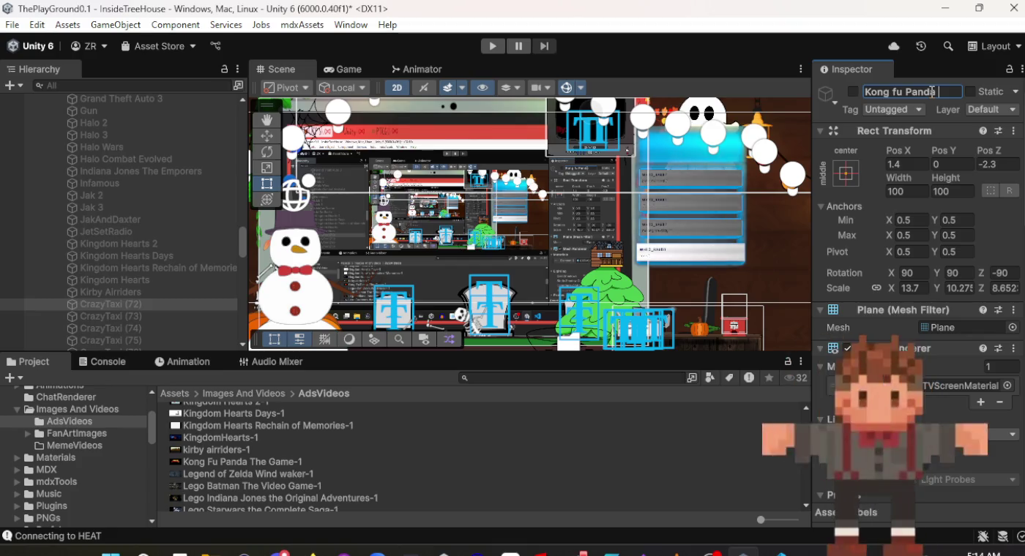
text( the Game)
key(Return)
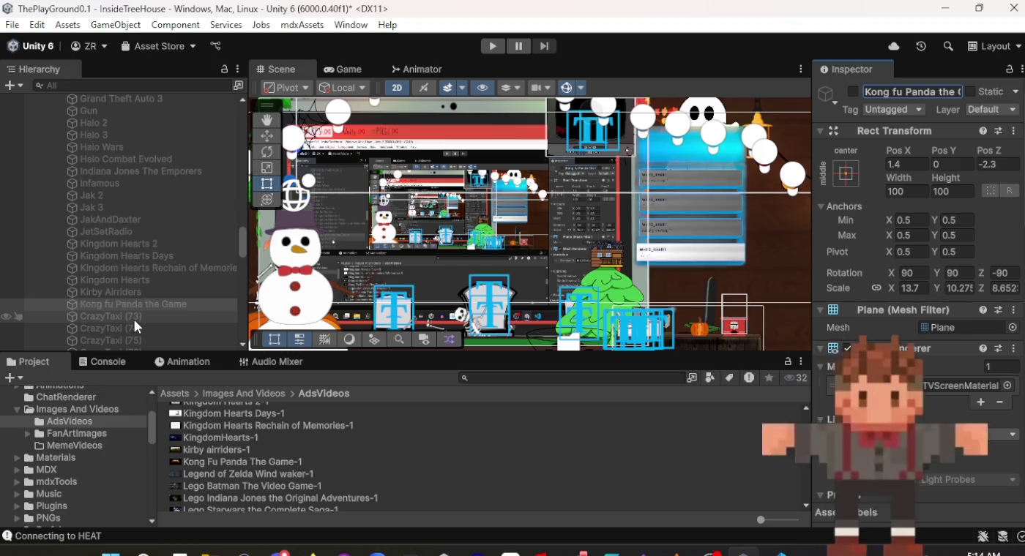
scroll(918, 249, down, 10)
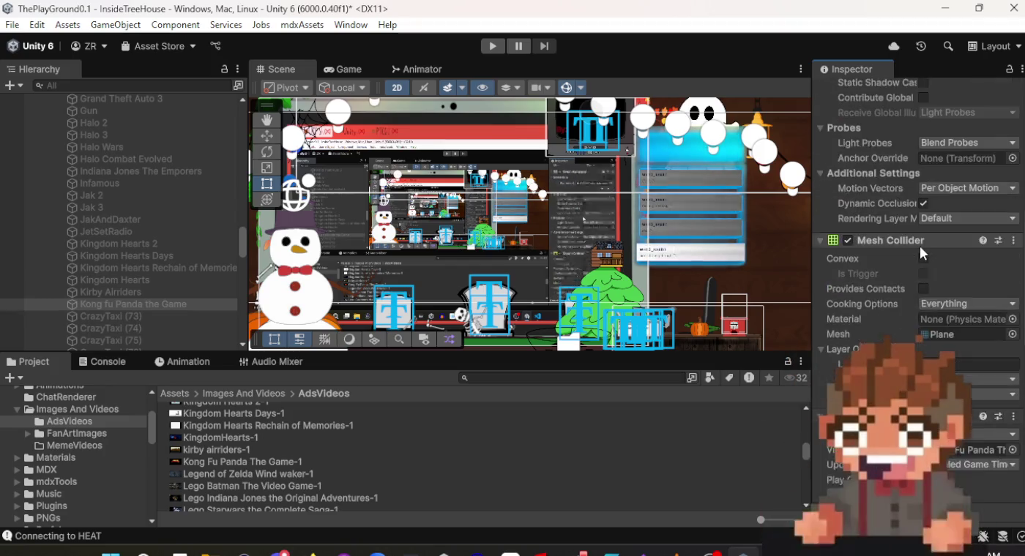
scroll(921, 250, up, 8)
scroll(920, 246, up, 3)
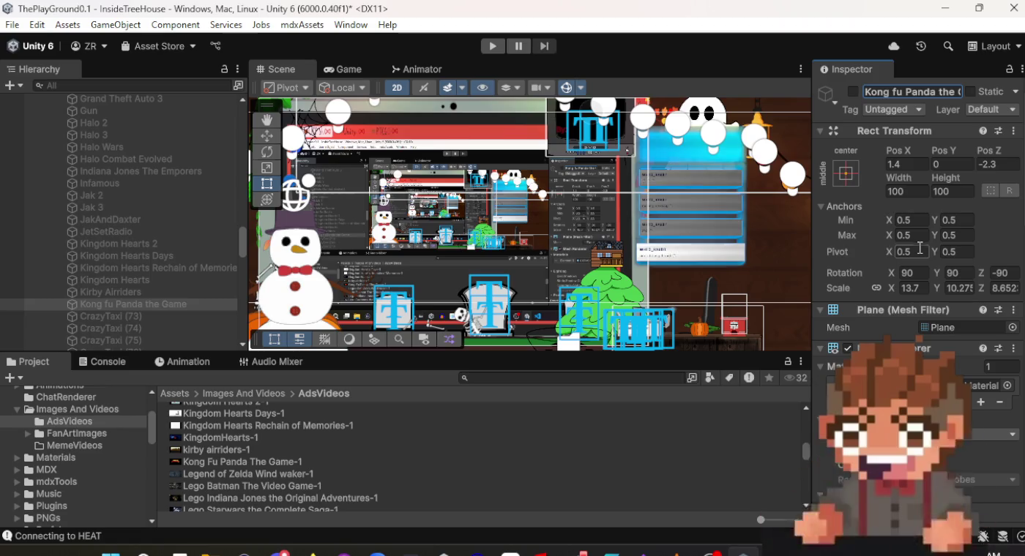
click(128, 317)
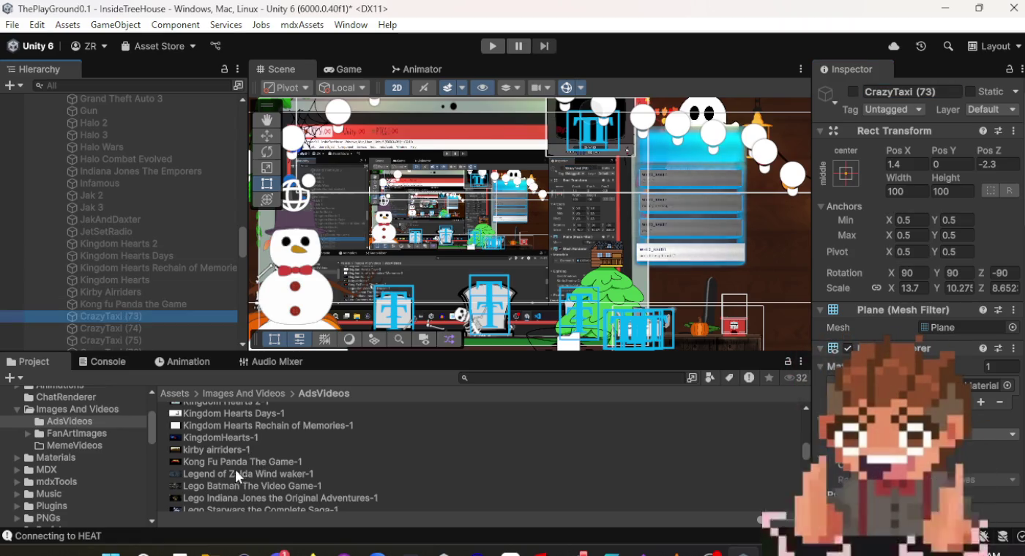
Assign the Legend of Zelda Wind waker-1 clip to CrazyTaxi (73)'s Video Clip field.
drag(232, 475, 374, 466)
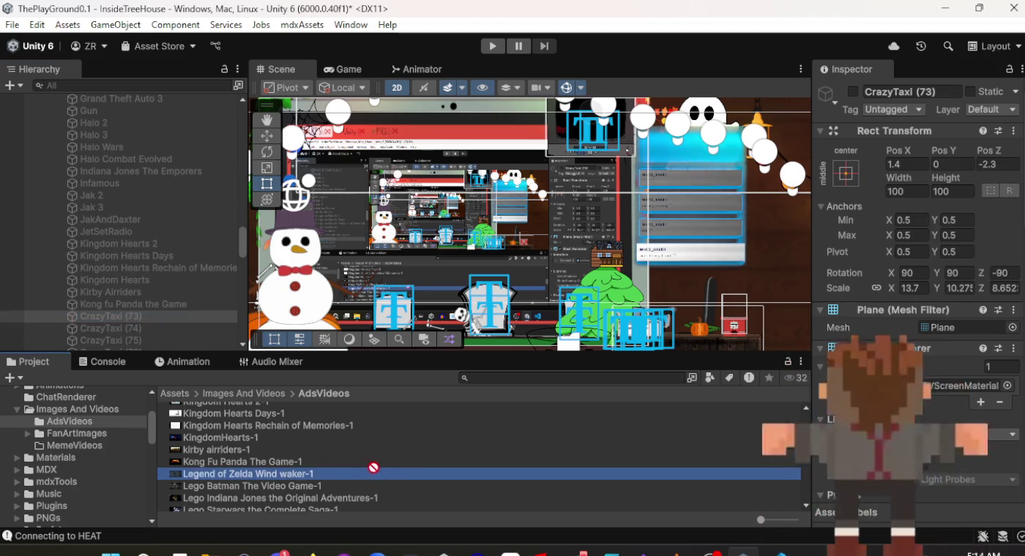
drag(557, 464, 813, 459)
scroll(925, 411, down, 10)
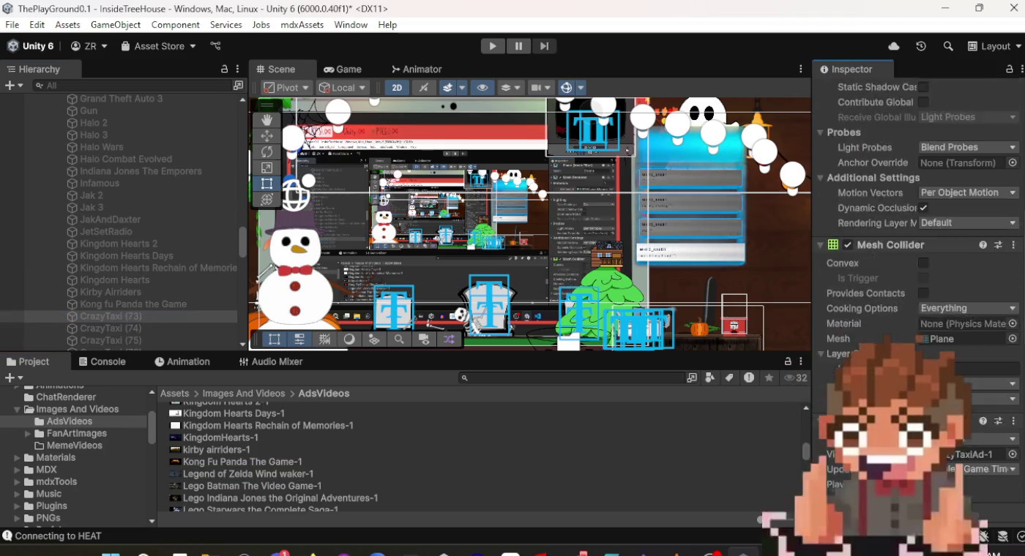
drag(980, 173, 982, 137)
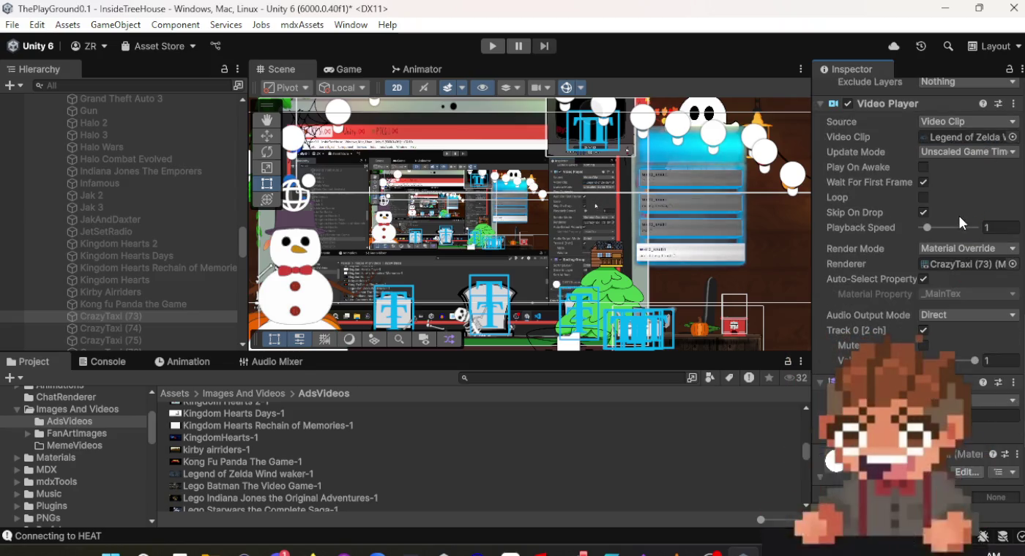
Rename CrazyTaxi (73) to 'Legend Of Zelda Wind Waker'.
scroll(958, 213, up, 10)
scroll(960, 228, up, 3)
text(Legend Of)
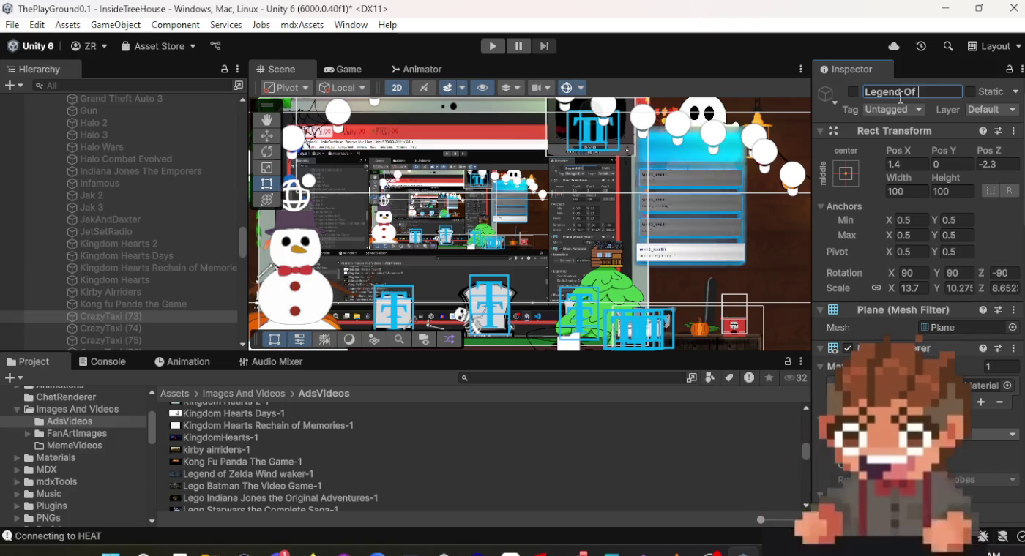
text(Zelda Wind)
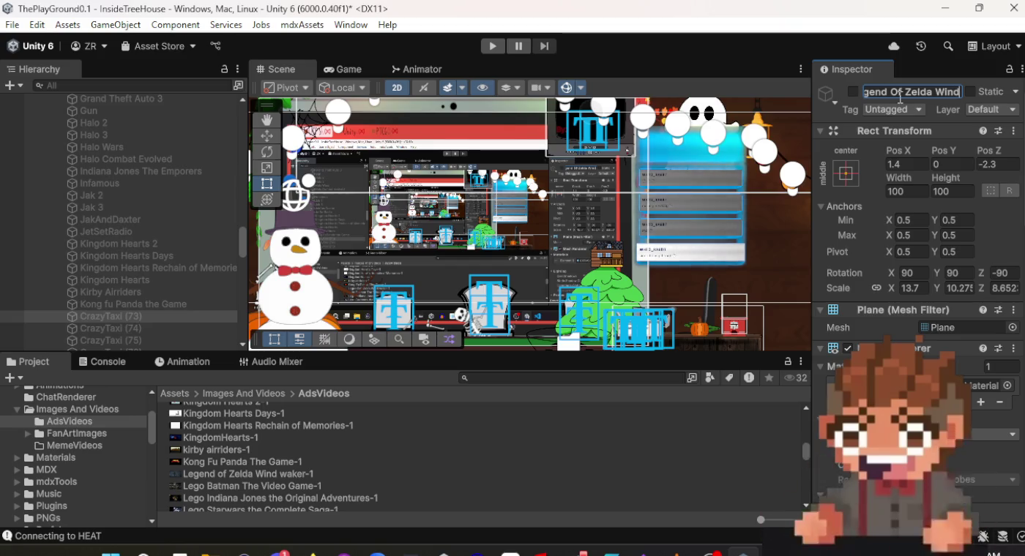
text( Waker)
key(Return)
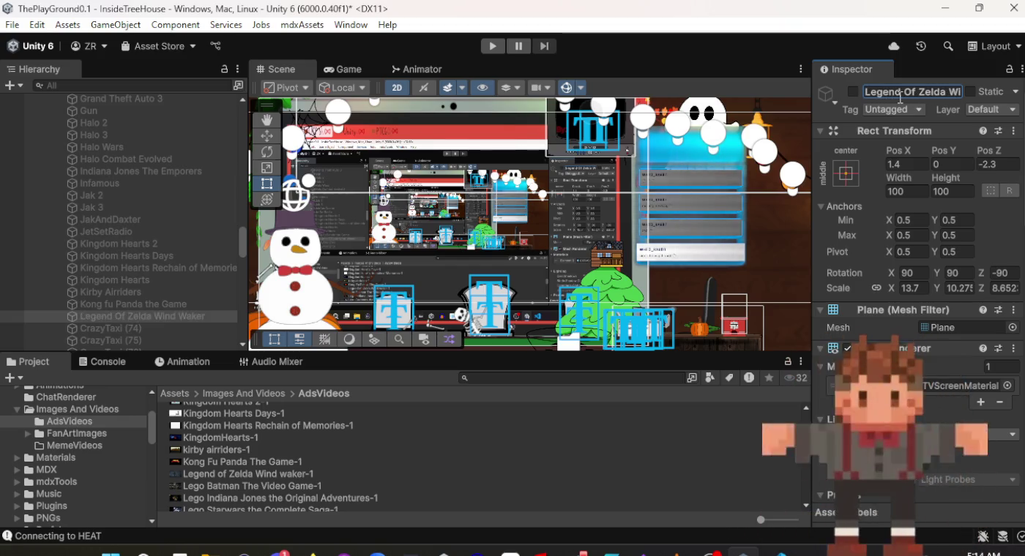
scroll(971, 249, down, 10)
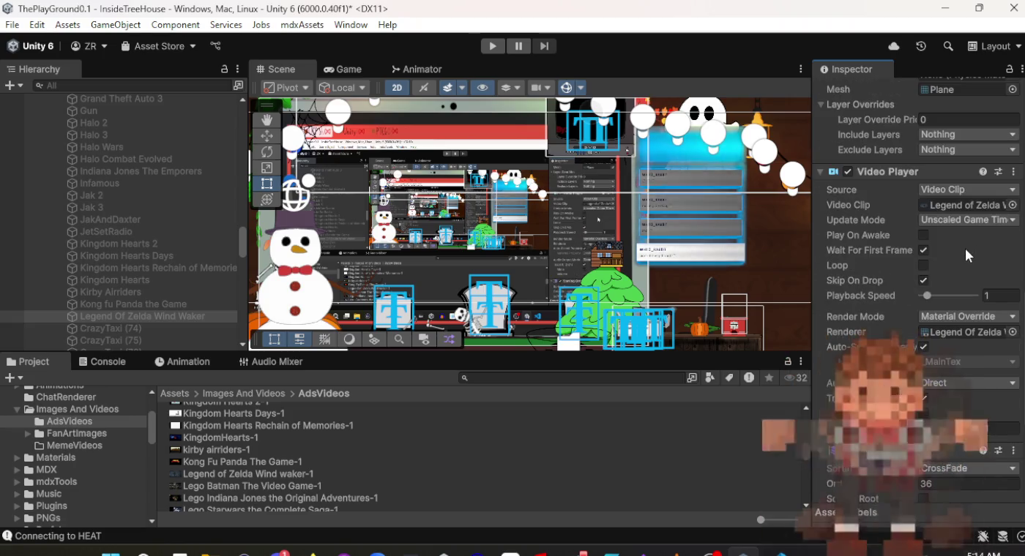
click(157, 329)
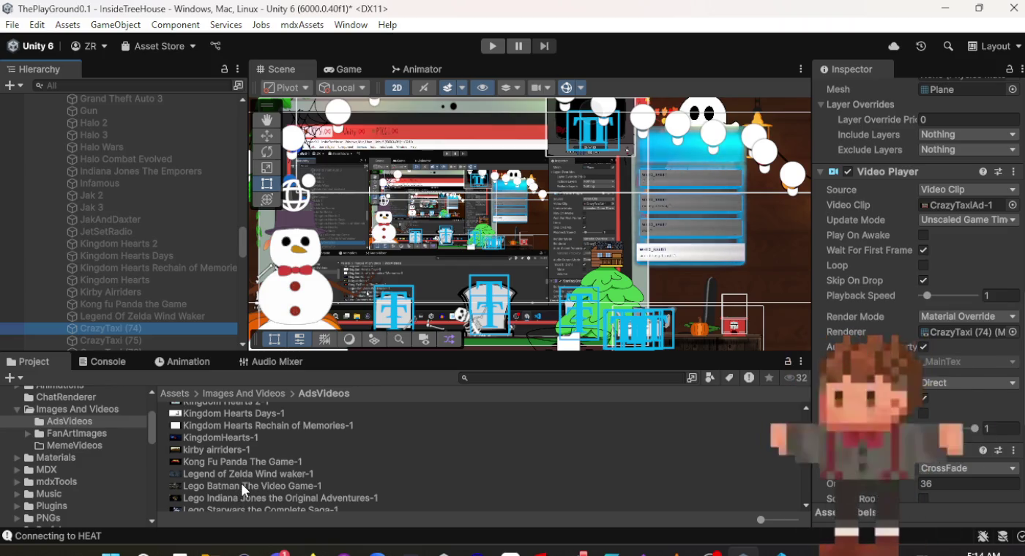
Assign the Lego Batman The Video Game-1 clip to CrazyTaxi (74)'s Video Clip field.
drag(244, 487, 292, 483)
drag(702, 482, 878, 411)
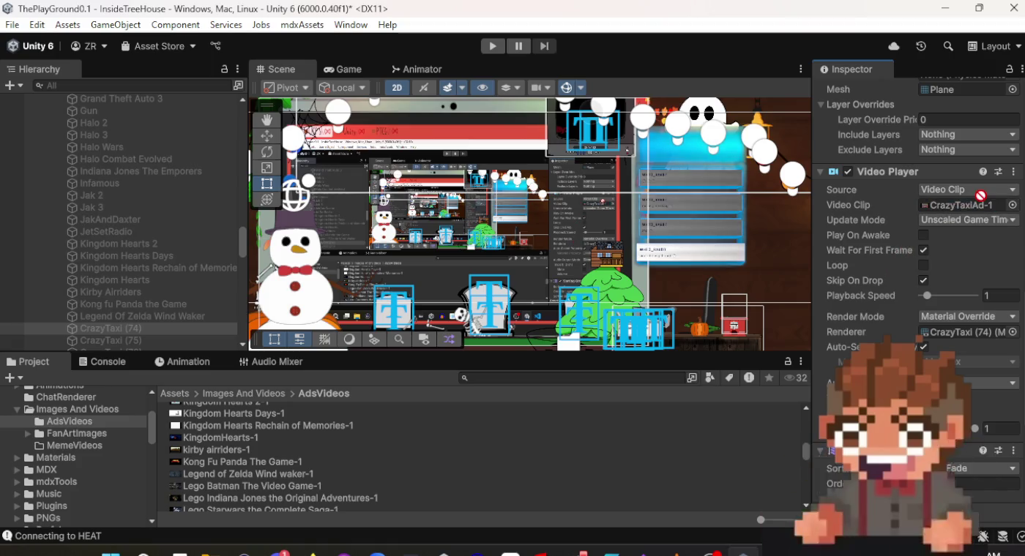
drag(980, 195, 975, 209)
Rename CrazyTaxi (74) to 'Lego Batman the Video Game'.
scroll(918, 314, up, 10)
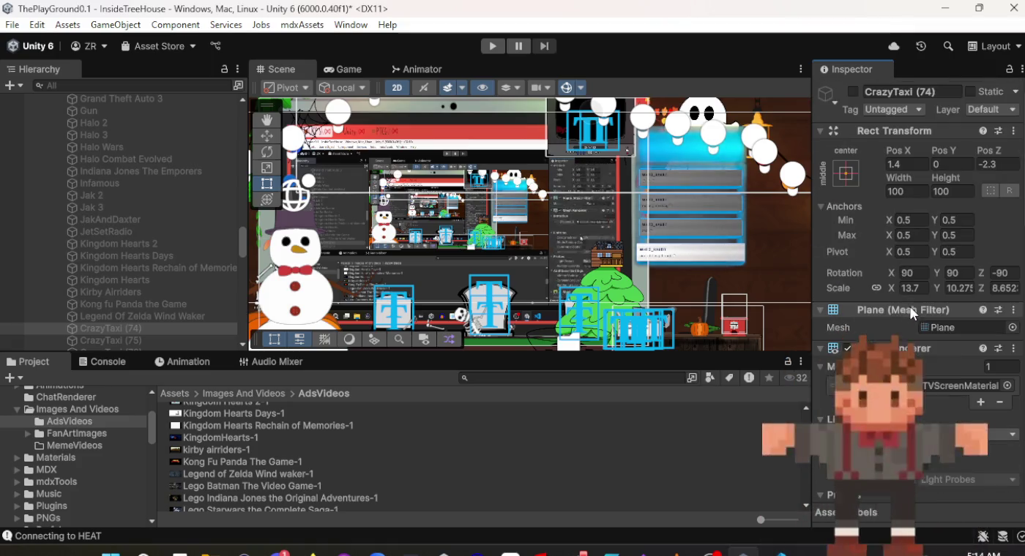
click(902, 91)
text(Lego)
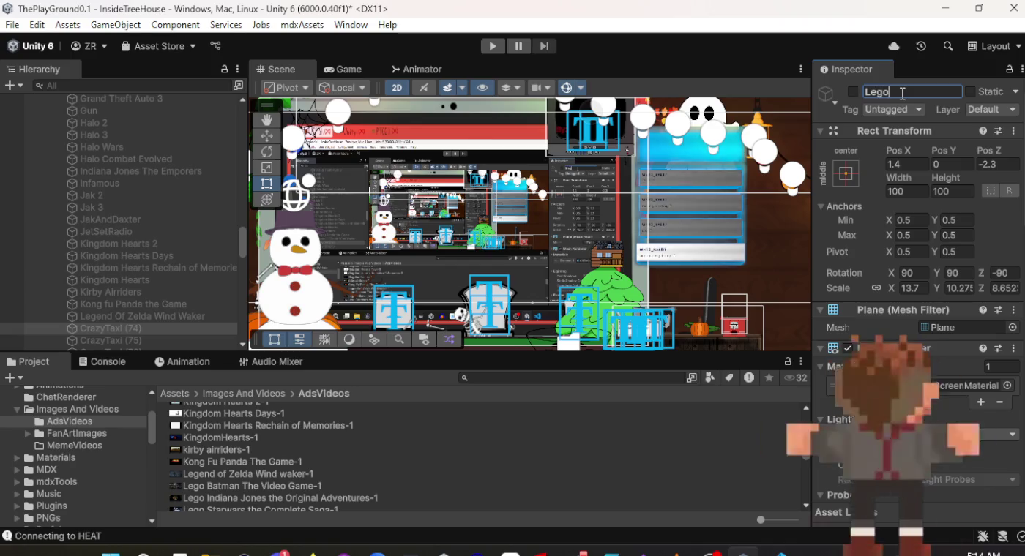
text( Batman the Video G)
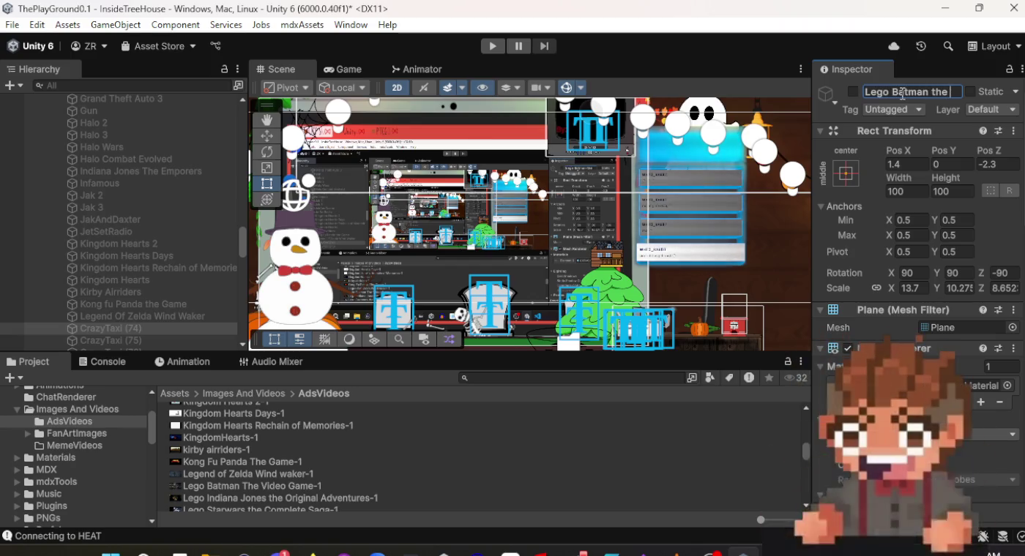
text(ame)
key(Return)
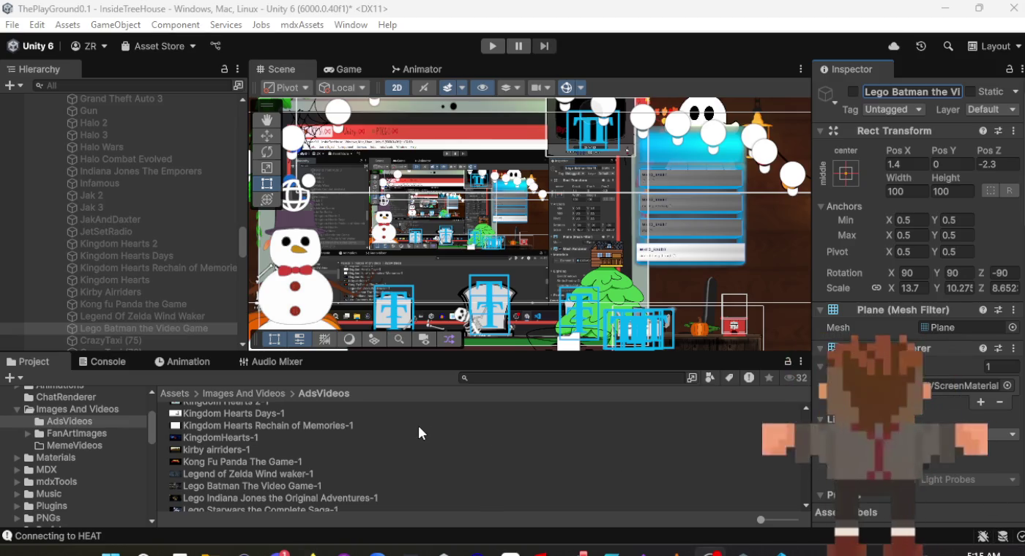
scroll(111, 284, down, 2)
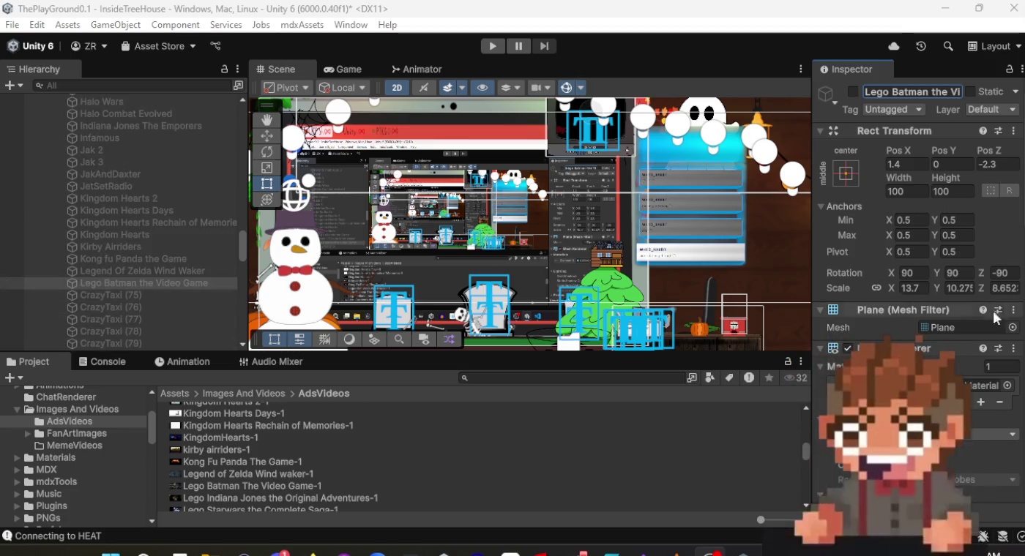
scroll(448, 447, down, 2)
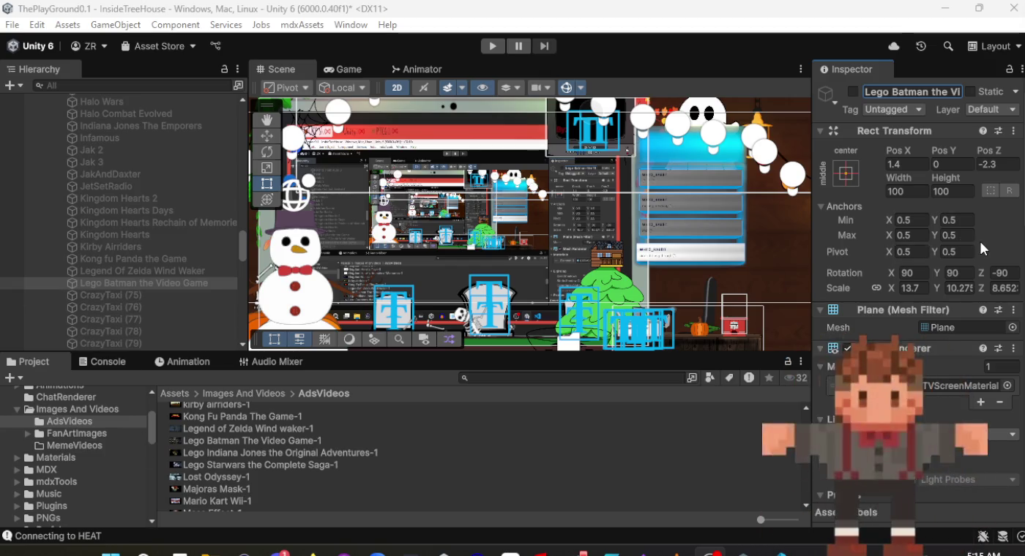
scroll(977, 242, down, 10)
scroll(979, 245, up, 10)
Select CrazyTaxi (75) and rename it to 'Lego Indiana Jones the Original Adventures'.
click(200, 295)
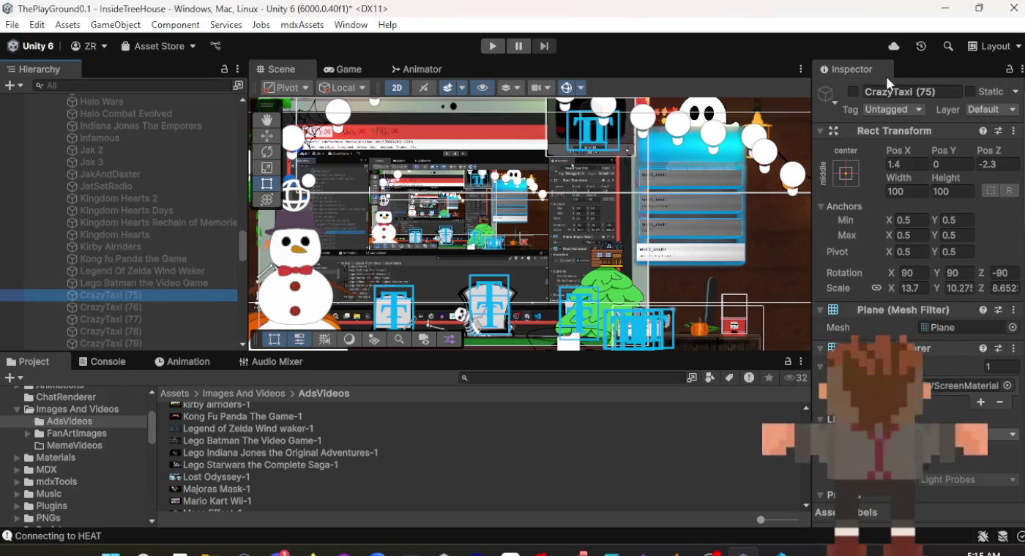
click(912, 85)
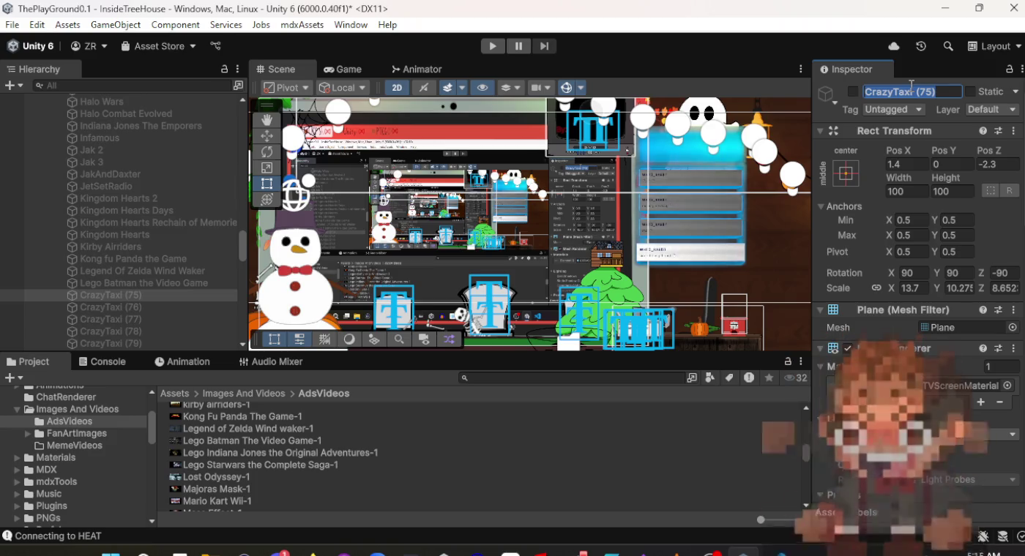
text(Lego )
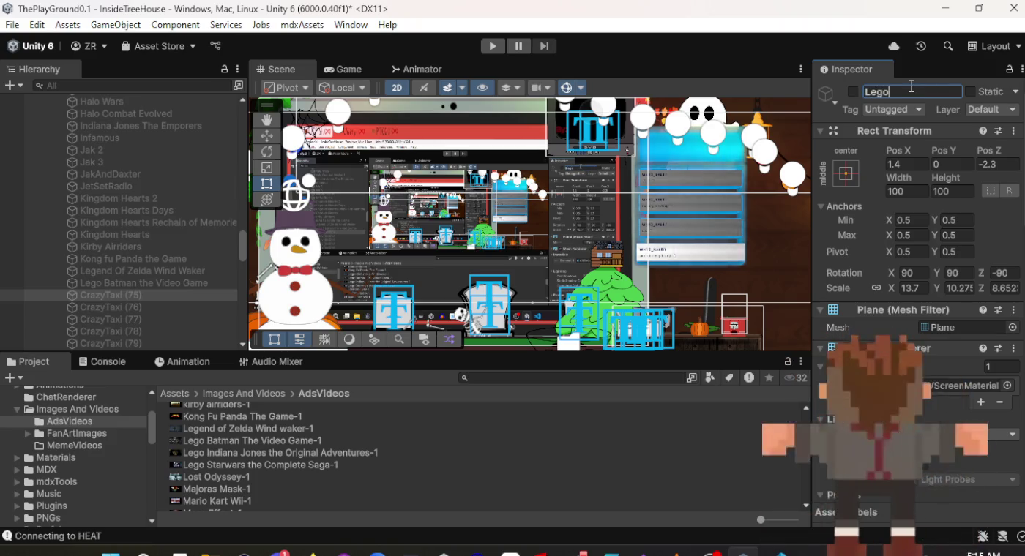
text(Indi)
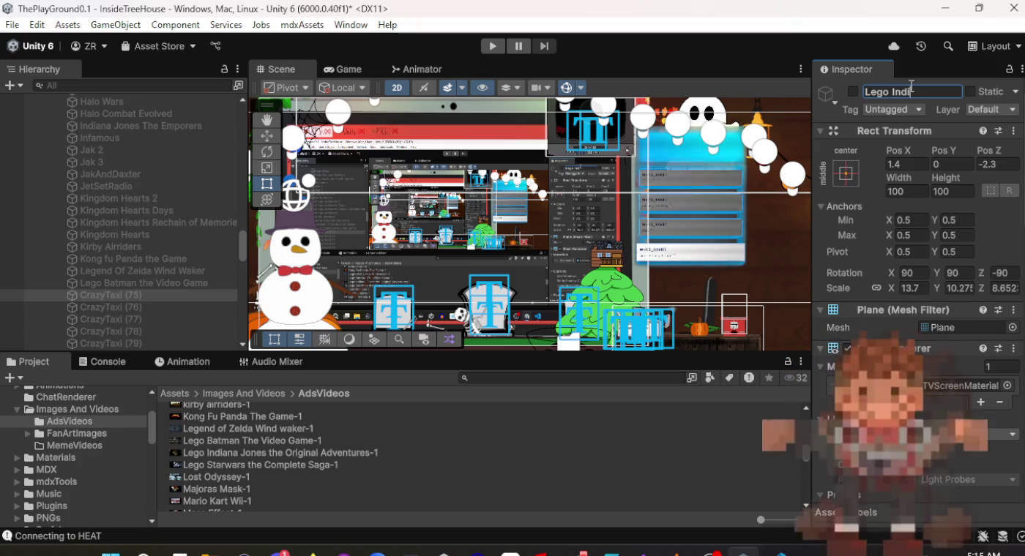
text(anas the Original)
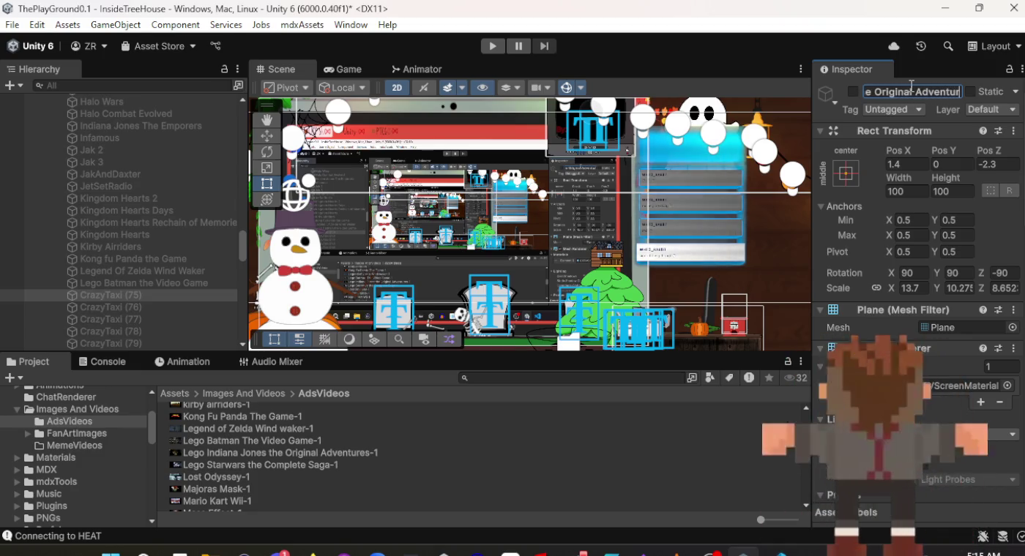
Set the Lego Indiana Jones the Original Adventures-1 clip as its Video Clip.
scroll(911, 86, down, 10)
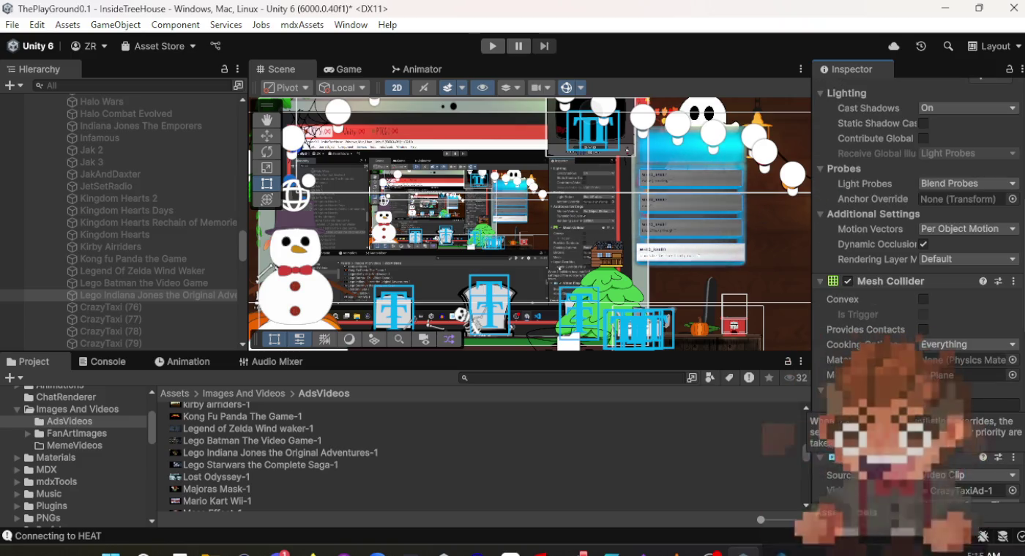
scroll(916, 293, down, 10)
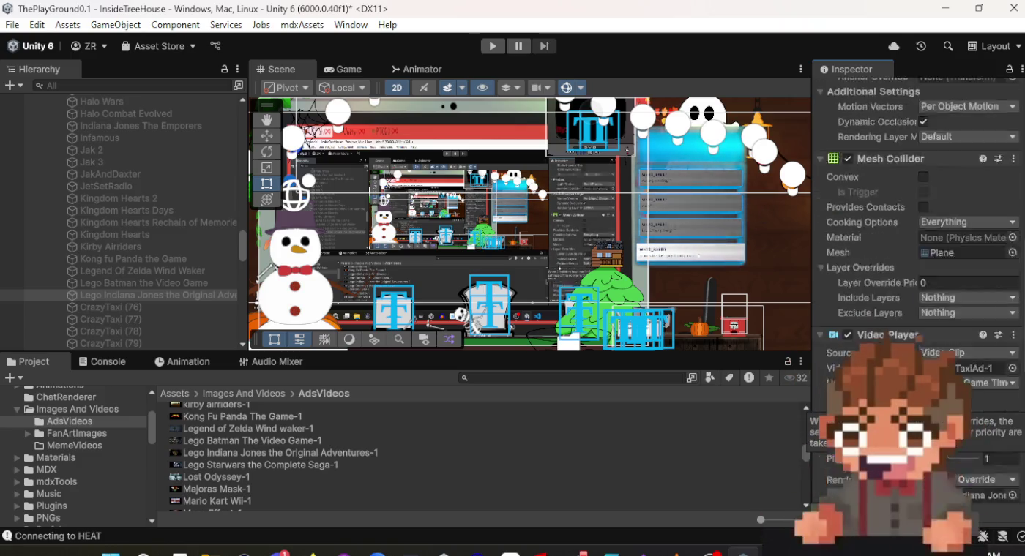
click(264, 454)
drag(540, 457, 842, 448)
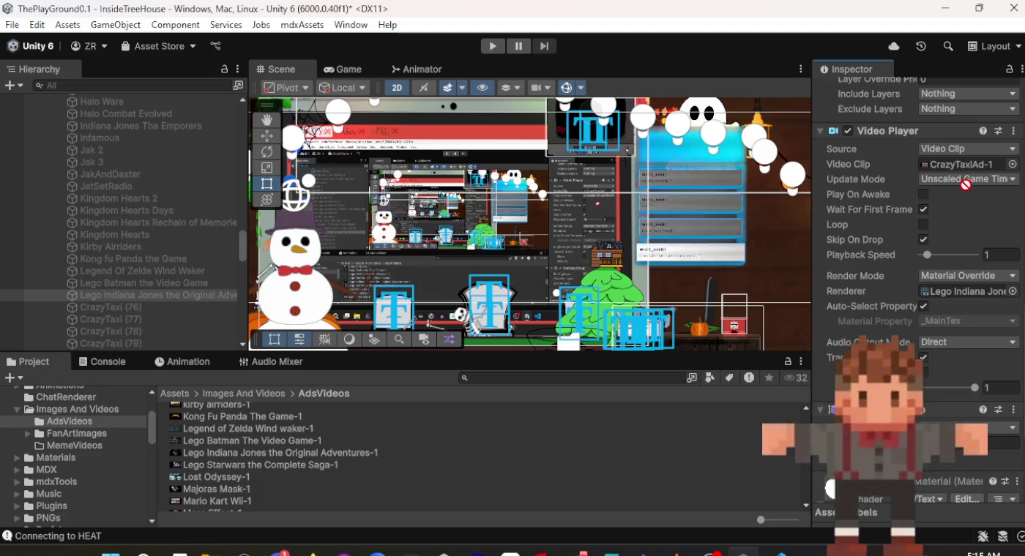
drag(967, 184, 967, 171)
click(168, 306)
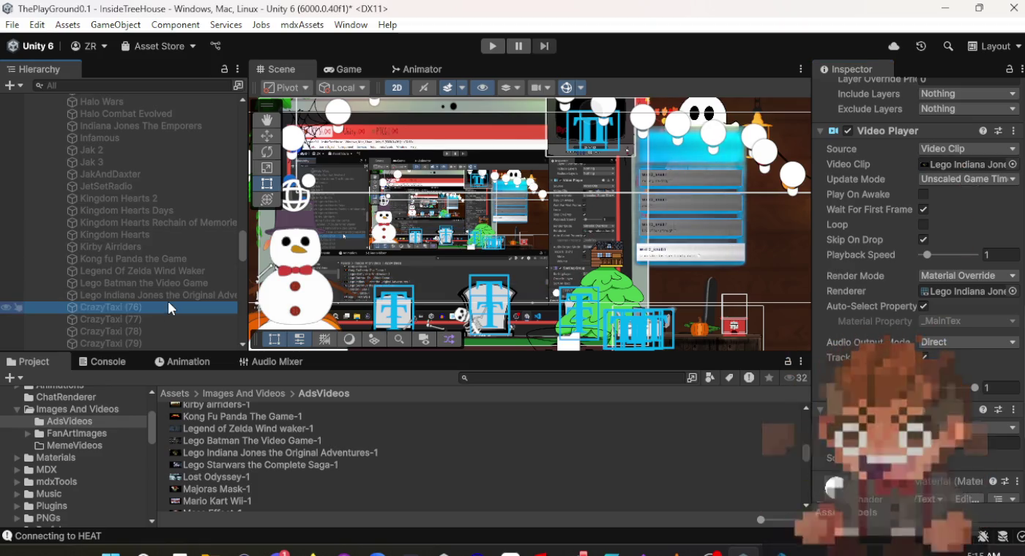
Assign the Lego Starwars the Complete Saga-1 clip to CrazyTaxi (76)'s Video Player.
click(272, 463)
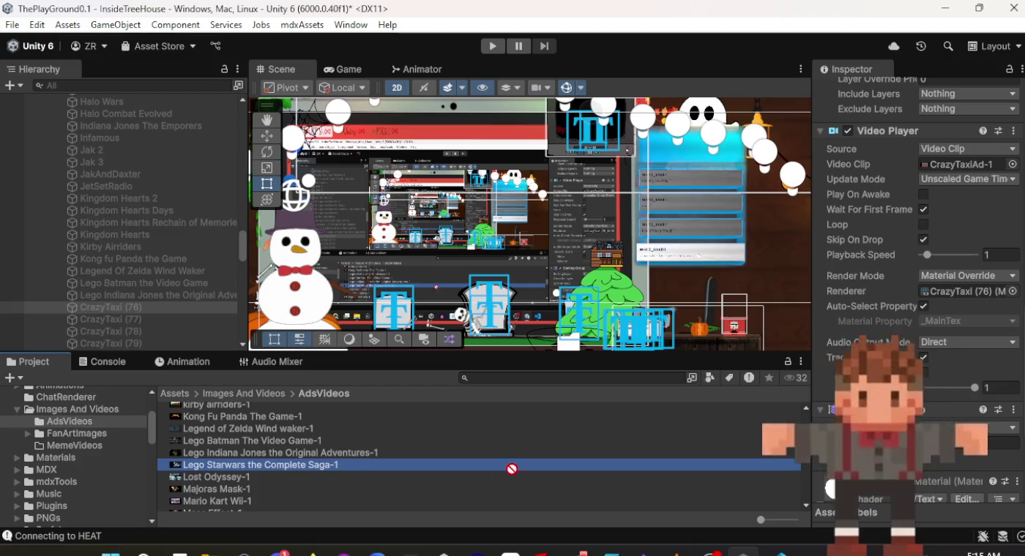
drag(512, 469, 944, 456)
drag(940, 175, 901, 96)
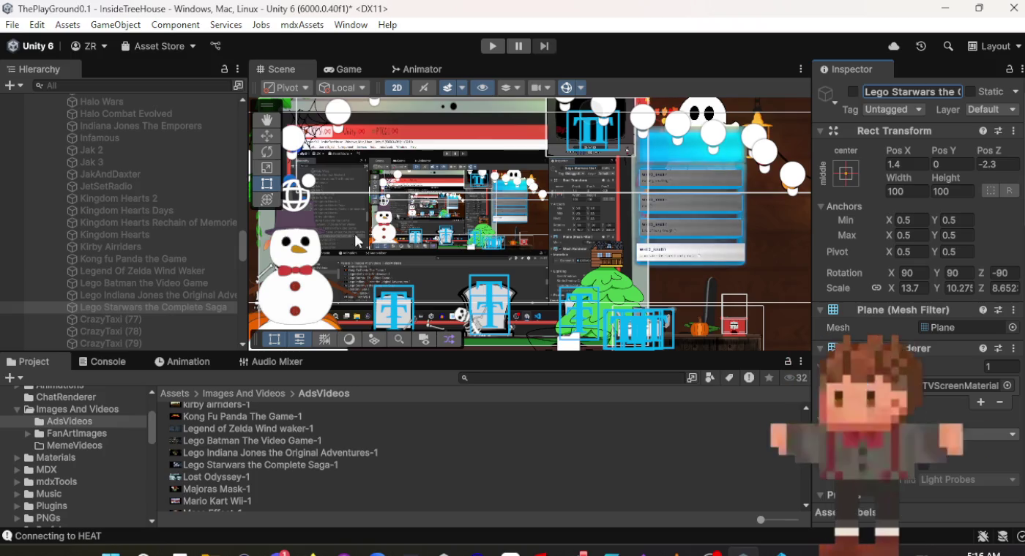
Rename the CrazyTaxi (77) screen to Lost Odyssey.
click(197, 320)
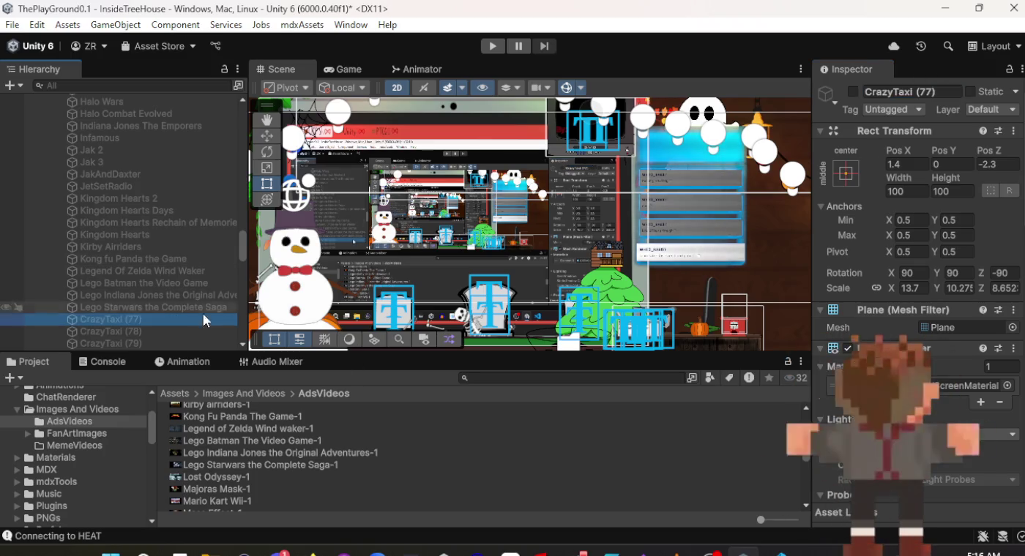
click(912, 91)
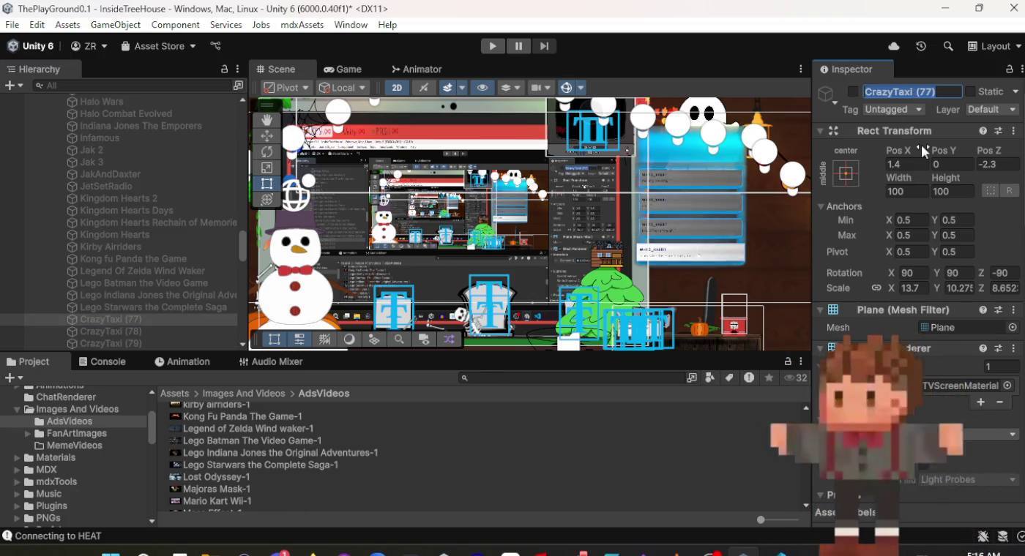
text(K)
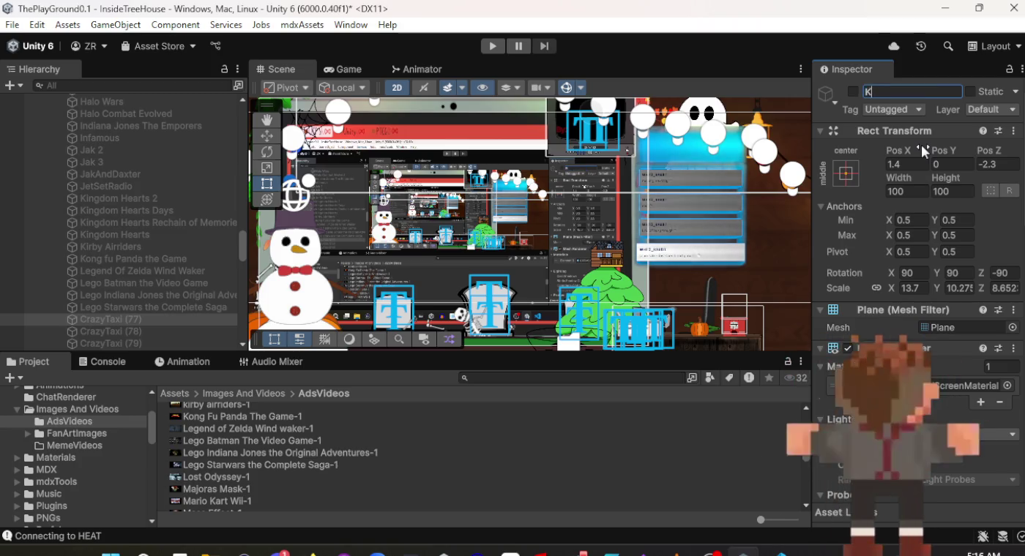
key(BackSpace)
text(Lost Odys)
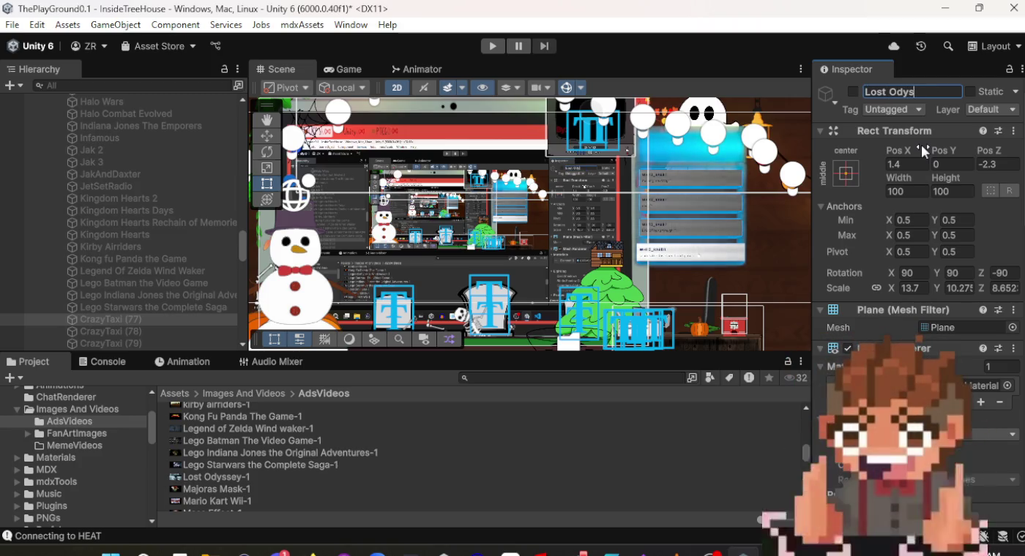
text(sey)
key(Return)
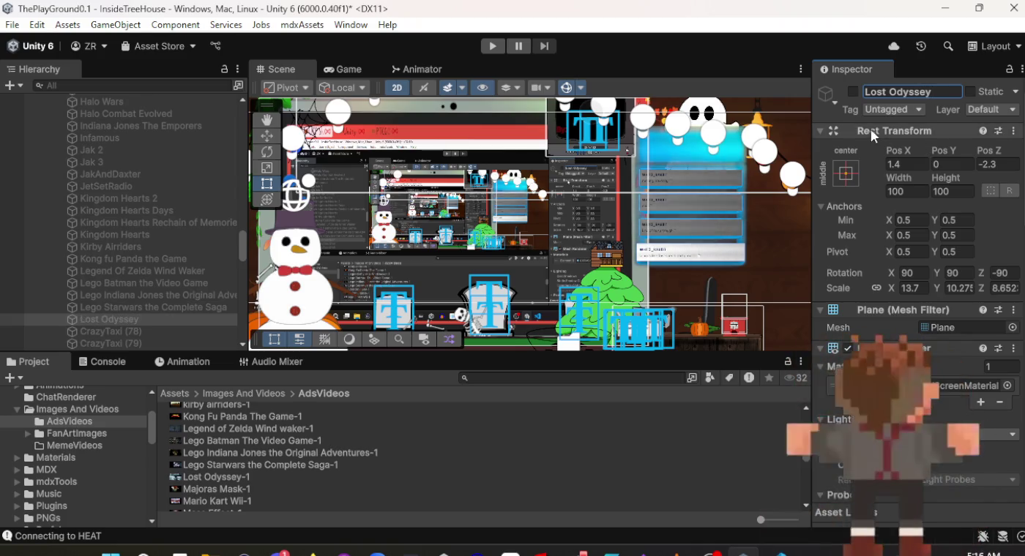
Give Lost Odyssey the Lost Odyssey-1 clip and CrazyTaxi (78) the Majoras Mask-1 clip.
scroll(886, 340, down, 10)
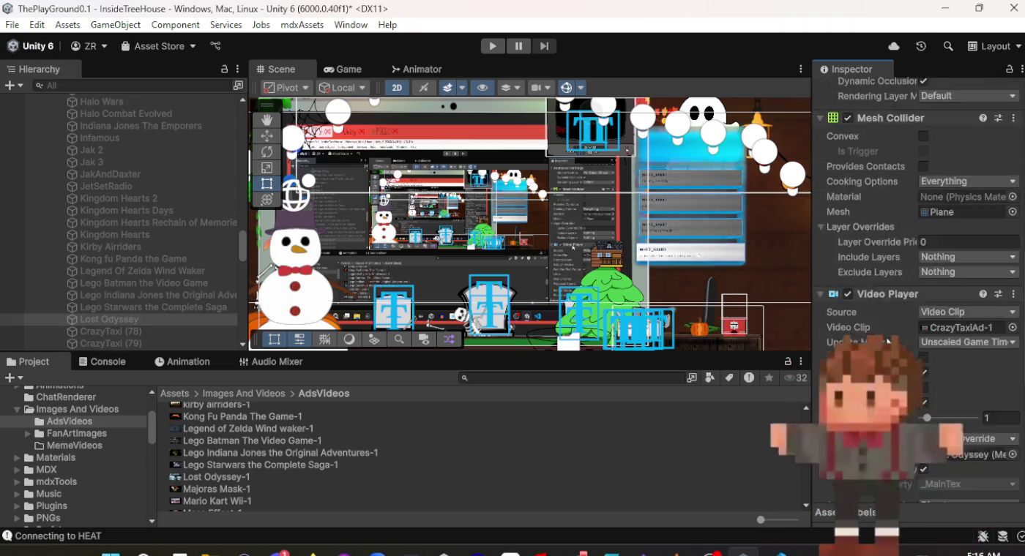
scroll(888, 341, down, 3)
mouse_move(205, 481)
mouse_down()
mouse_move(604, 467)
mouse_move(949, 222)
mouse_move(944, 286)
mouse_up()
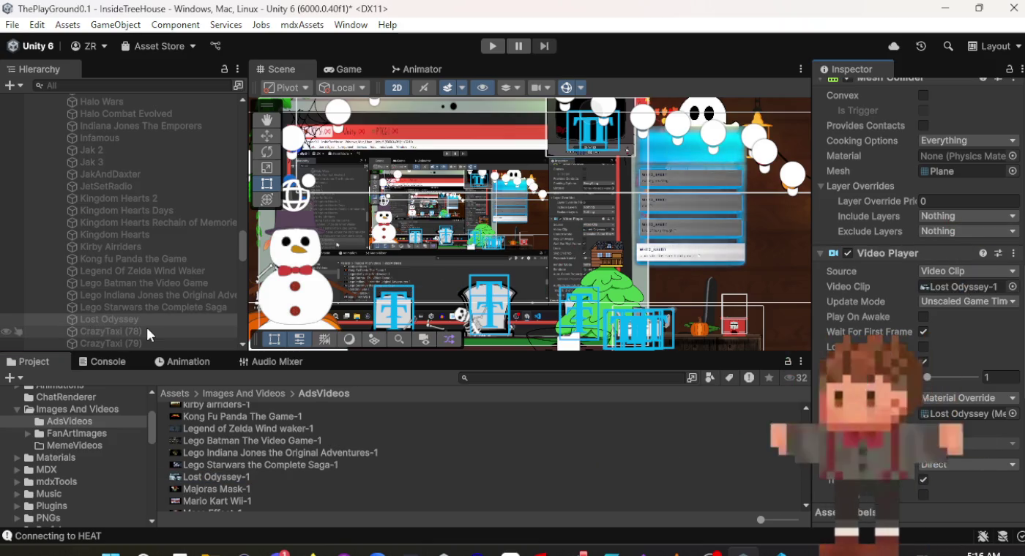
click(147, 331)
mouse_move(223, 489)
mouse_down()
mouse_move(701, 423)
mouse_move(991, 275)
mouse_up()
scroll(977, 294, up, 15)
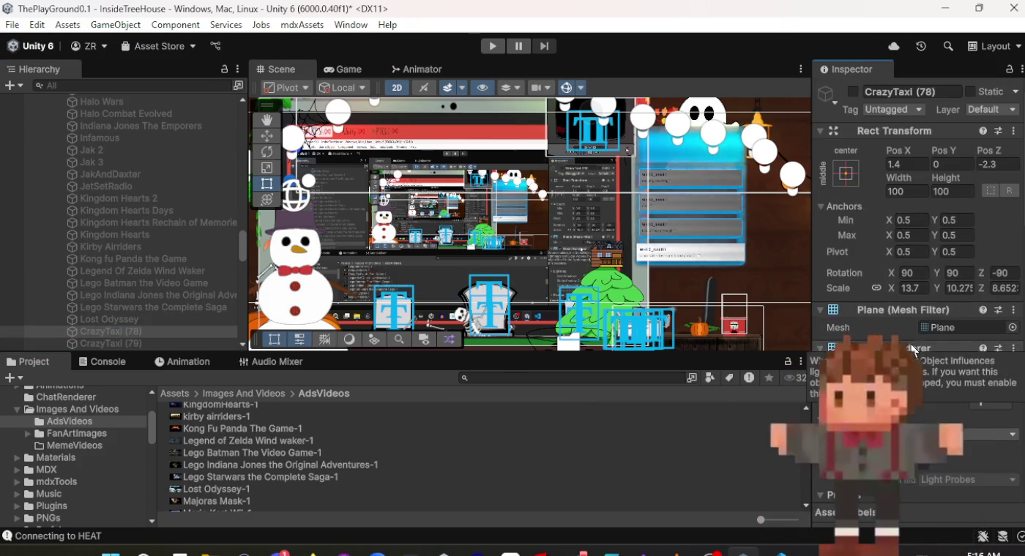
Begin renaming CrazyTaxi (78) by entering 'Majoras Mask' in its name field.
click(925, 94)
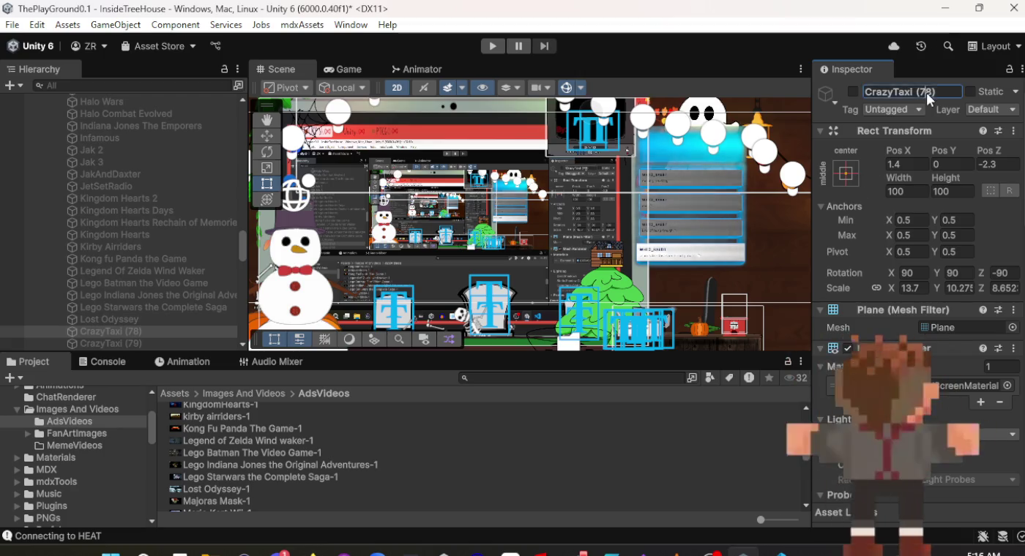
text(Majoras Mask)
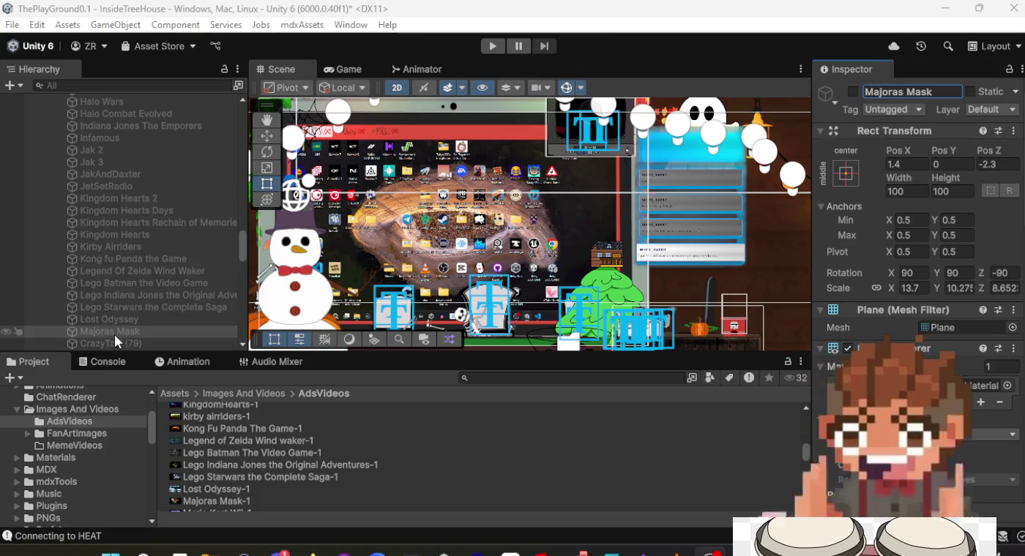
click(99, 248)
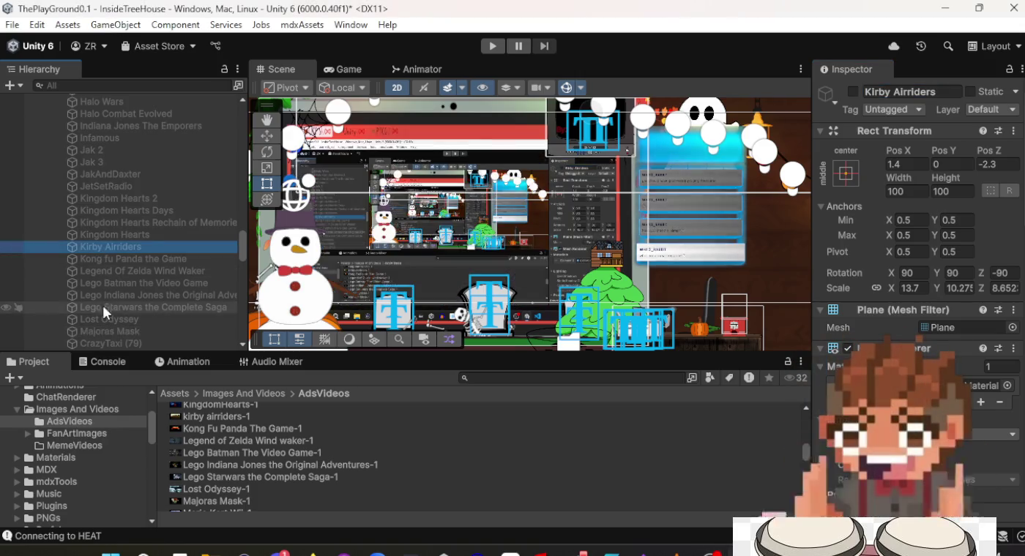
Inspect the Video Player settings of the Lost Odyssey and Majoras Mask screens.
click(104, 320)
click(104, 332)
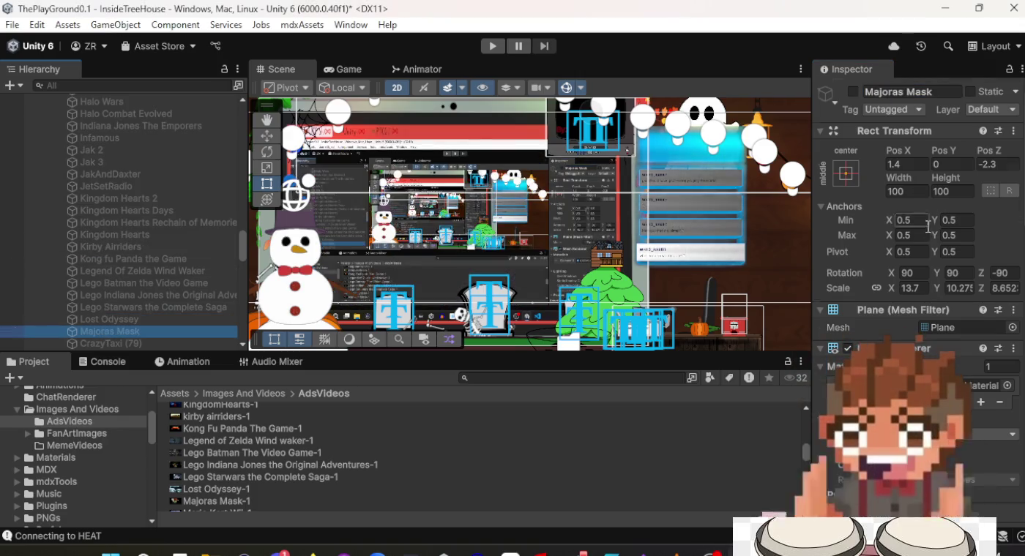
scroll(936, 256, down, 5)
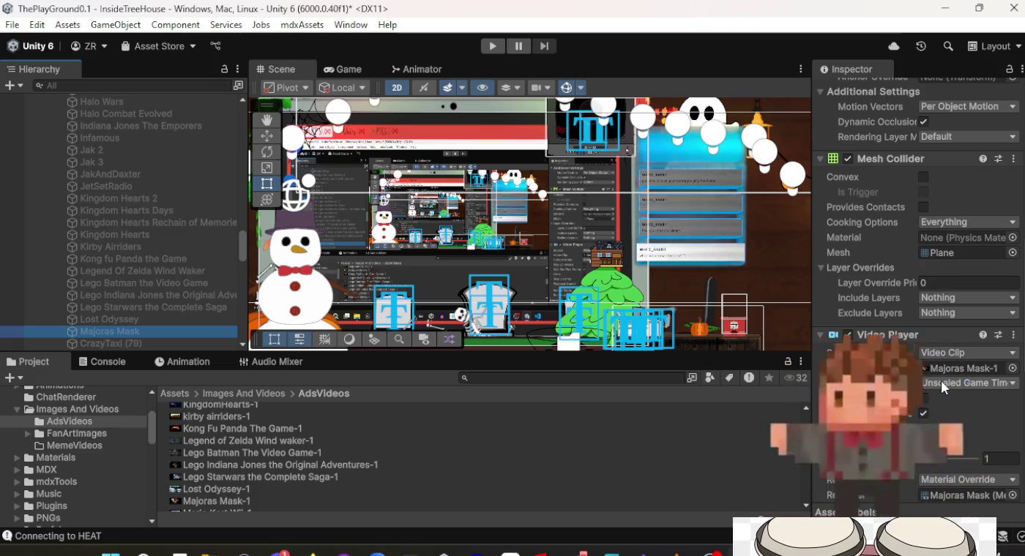
scroll(937, 263, down, 2)
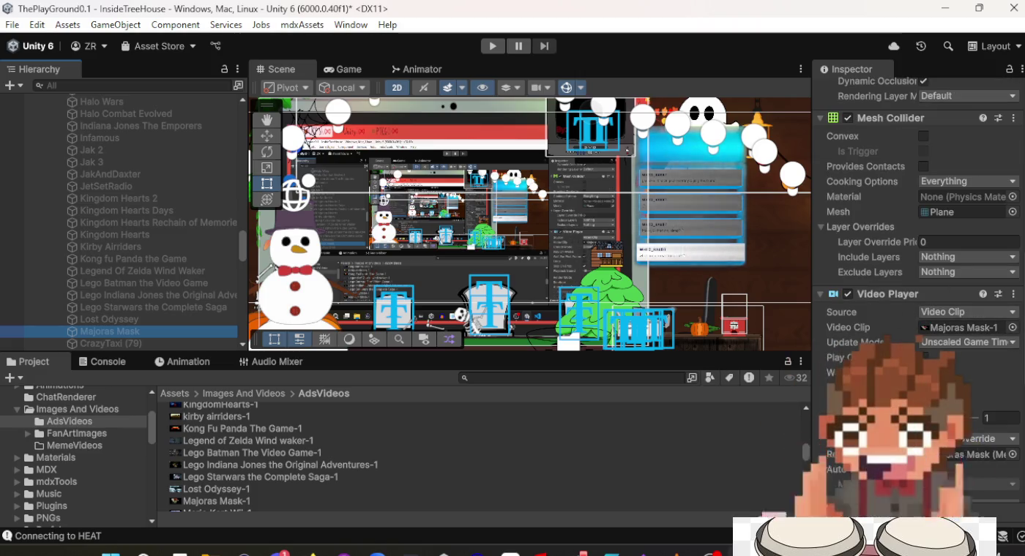
scroll(617, 200, up, 3)
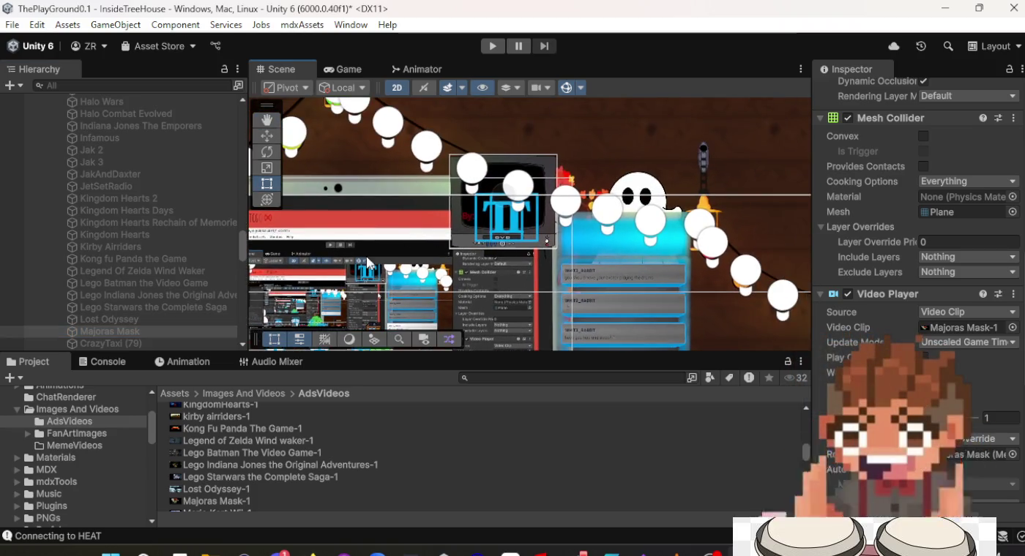
scroll(514, 270, up, 3)
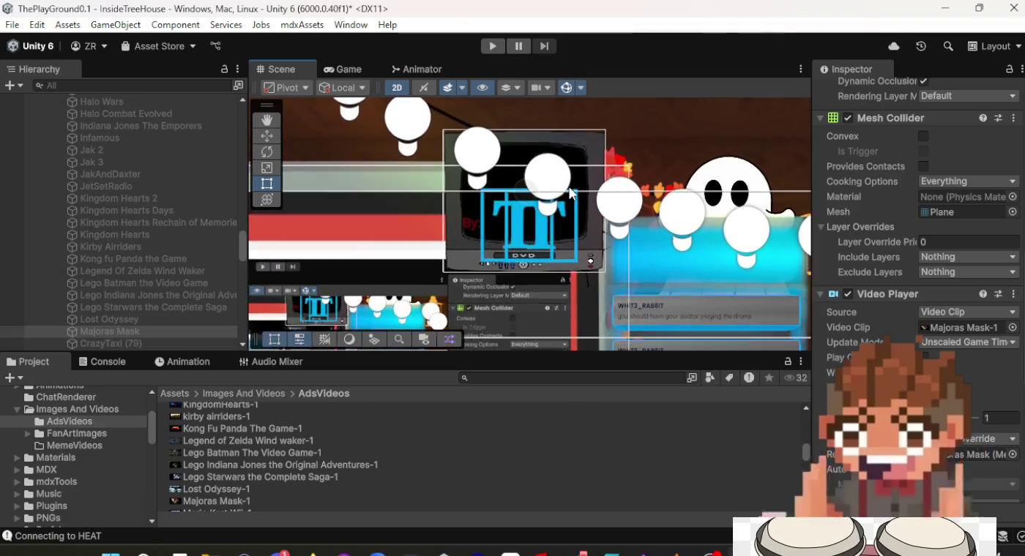
scroll(567, 193, up, 3)
mouse_move(489, 245)
mouse_down()
mouse_move(522, 254)
mouse_move(506, 250)
mouse_up()
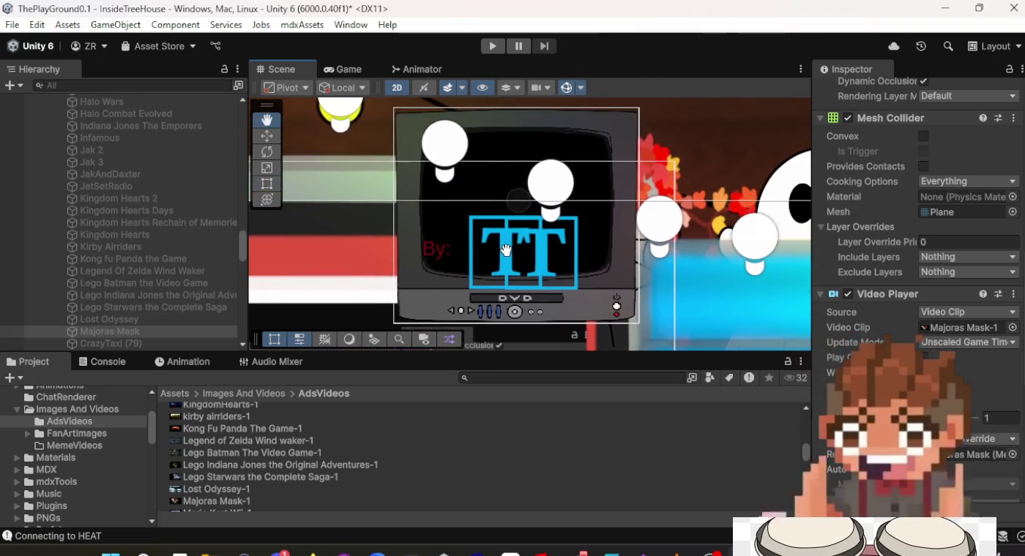
Review the clips assigned to Lego Starwars, Wind Waker, Kirby Airriders, Kingdom Hearts and Jak 2 screens.
click(132, 332)
click(133, 308)
click(132, 272)
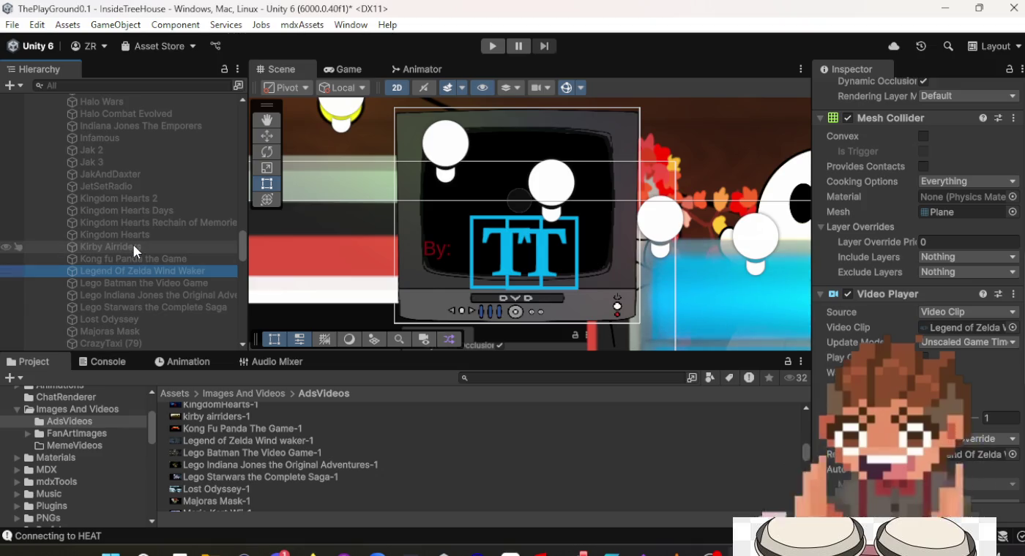
click(133, 247)
click(136, 308)
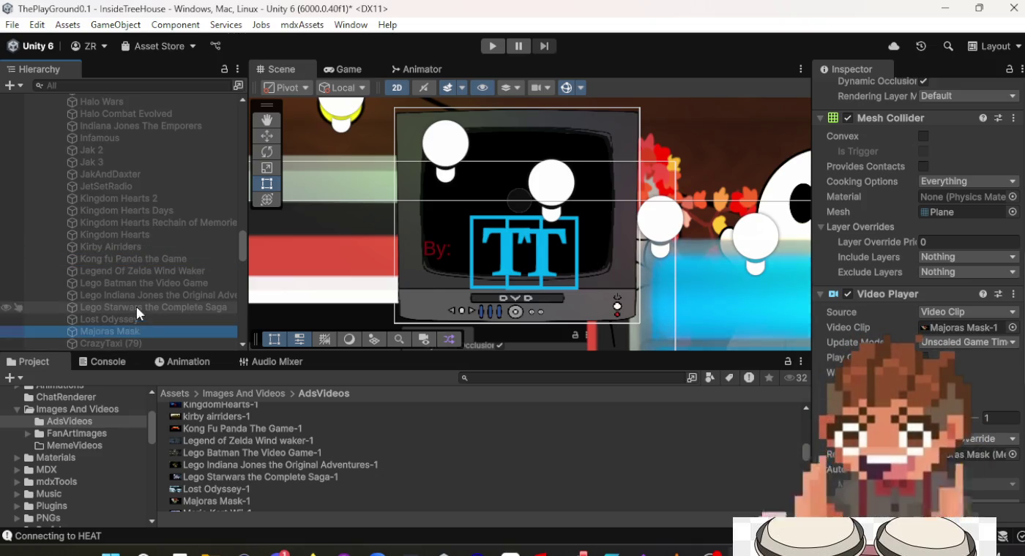
click(130, 235)
click(132, 198)
click(133, 150)
click(134, 223)
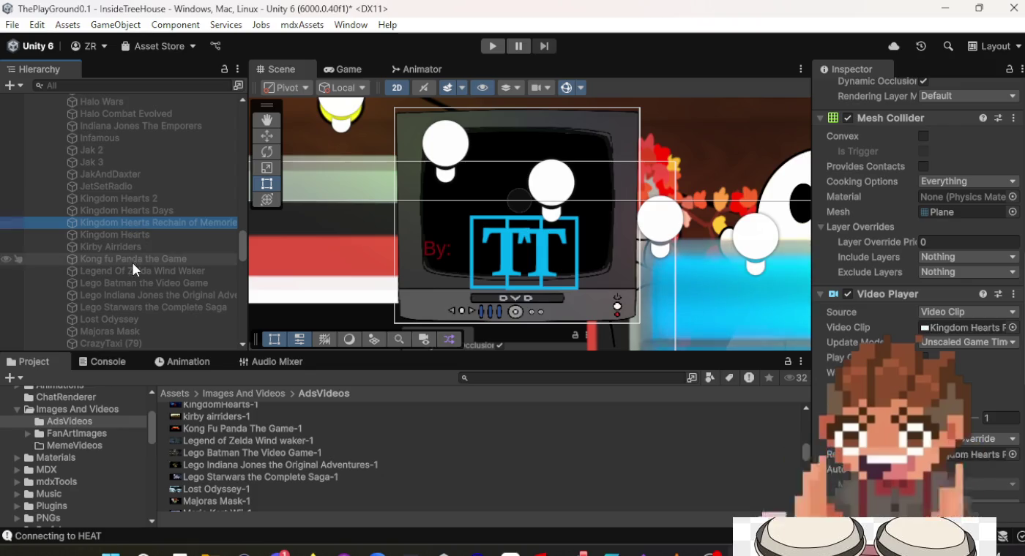
click(132, 271)
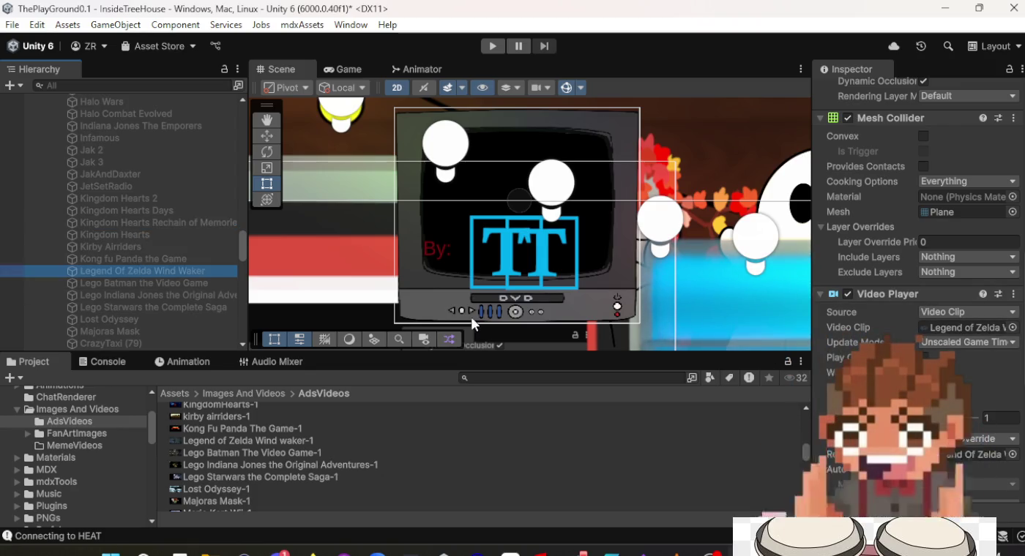
Recenter on the TV and confirm Majoras Mask plays the Majoras Mask-1 clip.
scroll(164, 279, up, 10)
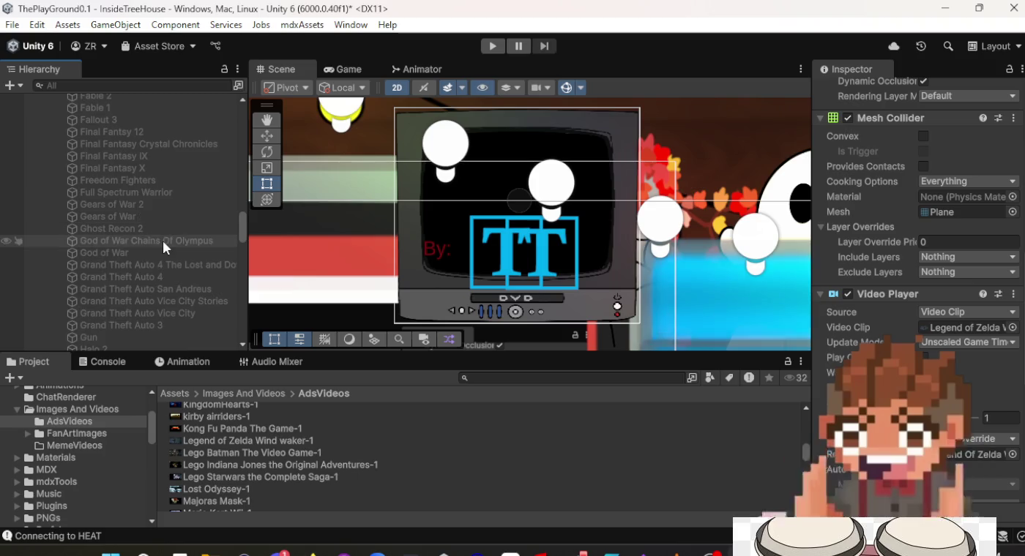
scroll(163, 241, down, 10)
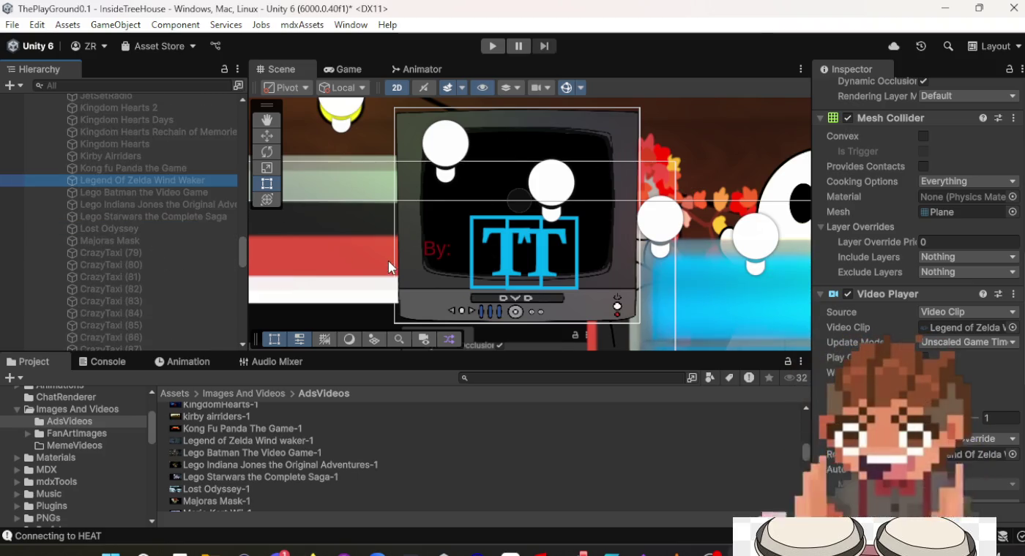
scroll(398, 256, down, 3)
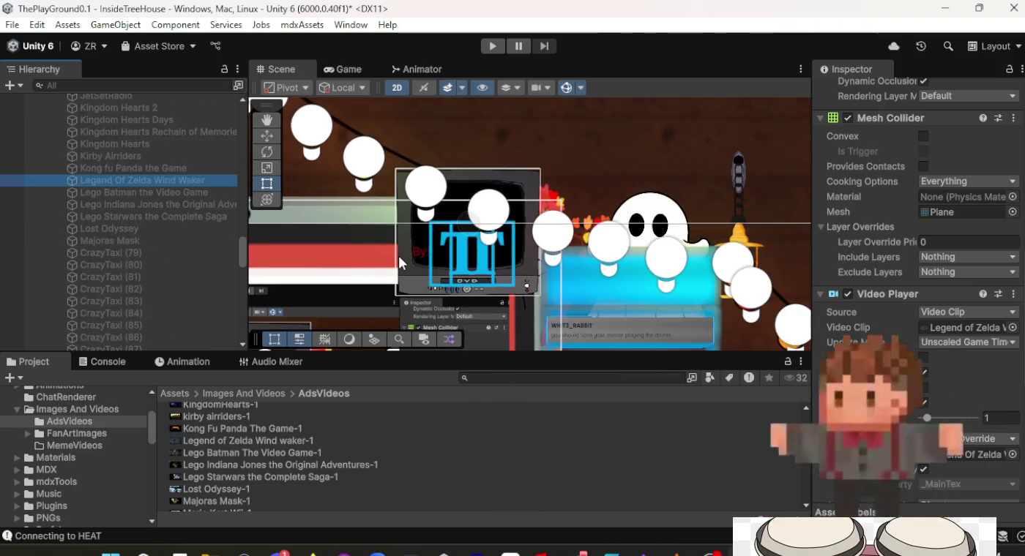
drag(399, 256, 466, 227)
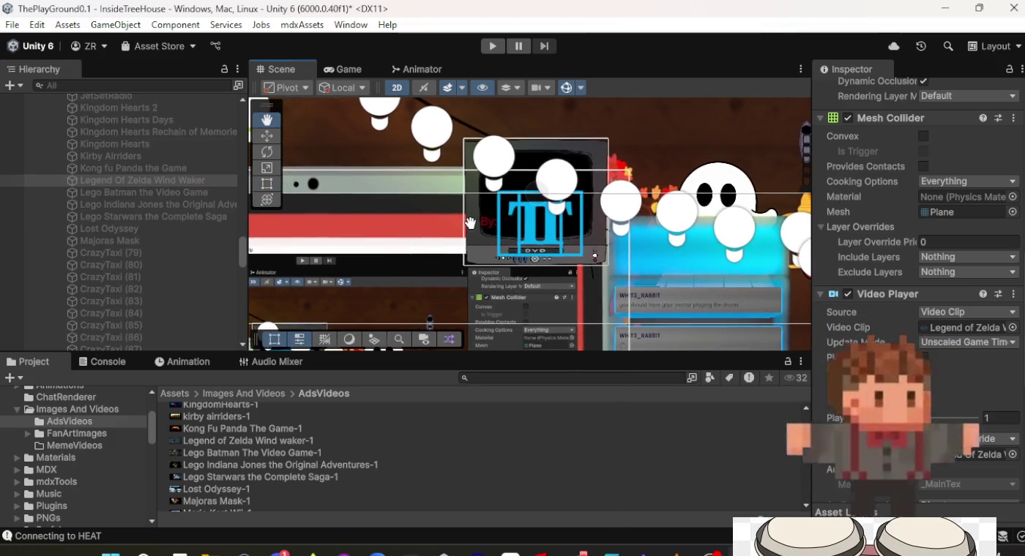
click(118, 228)
click(106, 243)
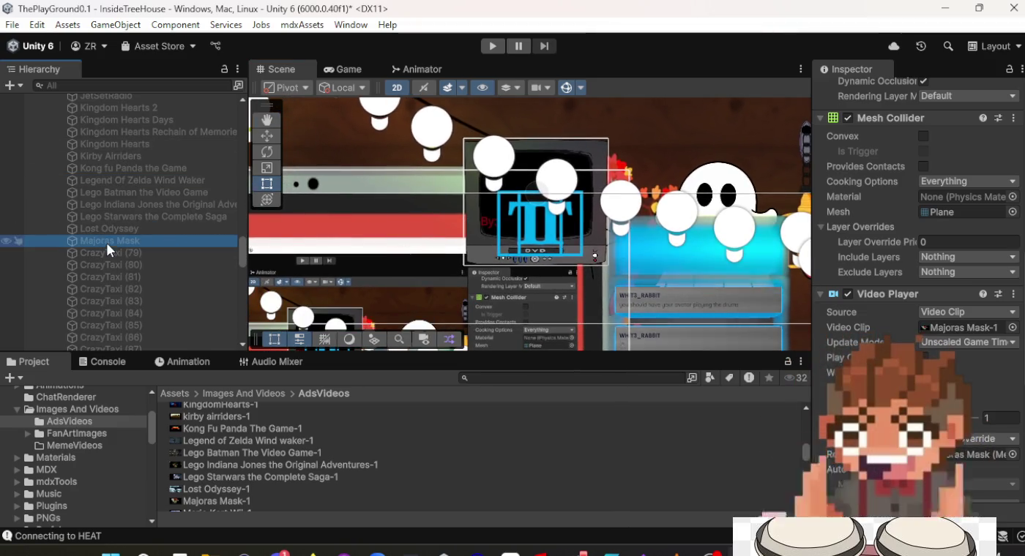
scroll(889, 328, down, 3)
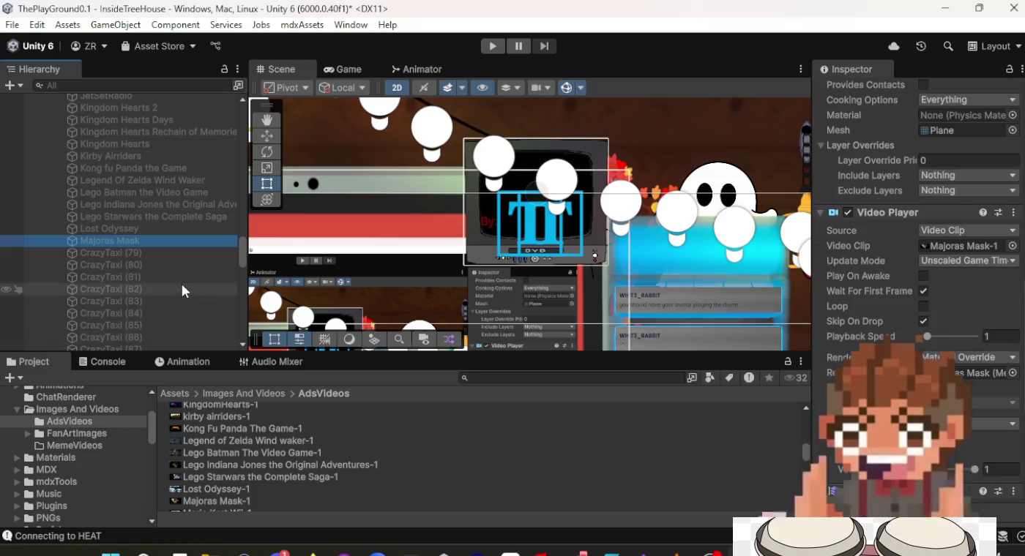
Assign the Mario Kart Wii-1 clip to CrazyTaxi (79)'s Video Player.
click(171, 254)
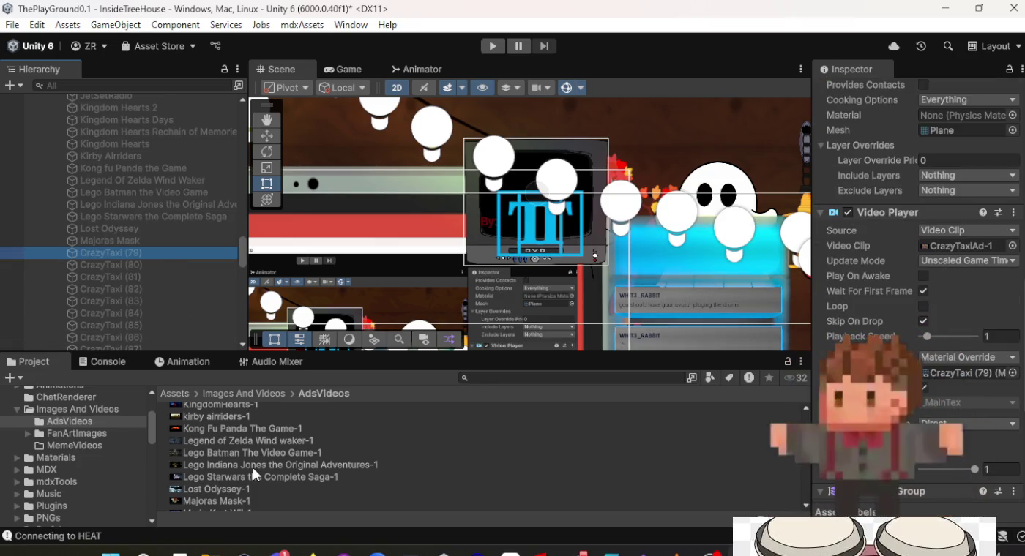
scroll(252, 468, down, 2)
scroll(935, 193, up, 3)
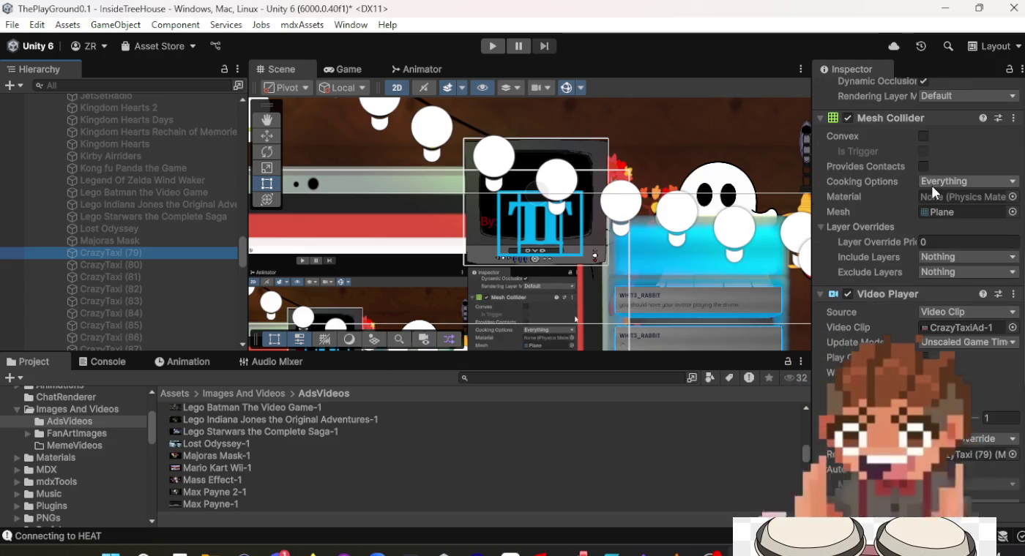
scroll(935, 192, down, 4)
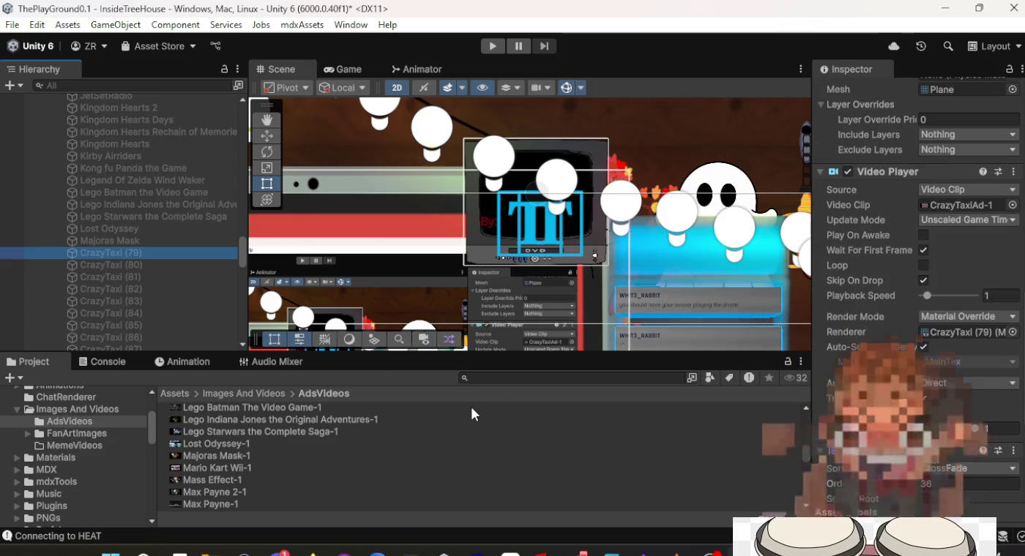
click(213, 468)
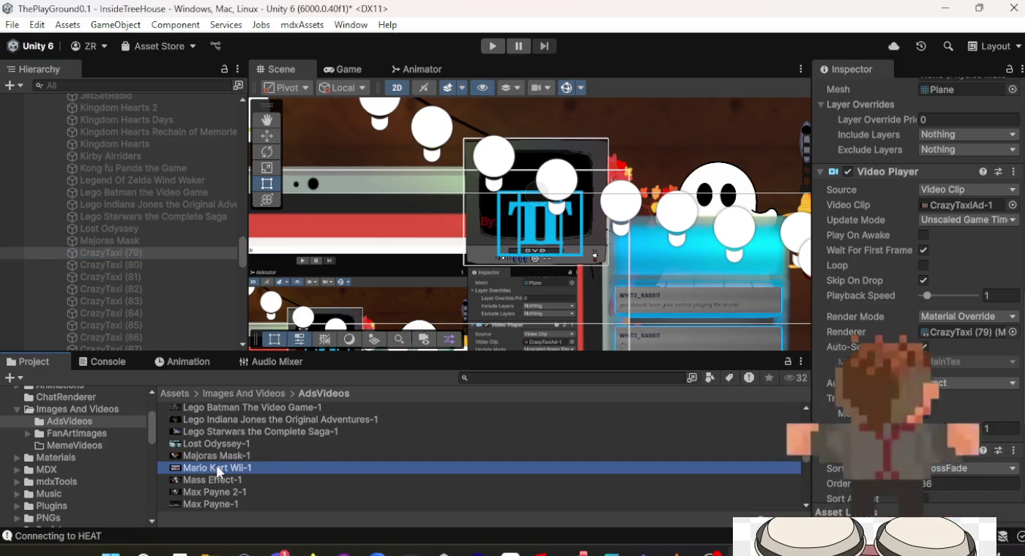
mouse_move(218, 472)
mouse_down()
mouse_move(561, 474)
mouse_move(761, 294)
mouse_move(966, 211)
mouse_up()
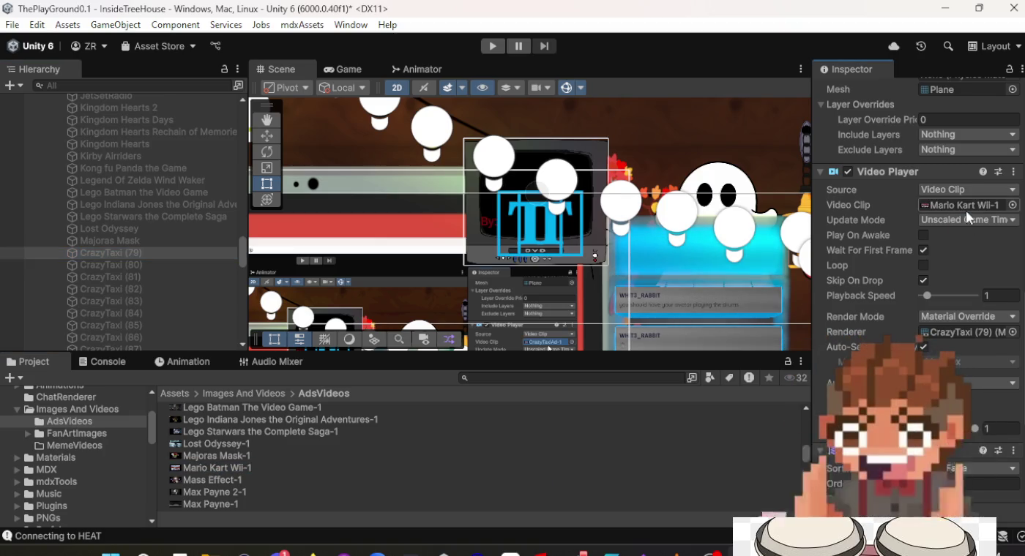
Rename CrazyTaxi (79) to Mario Kart Wii.
scroll(966, 210, up, 10)
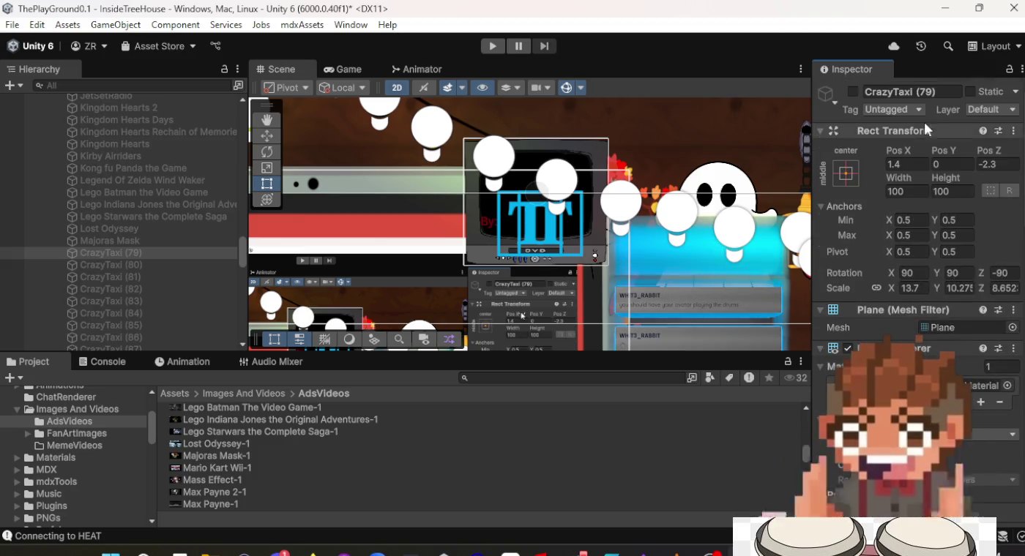
click(926, 91)
text(S)
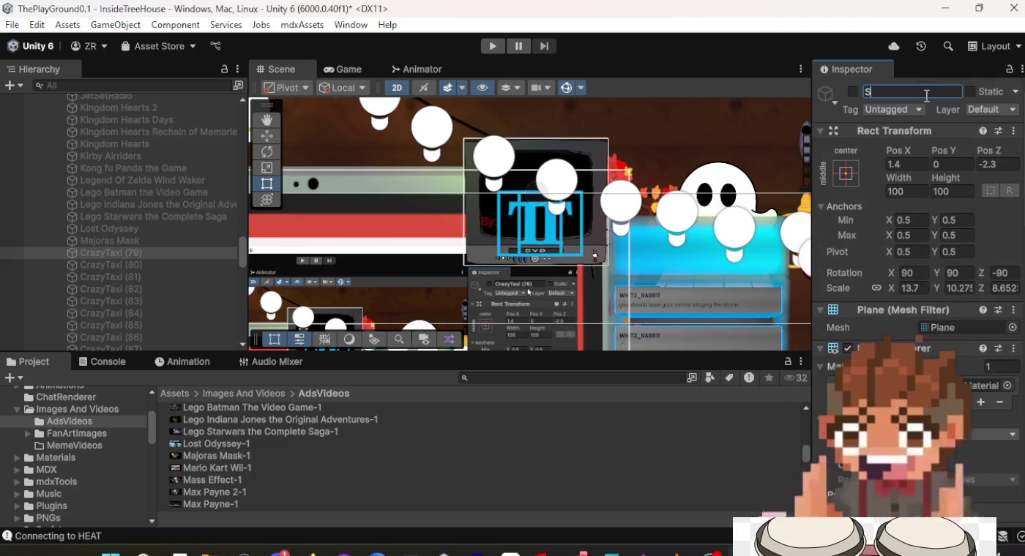
key(BackSpace)
text(Mario )
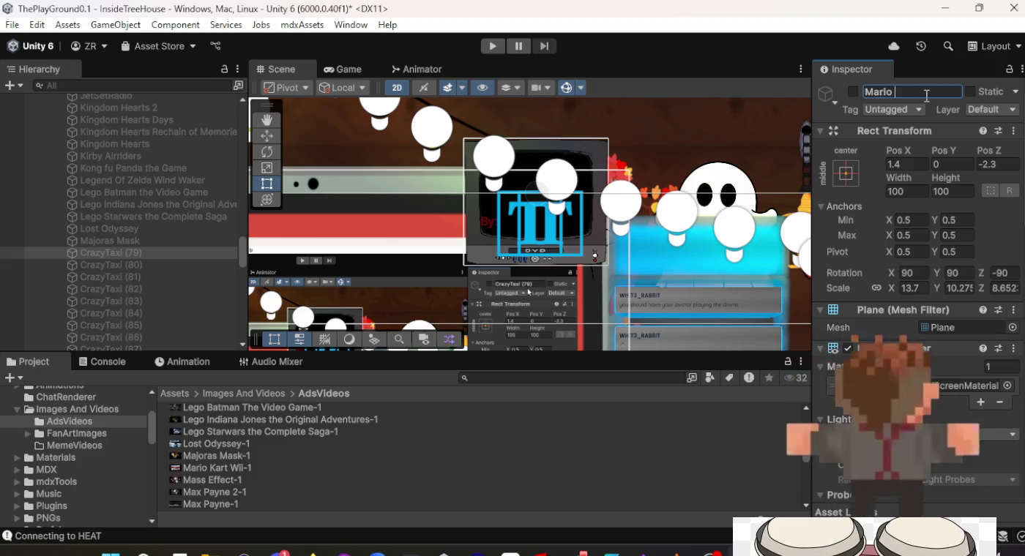
text(Kart Wii)
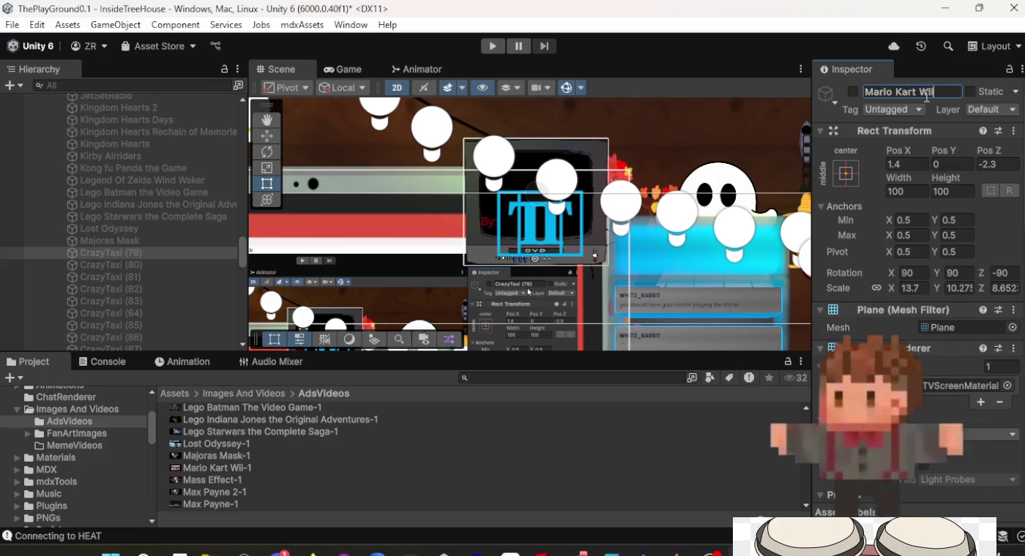
click(128, 268)
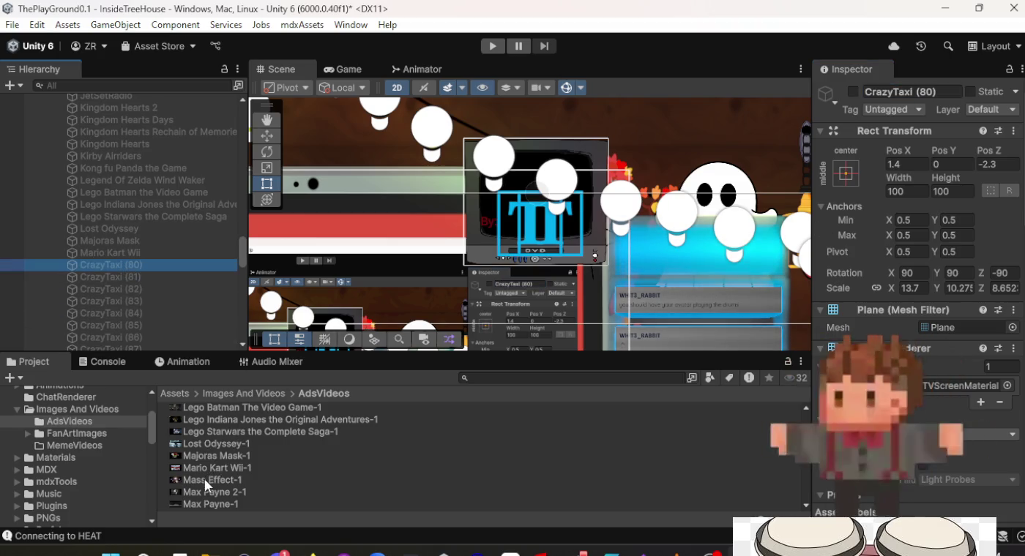
Give CrazyTaxi (80) the Mass Effect-1 clip and rename it Mass Effect.
mouse_move(204, 480)
mouse_down()
mouse_move(458, 491)
mouse_move(738, 359)
mouse_move(943, 123)
mouse_move(927, 97)
mouse_move(915, 352)
mouse_move(927, 482)
mouse_move(899, 268)
mouse_move(974, 136)
mouse_up()
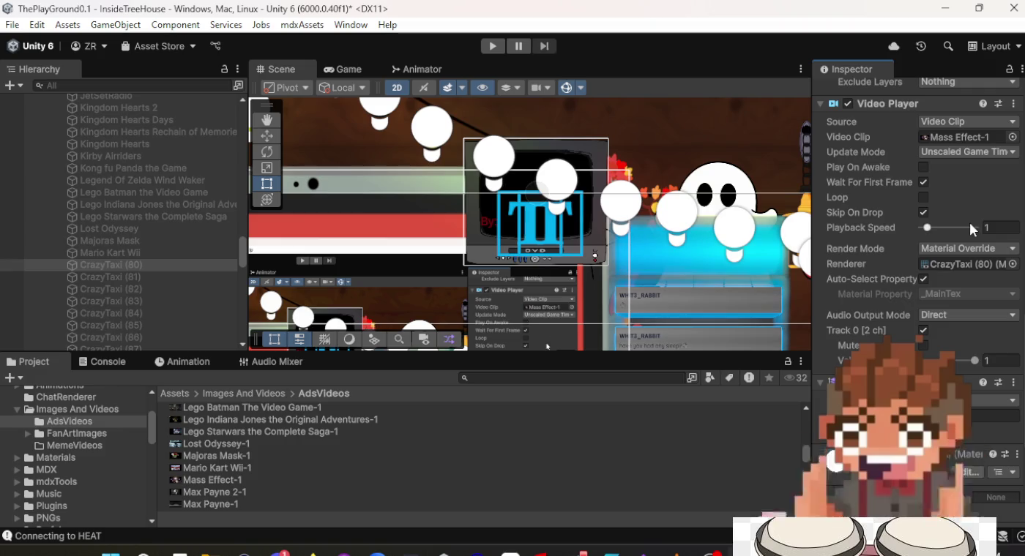
scroll(960, 243, up, 10)
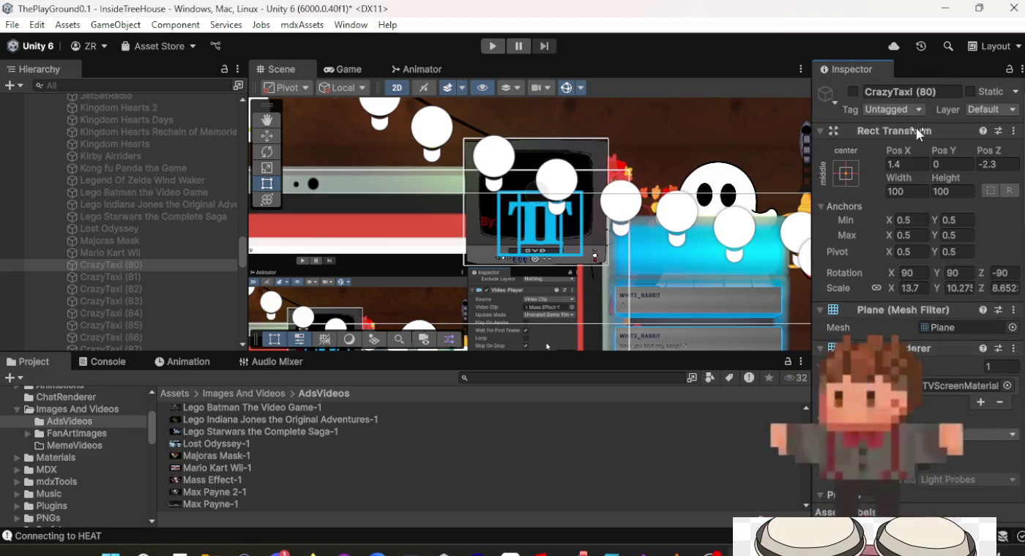
click(928, 96)
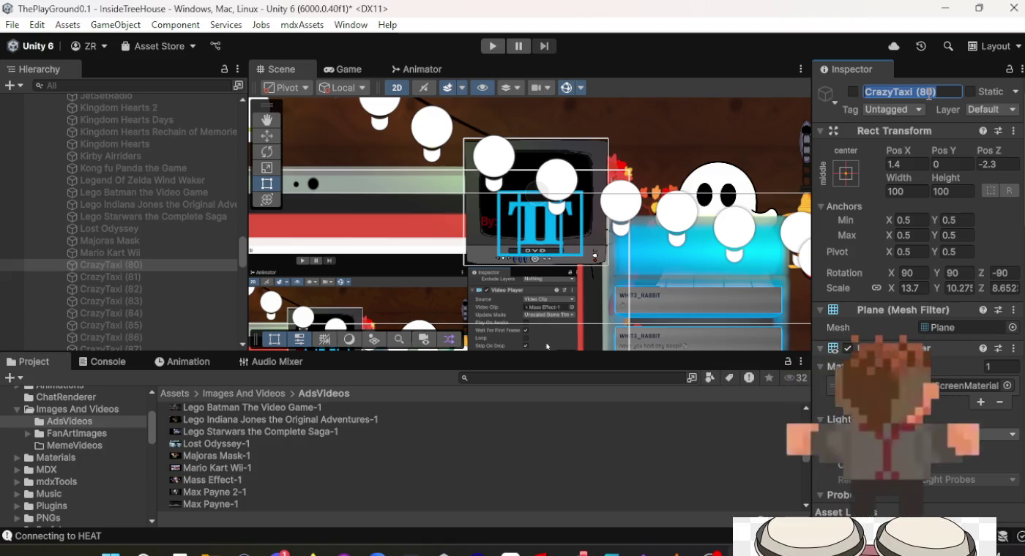
text(Mass Ef)
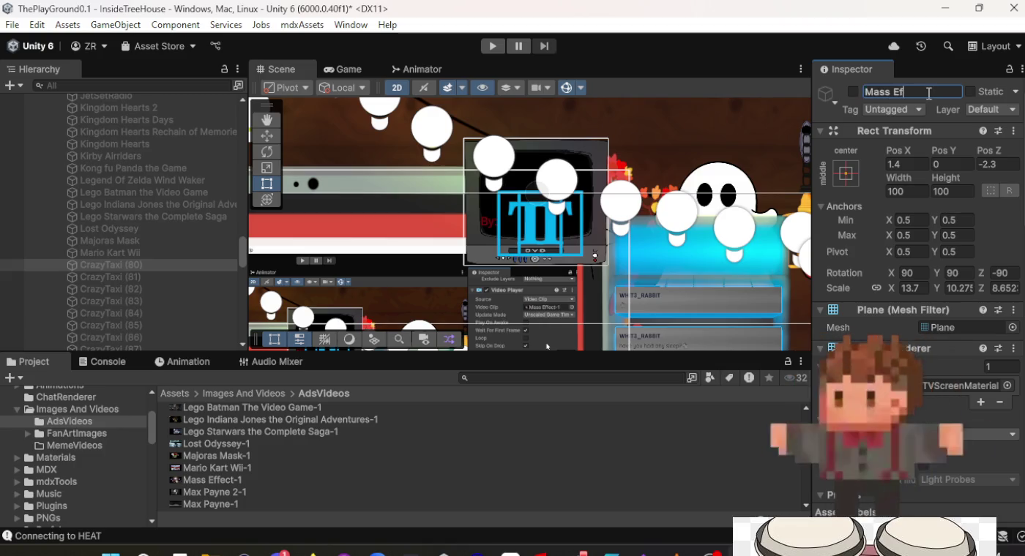
text(fect)
key(Return)
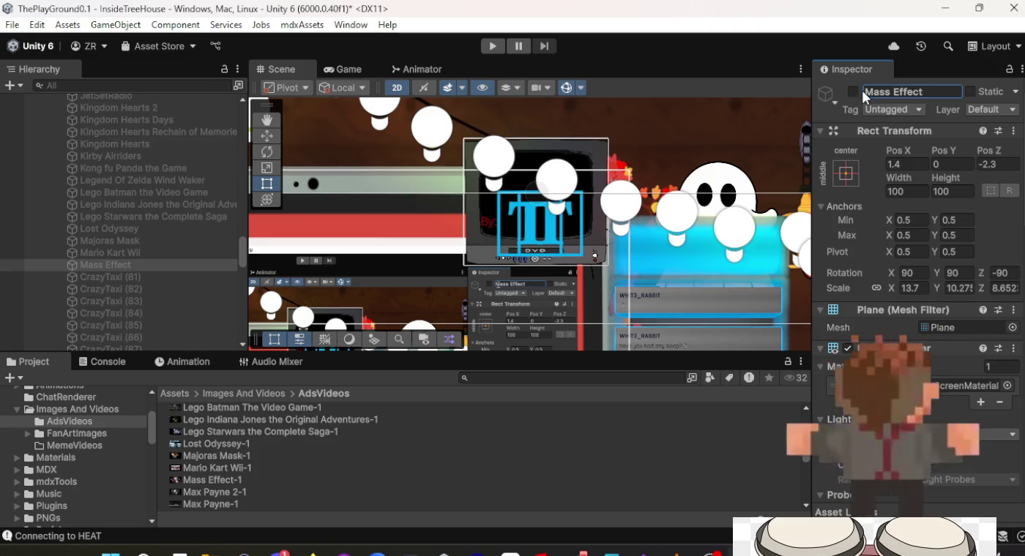
click(137, 278)
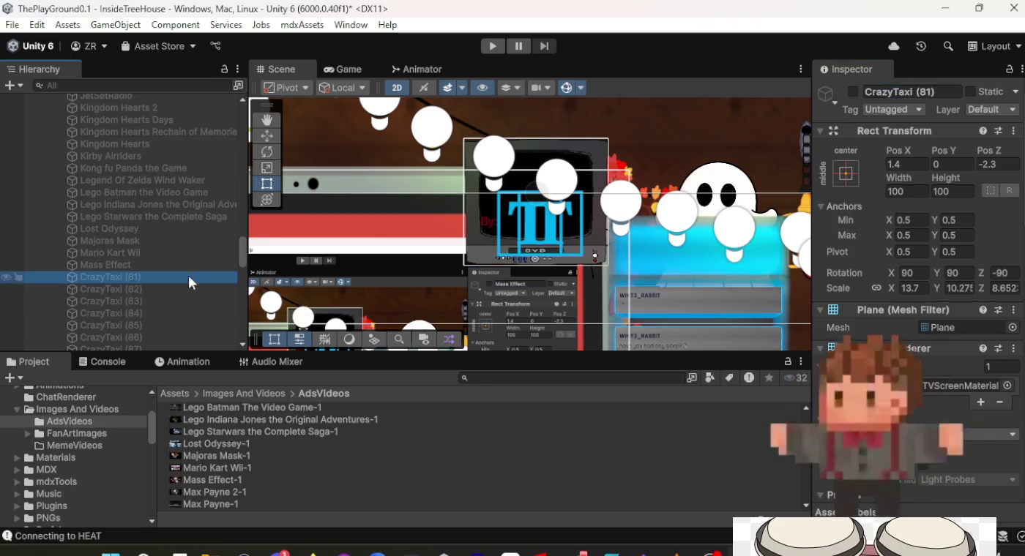
Rename CrazyTaxi (81) to Max Payne 2.
click(910, 90)
text(M)
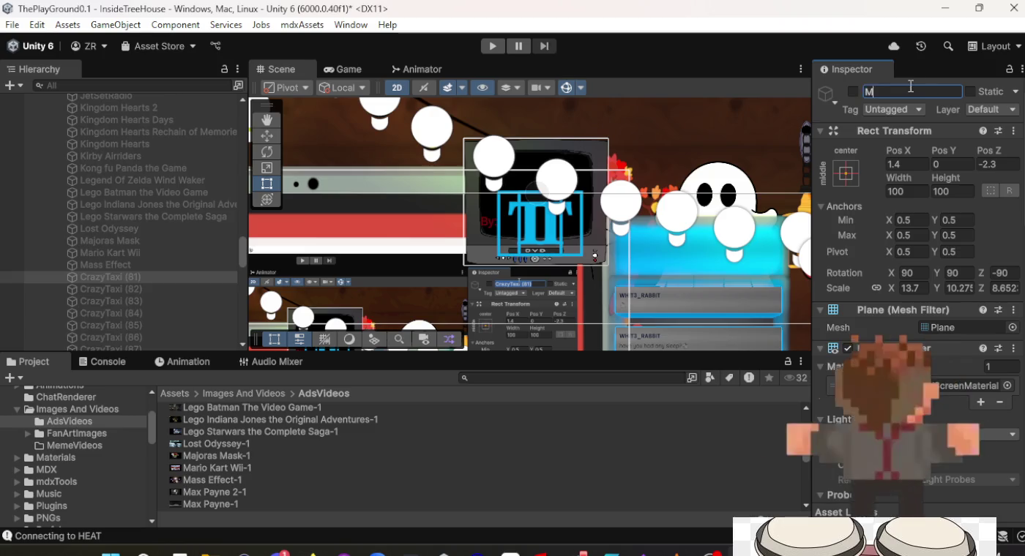
text(ax Payne)
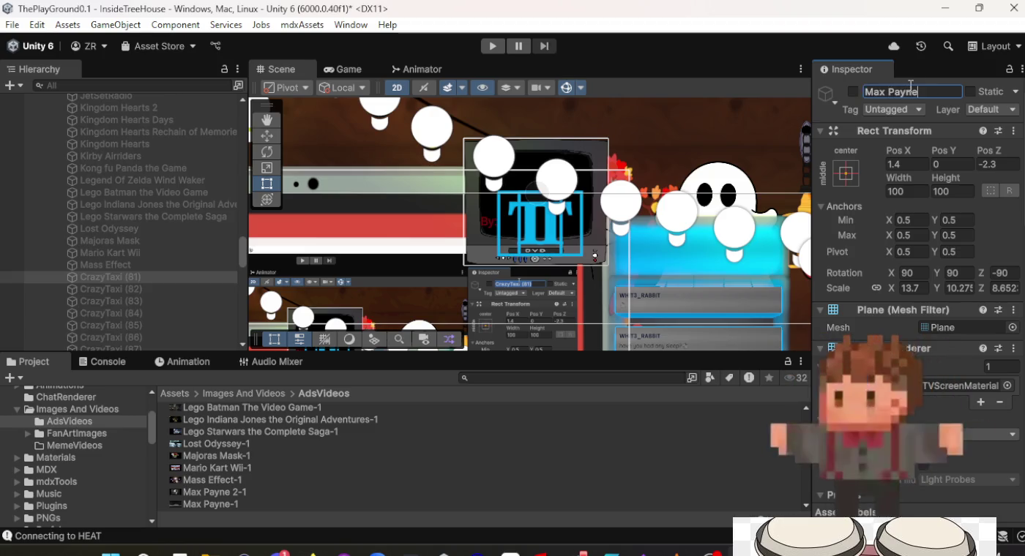
key(Return)
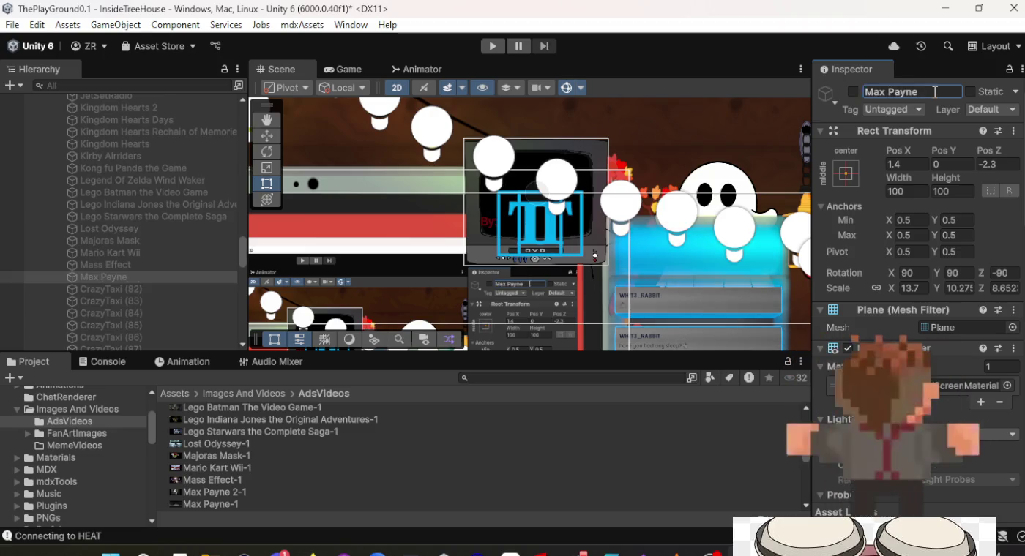
double_click(936, 97)
click(936, 92)
text(1)
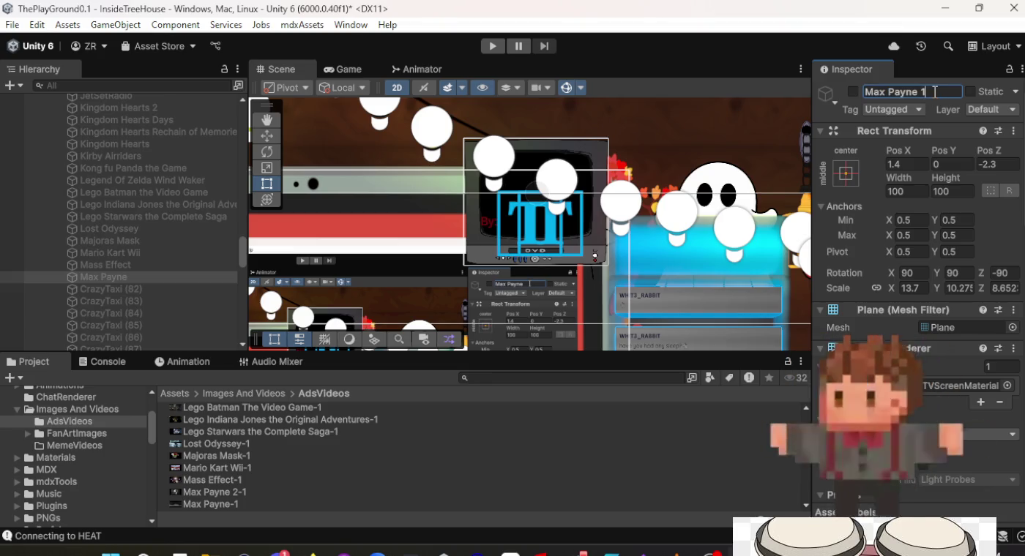
key(BackSpace)
text(2)
key(Return)
Set the Max Payne 2 screen's Video Clip to Max Payne 2-1.
scroll(936, 255, down, 5)
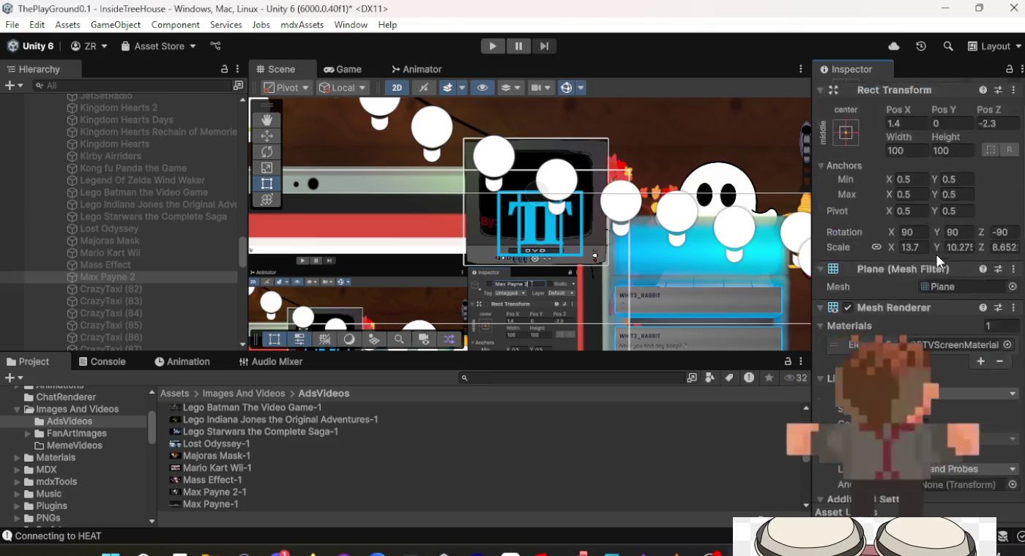
scroll(920, 298, down, 2)
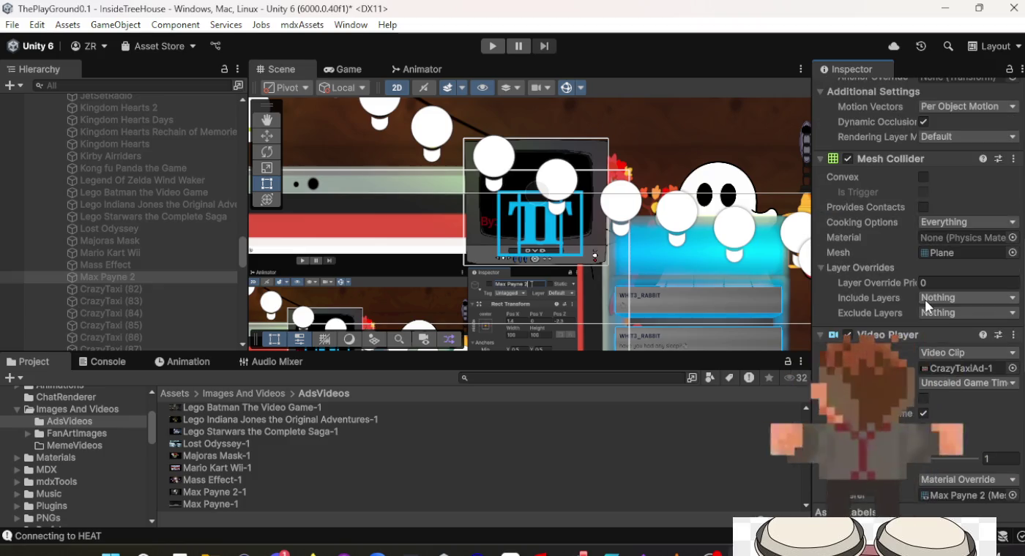
click(219, 490)
mouse_move(227, 495)
mouse_down()
mouse_move(697, 486)
mouse_move(932, 299)
mouse_move(943, 372)
mouse_up()
click(115, 286)
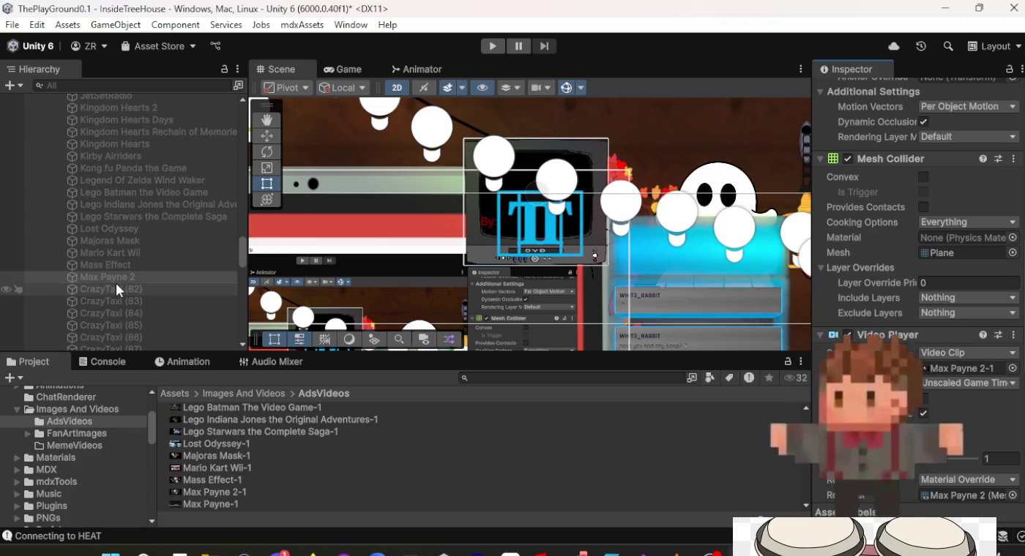
Give CrazyTaxi (82) the Max Payne-1 clip and retype its name as Max Payne-1.
scroll(204, 468, down, 1)
mouse_move(205, 496)
mouse_down()
mouse_move(943, 337)
mouse_move(956, 368)
mouse_up()
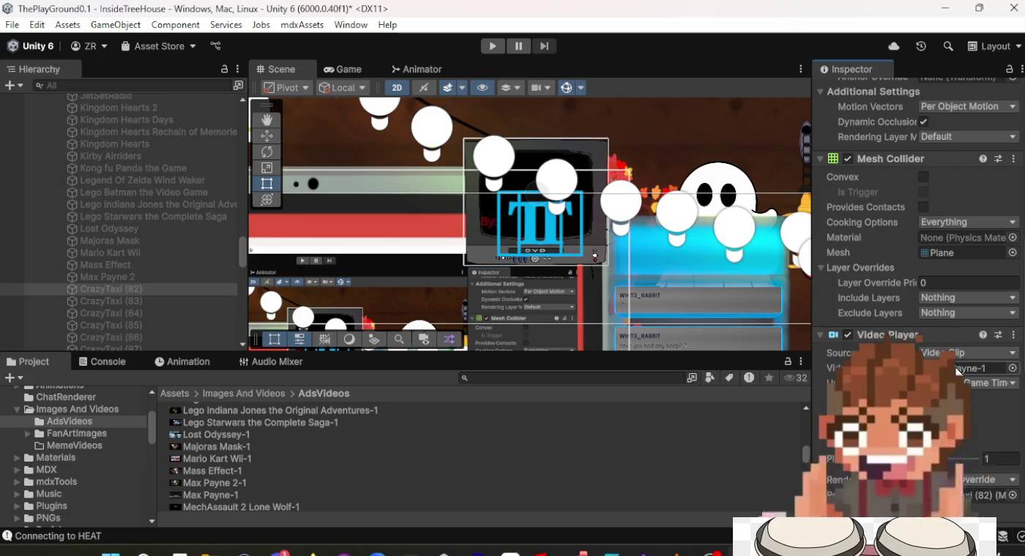
scroll(955, 368, up, 10)
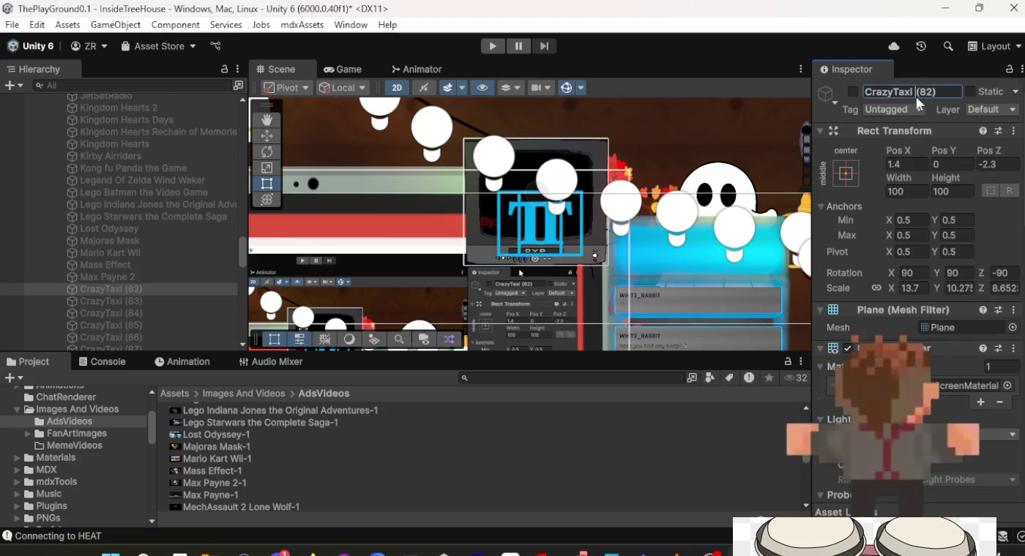
click(916, 96)
text(Max Payn 1)
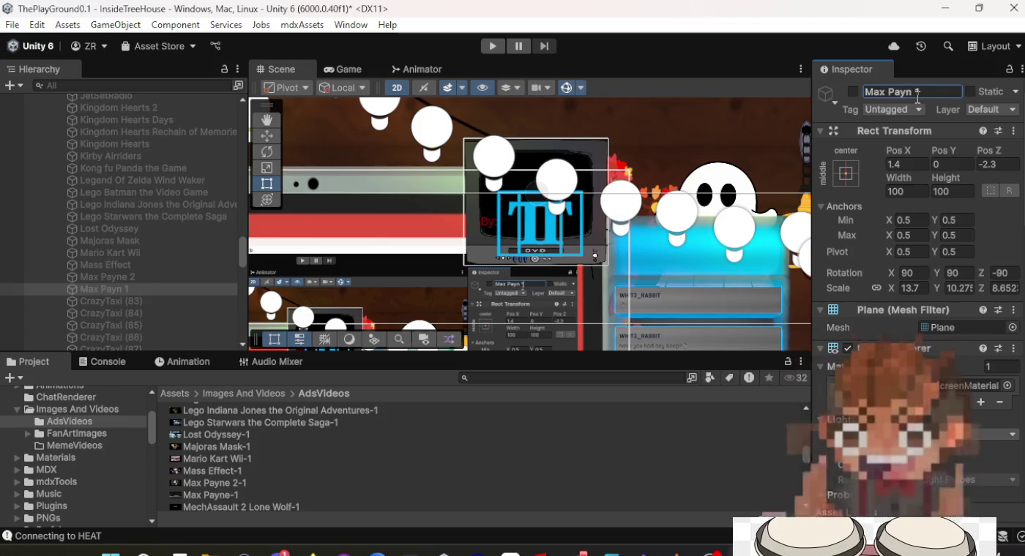
key(ctrl+a)
text(Max Payne-1)
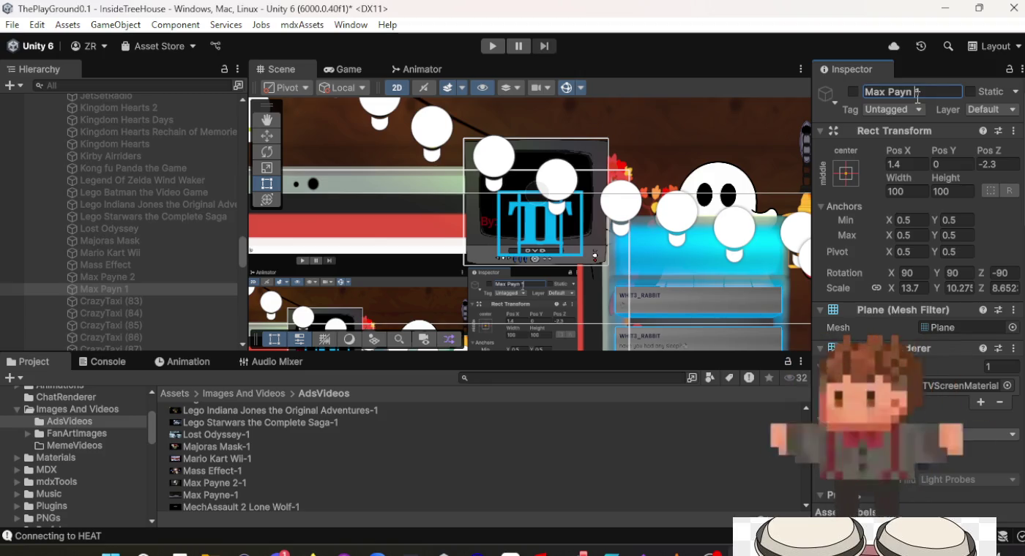
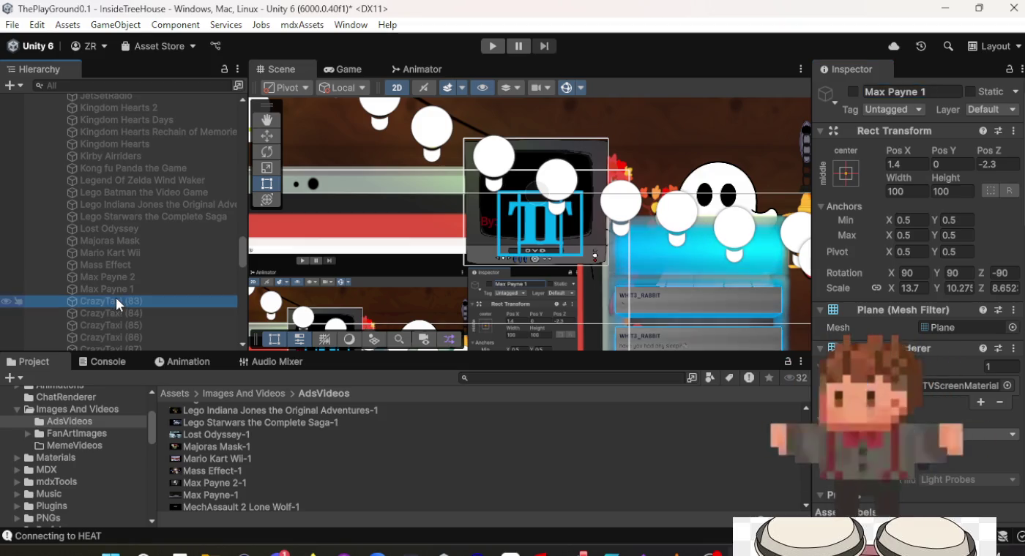
Rename CrazyTaxi (83) to 'Mech Assult 2 Lone Wolf'.
click(116, 301)
click(902, 92)
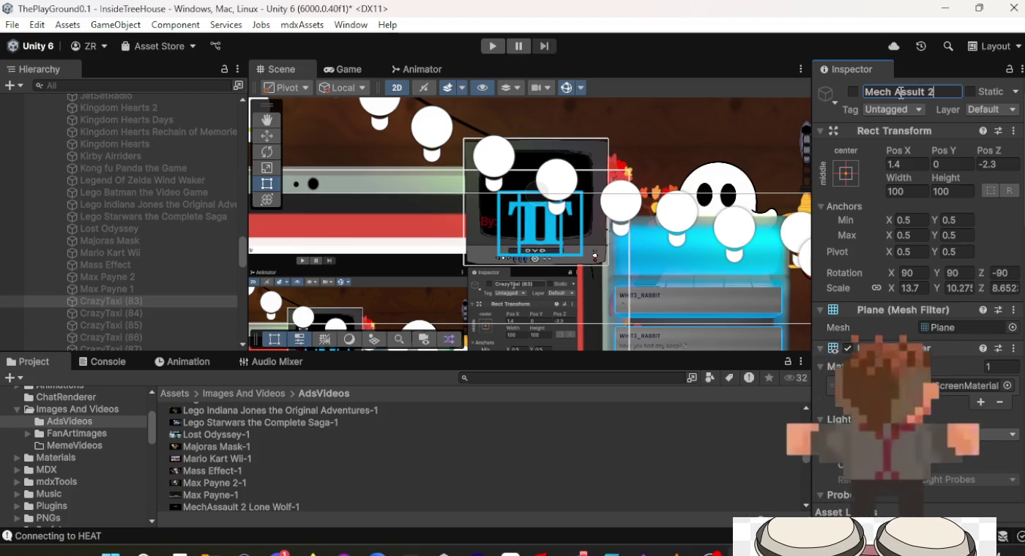
text(olf)
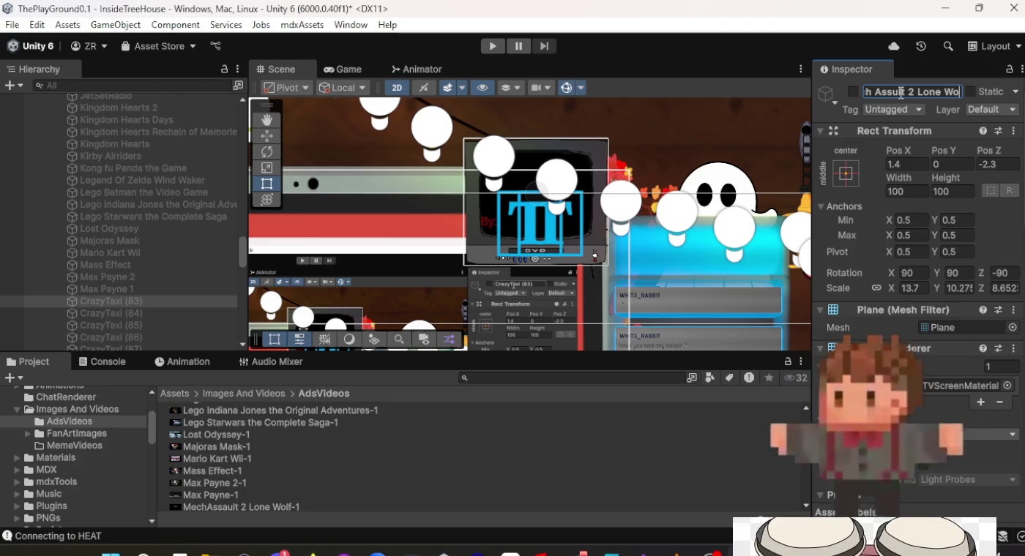
key(Return)
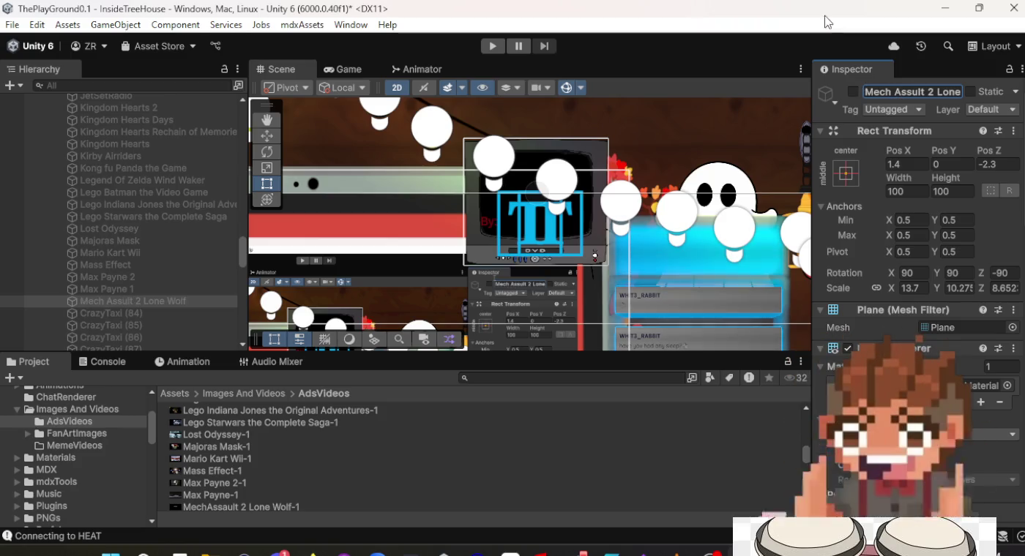
Assign the MechAssault 2 Lone Wolf-1 ad clip as that screen's Video Player clip.
scroll(908, 288, down, 10)
scroll(421, 458, down, 3)
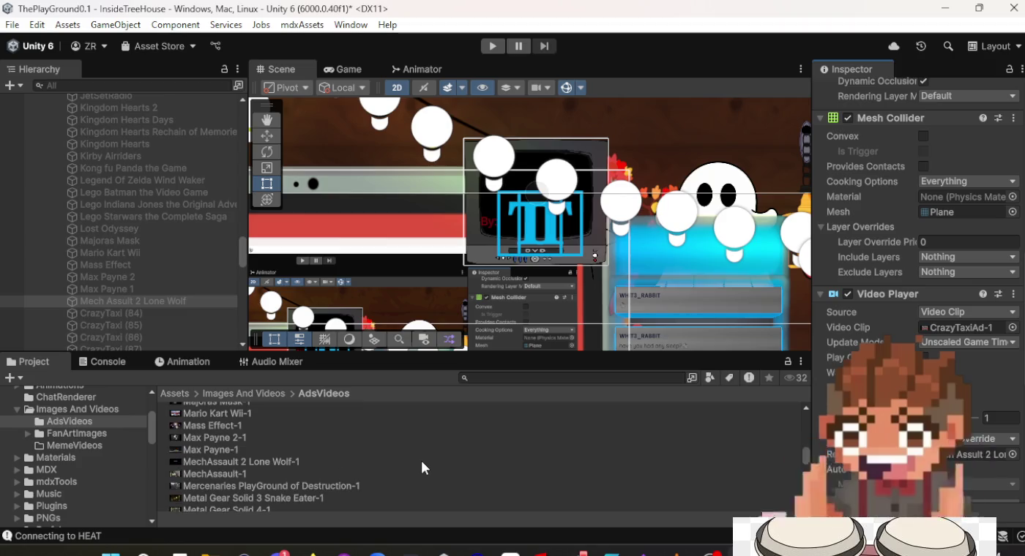
click(269, 463)
drag(754, 455, 970, 270)
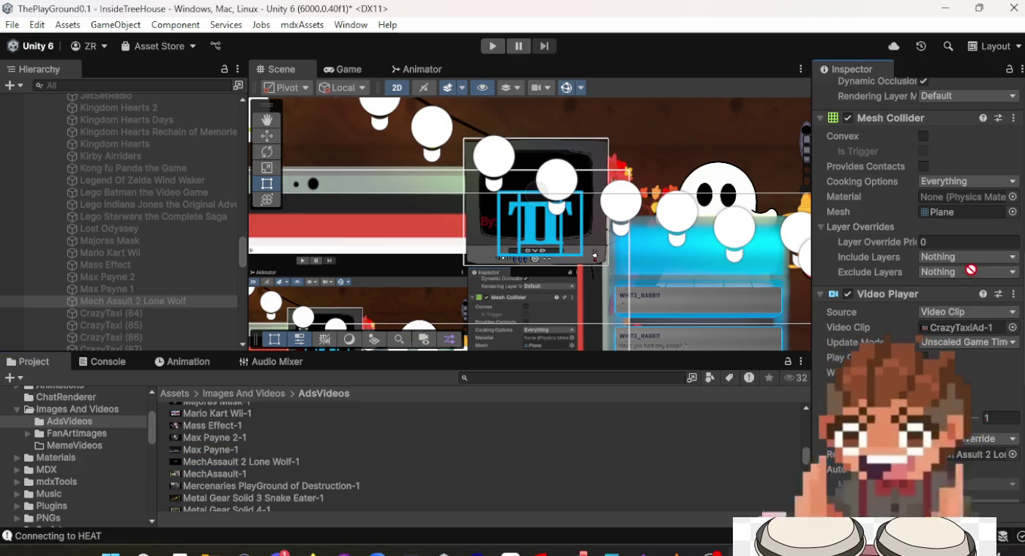
drag(967, 314, 962, 330)
Give CrazyTaxi (84) the MechAssault-1 clip and rename it 'Mech Assault 1'.
click(204, 317)
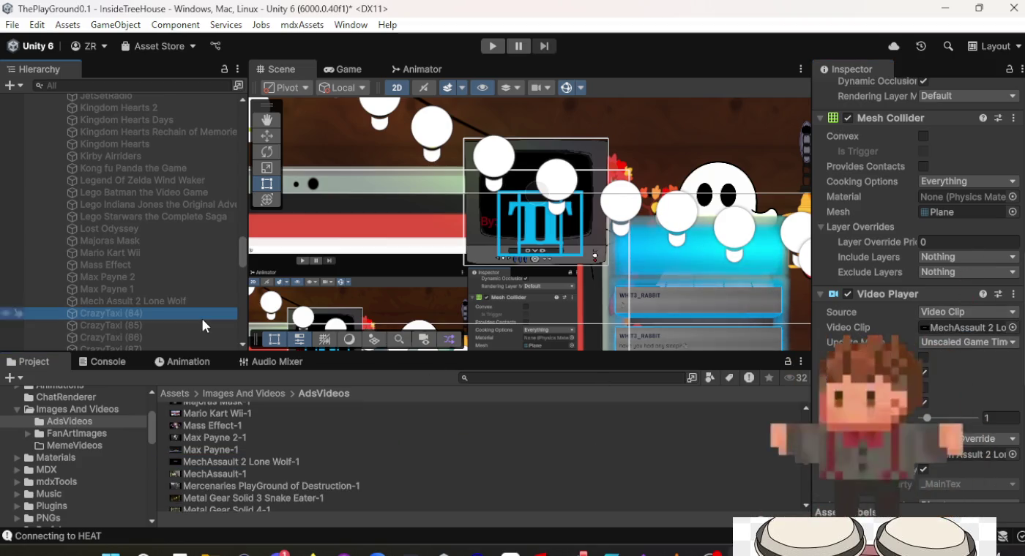
mouse_move(233, 473)
mouse_down()
mouse_move(526, 461)
mouse_move(878, 381)
mouse_up()
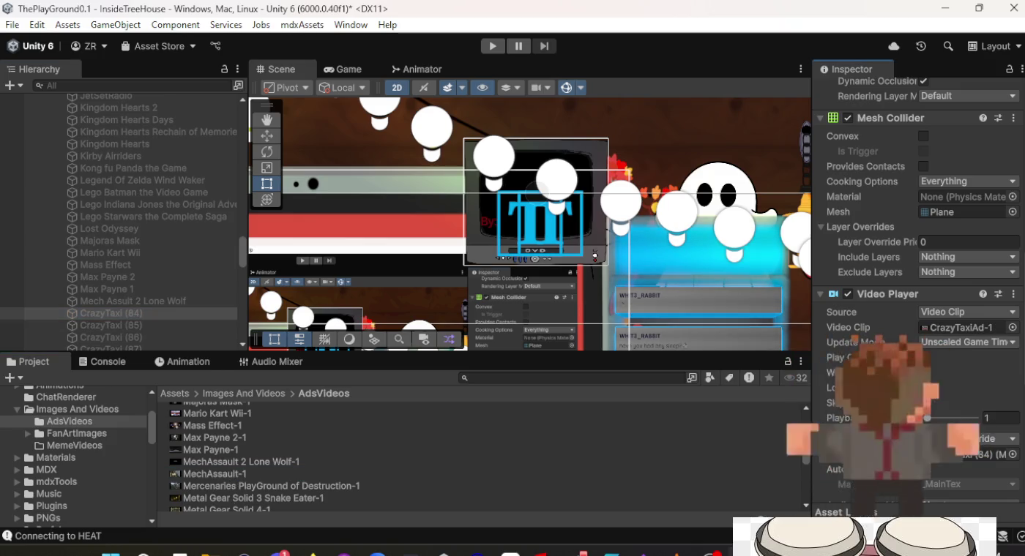
scroll(875, 234, up, 15)
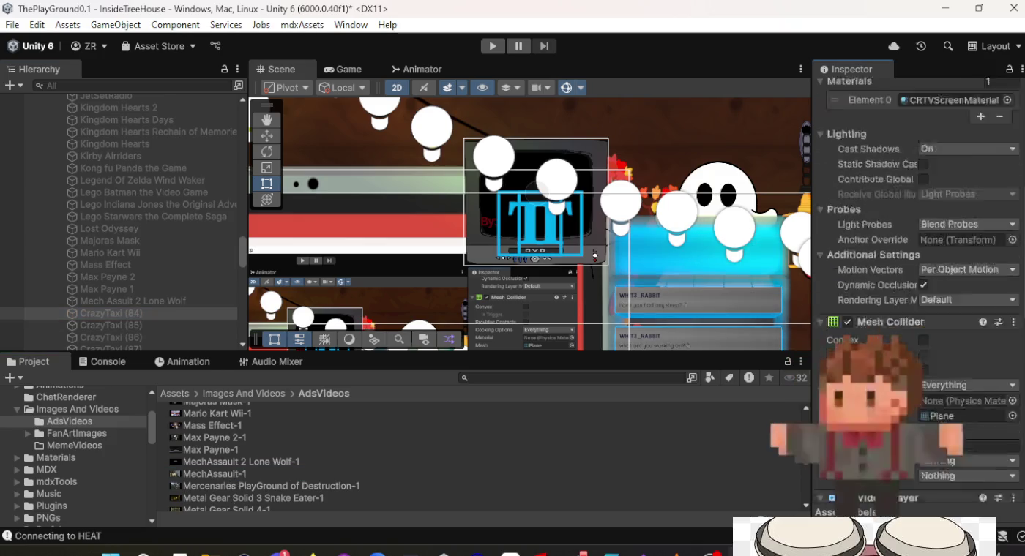
click(890, 92)
text(Mech Asu)
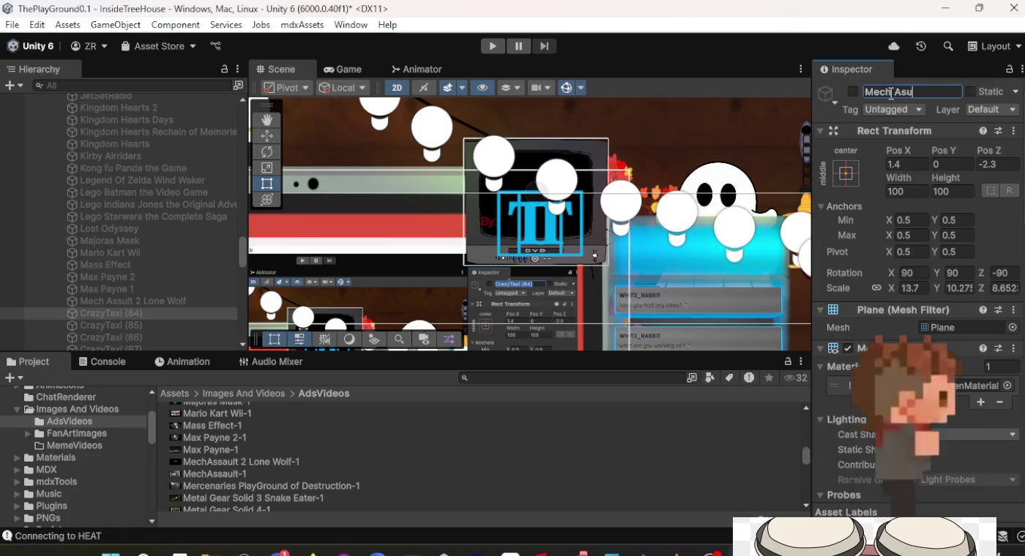
key(BackSpace)
text(ssault 1)
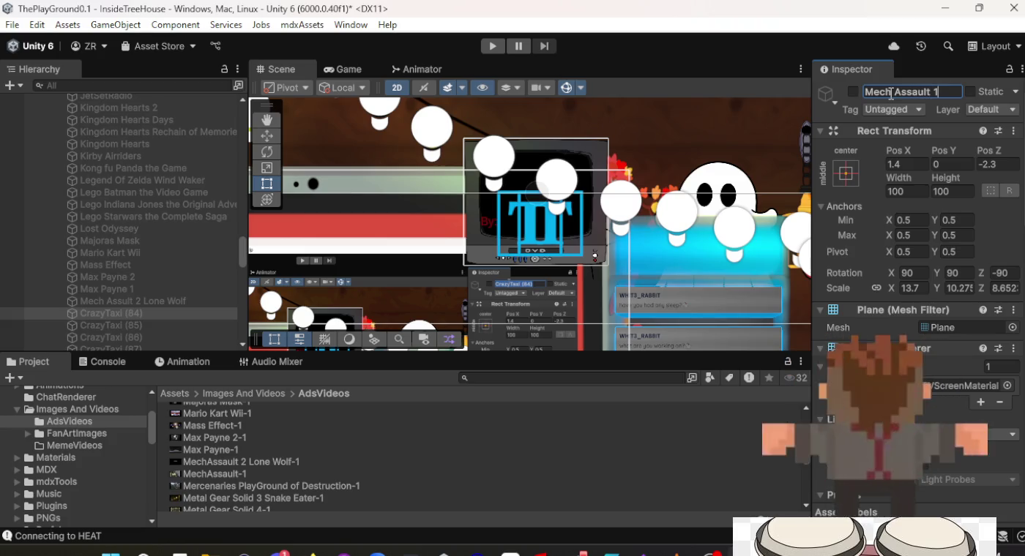
key(Return)
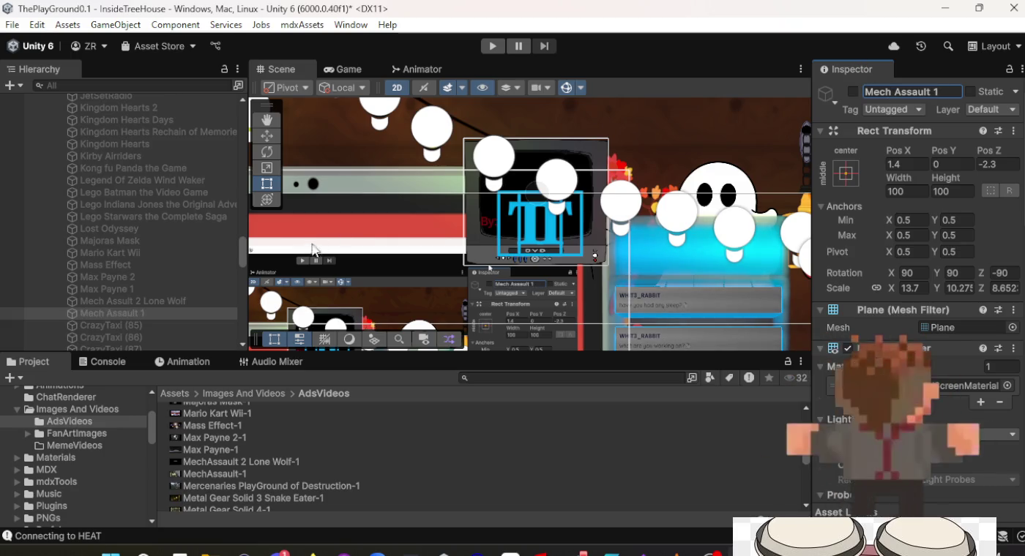
Rename CrazyTaxi (85) to 'Mercenaries Playground of Destruction'.
click(147, 322)
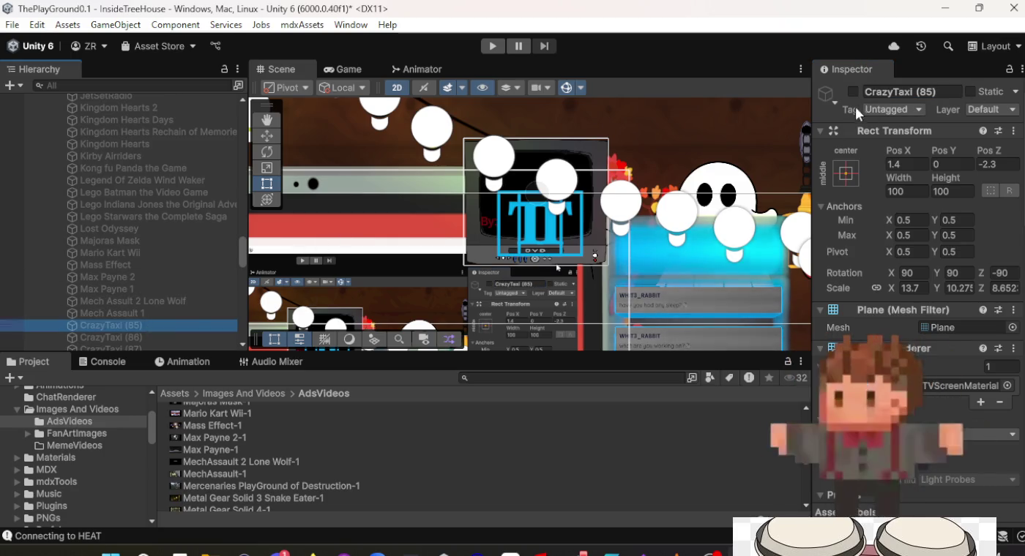
click(884, 94)
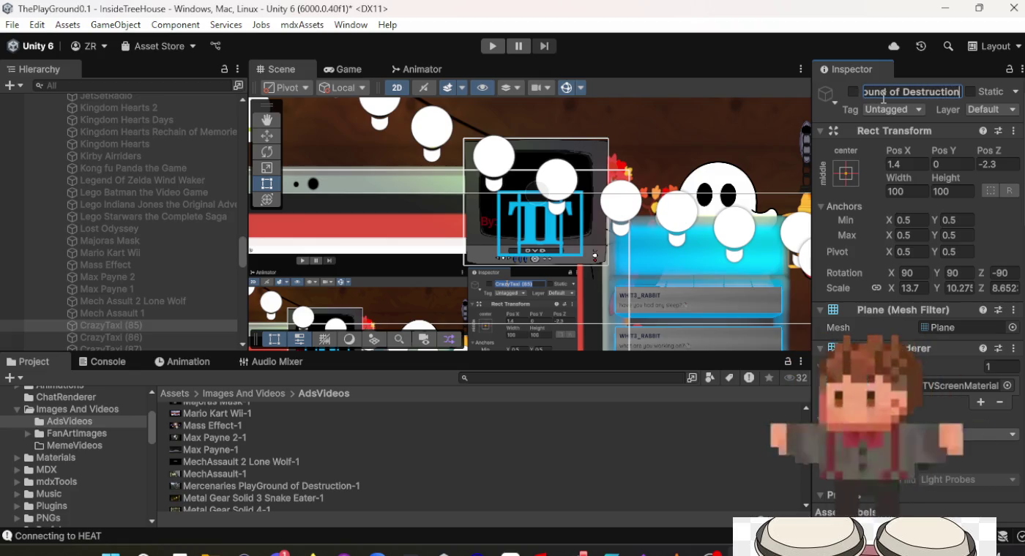
key(Return)
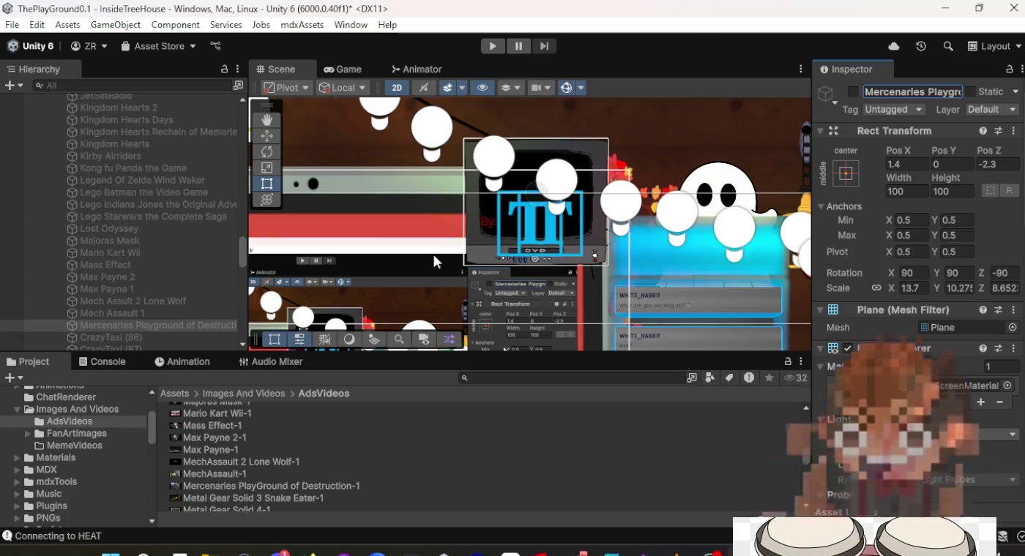
Check the renamed Mercenaries object, then begin renaming CrazyTaxi (86).
click(130, 337)
click(130, 323)
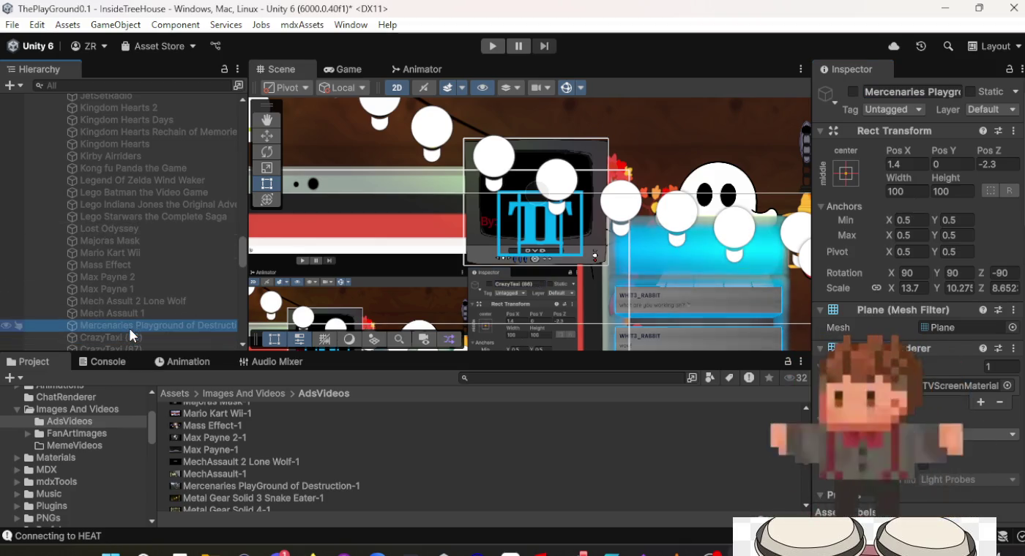
click(129, 338)
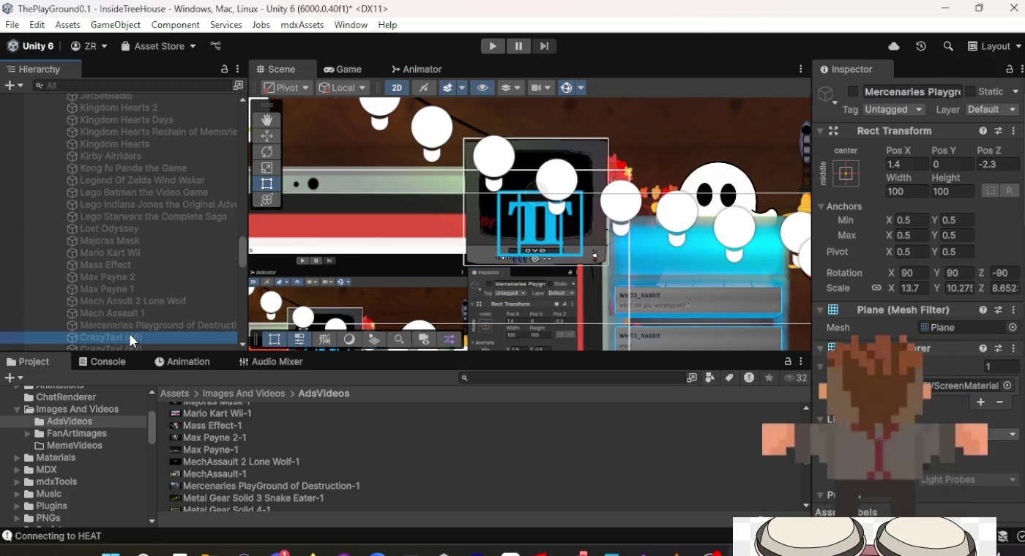
click(932, 93)
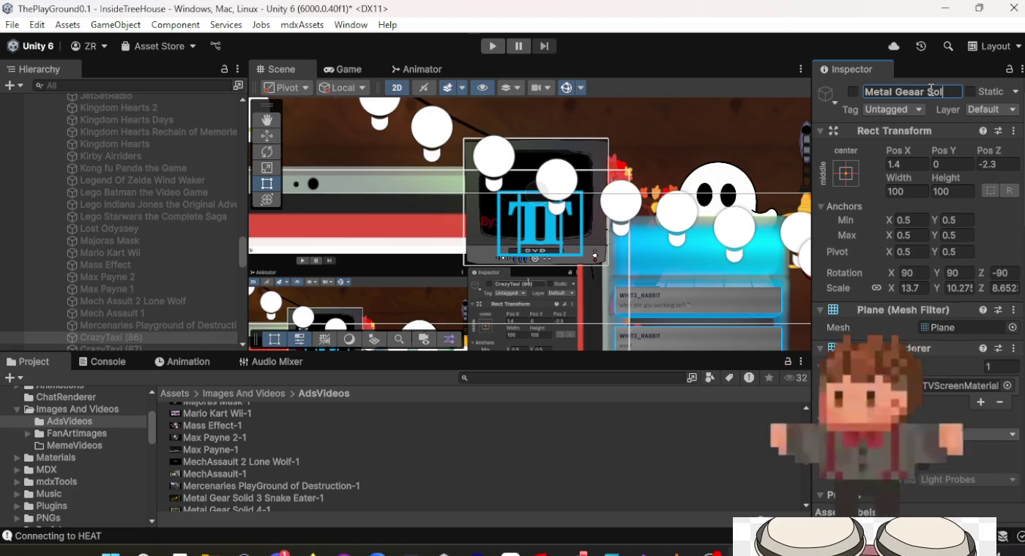
Name CrazyTaxi (86) 'Metal Gear Solid 3 Snake Eater' and assign its Snake Eater-1 ad clip.
text(Solid 3 Snake Eater)
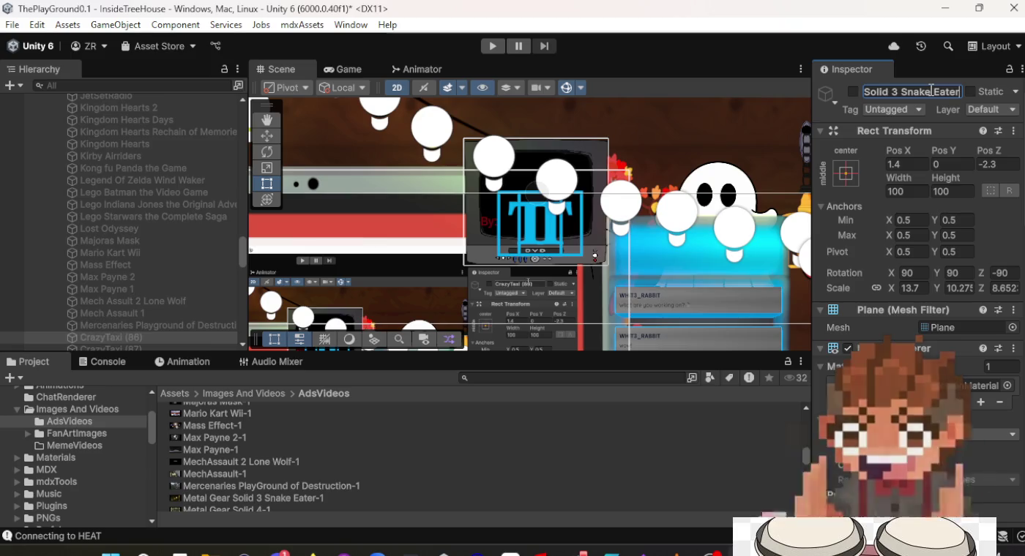
key(Return)
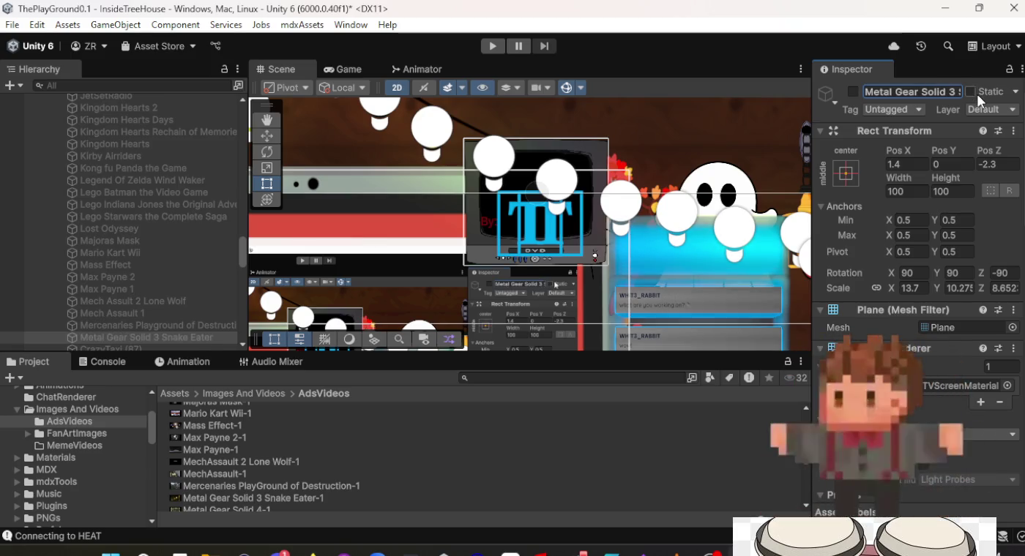
scroll(974, 242, down, 10)
scroll(947, 275, down, 5)
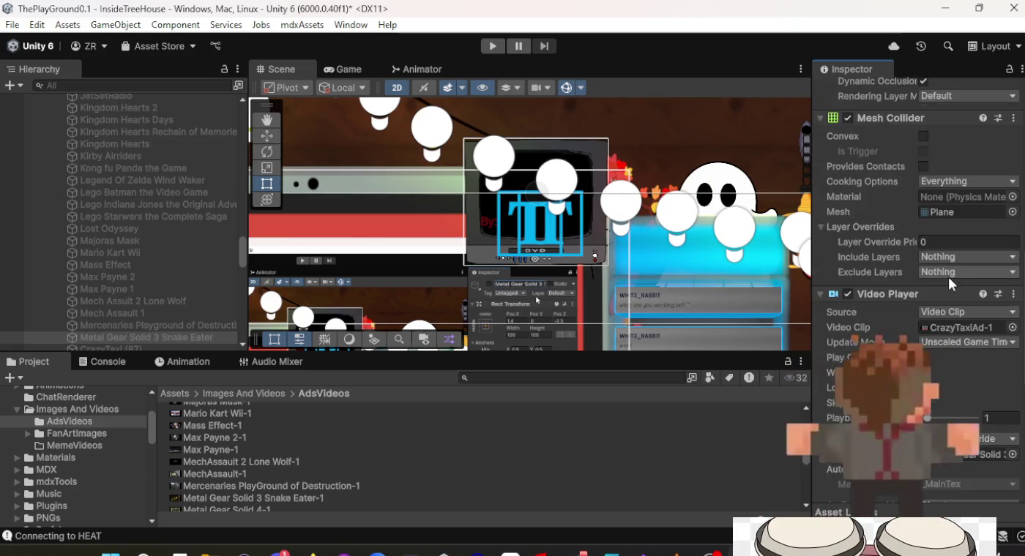
click(247, 498)
drag(246, 500, 769, 468)
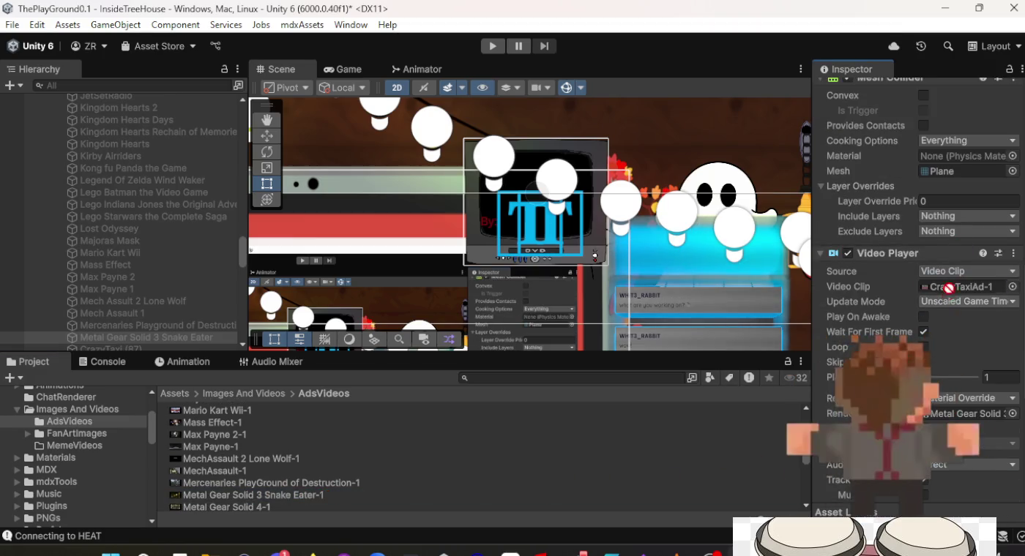
drag(949, 288, 952, 287)
Give CrazyTaxi (87) the Metal Gear Solid 4-1 clip and rename it 'Metal Gear Solid 4'.
scroll(152, 278, down, 4)
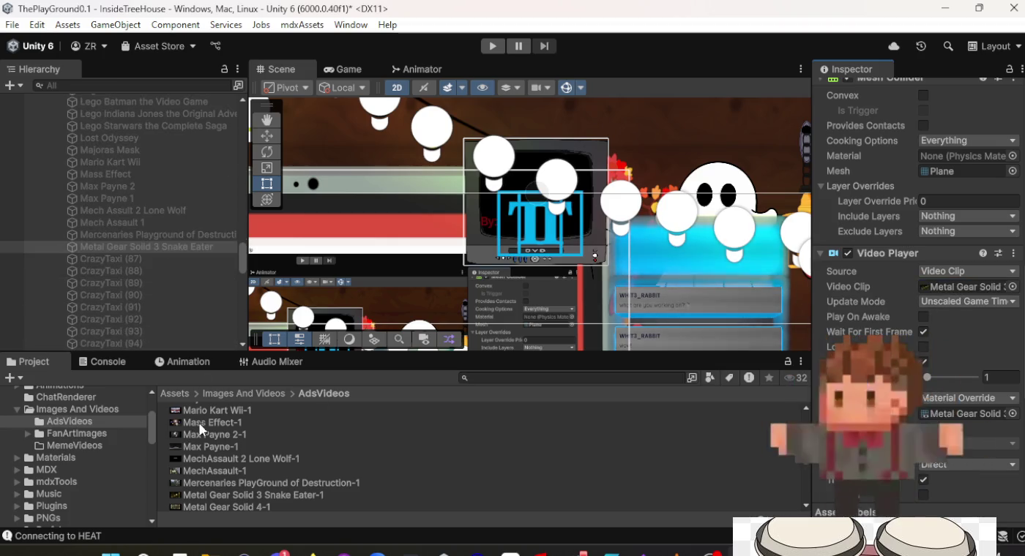
scroll(226, 480, down, 3)
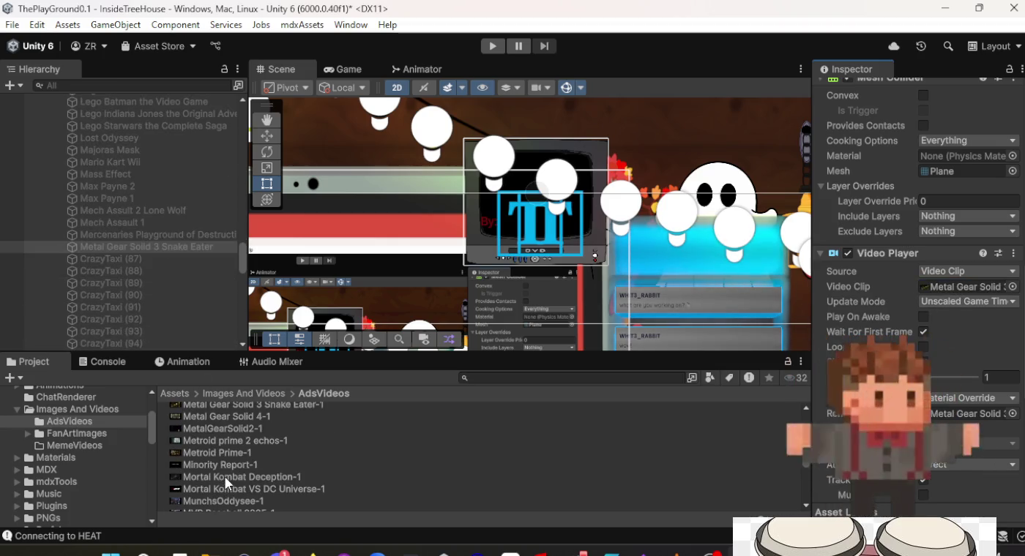
click(138, 257)
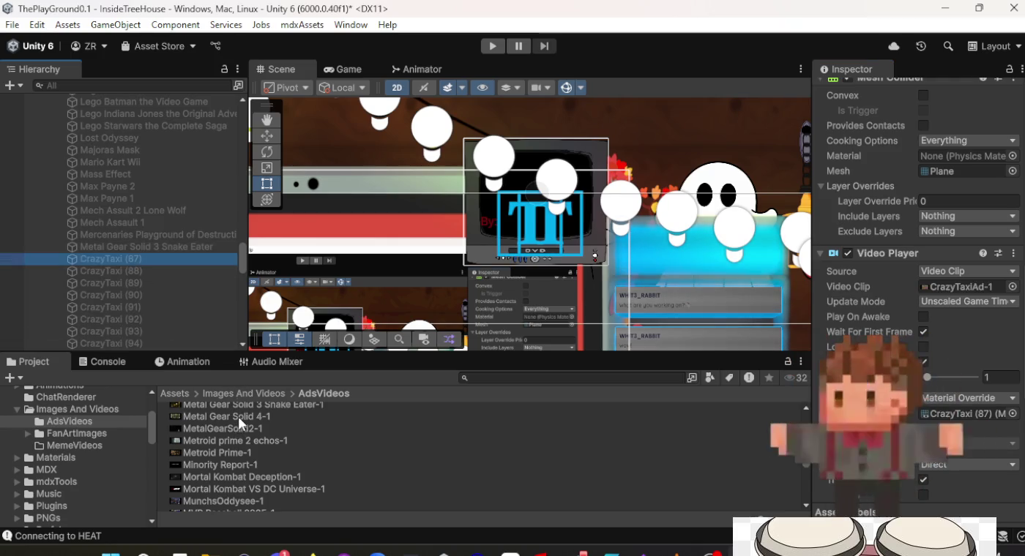
drag(242, 424, 267, 415)
drag(578, 413, 841, 366)
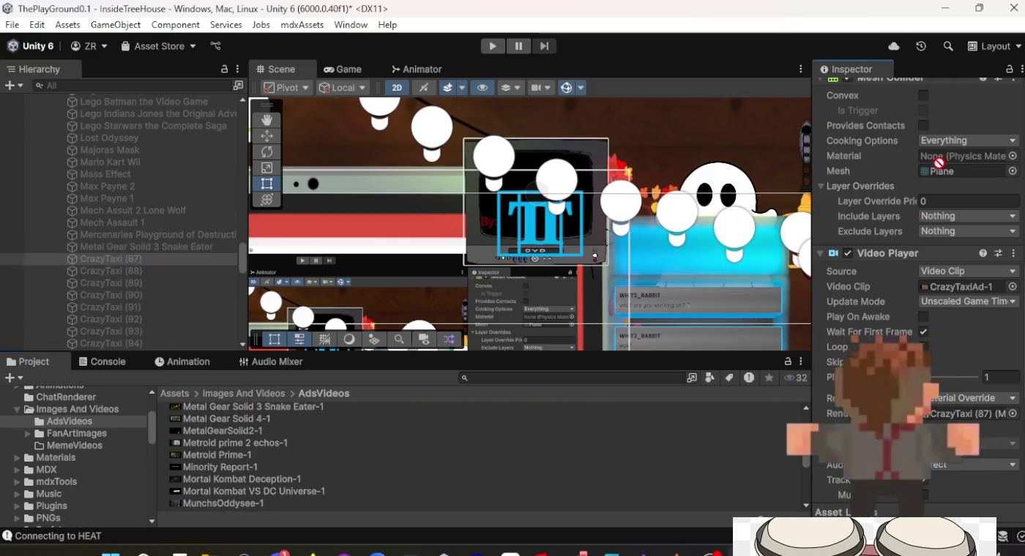
drag(949, 285, 949, 286)
scroll(944, 276, up, 10)
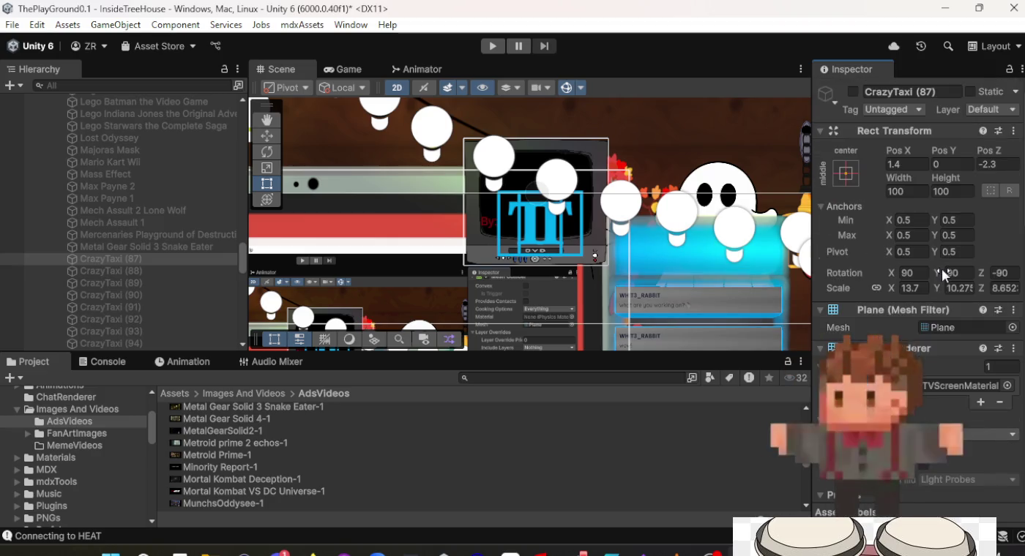
click(902, 94)
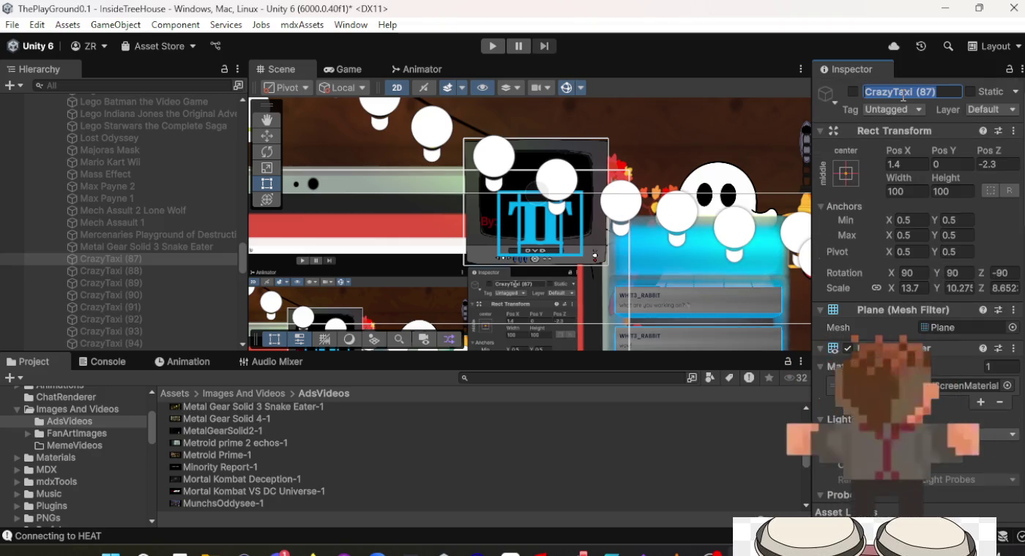
text(Metal Gear Solid 4)
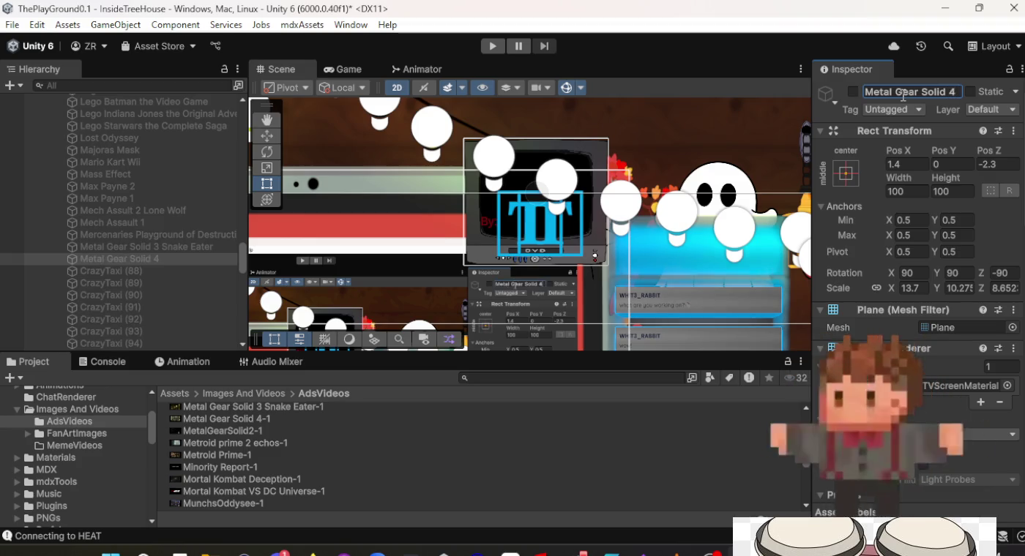
click(133, 271)
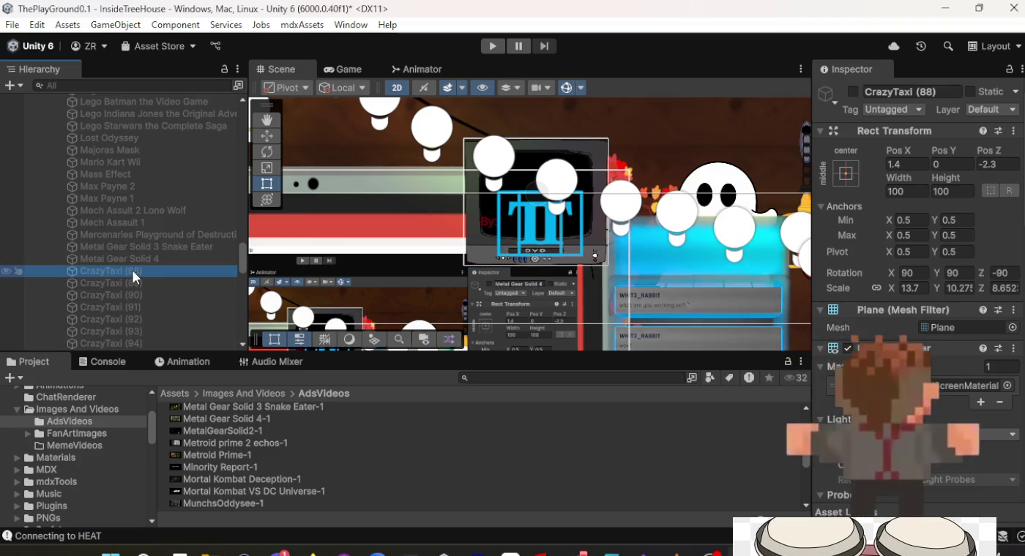
Rename CrazyTaxi (88) to 'Metal Gear Solid 2' and assign the MetalGearSolid2-1 clip.
click(942, 93)
text(Metal Gear Sol)
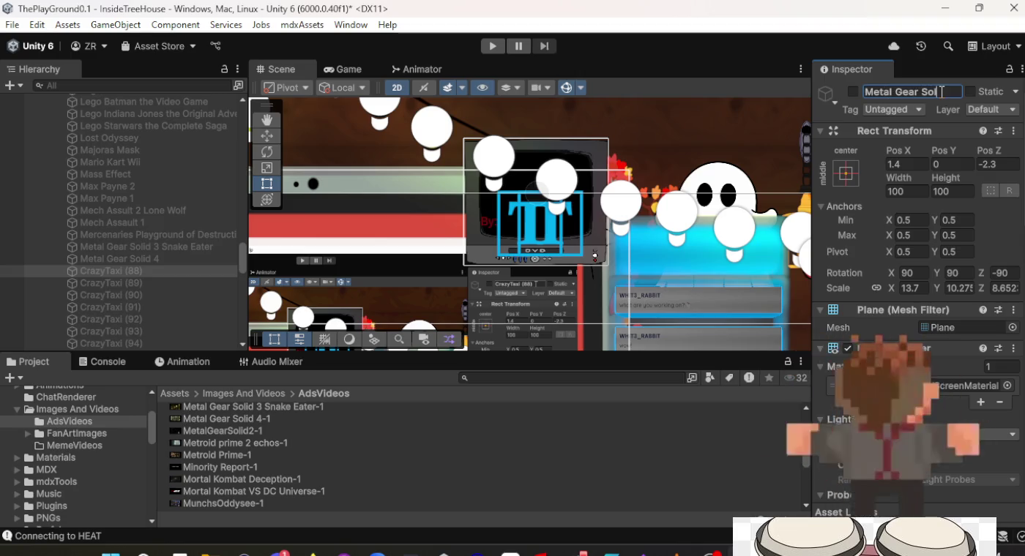
text(id 2)
key(Return)
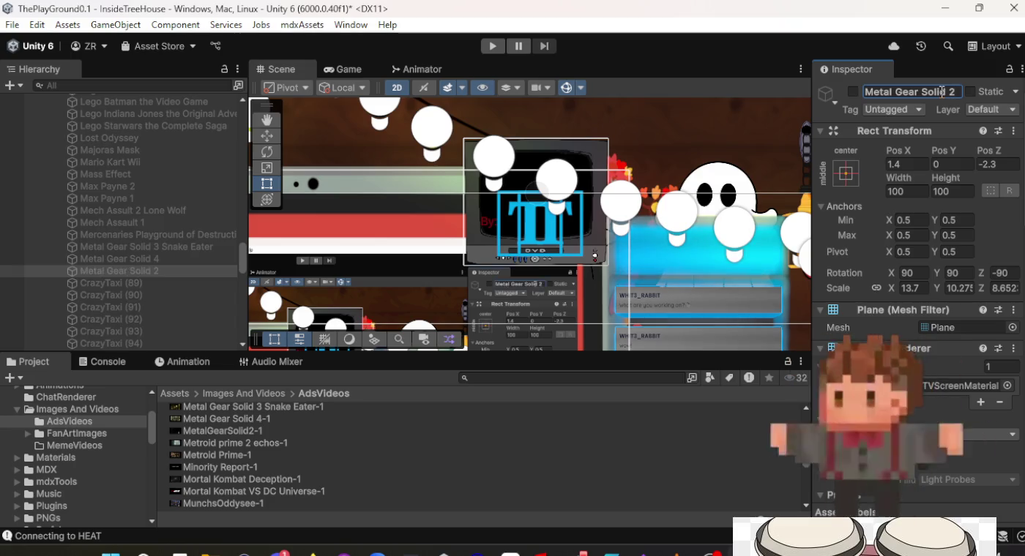
scroll(930, 242, down, 10)
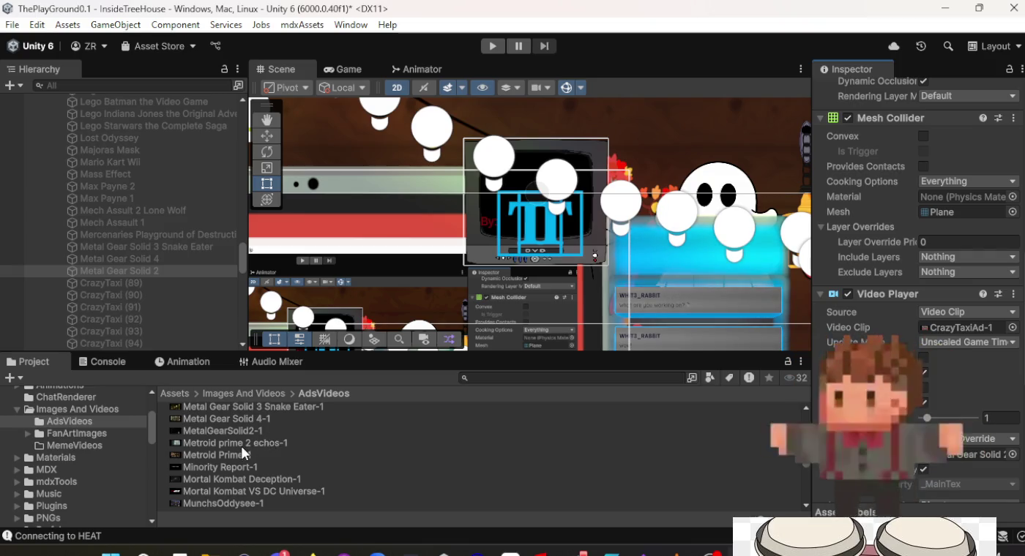
drag(248, 437, 946, 409)
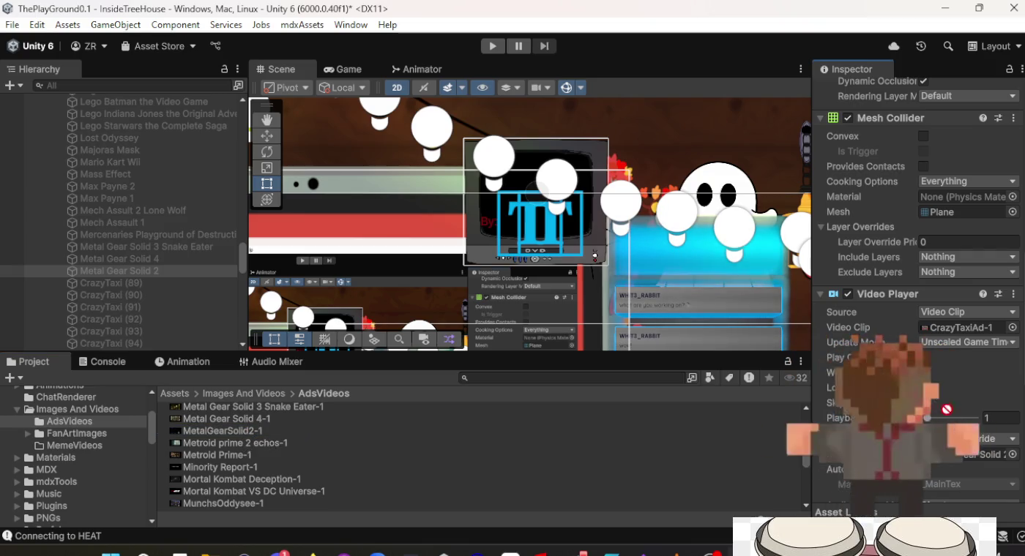
drag(961, 294, 957, 330)
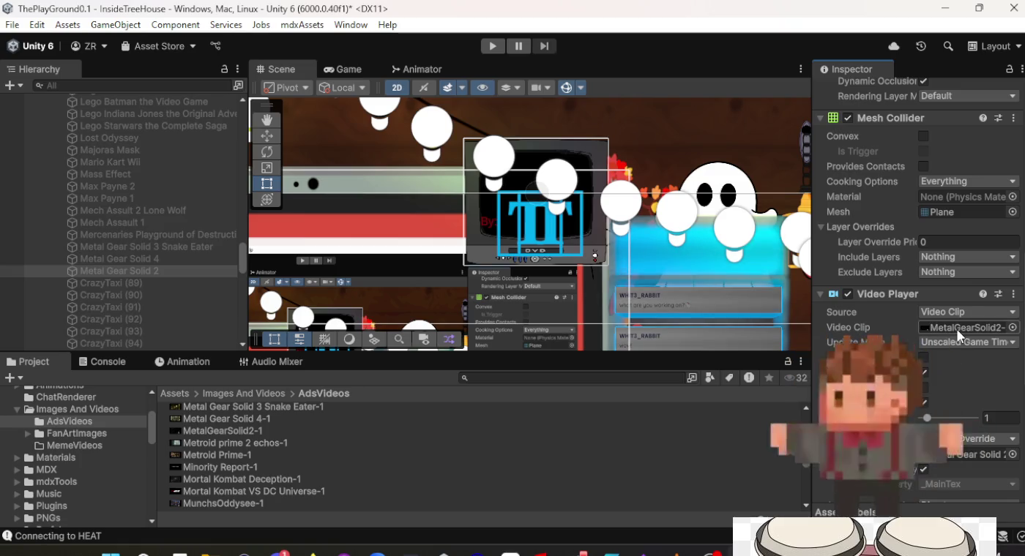
Give CrazyTaxi (89) the Metroid prime 2 echos-1 clip and rename it 'Metroid Prime 2 Echos'.
click(176, 285)
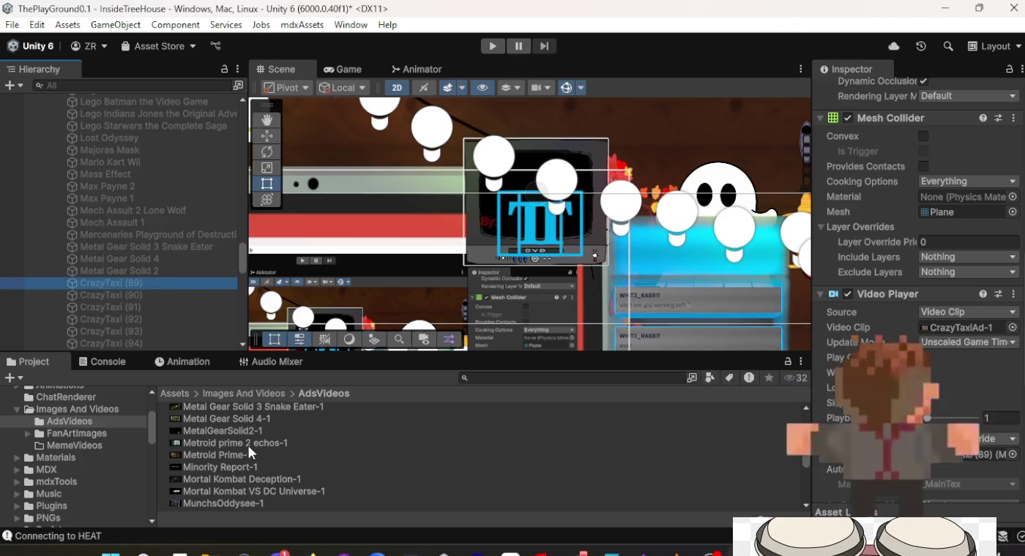
mouse_move(248, 443)
mouse_down()
mouse_move(520, 431)
mouse_move(971, 329)
mouse_up()
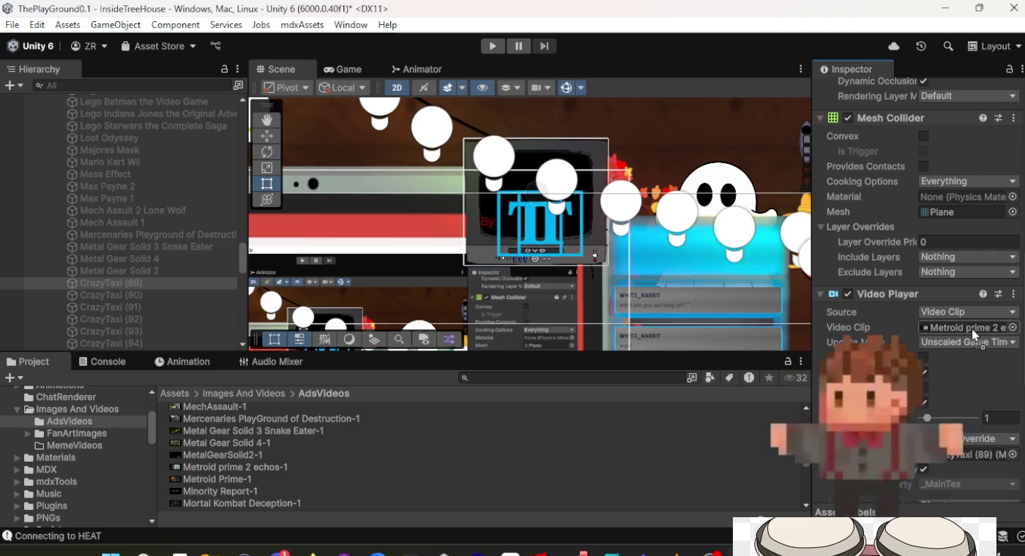
scroll(894, 283, up, 10)
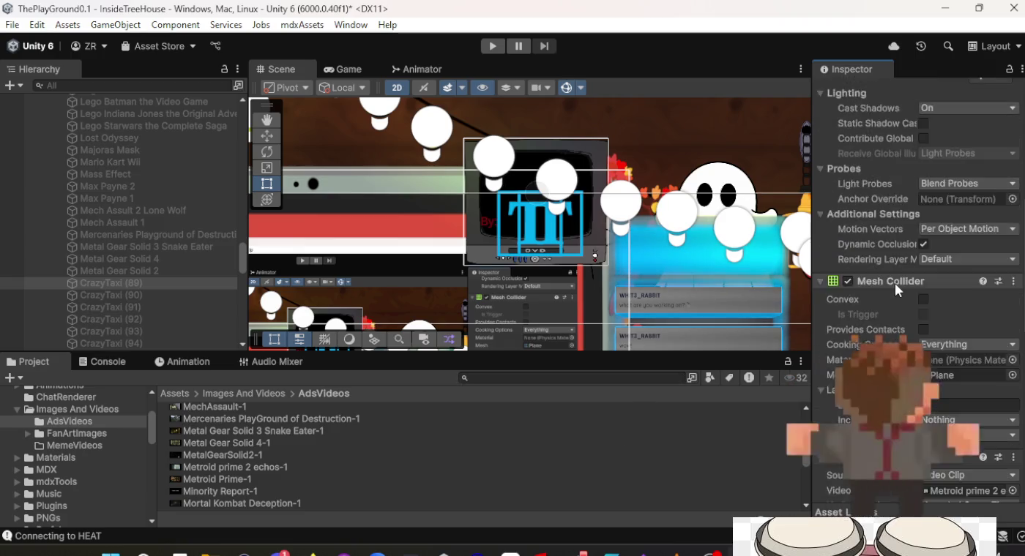
click(913, 92)
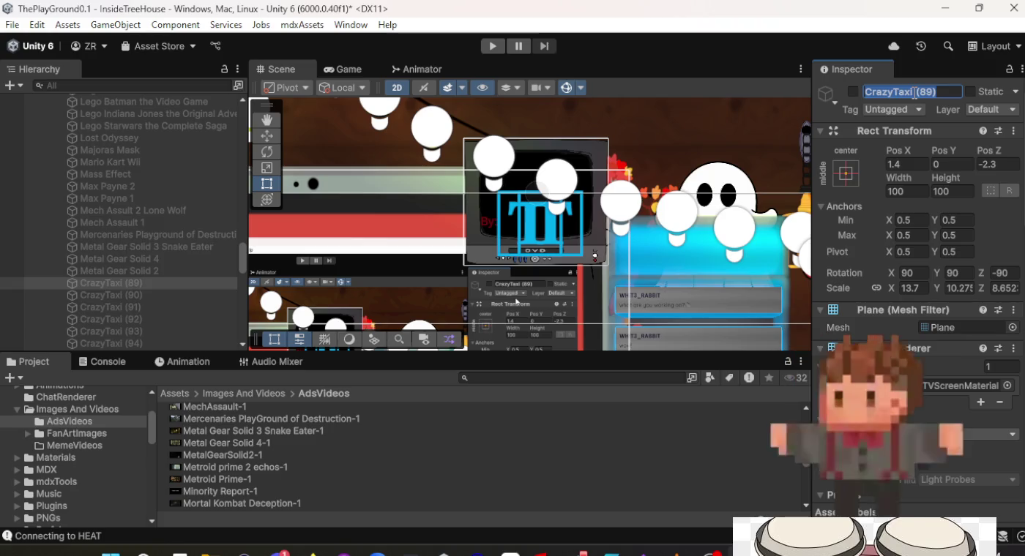
text(Metroid Prime 2)
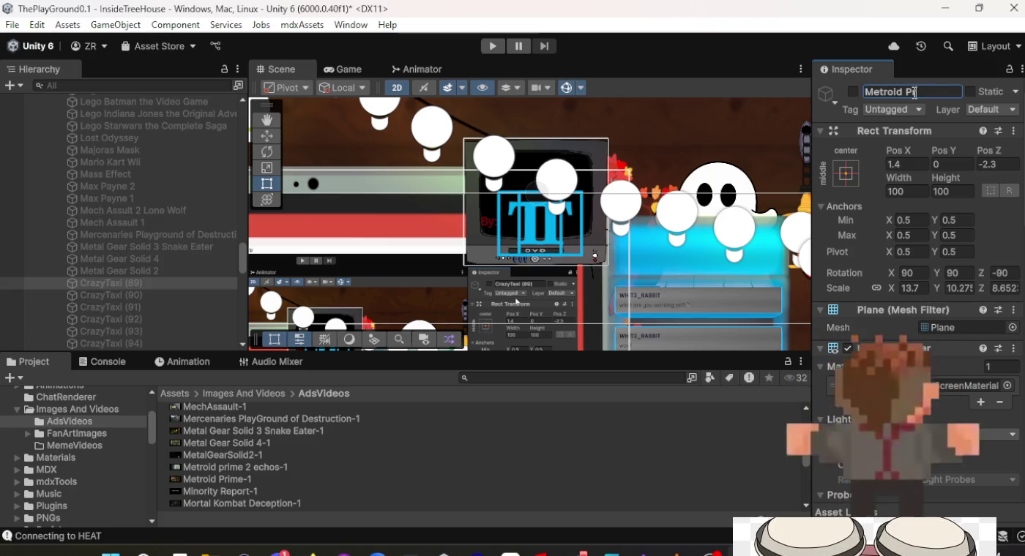
text( Echos)
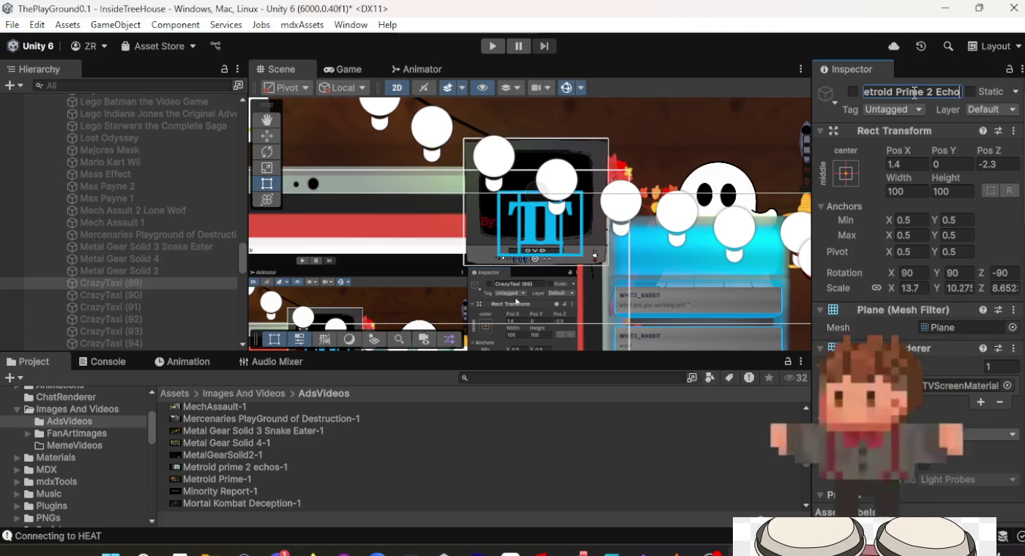
key(Return)
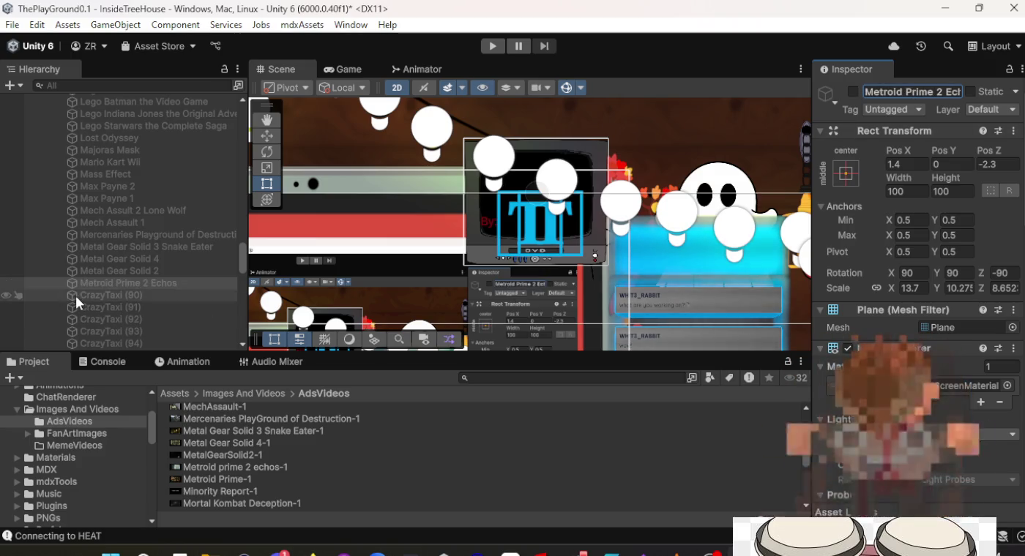
Rename CrazyTaxi (90) to 'Metroid Prime 1' and assign the Metroid Prime-1 clip.
click(75, 294)
click(903, 93)
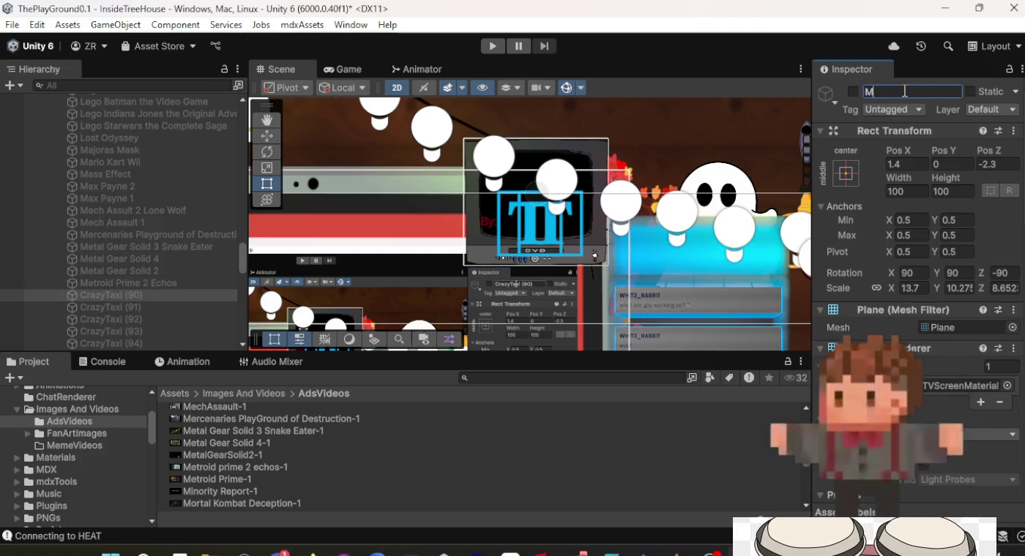
text(Metroid Prime 1)
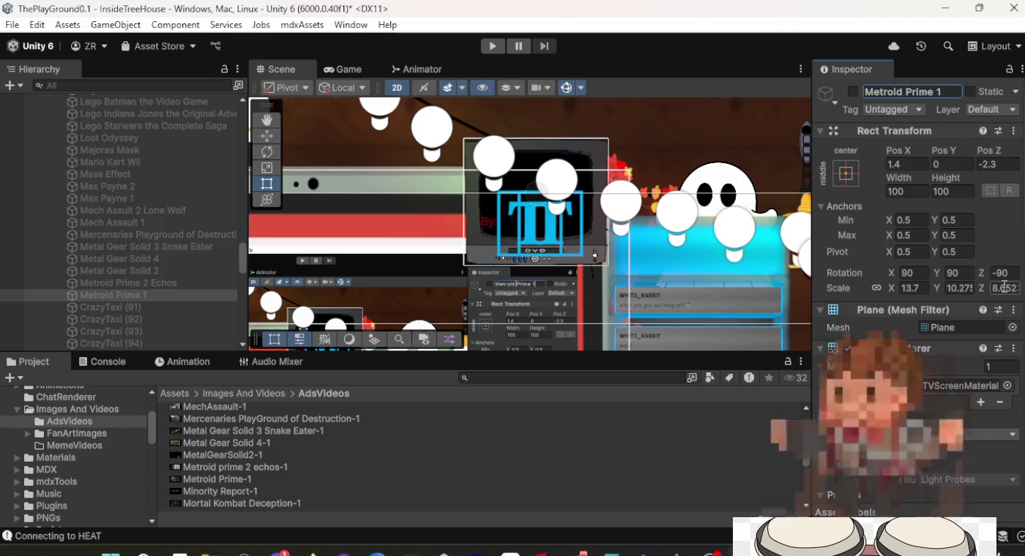
scroll(989, 296, down, 10)
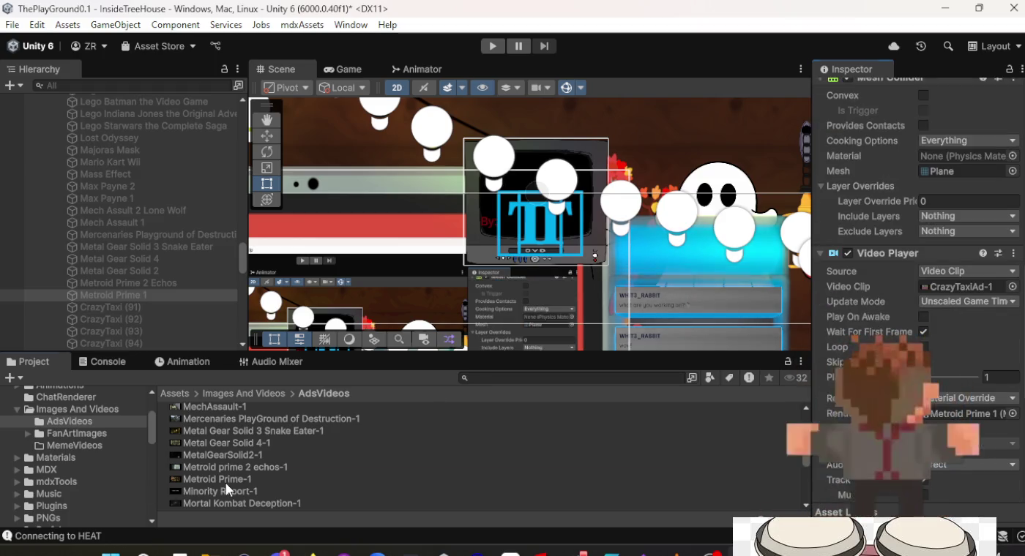
mouse_move(226, 482)
mouse_down()
mouse_move(614, 475)
mouse_move(937, 288)
mouse_move(954, 289)
mouse_up()
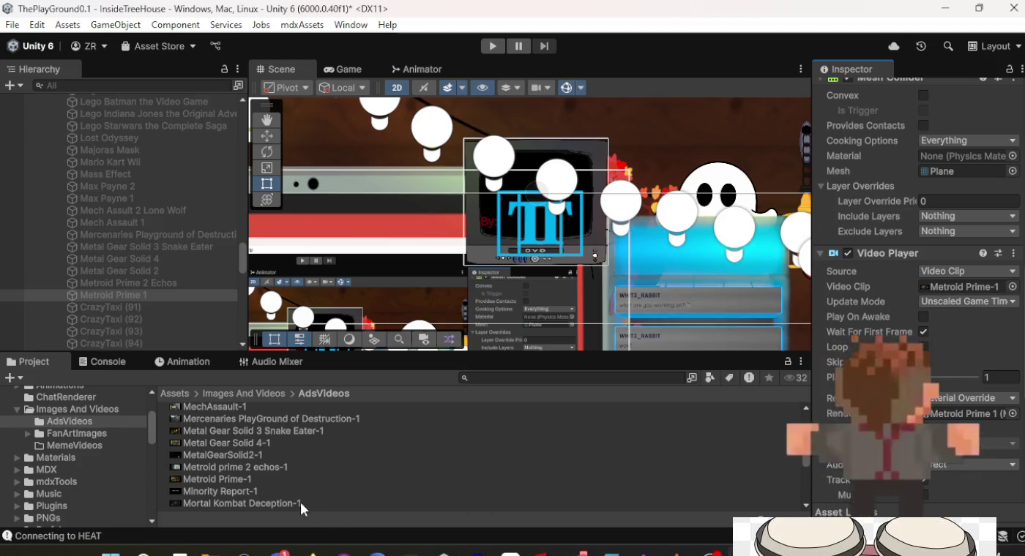
scroll(144, 287, down, 3)
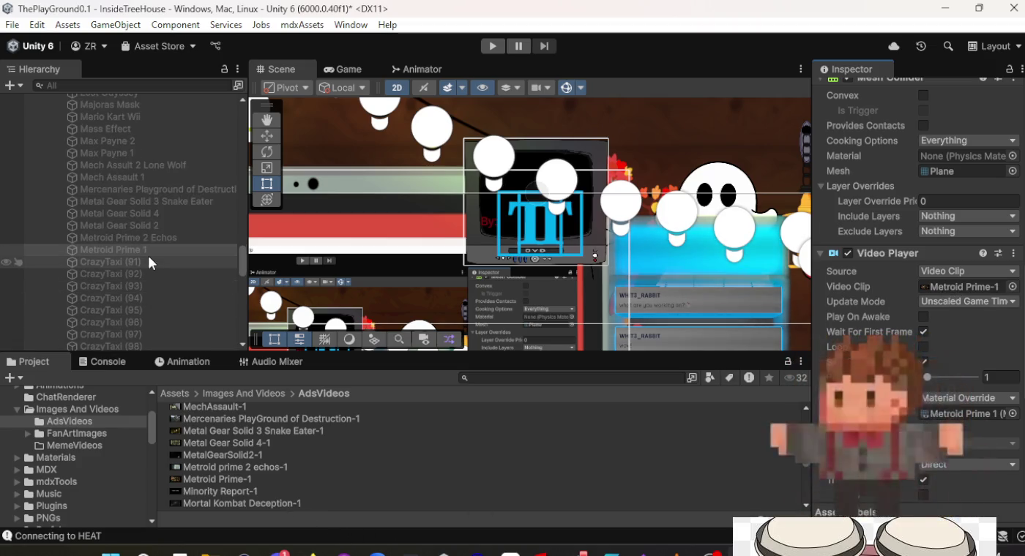
Give CrazyTaxi (91) the Minority Report-1 clip and rename it 'Minority Report'.
click(149, 260)
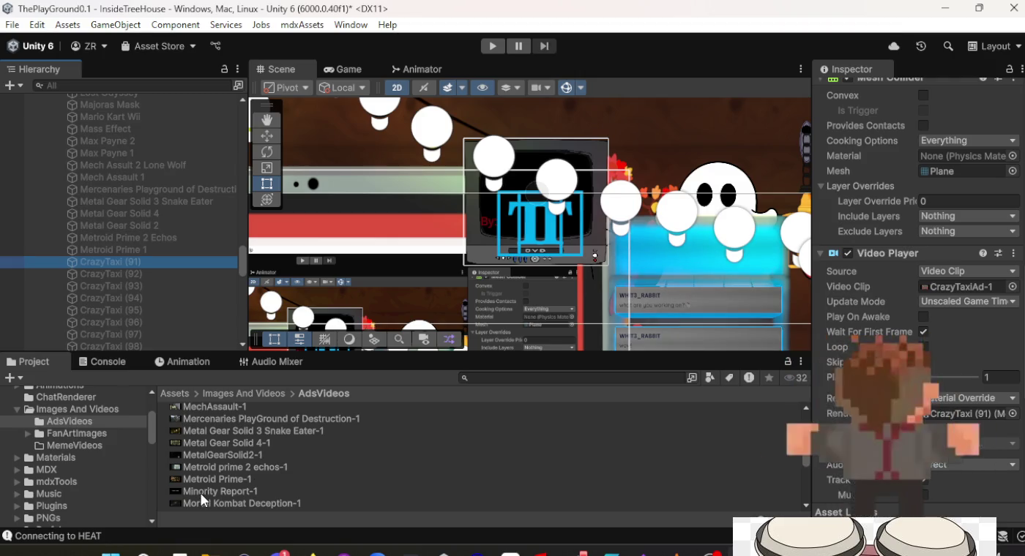
drag(207, 492, 263, 500)
drag(637, 491, 951, 292)
scroll(945, 290, up, 5)
scroll(944, 290, up, 5)
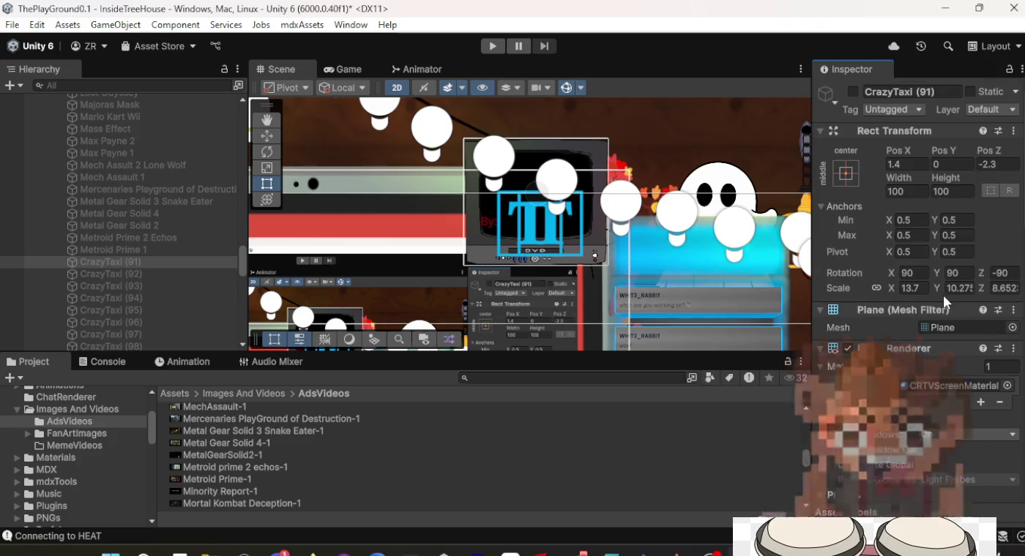
click(892, 92)
text(Minority Re)
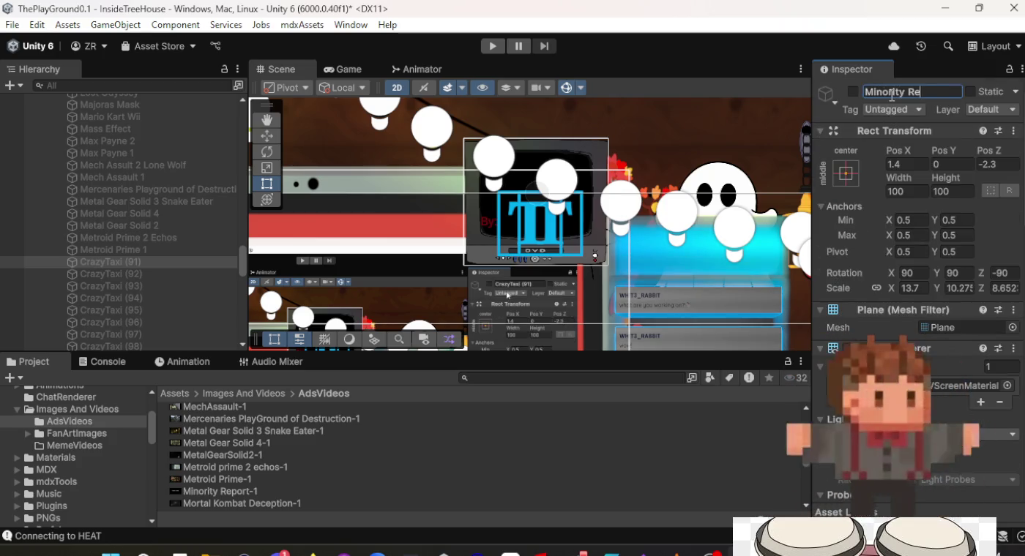
text(port)
key(Return)
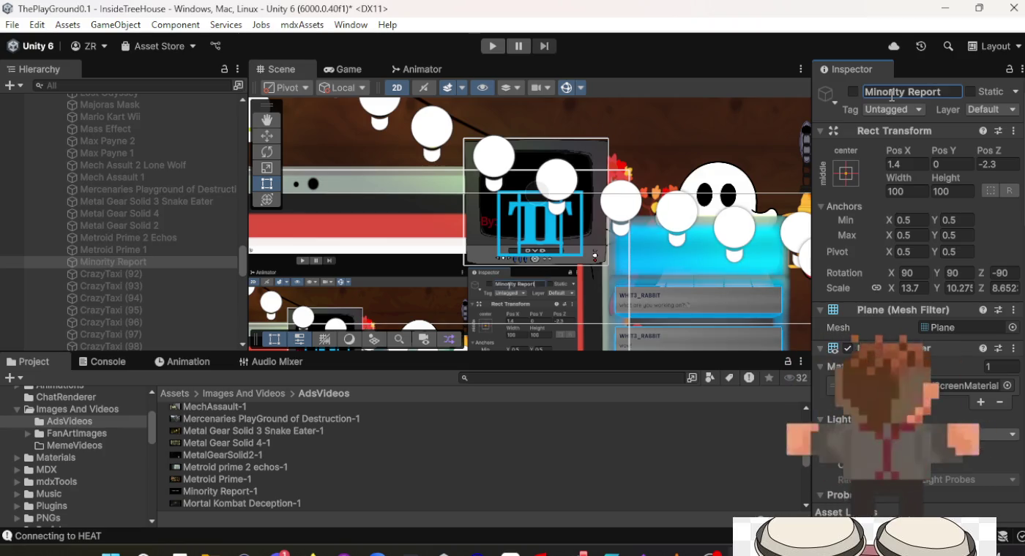
Rename CrazyTaxi (92) to 'Mortal Kombat Deception' and assign the Mortal Kombat Deception-1 clip.
click(105, 273)
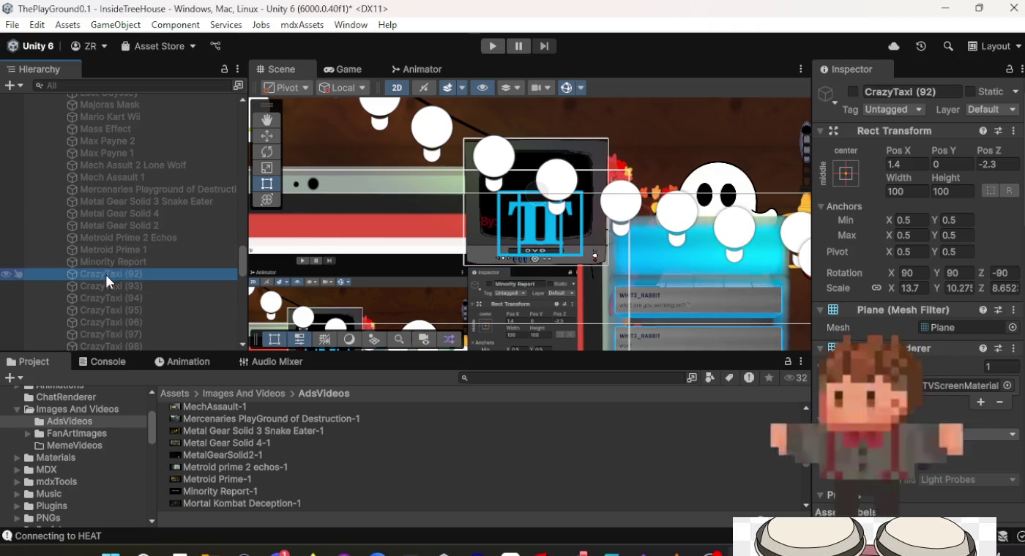
click(923, 90)
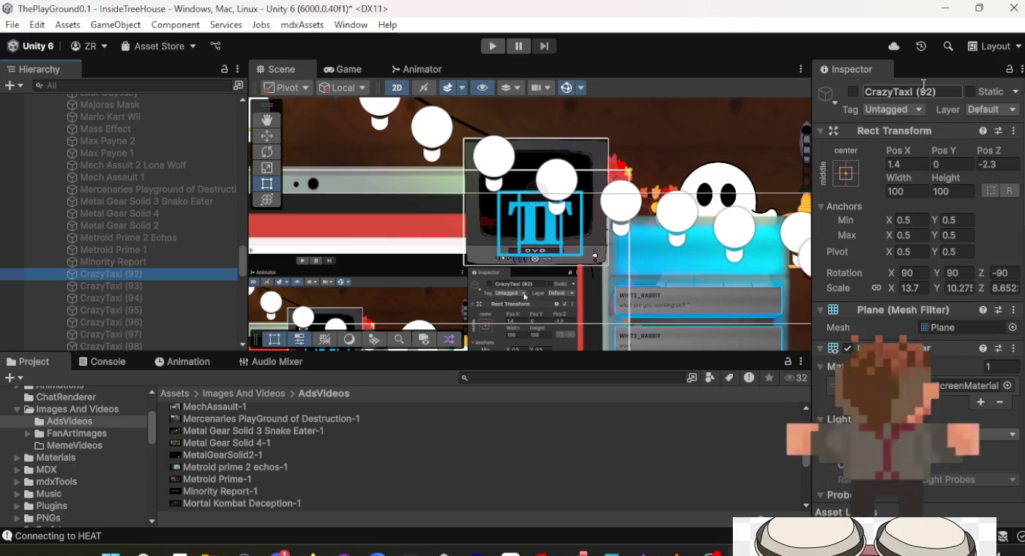
text(Mo)
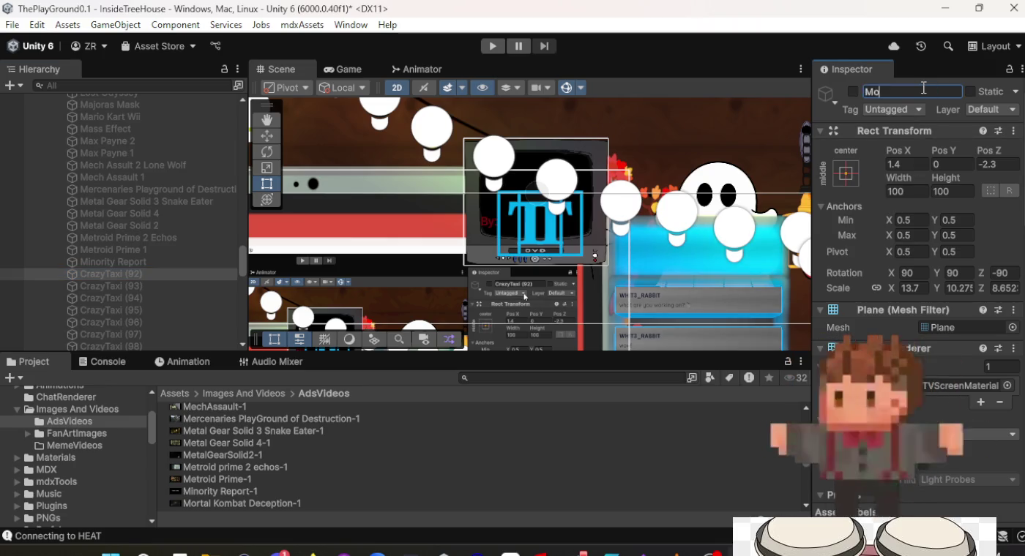
text(rtal Komba)
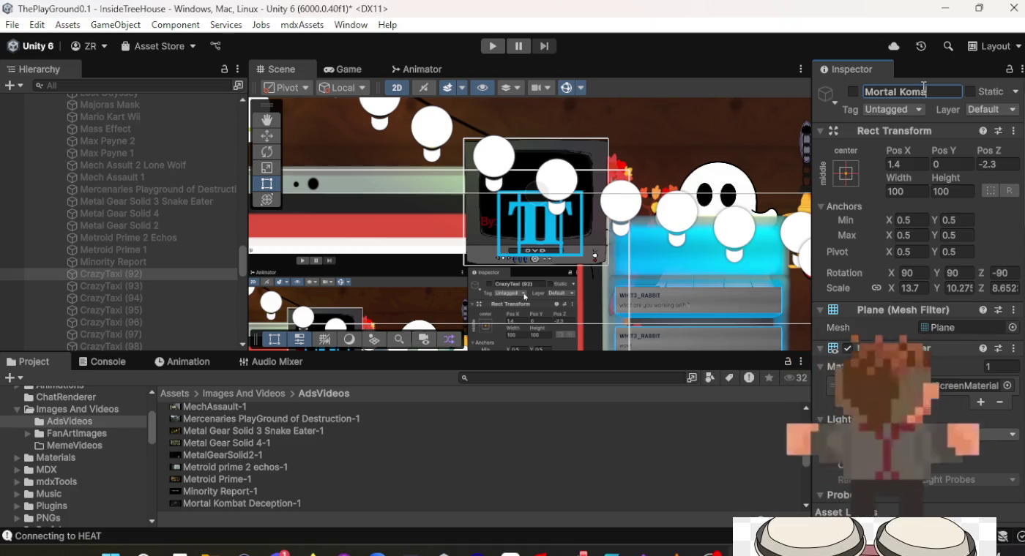
text(t D)
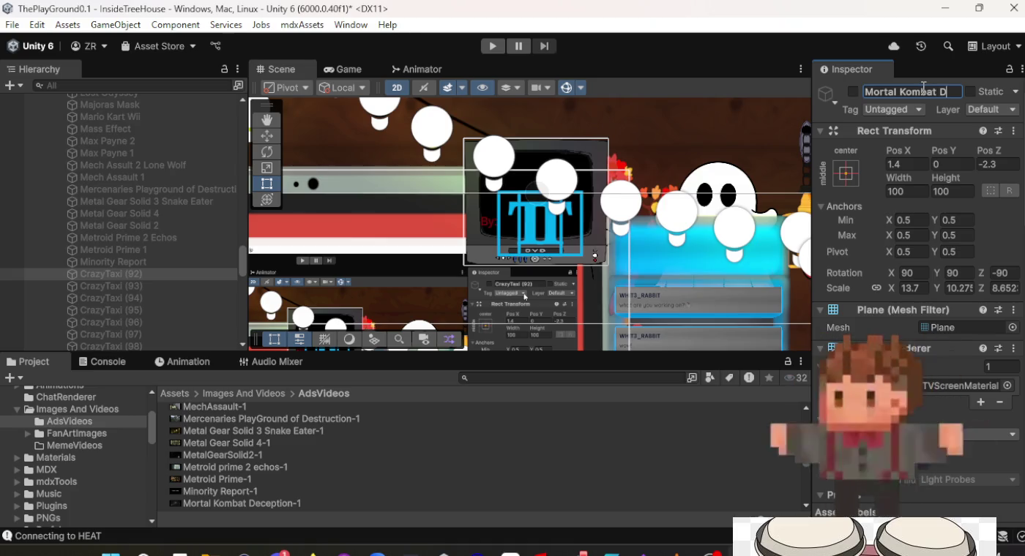
text(eception)
key(Return)
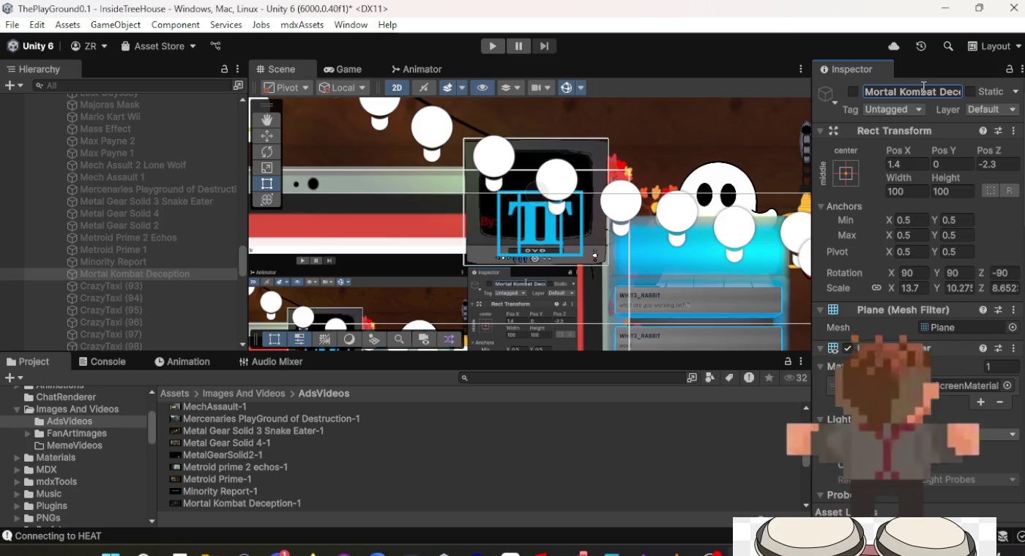
scroll(957, 209, down, 5)
scroll(955, 205, down, 8)
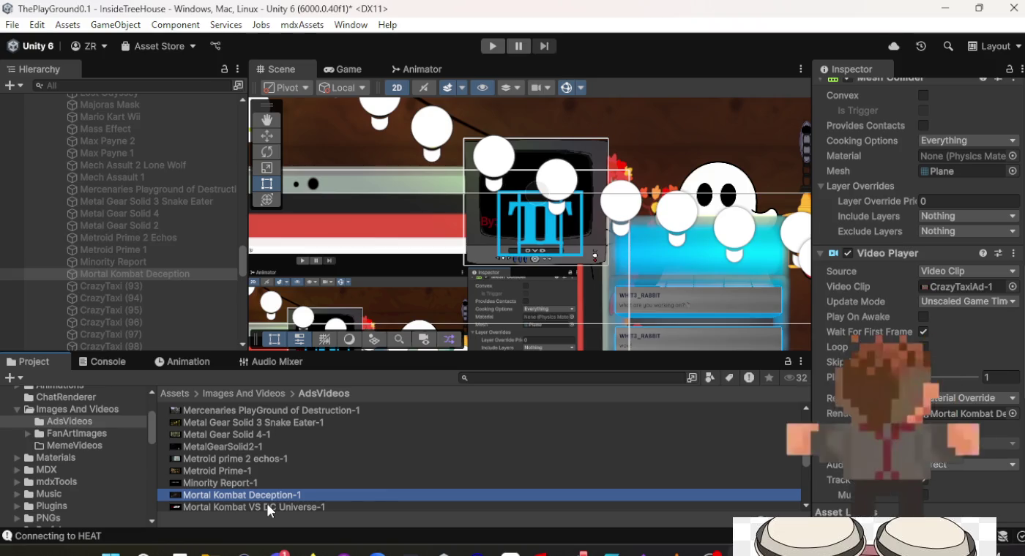
mouse_move(242, 495)
mouse_down()
mouse_move(941, 231)
mouse_move(950, 291)
mouse_up()
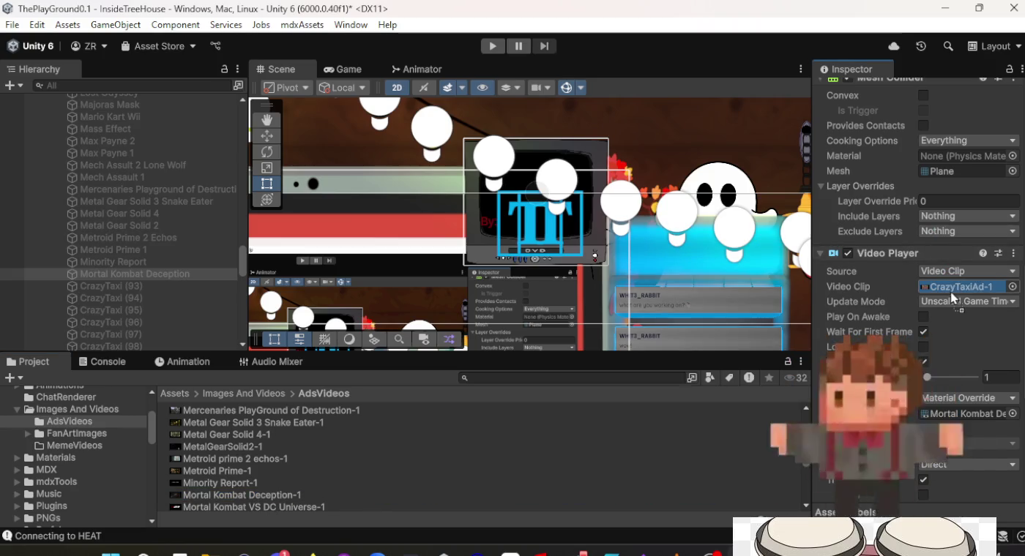
scroll(520, 480, down, 3)
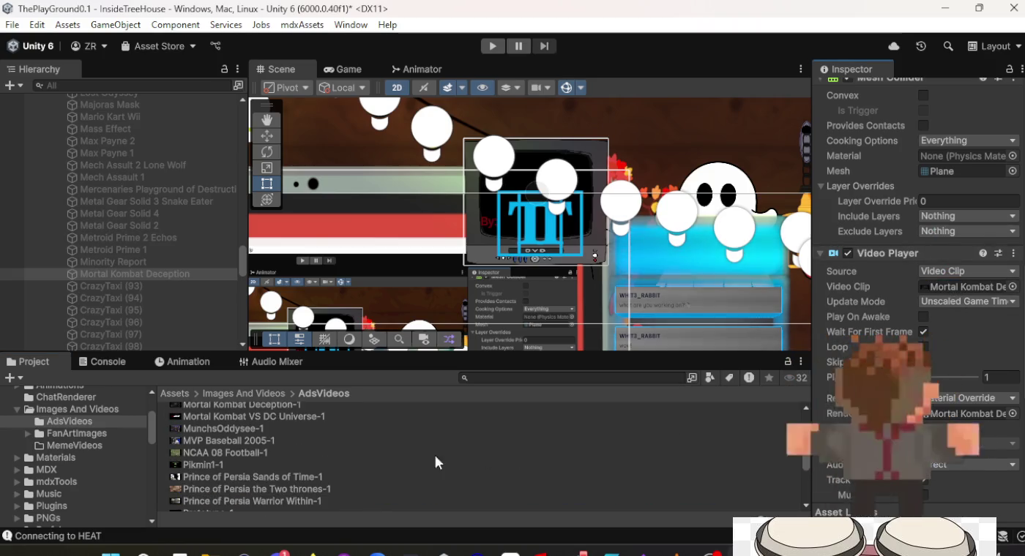
click(134, 286)
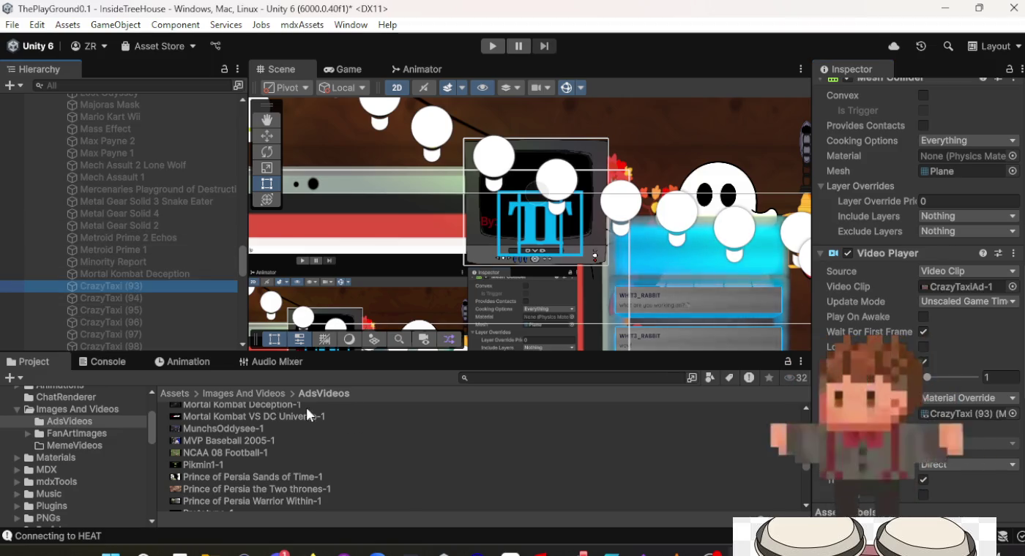
Give CrazyTaxi (93) the Mortal Kombat VS DC Universe-1 clip and rename it 'Mortal Kombat VS DC Universe'.
drag(308, 417, 973, 381)
drag(954, 269, 954, 290)
scroll(906, 319, up, 10)
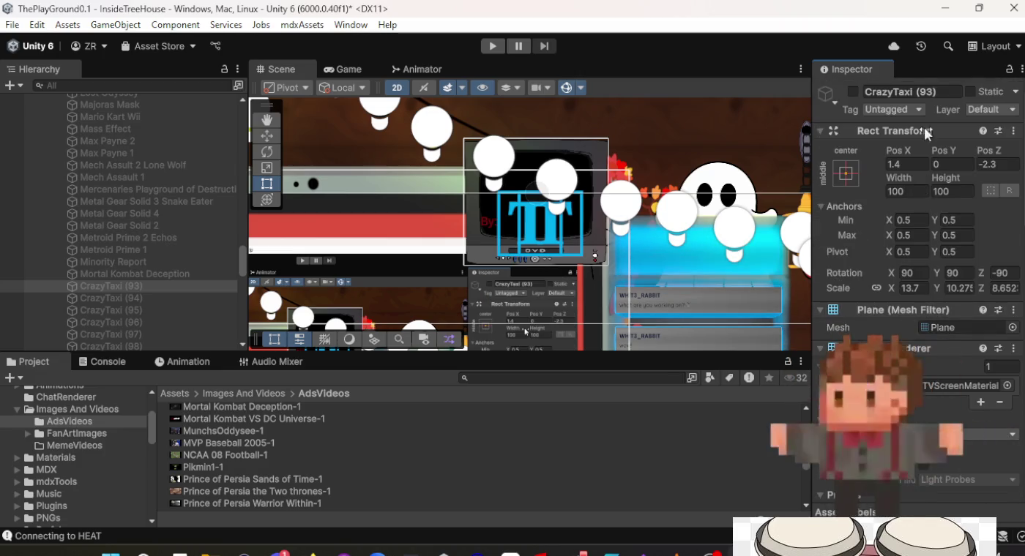
click(926, 98)
text(Mor)
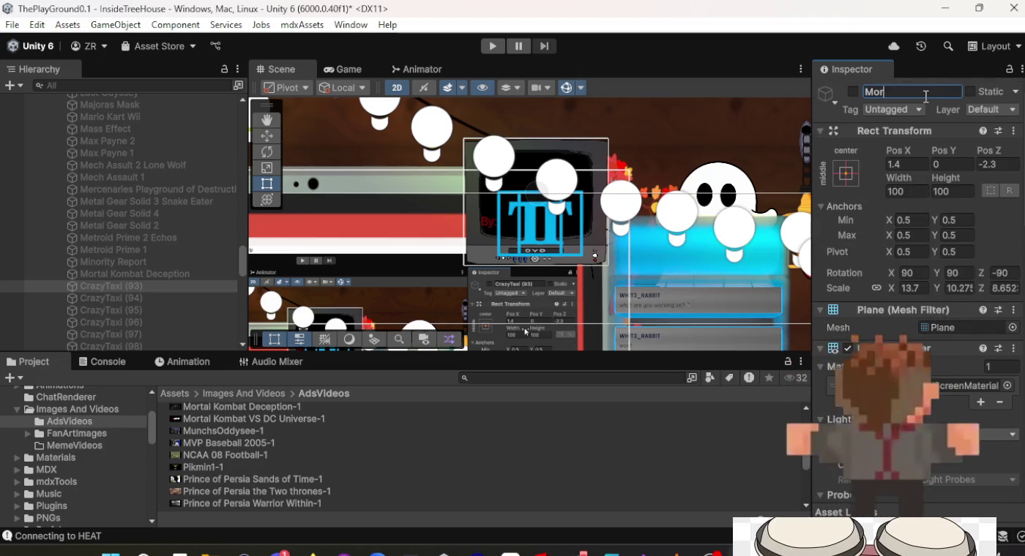
text(mbat VS DC)
text( Universe)
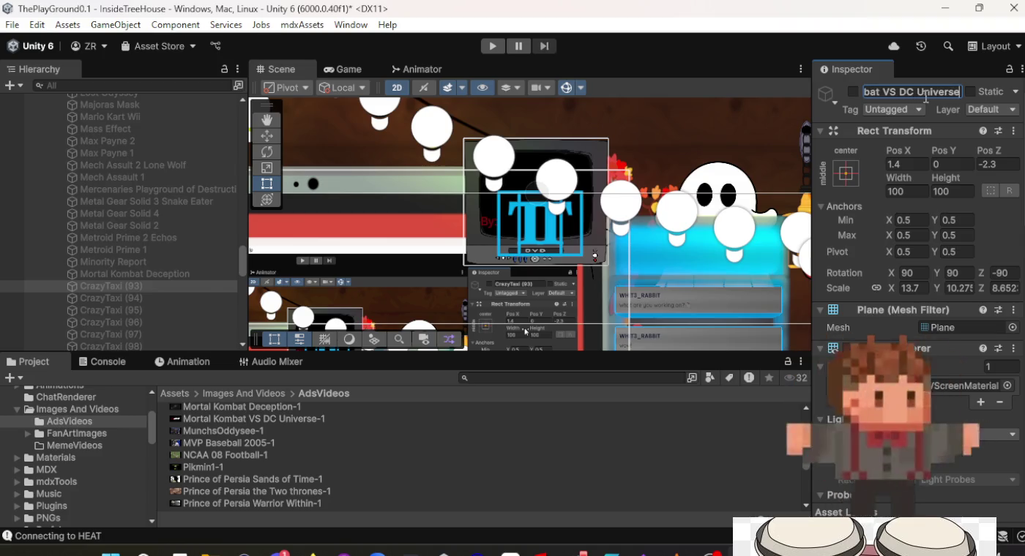
key(Return)
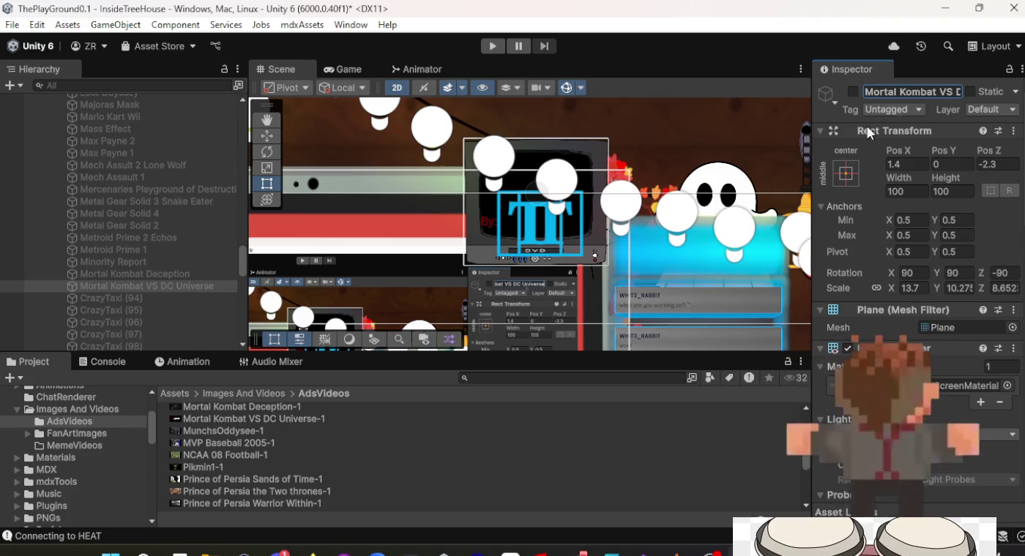
Rename CrazyTaxi (94) to 'MunchsOddysee' and assign the MunchsOddysee-1 clip.
click(162, 297)
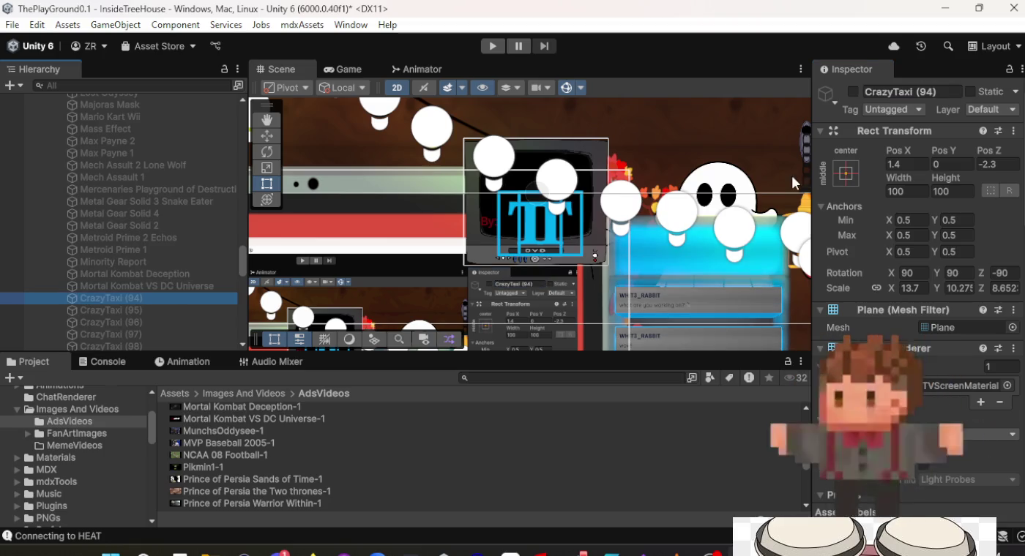
click(898, 93)
text(Mun)
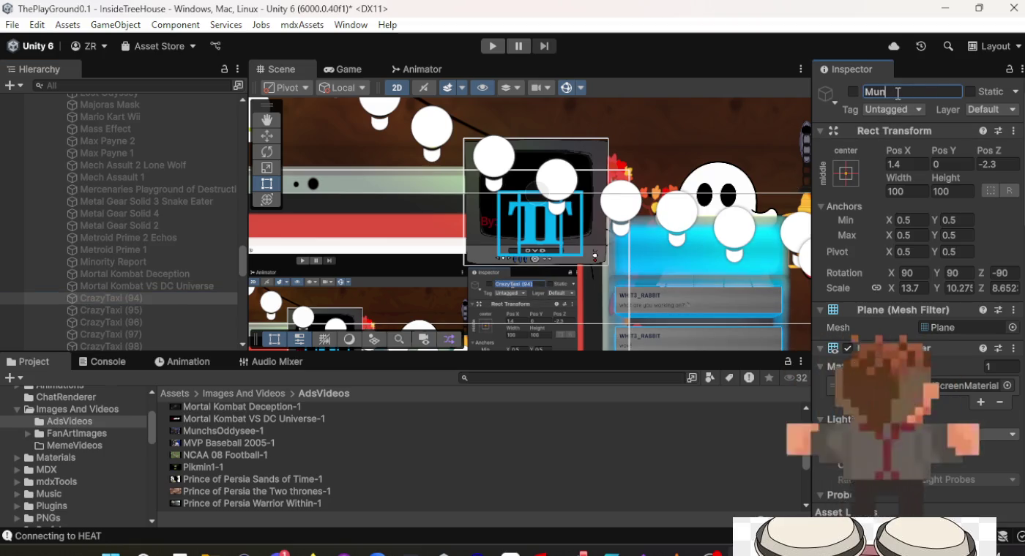
text(chsO)
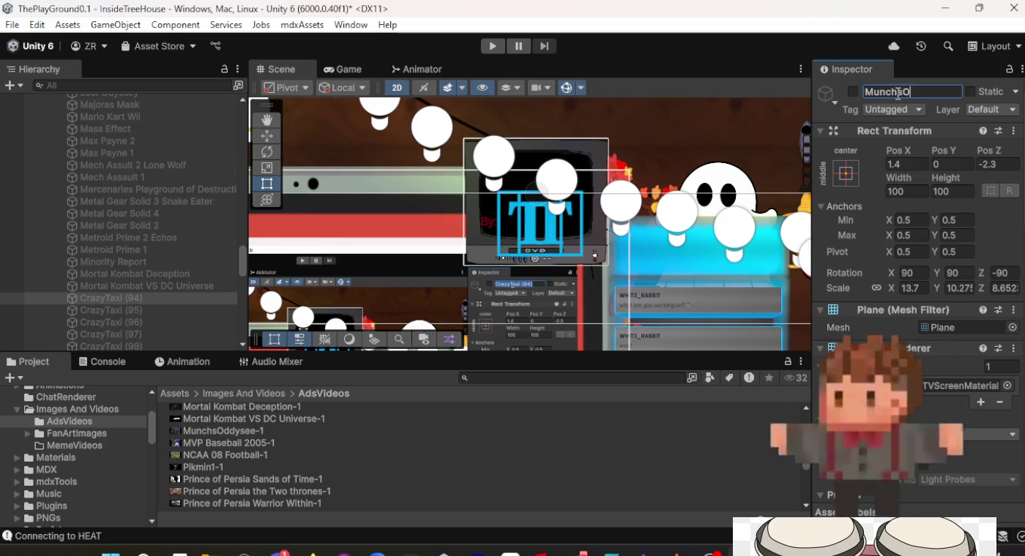
text(ddysee)
key(Return)
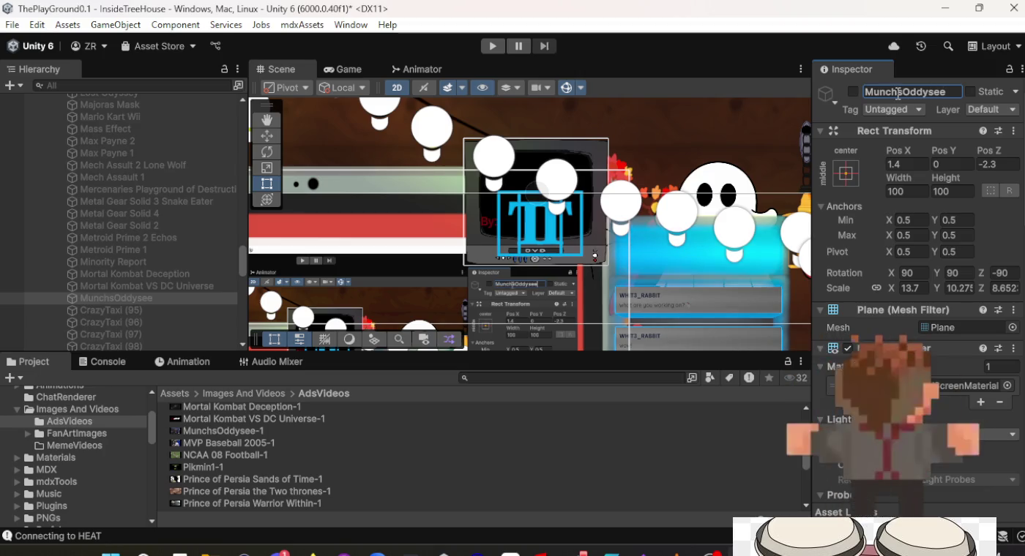
scroll(890, 285, down, 4)
scroll(888, 279, down, 6)
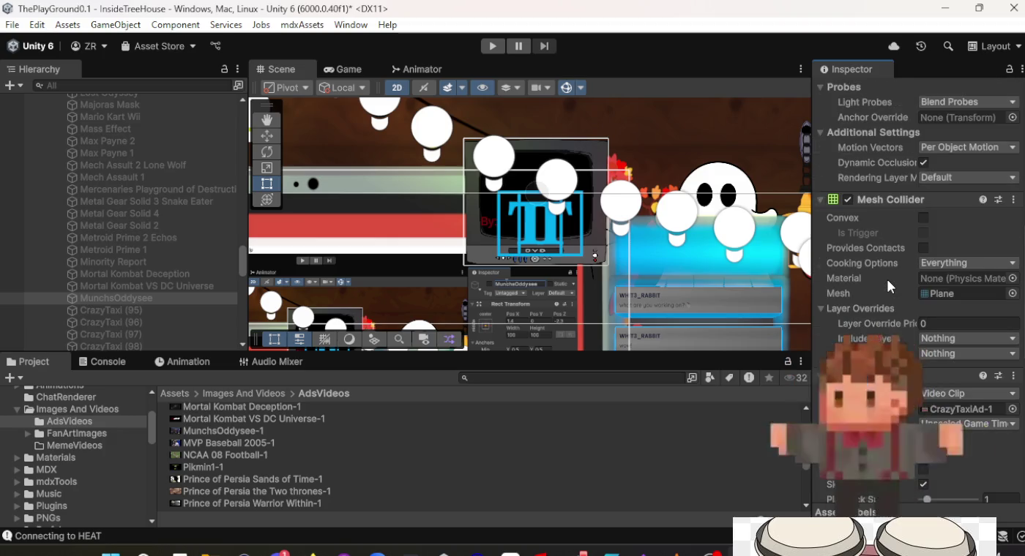
mouse_move(256, 432)
mouse_down()
mouse_move(487, 439)
mouse_move(879, 308)
mouse_move(970, 236)
mouse_move(947, 329)
mouse_up()
Give CrazyTaxi (95) the MVP Baseball 2005-1 clip and rename it 'MVP Baseball 2005'.
click(116, 310)
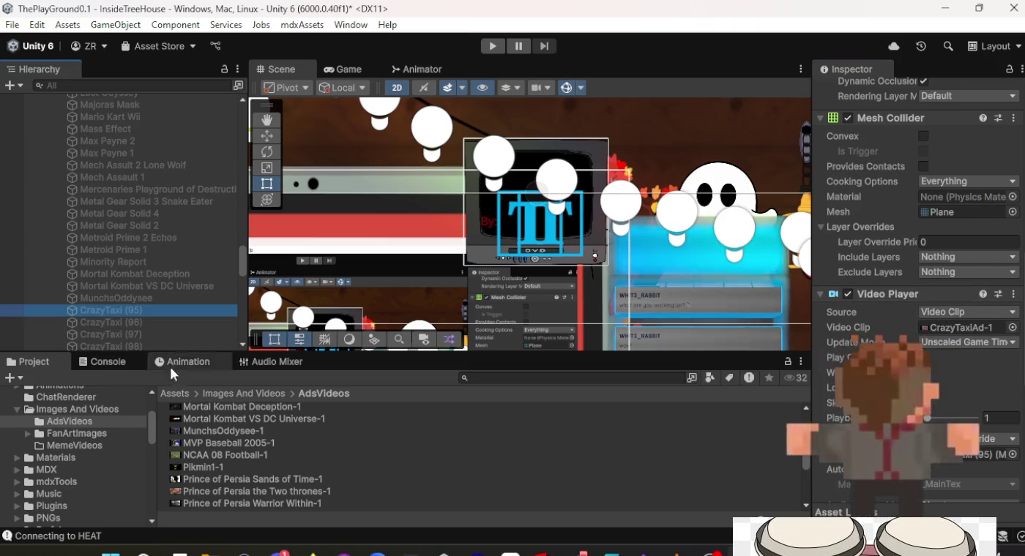
mouse_move(209, 444)
mouse_down()
mouse_move(585, 410)
mouse_move(953, 293)
mouse_move(976, 323)
mouse_up()
scroll(976, 324, up, 5)
scroll(966, 320, up, 5)
text(MVP Baseball)
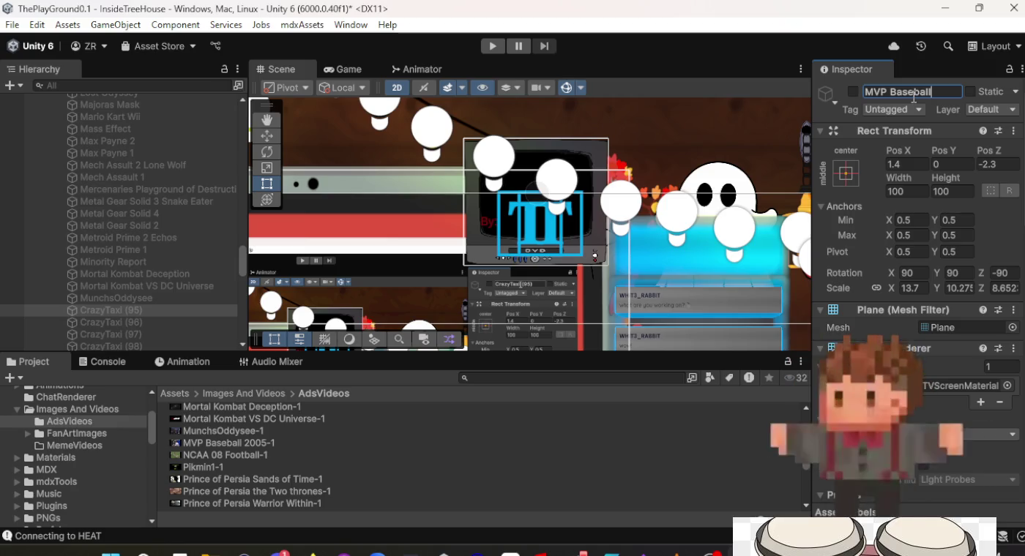
text( 2005)
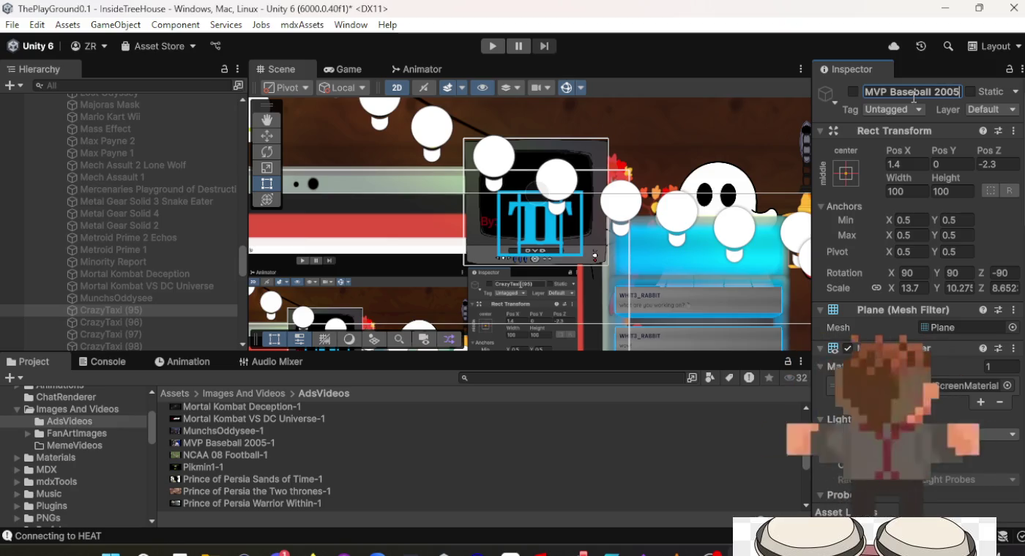
key(Return)
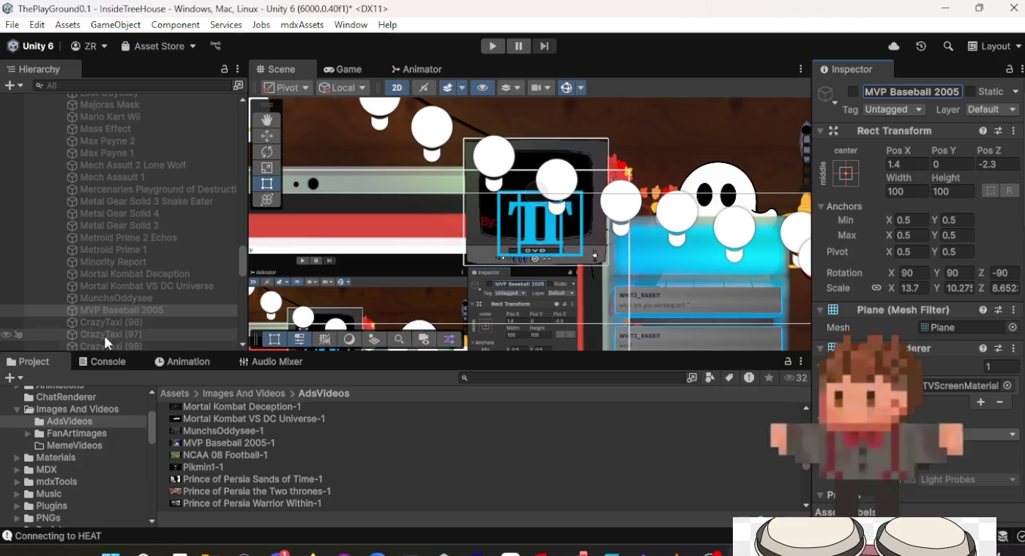
click(104, 321)
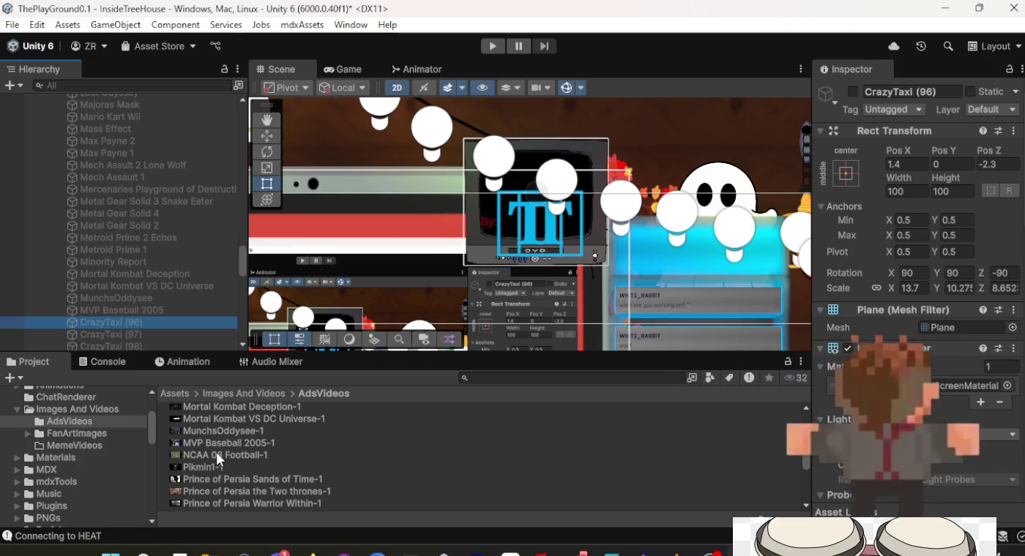
Rename CrazyTaxi (96) to 'NCAA 08 Football' and assign the NCAA 08 Football-1 clip.
click(910, 91)
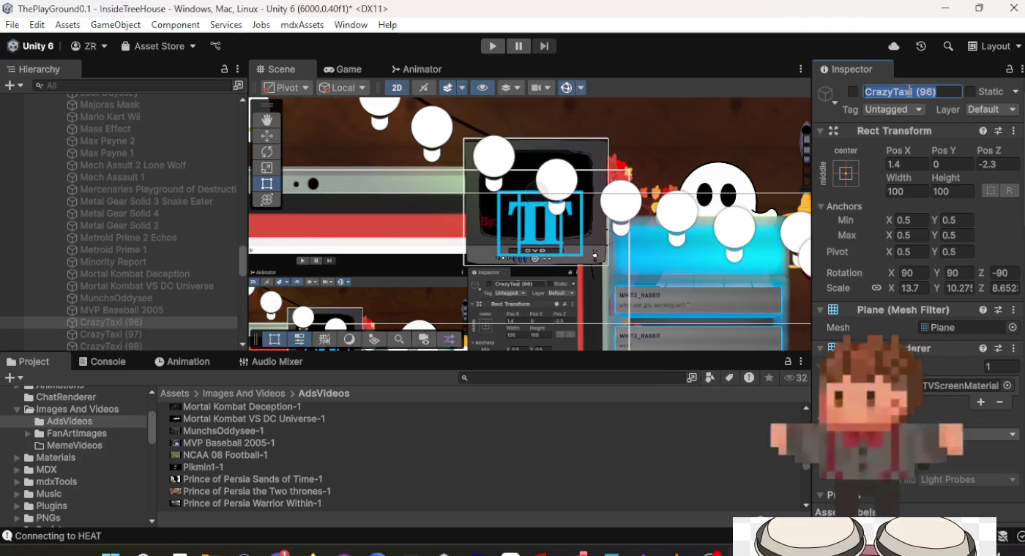
text(NCAA)
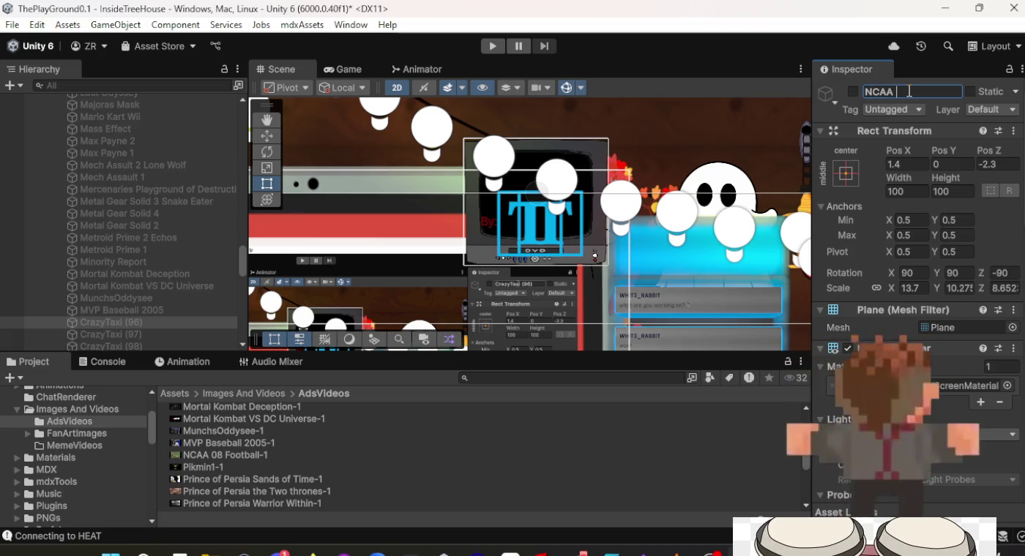
text( 04)
key(BackSpace)
text(8)
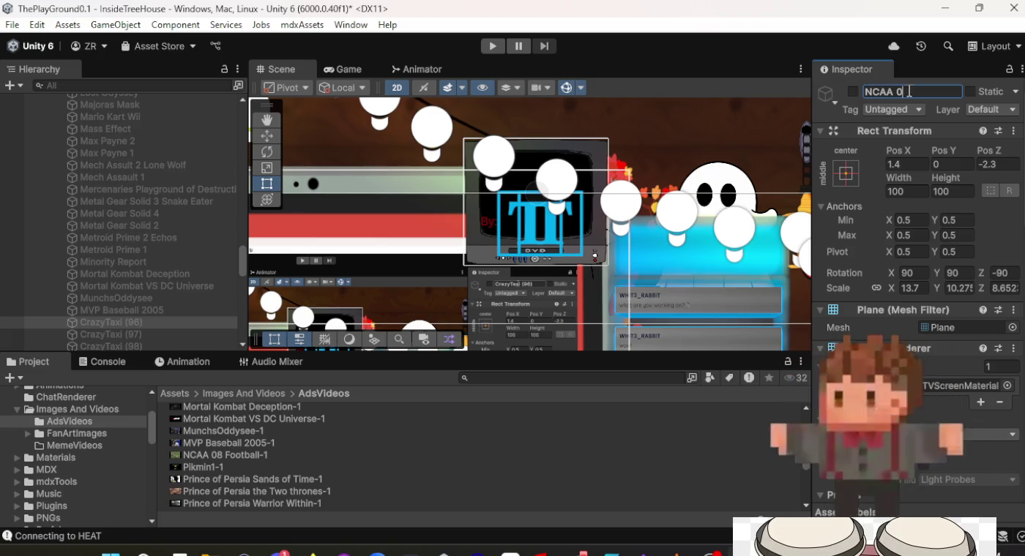
text( Football)
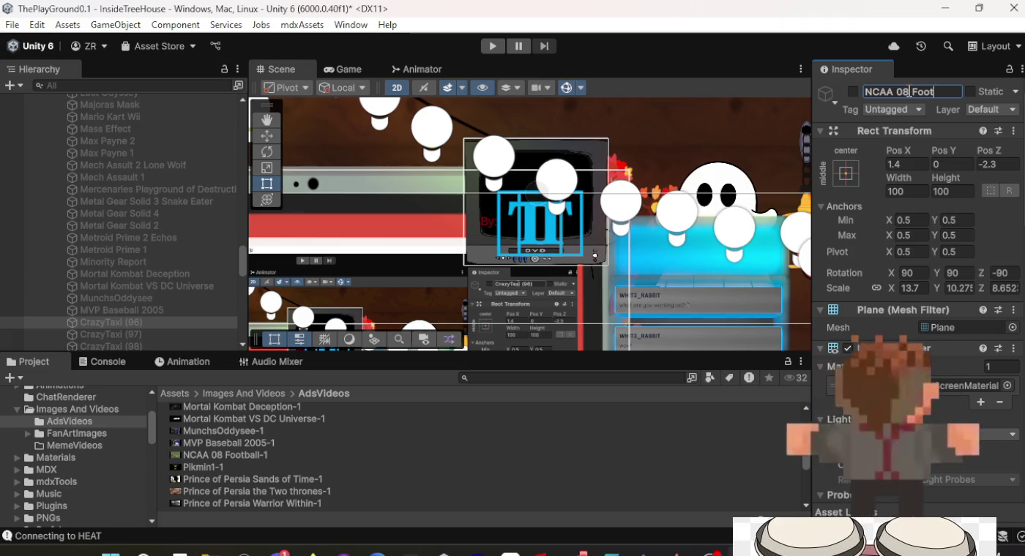
key(Return)
scroll(869, 312, down, 10)
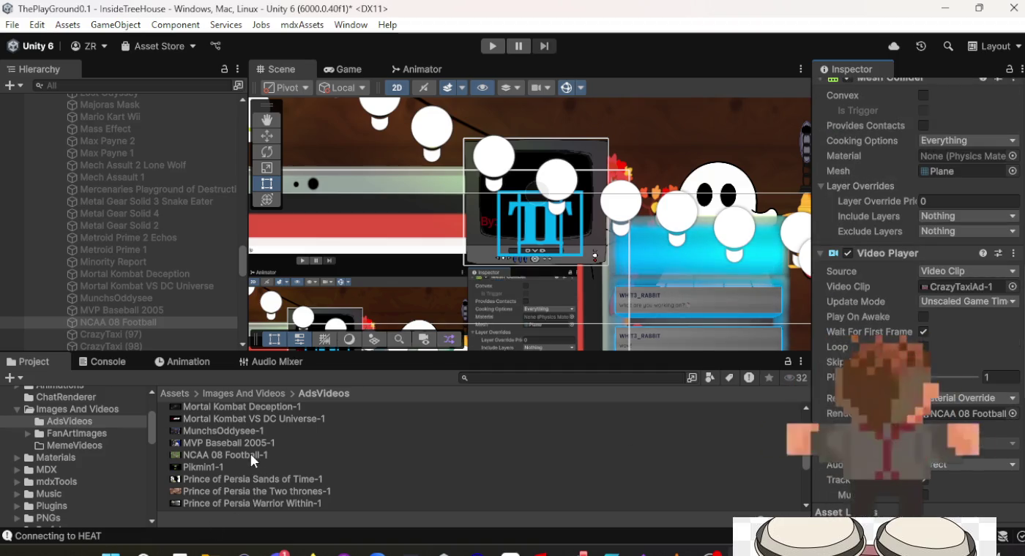
mouse_move(251, 455)
mouse_down()
mouse_move(553, 469)
mouse_move(972, 285)
mouse_up()
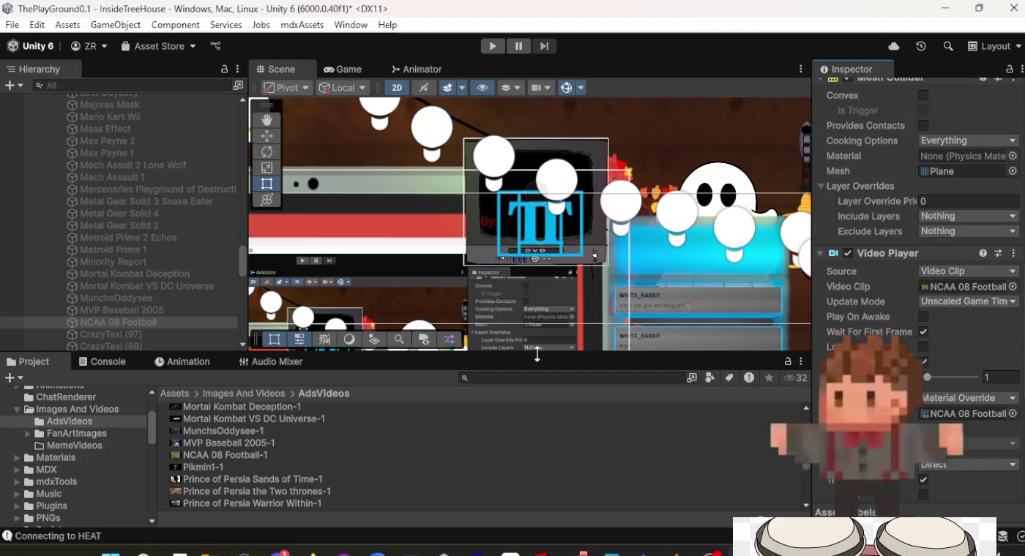
Give CrazyTaxi (97) the Pikmin1-1 clip and rename it 'Pikmin 1'.
click(150, 337)
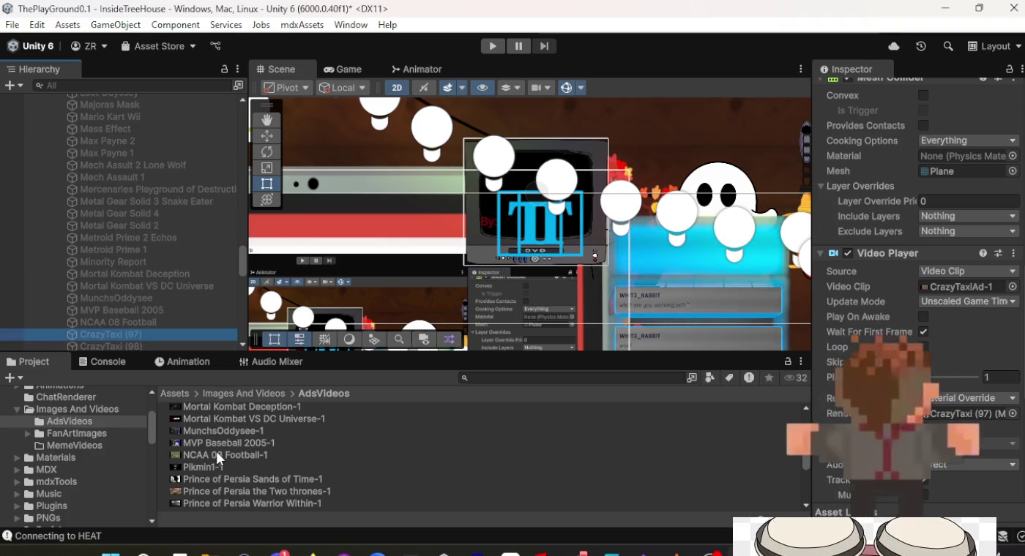
mouse_move(213, 467)
mouse_down()
mouse_move(252, 456)
mouse_move(512, 451)
mouse_move(876, 339)
mouse_move(955, 286)
mouse_up()
scroll(952, 295, up, 10)
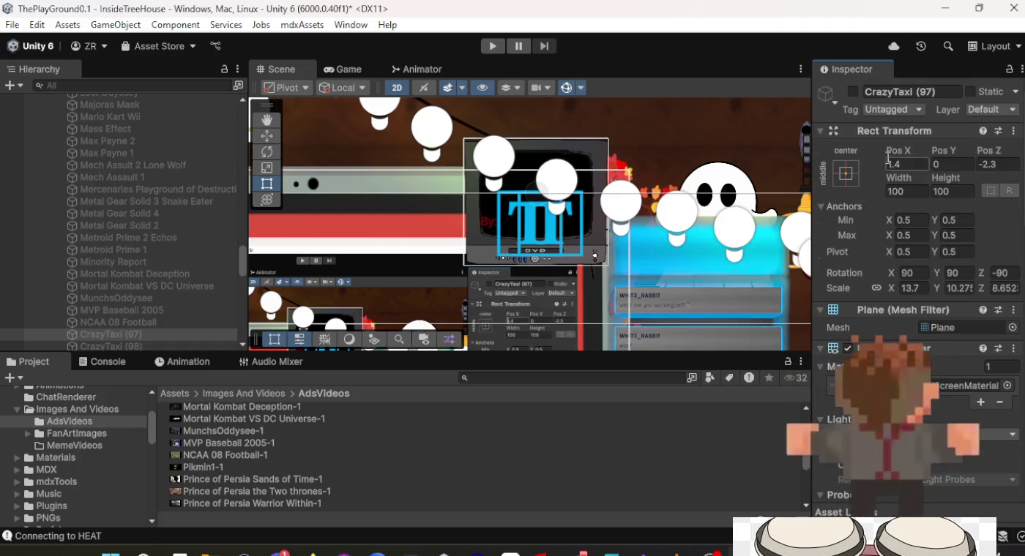
click(893, 108)
click(893, 90)
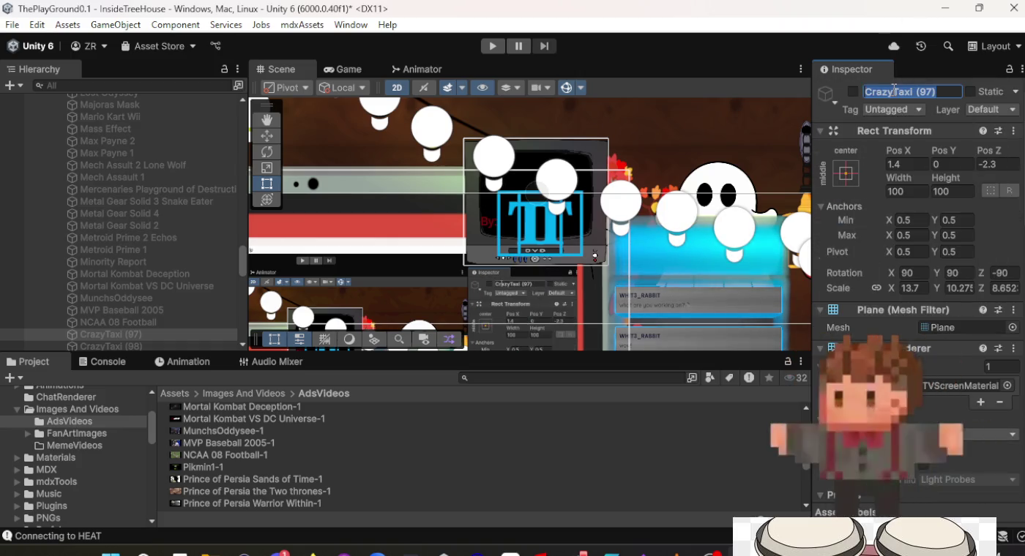
click(893, 90)
text(Pikmin 1)
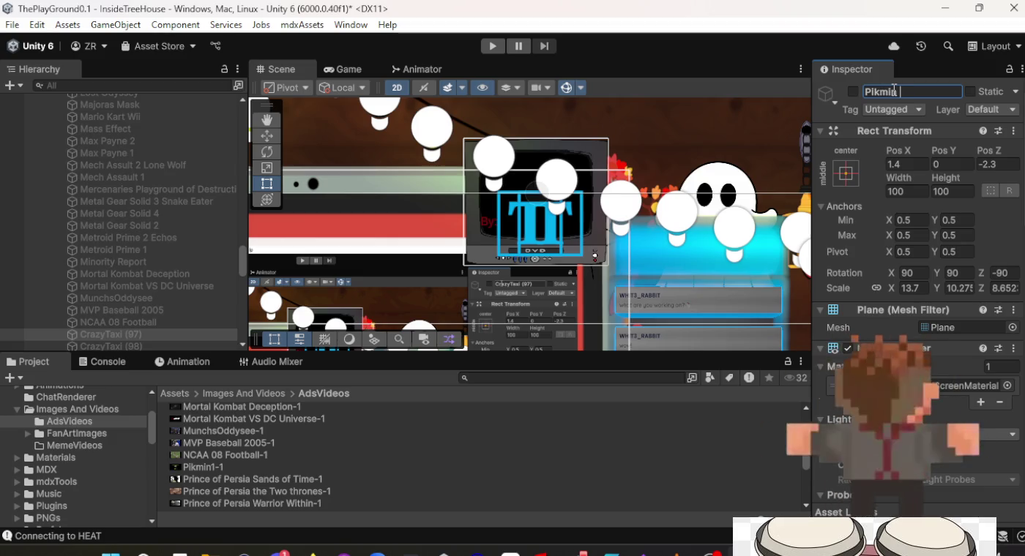
key(Return)
scroll(163, 289, down, 5)
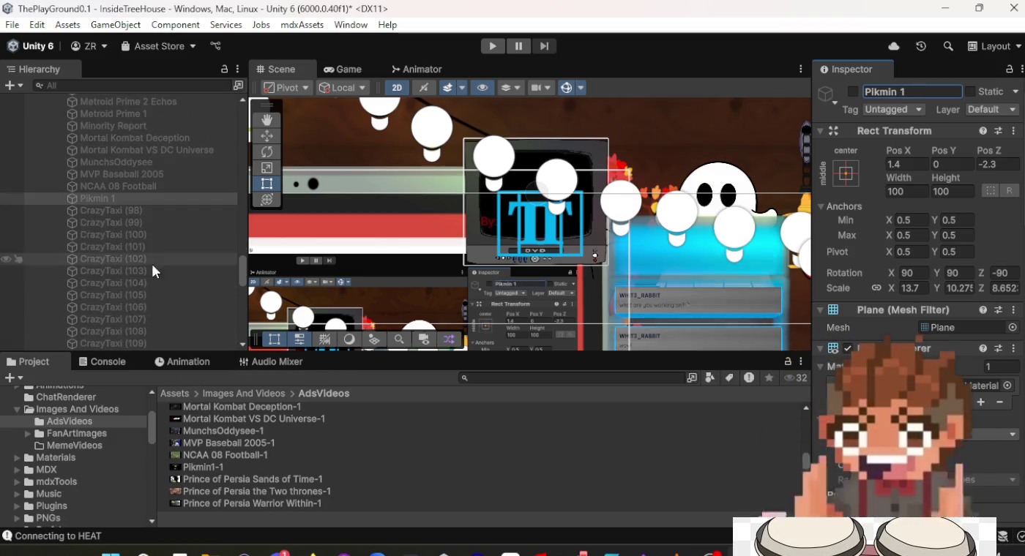
Rename CrazyTaxi (98) to 'Prince of Persia Sands of Time' and assign its Sands of Time clip.
click(141, 209)
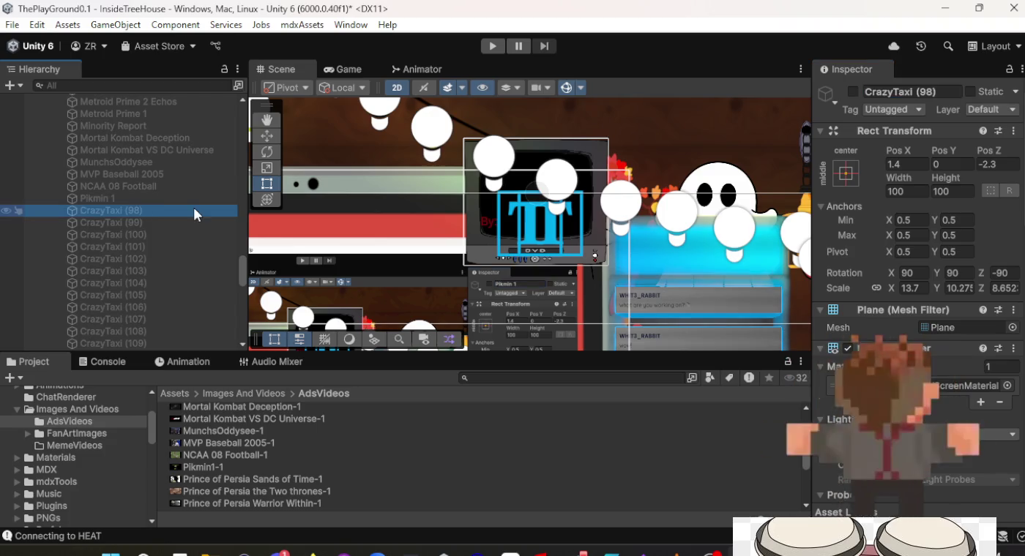
click(904, 90)
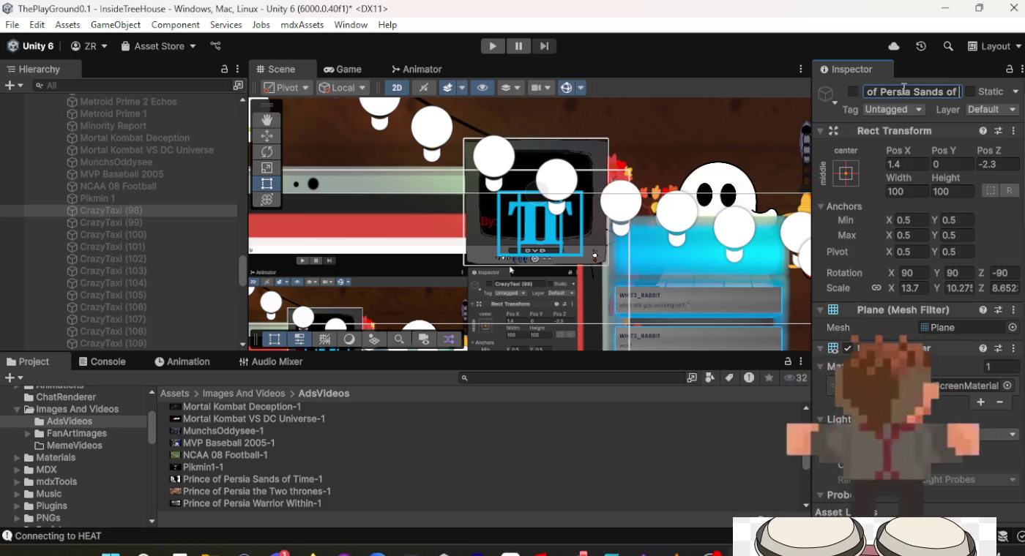
text(e)
key(Return)
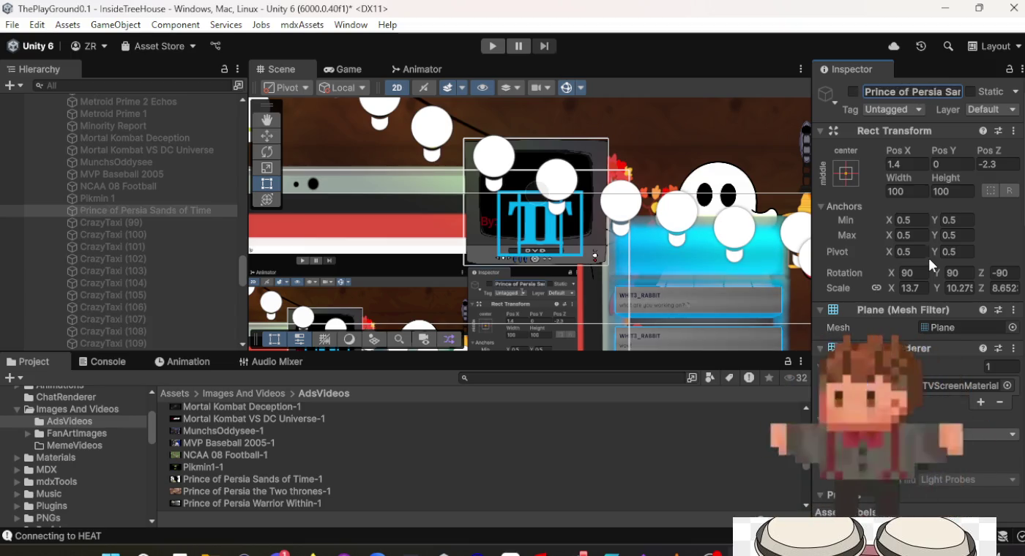
scroll(915, 278, down, 10)
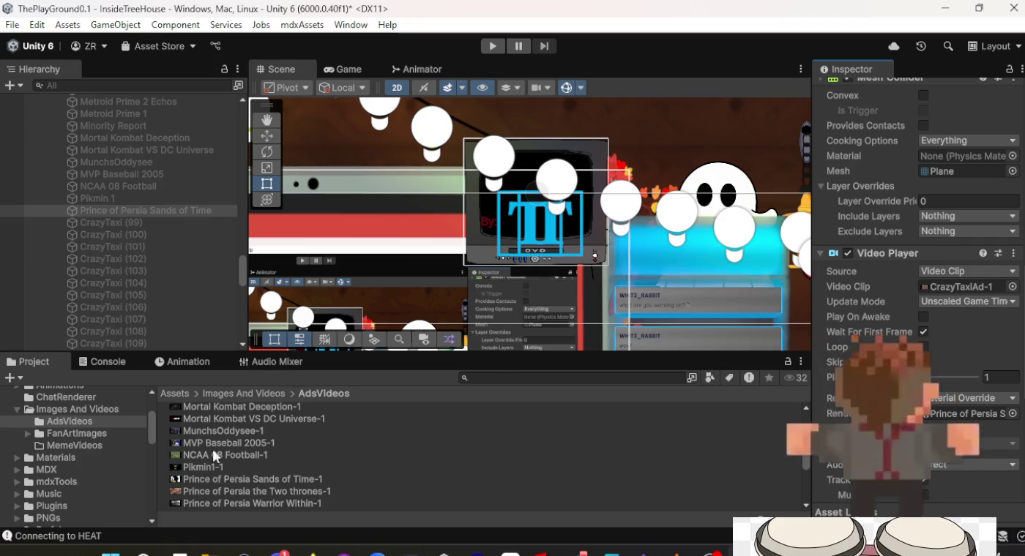
scroll(919, 294, down, 2)
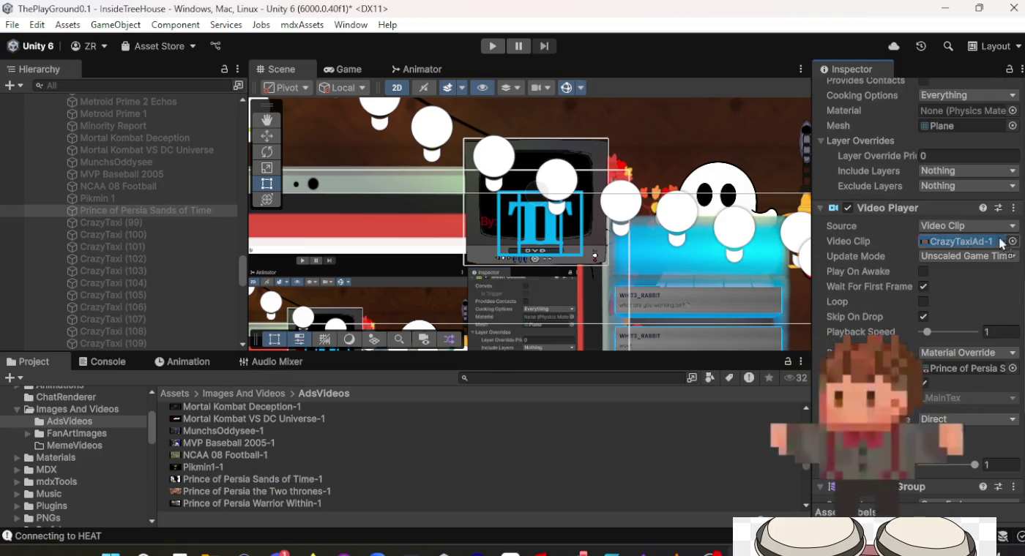
drag(982, 245, 982, 245)
Give CrazyTaxi (99) the Prince of Persia the Two thrones-1 clip and name it 'Prince of Persia the Two Thrones'.
click(147, 210)
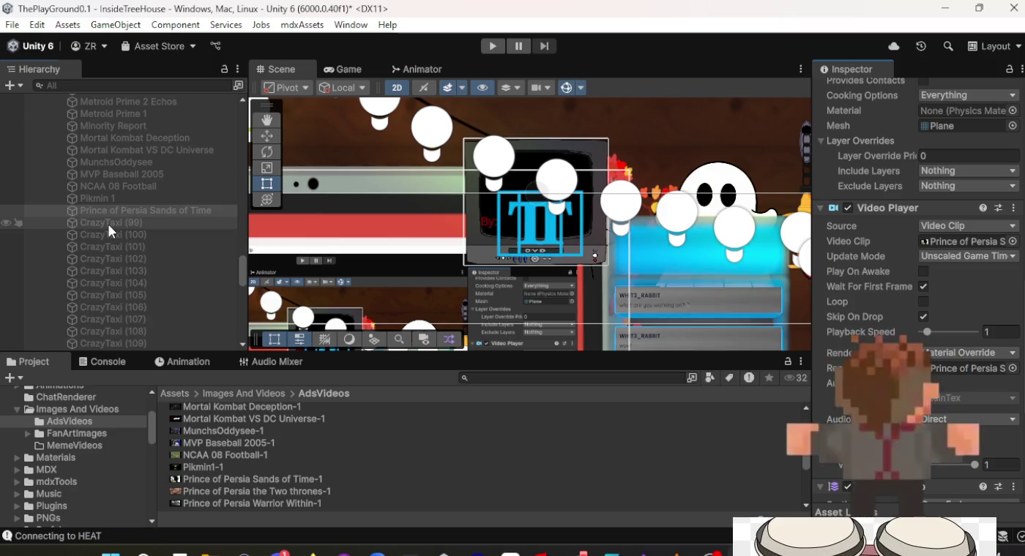
key(Down)
click(293, 492)
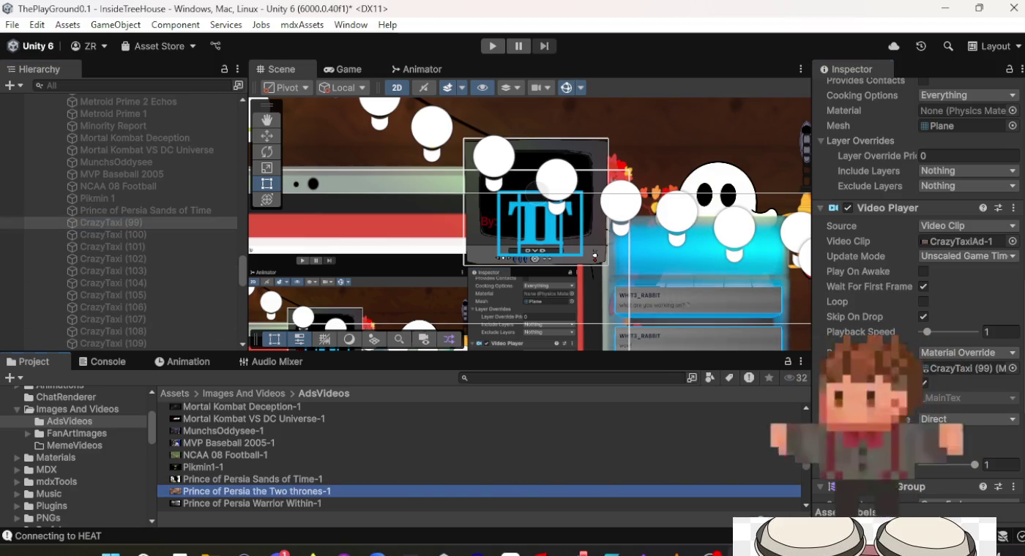
drag(294, 491, 964, 244)
scroll(964, 244, up, 5)
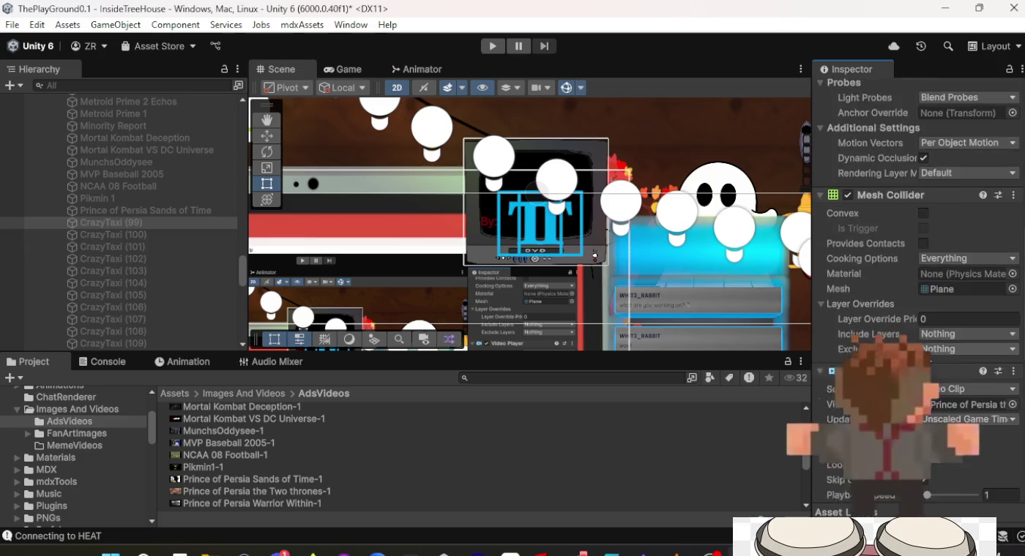
scroll(916, 219, up, 8)
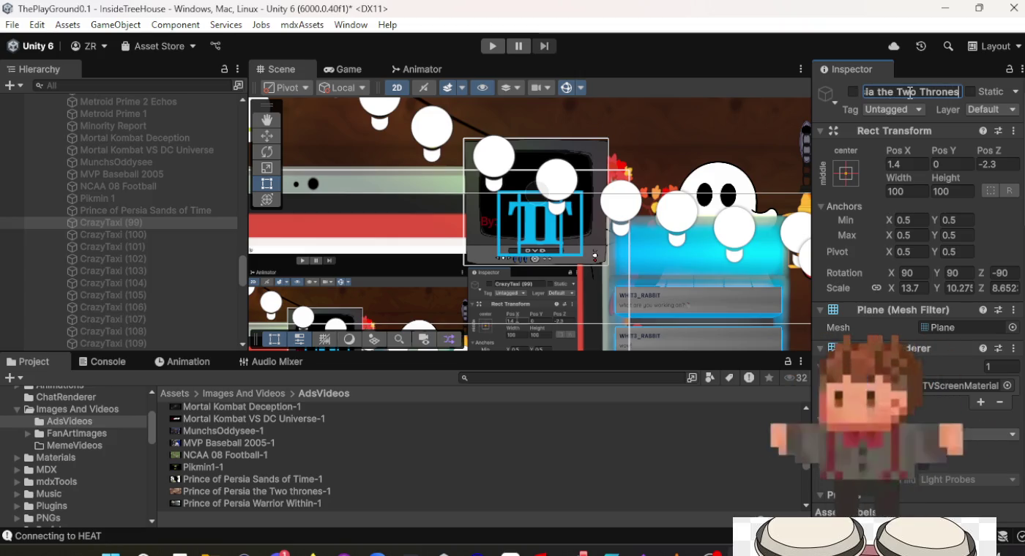
key(Return)
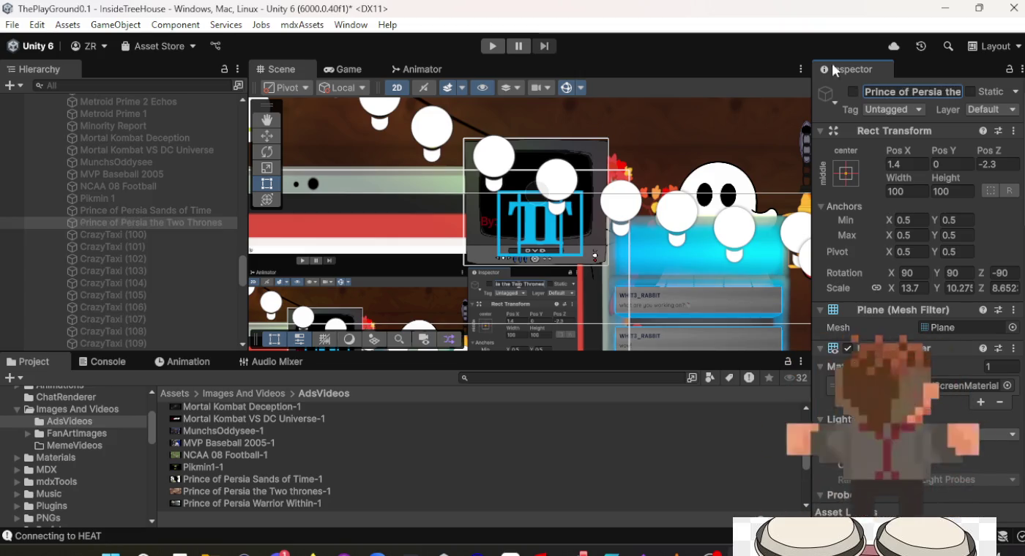
Rename CrazyTaxi (100) to 'Prince of Persia Warrior Within' and assign its Warrior Within clip.
click(88, 240)
click(927, 93)
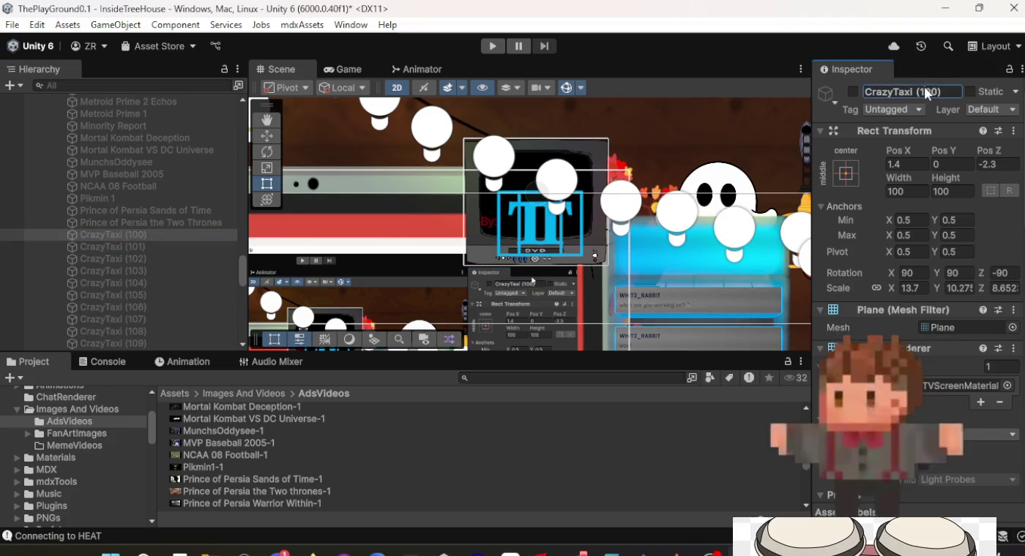
click(927, 88)
text(Prince of Persi)
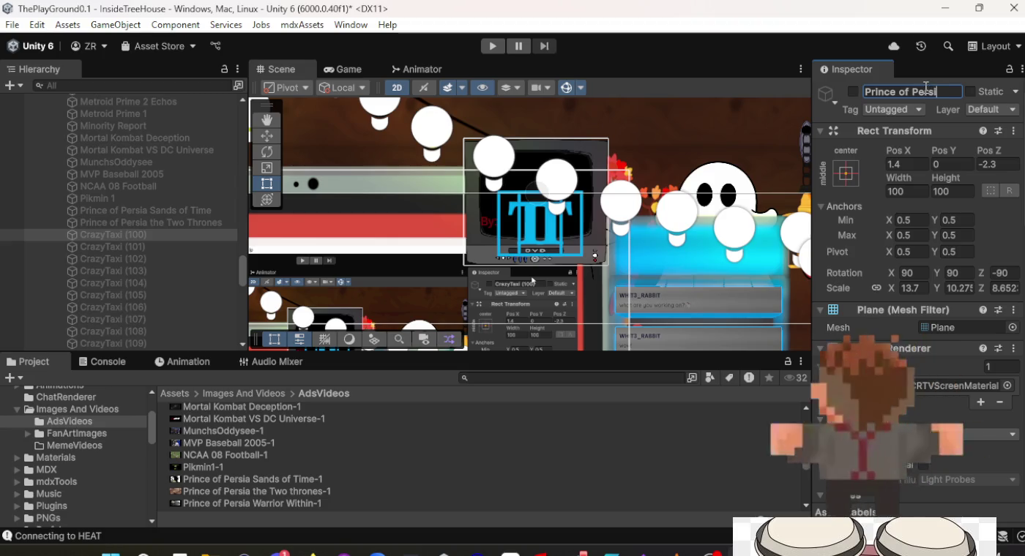
text(a Warrior)
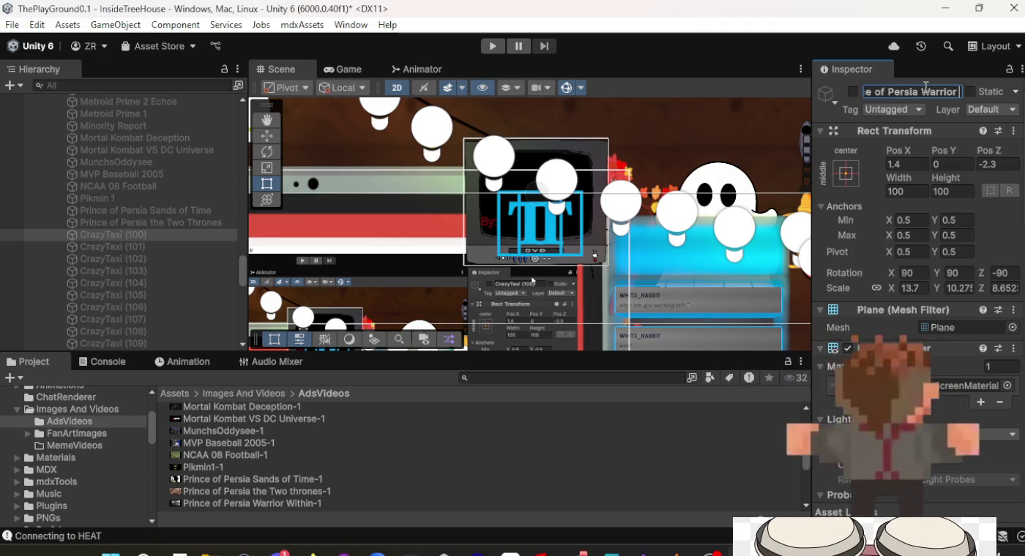
text( Within)
key(Return)
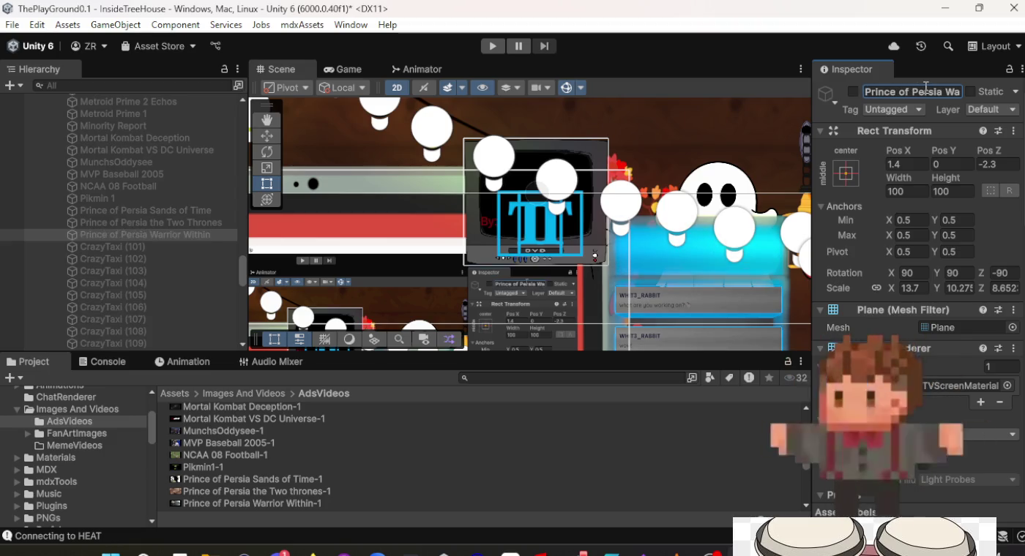
scroll(897, 166, down, 10)
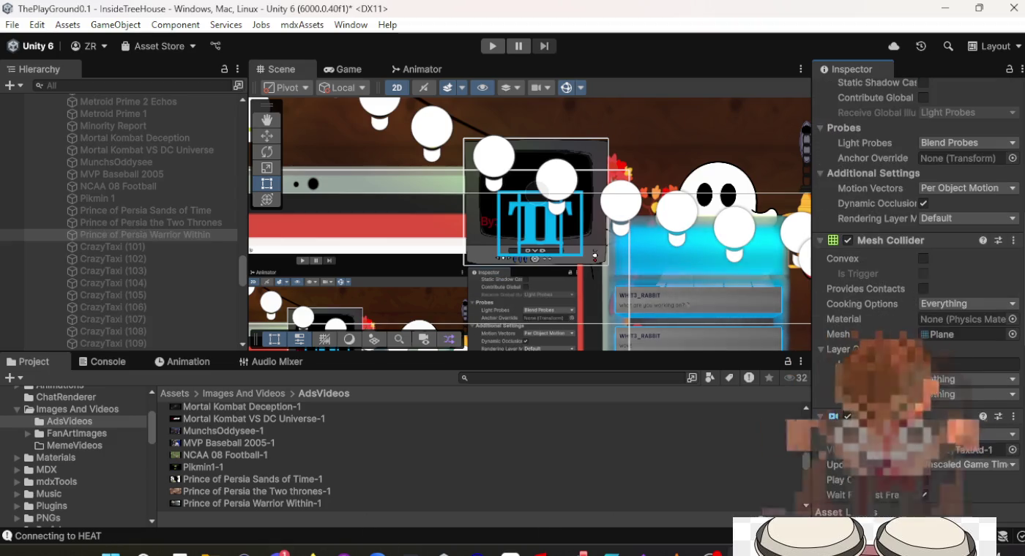
scroll(896, 219, down, 5)
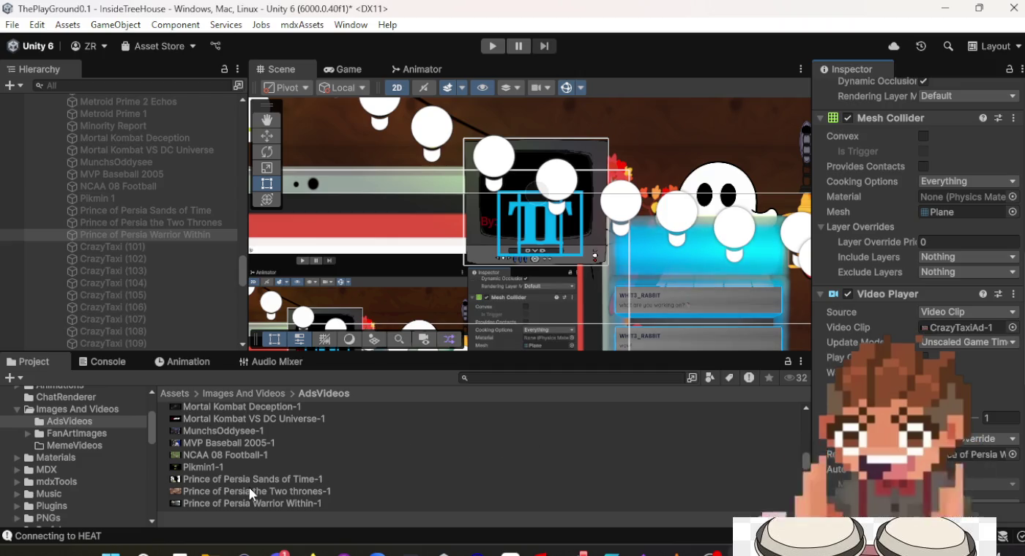
mouse_move(227, 504)
mouse_down()
mouse_move(377, 505)
mouse_move(968, 329)
mouse_up()
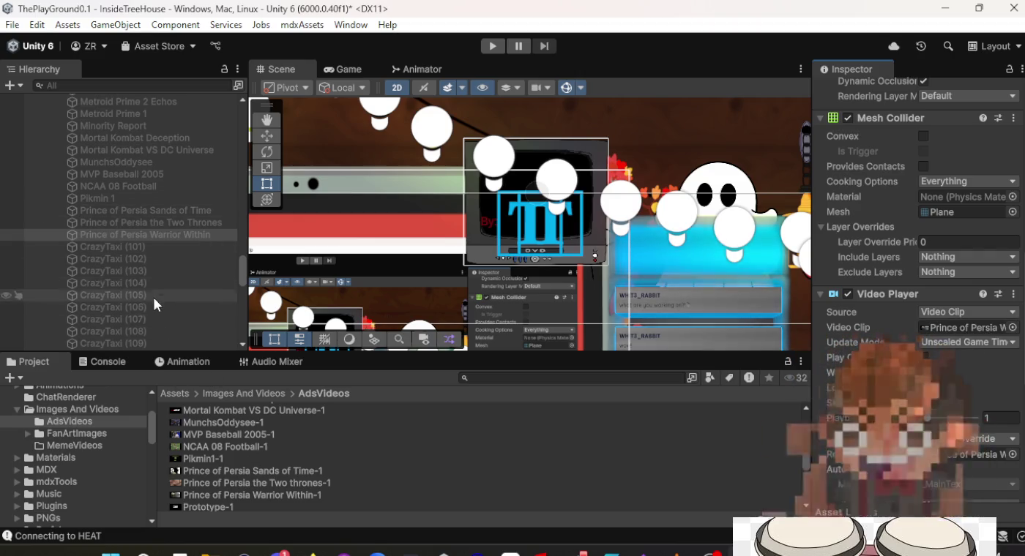
click(163, 246)
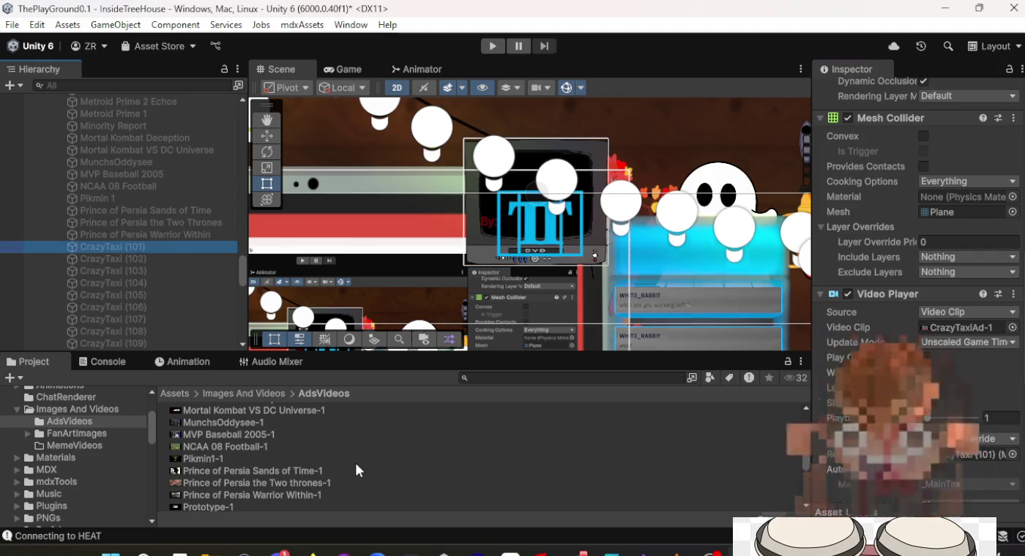
Assign an ad clip to CrazyTaxi (101) and rename it 'Prototype'.
scroll(355, 460, down, 3)
mouse_move(258, 415)
mouse_down()
mouse_move(426, 417)
mouse_move(820, 352)
mouse_move(956, 307)
mouse_move(954, 320)
mouse_up()
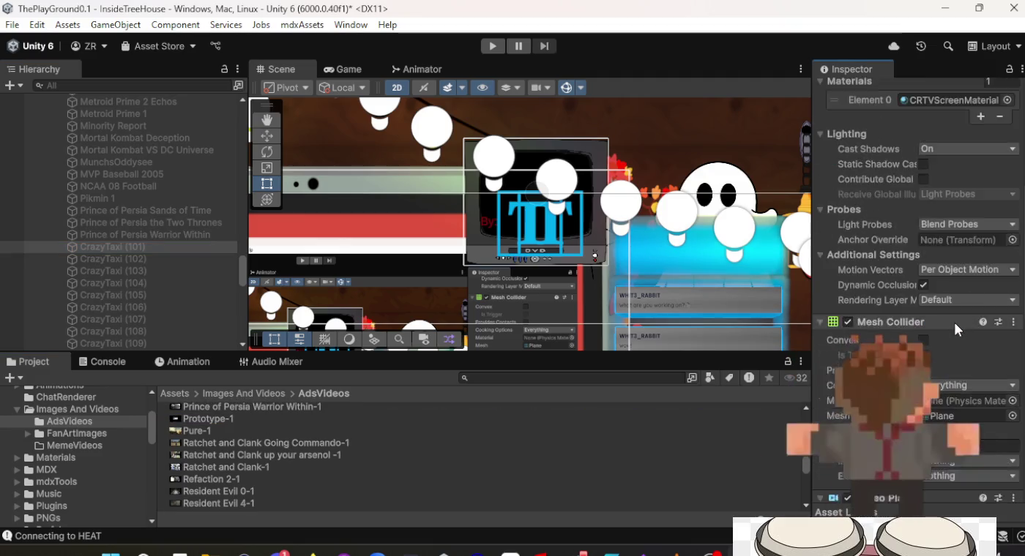
scroll(953, 321, up, 10)
click(901, 85)
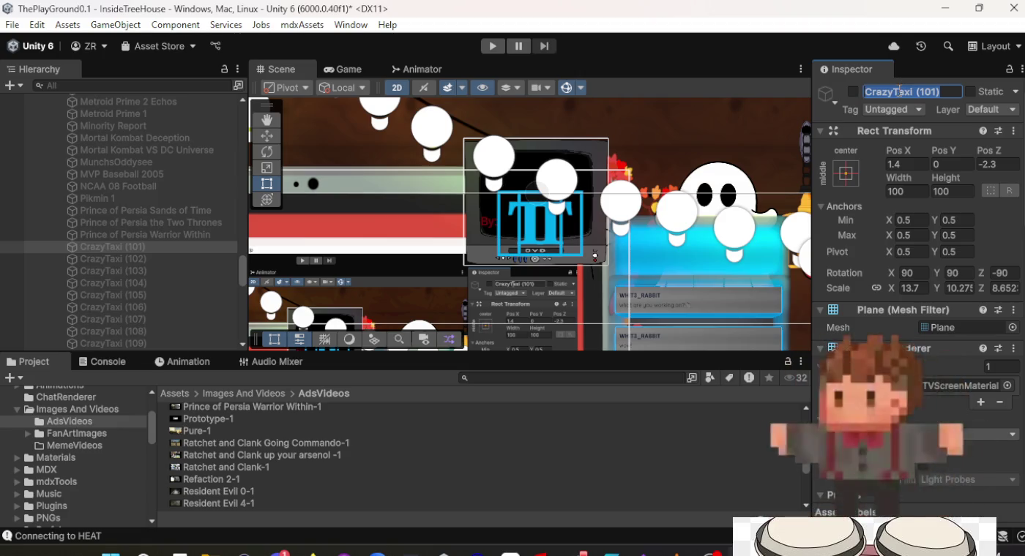
text(Prototype)
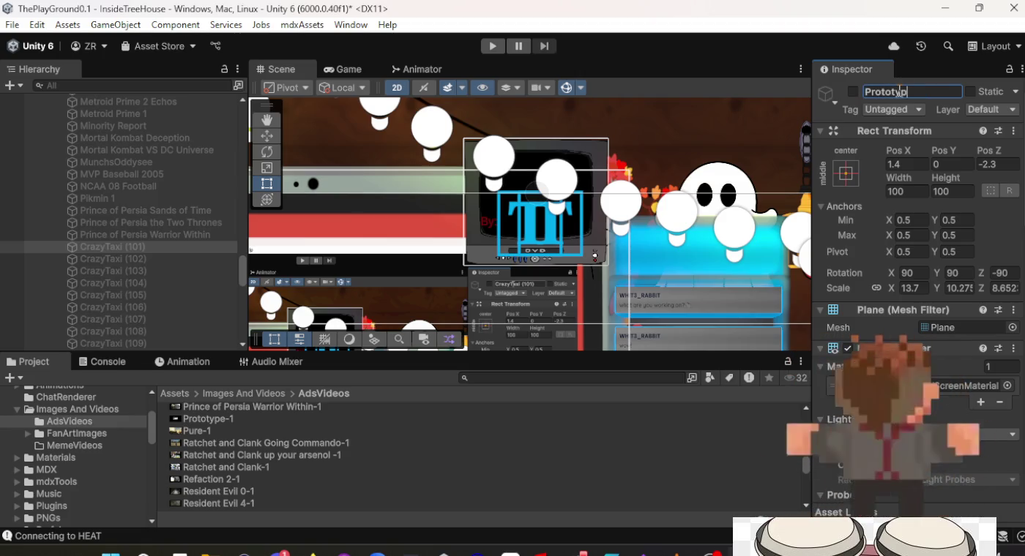
key(Return)
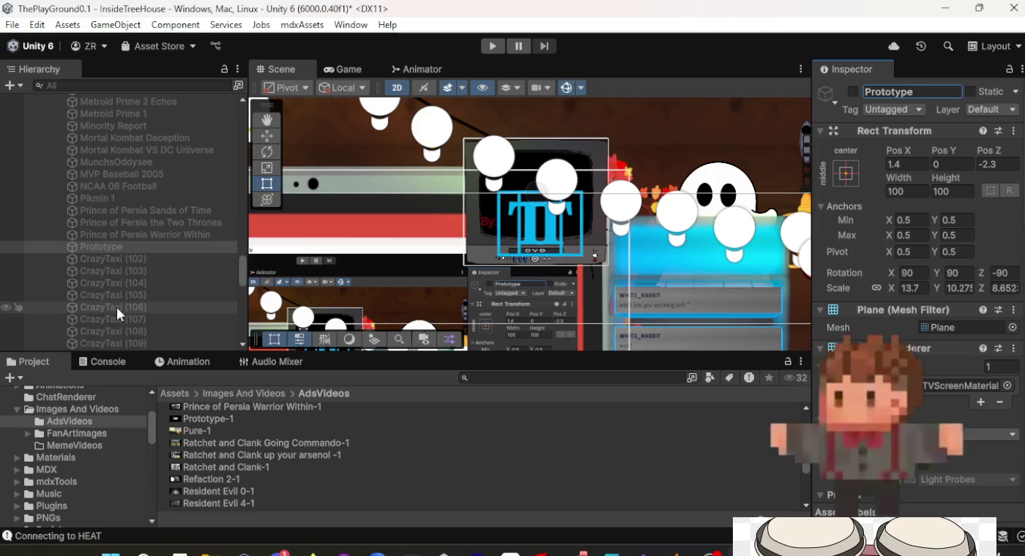
Rename CrazyTaxi (102) to 'Pure' and set its video clip to Pure-1.
click(125, 269)
click(126, 258)
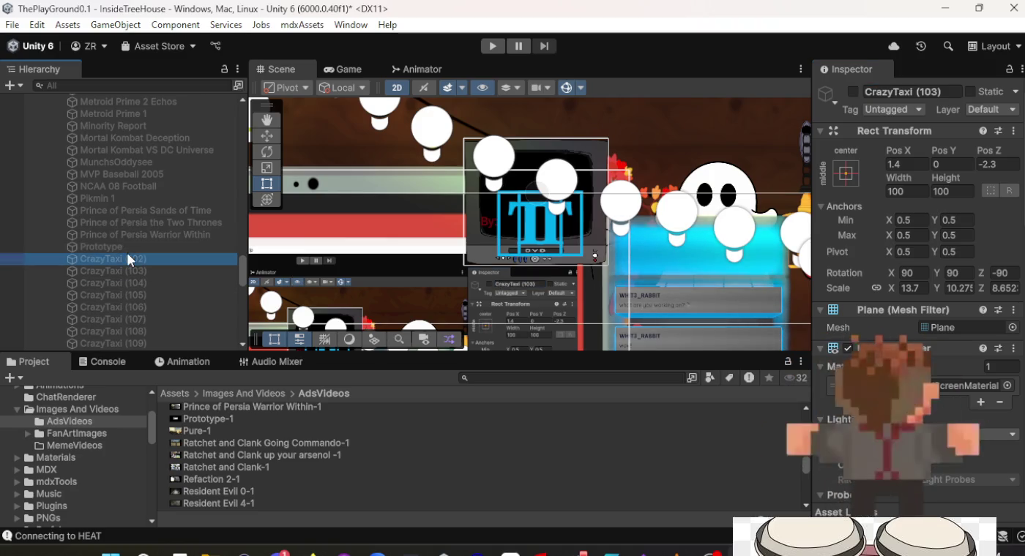
click(918, 91)
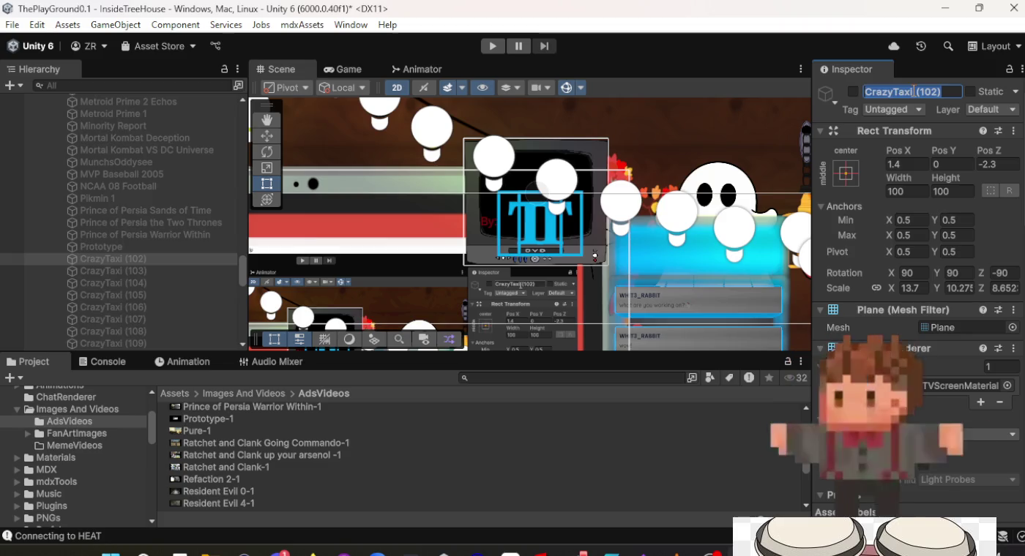
text(Pure)
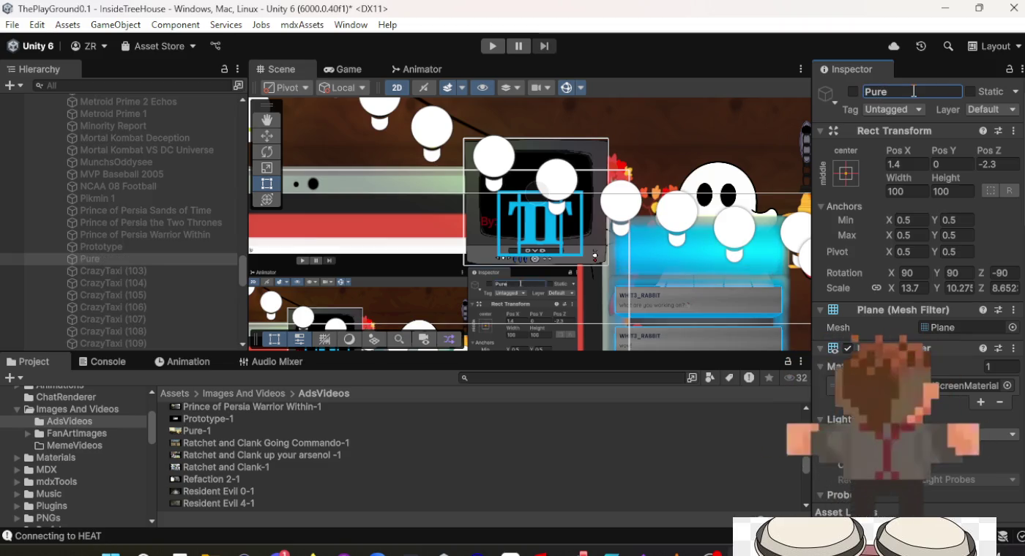
scroll(919, 274, down, 10)
scroll(919, 276, down, 3)
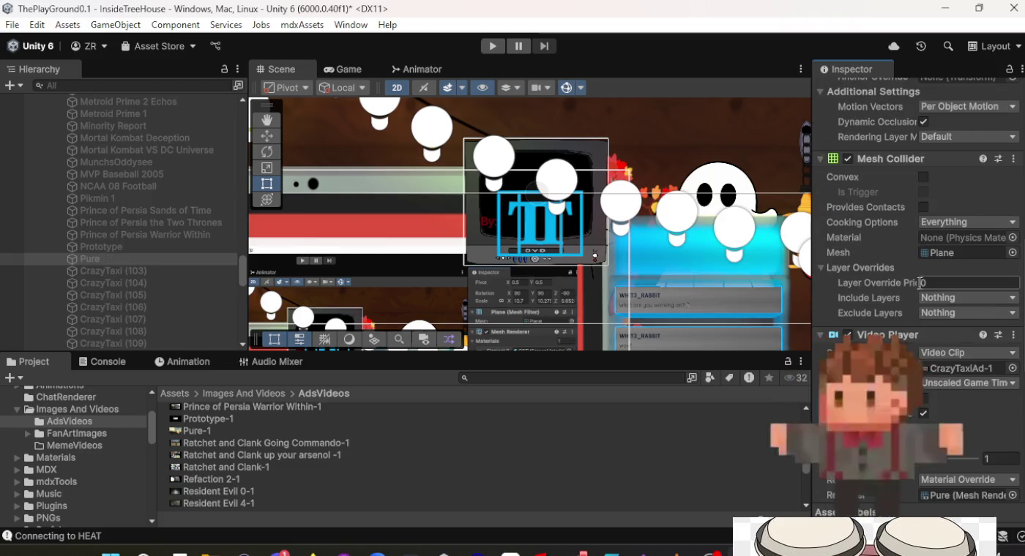
click(232, 435)
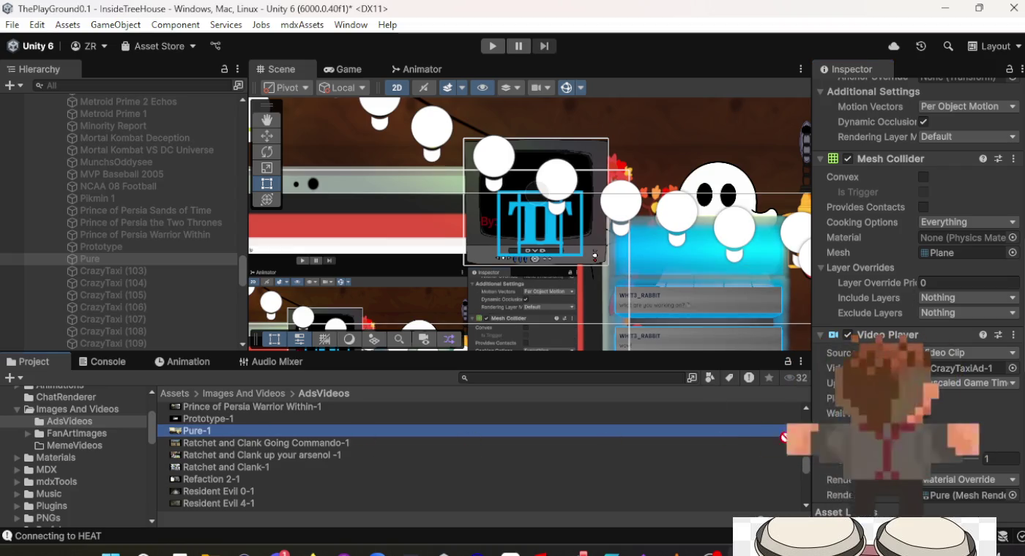
drag(231, 436, 973, 369)
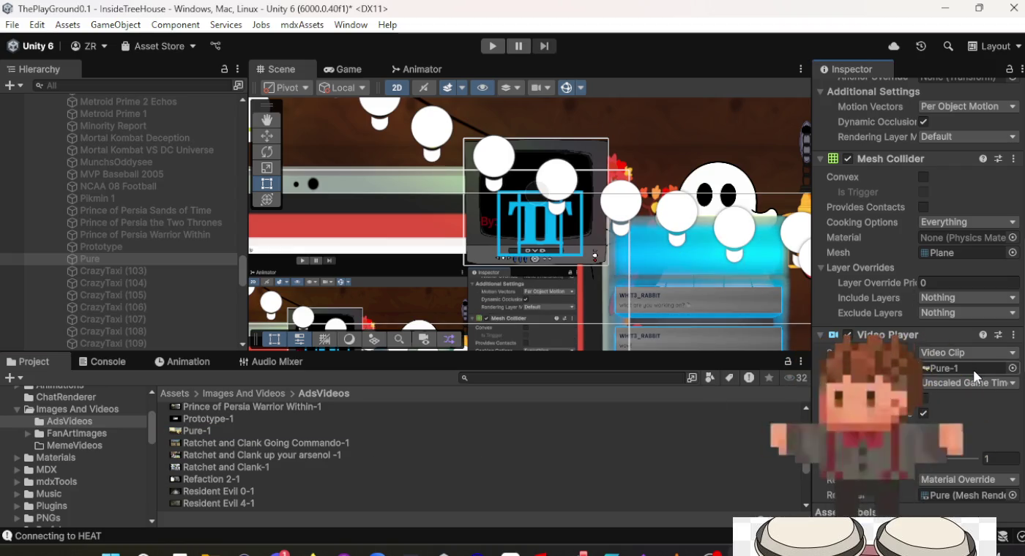
Give CrazyTaxi (103) the Ratchet and Clank Going Commando-1 clip and rename it 'Ratchet and Clank Going Commando'.
click(187, 271)
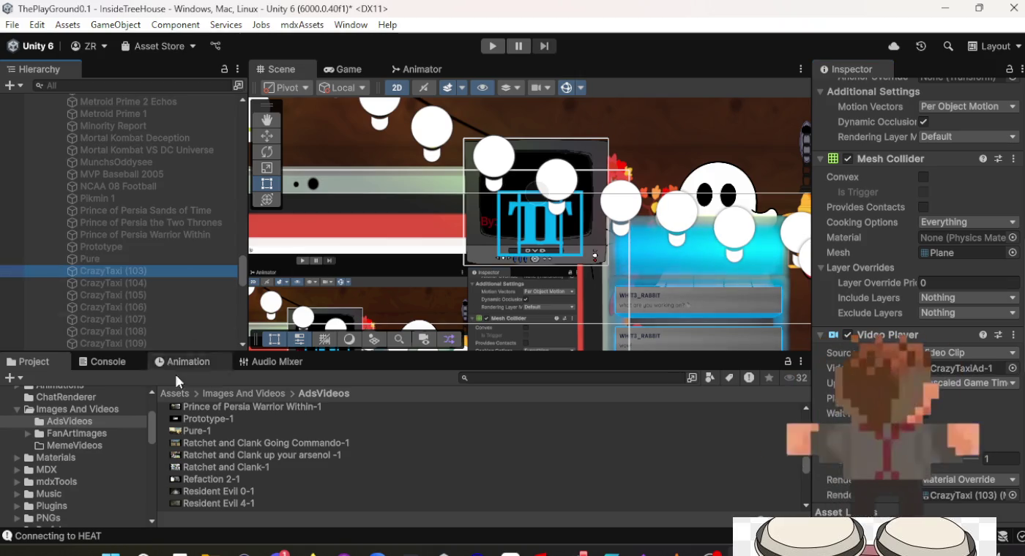
mouse_move(209, 443)
mouse_down()
mouse_move(826, 444)
mouse_move(963, 372)
mouse_up()
scroll(963, 371, up, 5)
scroll(963, 372, up, 3)
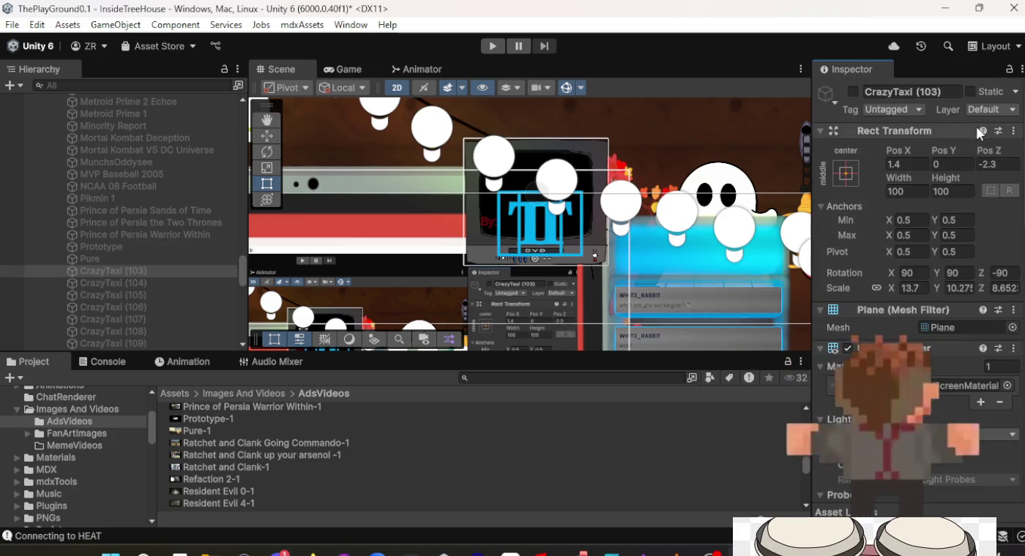
click(920, 92)
text(Ra)
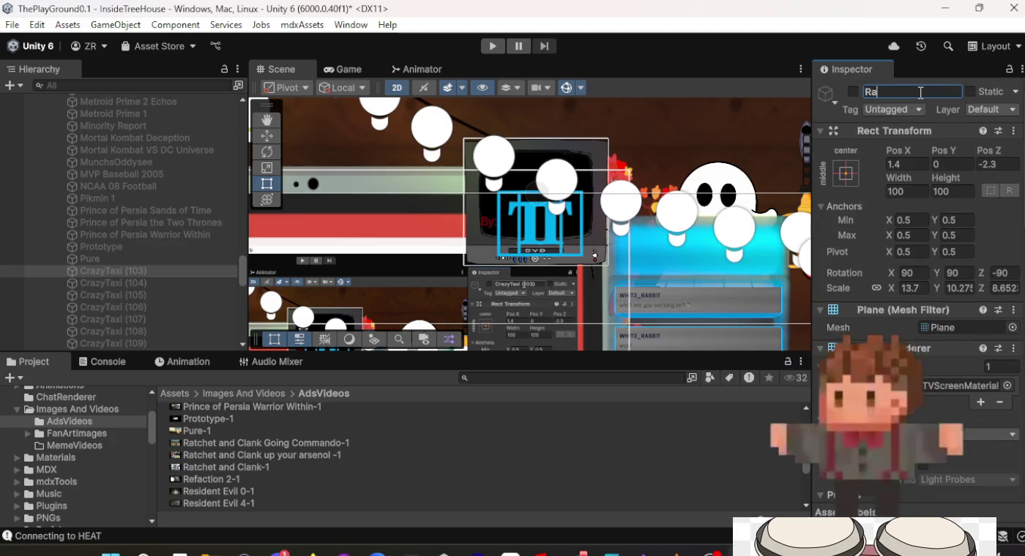
text(tchet and C)
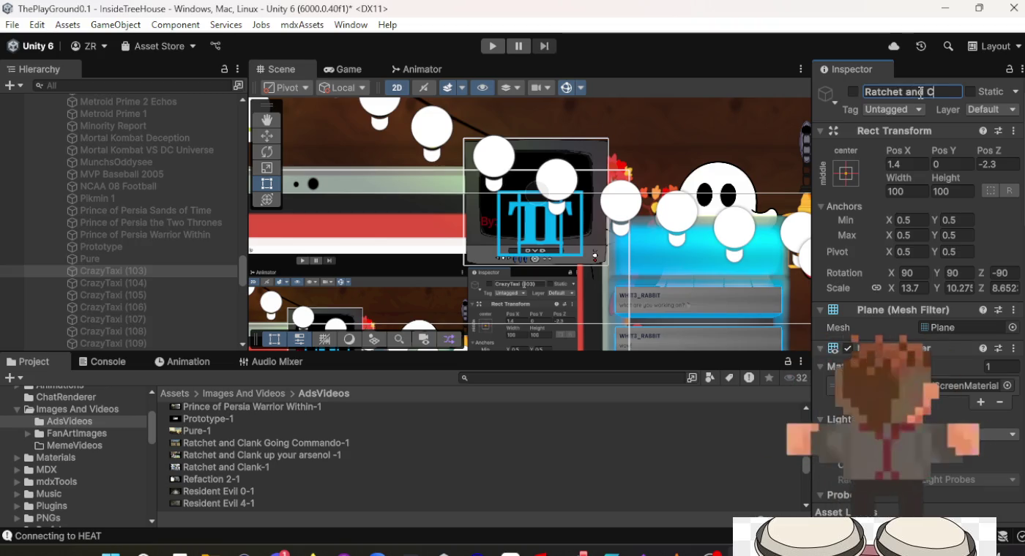
text(lank Going)
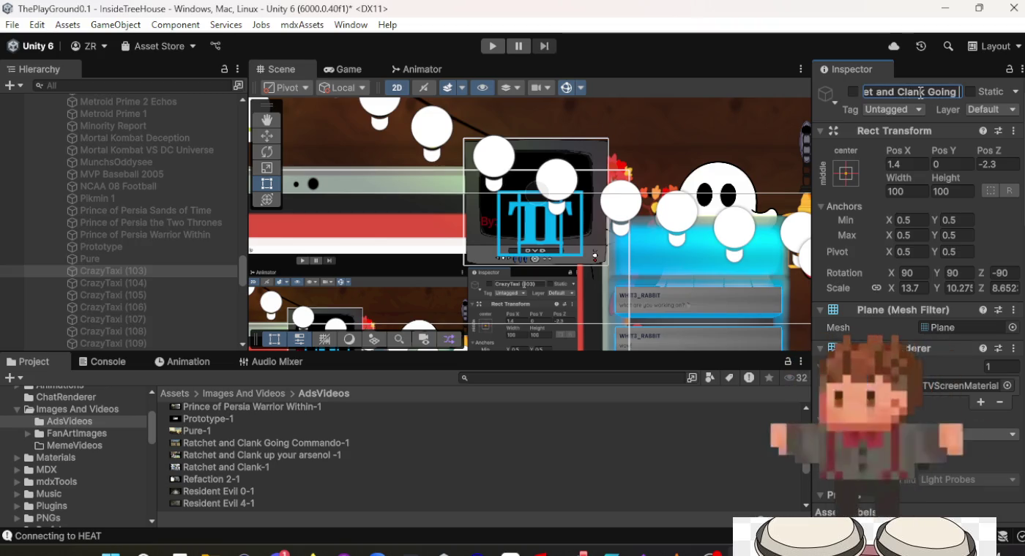
text( Commando)
key(Return)
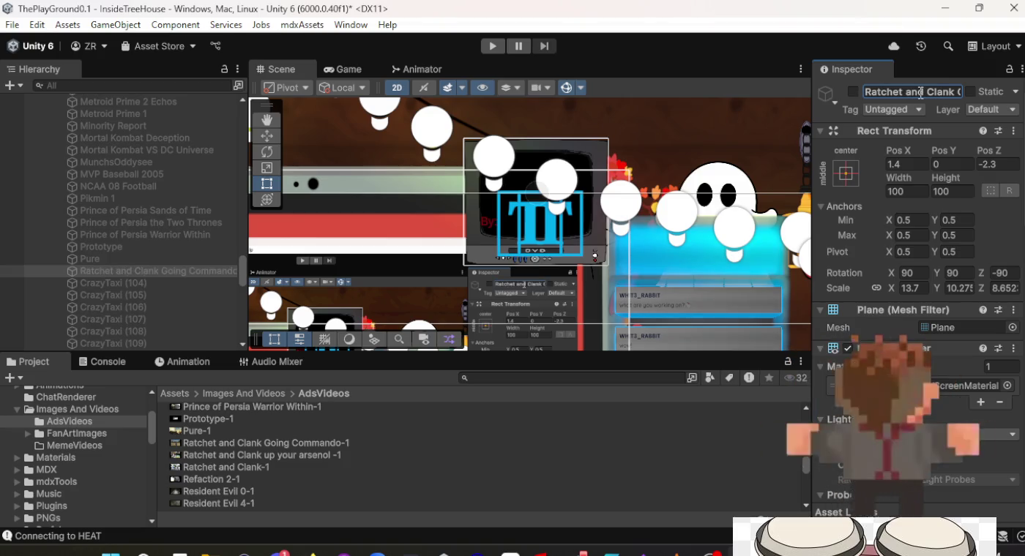
Rename CrazyTaxi (104) to 'Ratchet and Clank up your arsenol'.
click(180, 282)
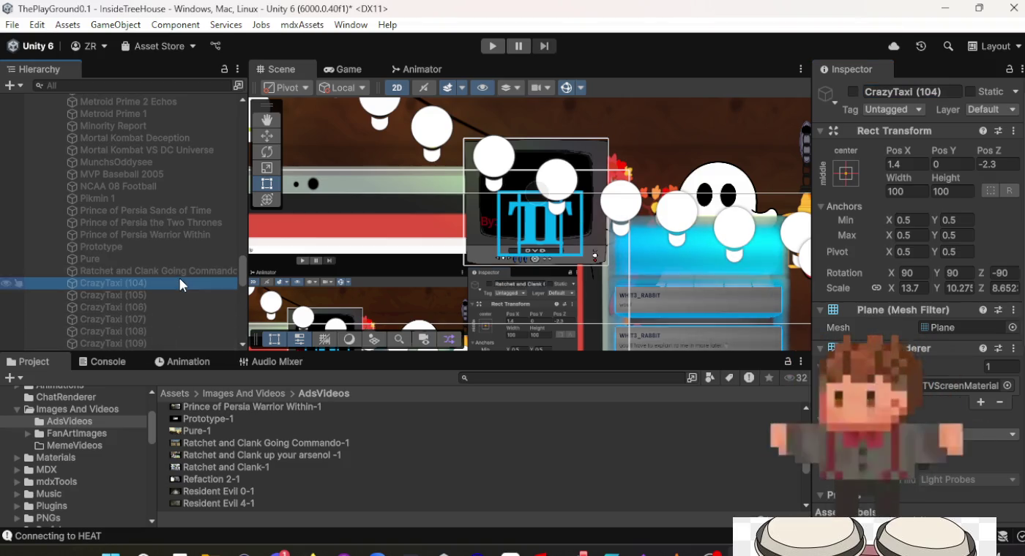
click(895, 93)
text(Ra)
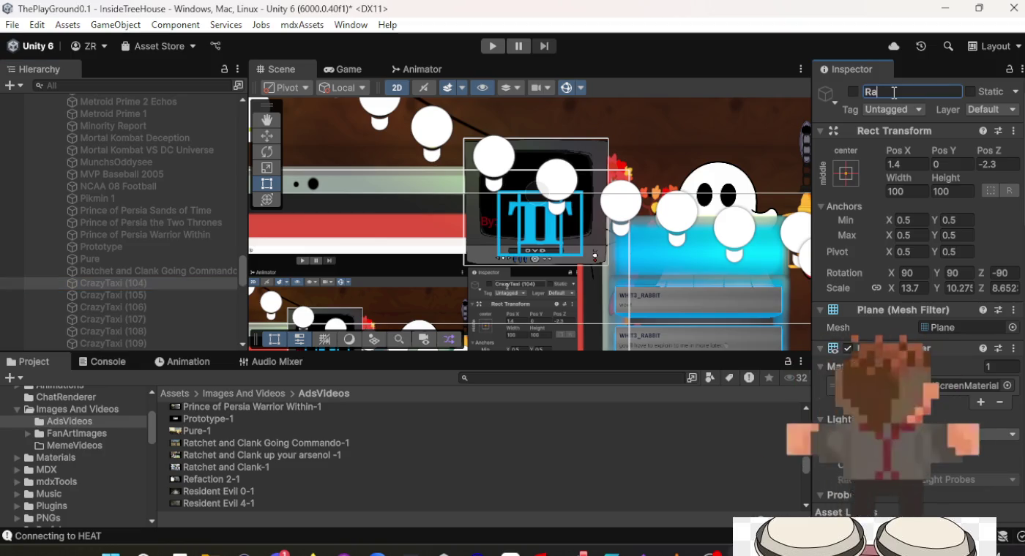
text(tc and Clank up)
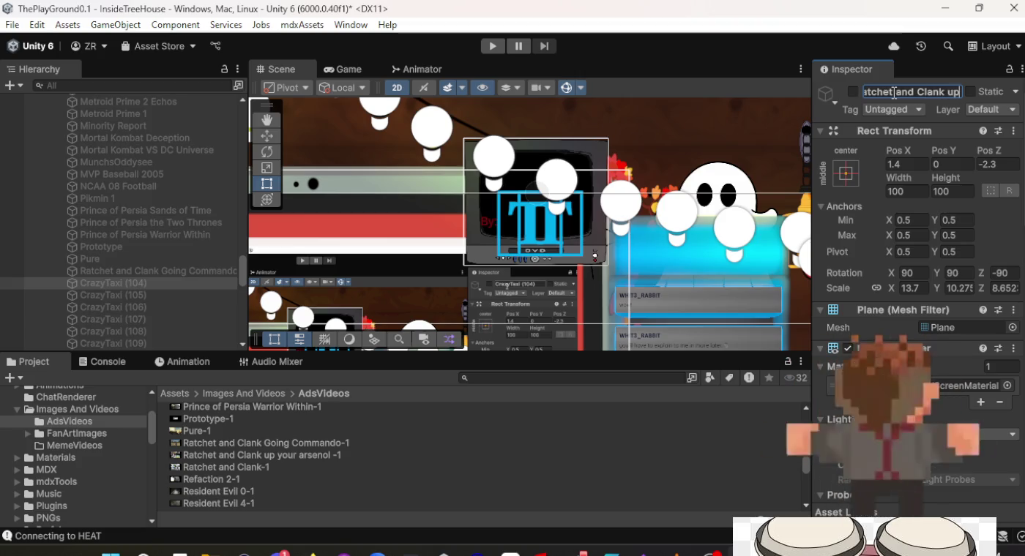
text(s)
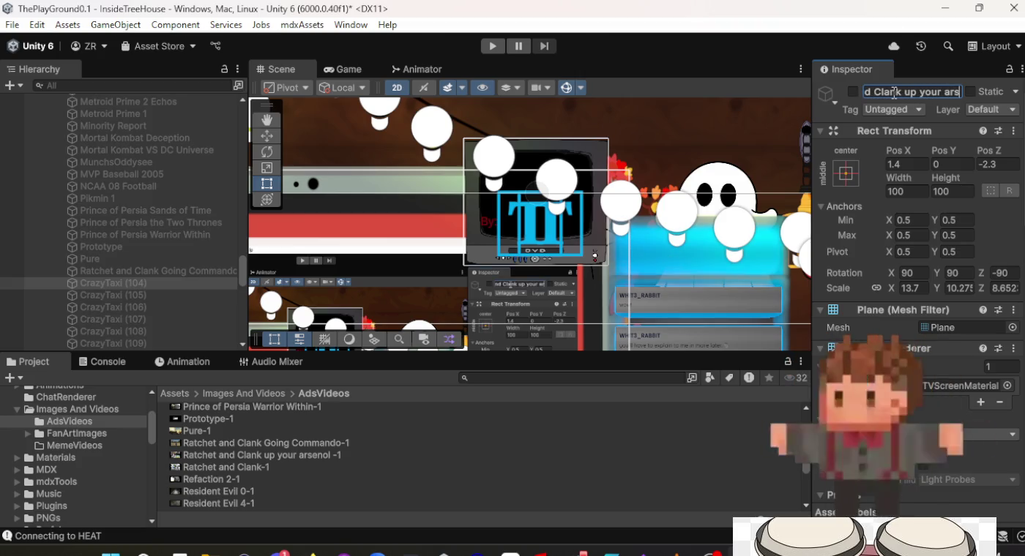
text(l)
key(Return)
scroll(894, 93, down, 10)
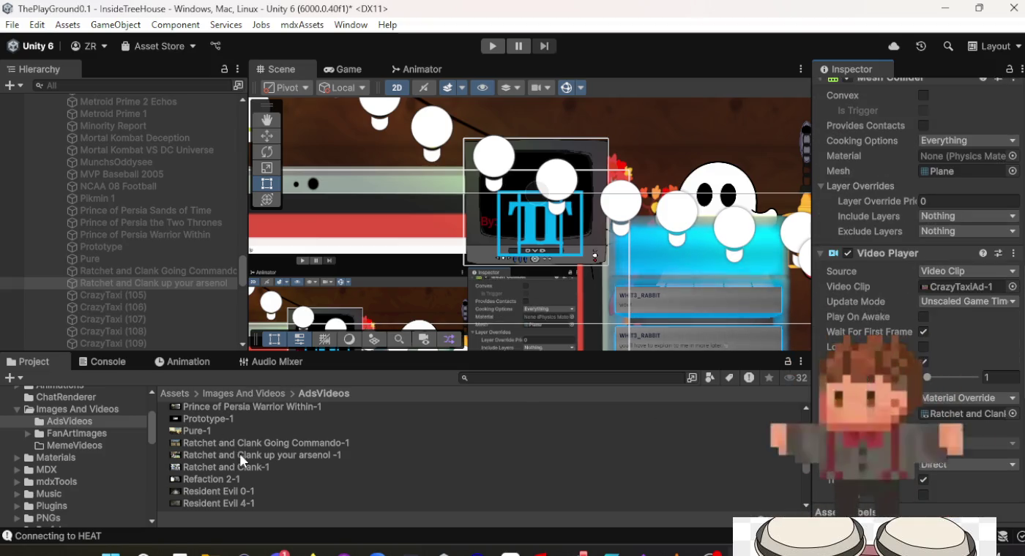
scroll(279, 454, down, 1)
scroll(976, 502, down, 5)
scroll(913, 318, up, 5)
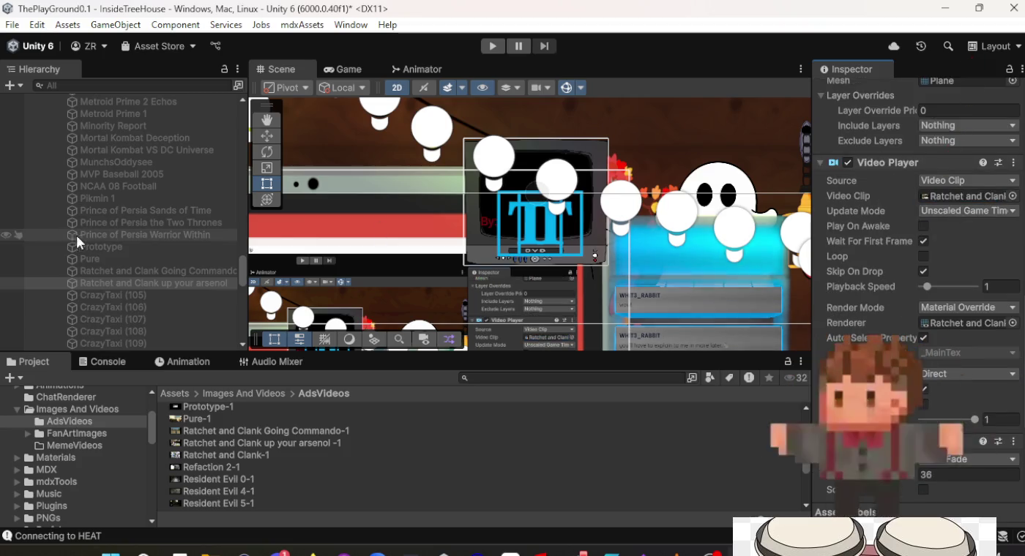
Set CrazyTaxi (105)'s video clip to Ratchet and Clank-1 and rename it 'Ratchet and Clank'.
click(142, 295)
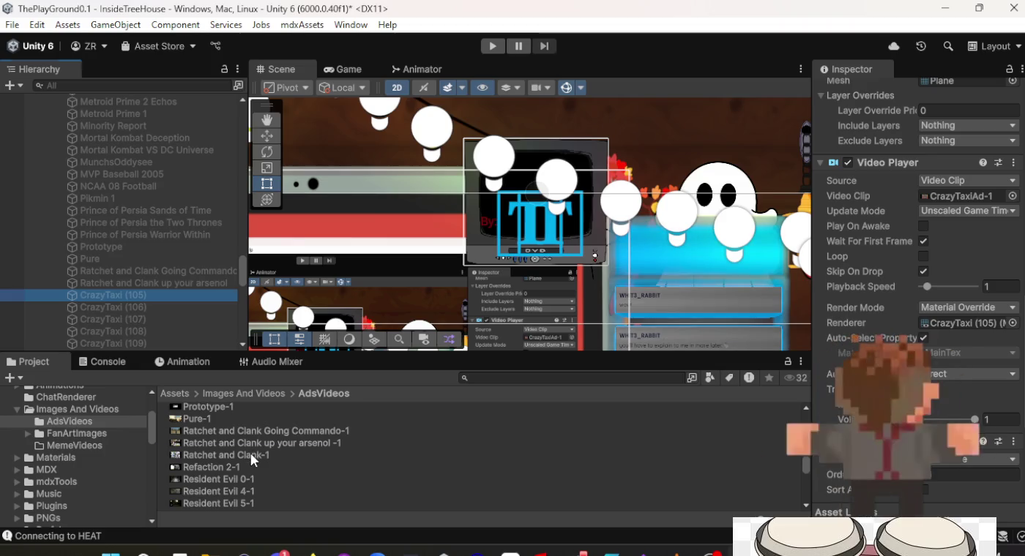
mouse_move(251, 454)
mouse_down()
mouse_move(567, 464)
mouse_move(842, 455)
mouse_up()
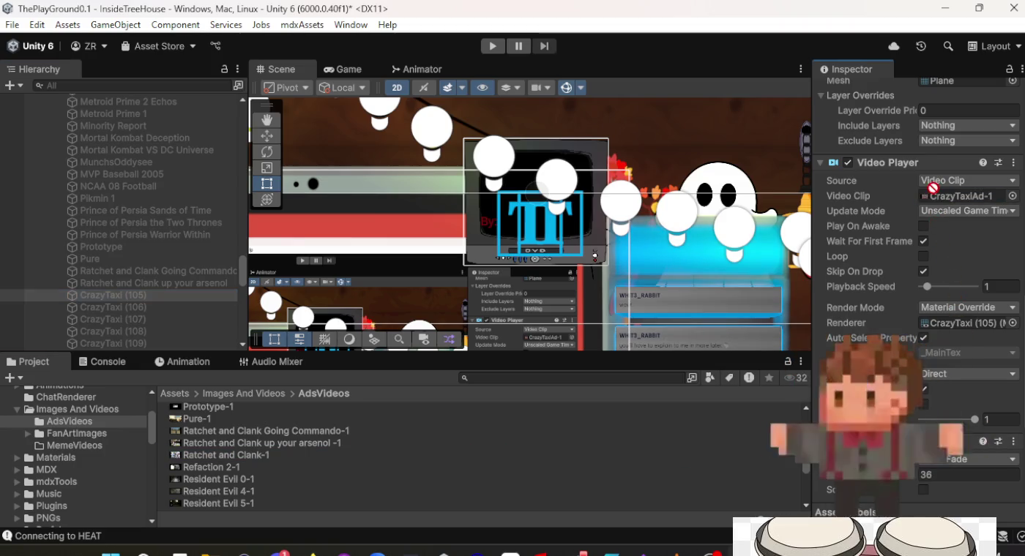
drag(932, 189, 944, 194)
click(952, 196)
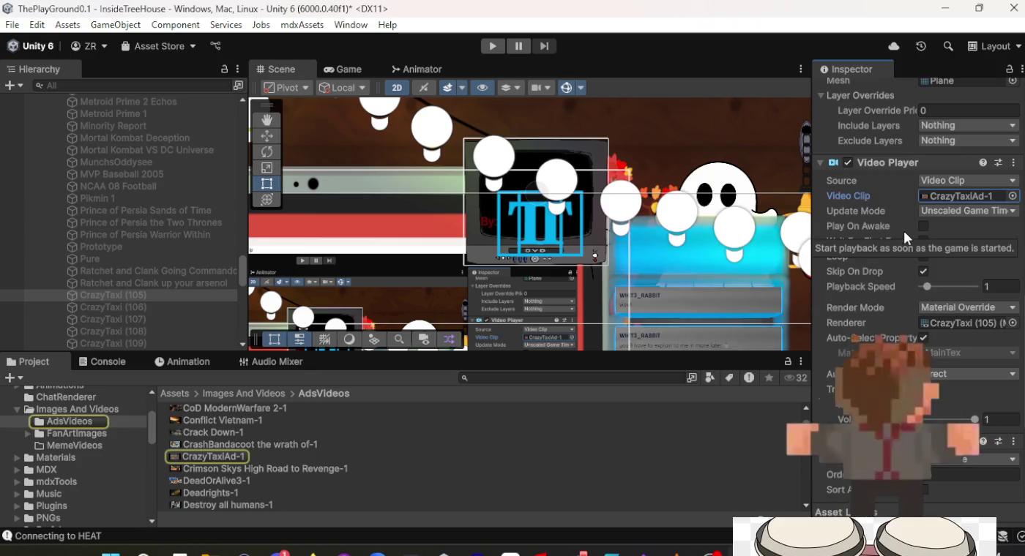
click(132, 296)
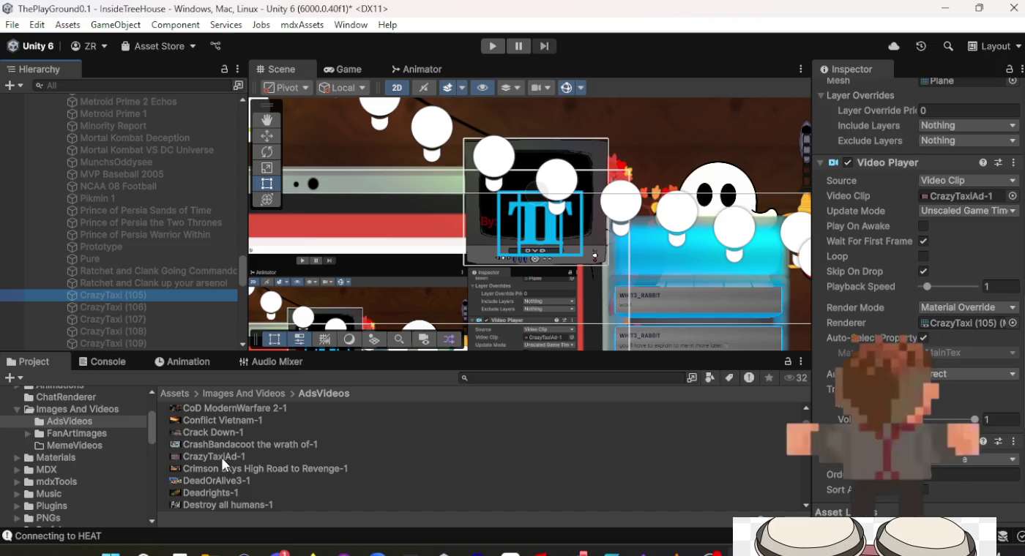
scroll(222, 458, down, 15)
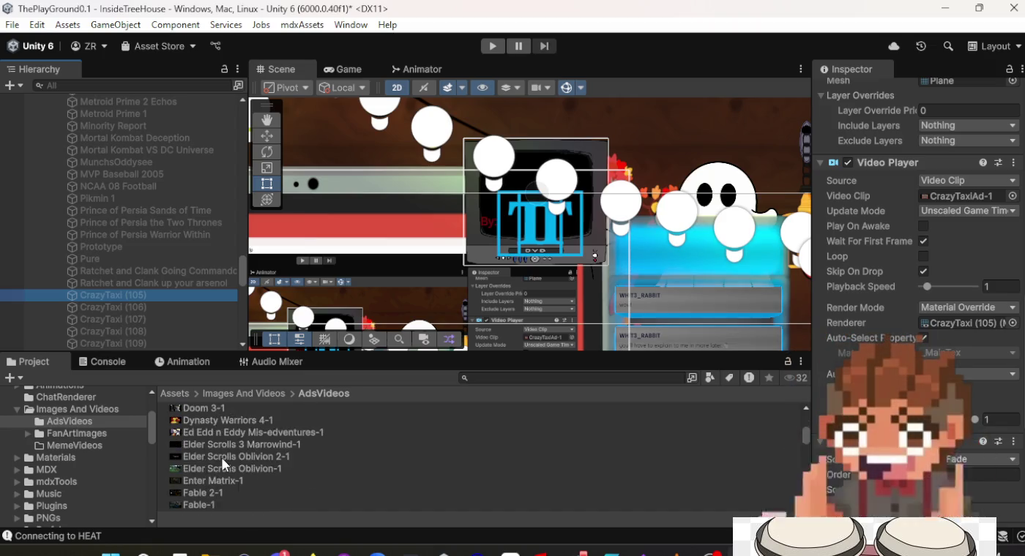
scroll(222, 457, down, 8)
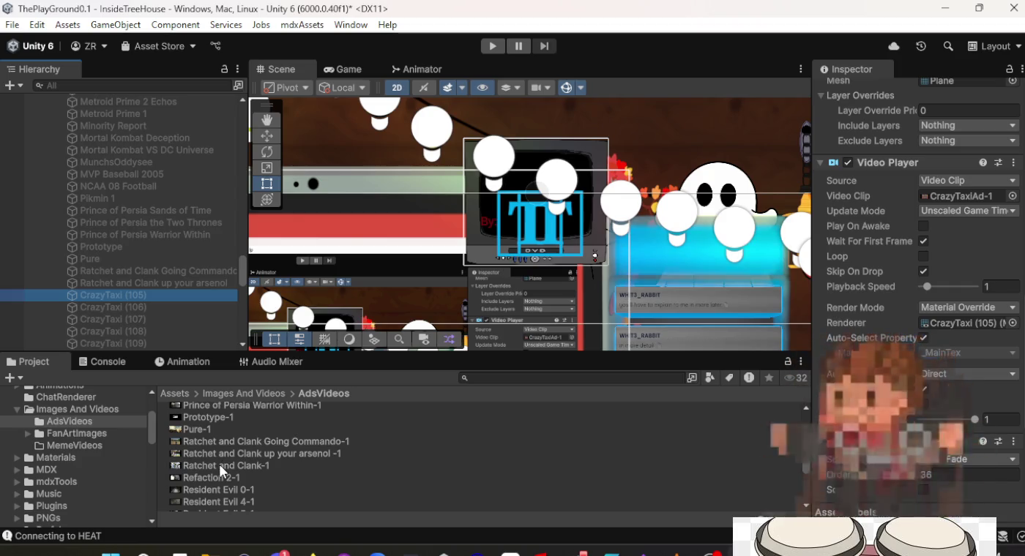
mouse_move(221, 467)
mouse_down()
mouse_move(687, 459)
mouse_move(965, 196)
mouse_move(987, 197)
mouse_up()
scroll(905, 278, up, 10)
text(Ratchet and Clank)
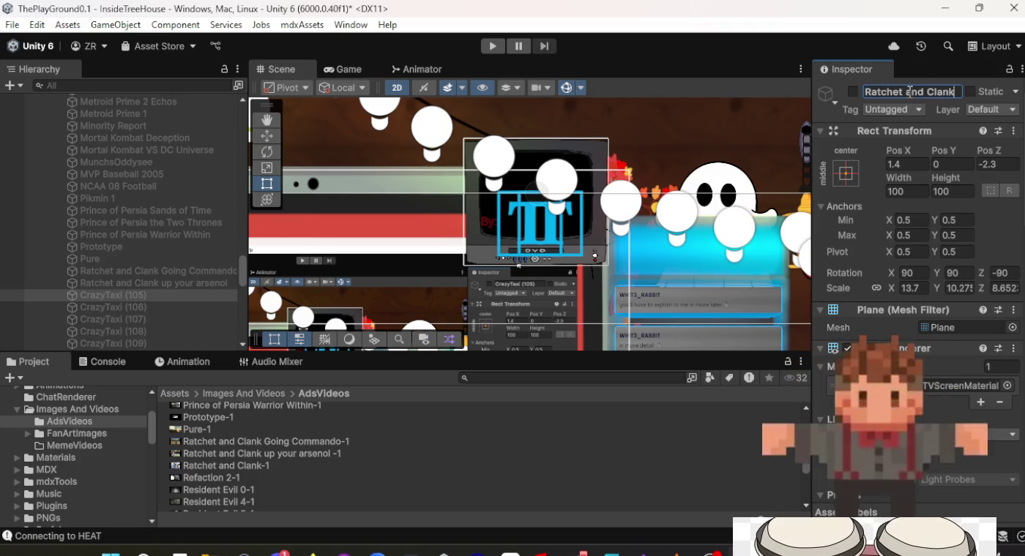
key(Return)
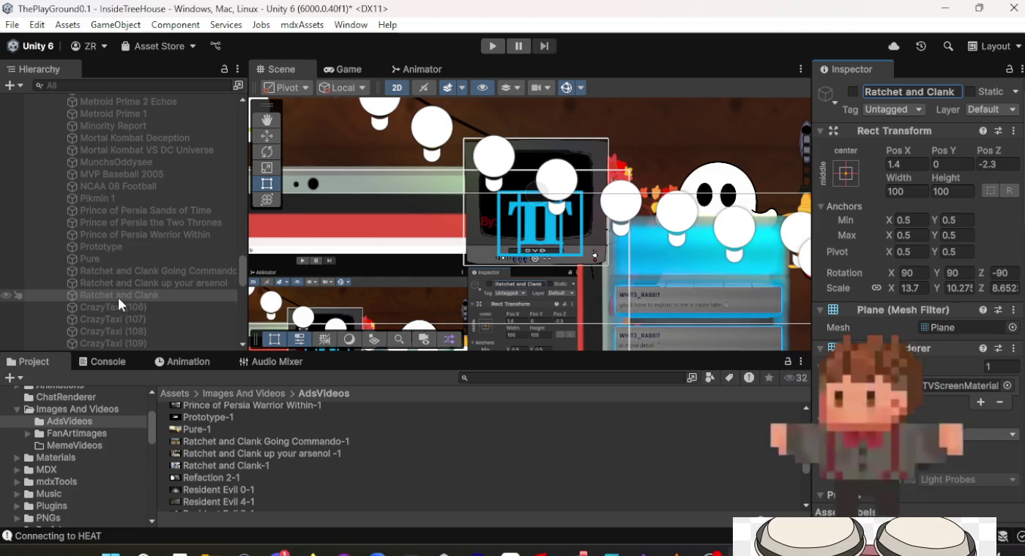
Rename CrazyTaxi (106) to 'Refraction 2' and assign the Refaction 2-1 clip.
click(120, 307)
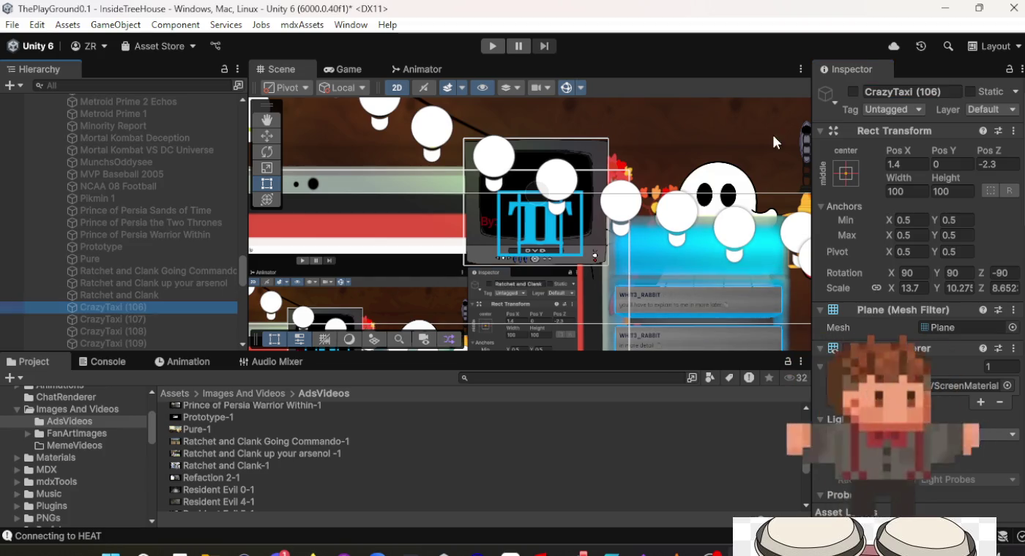
click(911, 93)
text(Refaction 2)
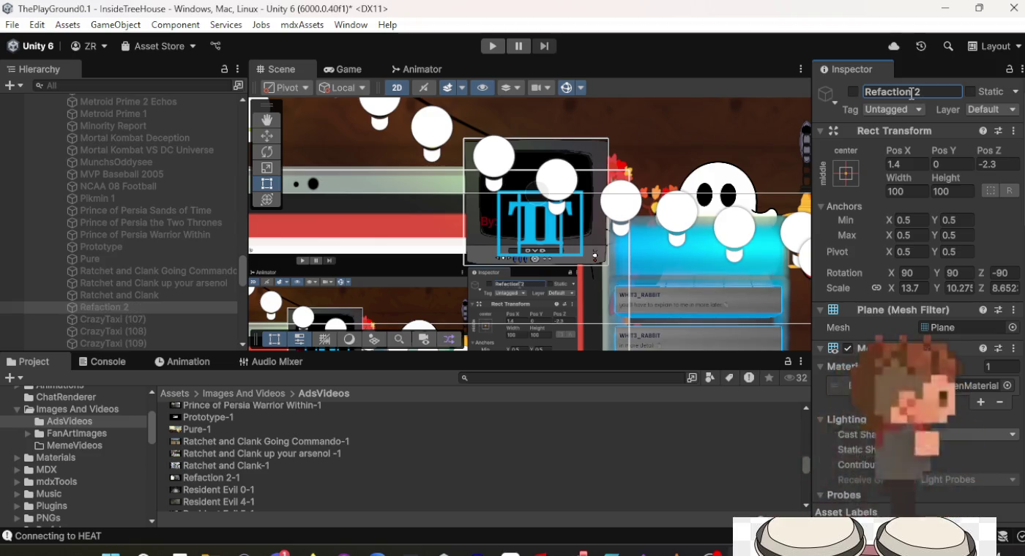
scroll(889, 283, down, 10)
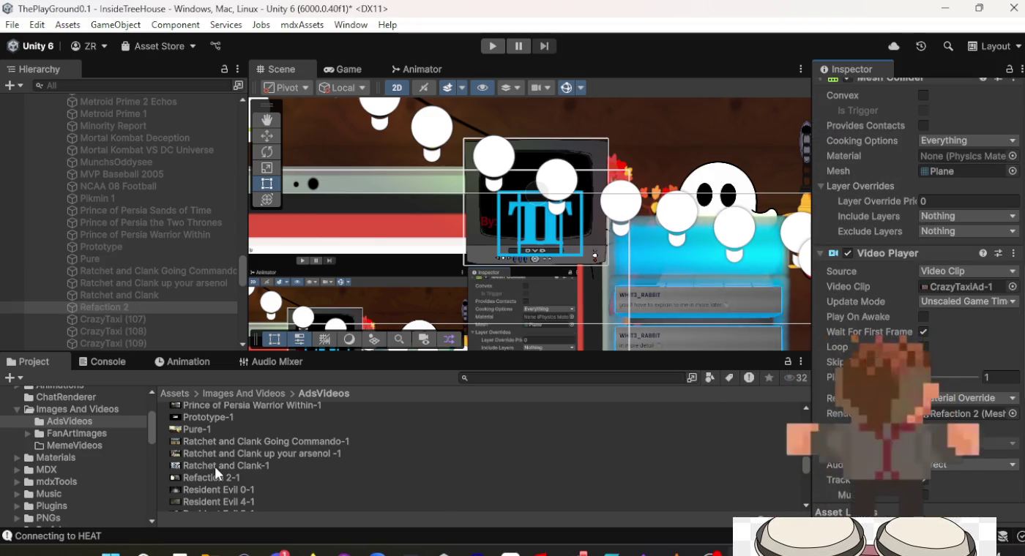
mouse_move(623, 477)
mouse_down()
mouse_move(769, 381)
mouse_move(966, 286)
mouse_up()
Give CrazyTaxi (107) the Resident Evil 0-1 clip and name it 'Resident Evil 0'.
click(153, 318)
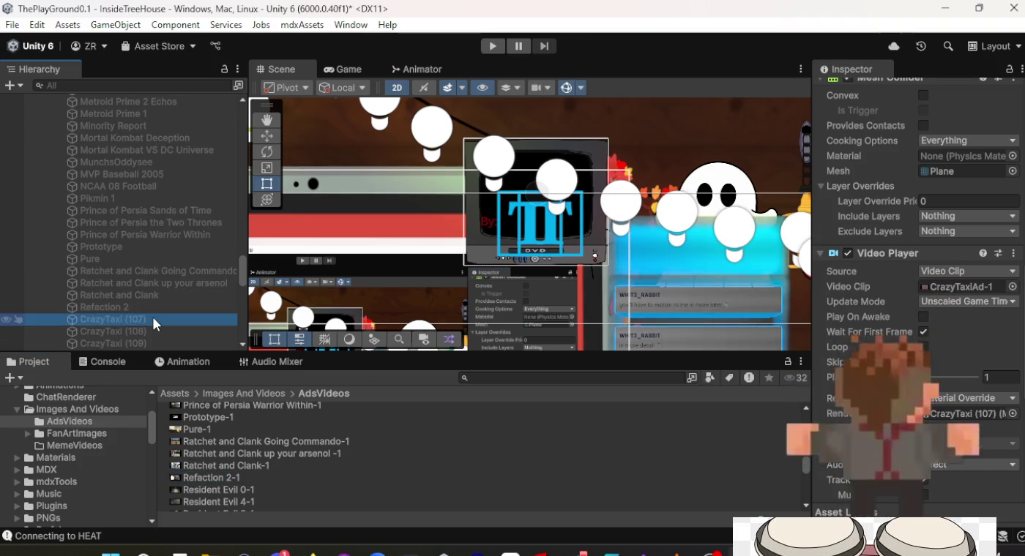
click(208, 489)
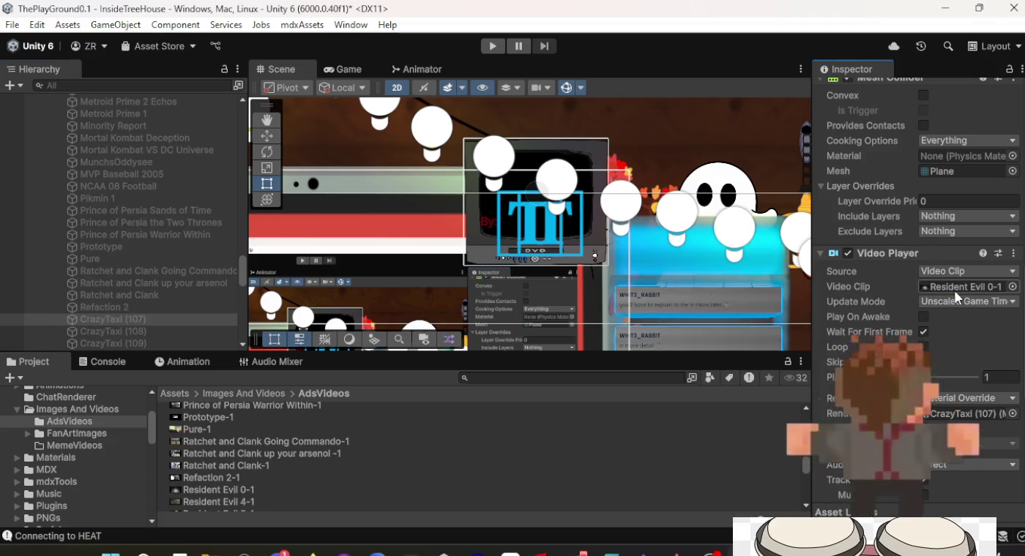
scroll(939, 297, up, 15)
text(Resident Evil 0)
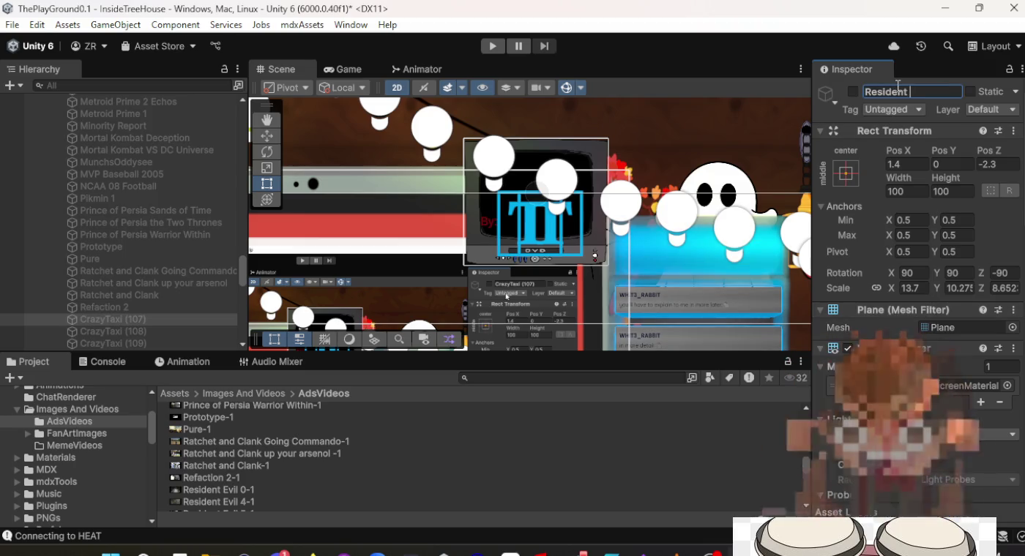
key(Return)
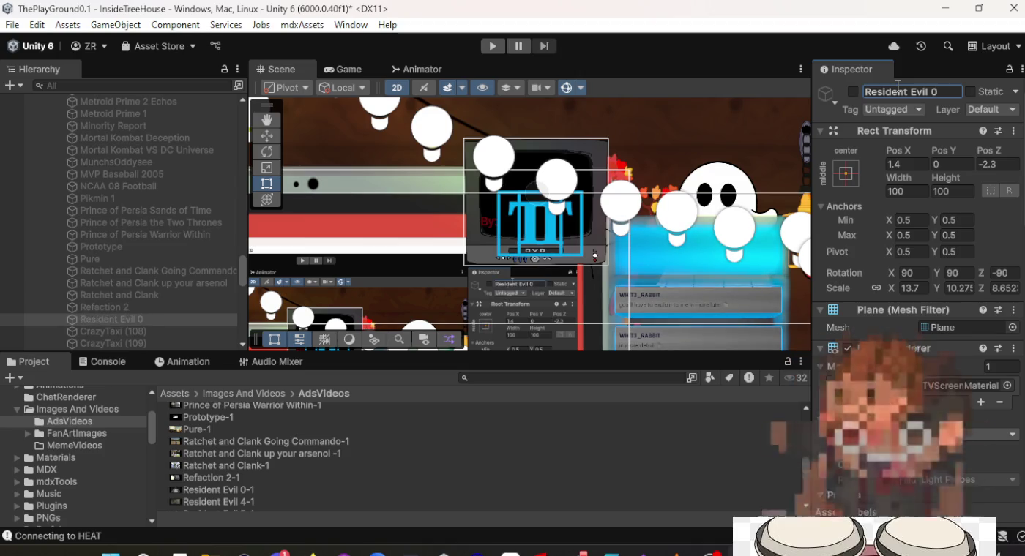
Rename CrazyTaxi (108) to 'Resident Evil 4' and set its clip to Resident Evil 4-1.
key(Down)
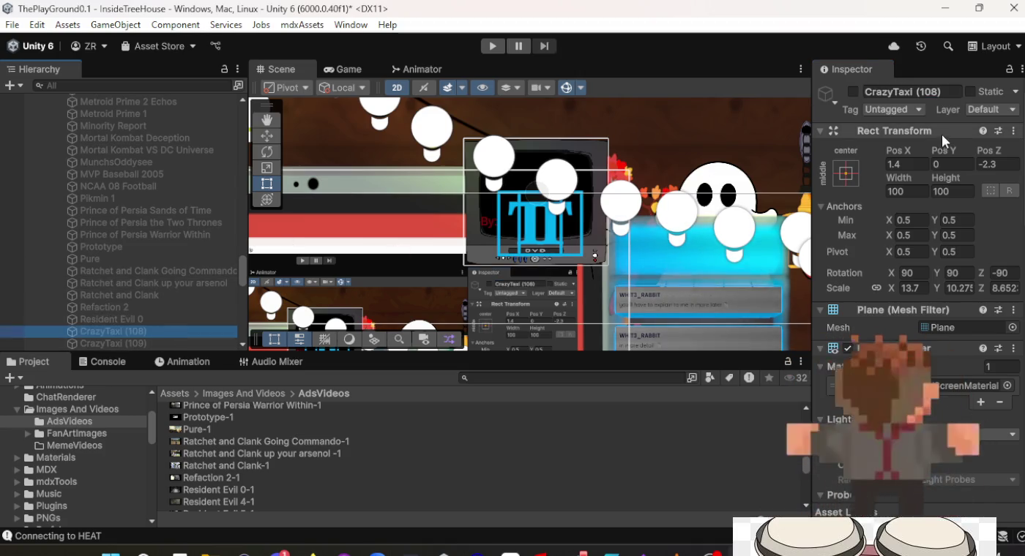
click(934, 91)
text(Resident Evil 2)
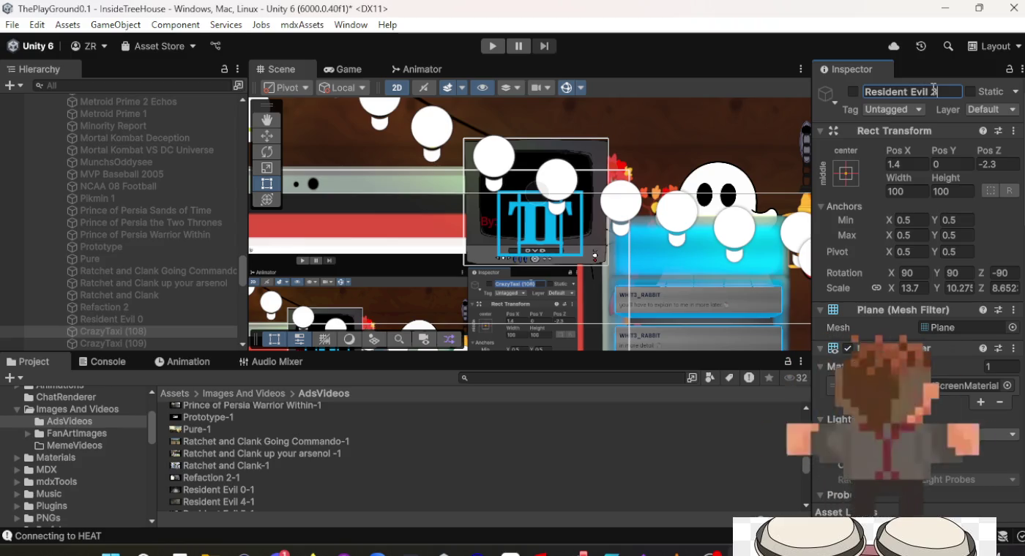
key(Return)
scroll(939, 279, down, 10)
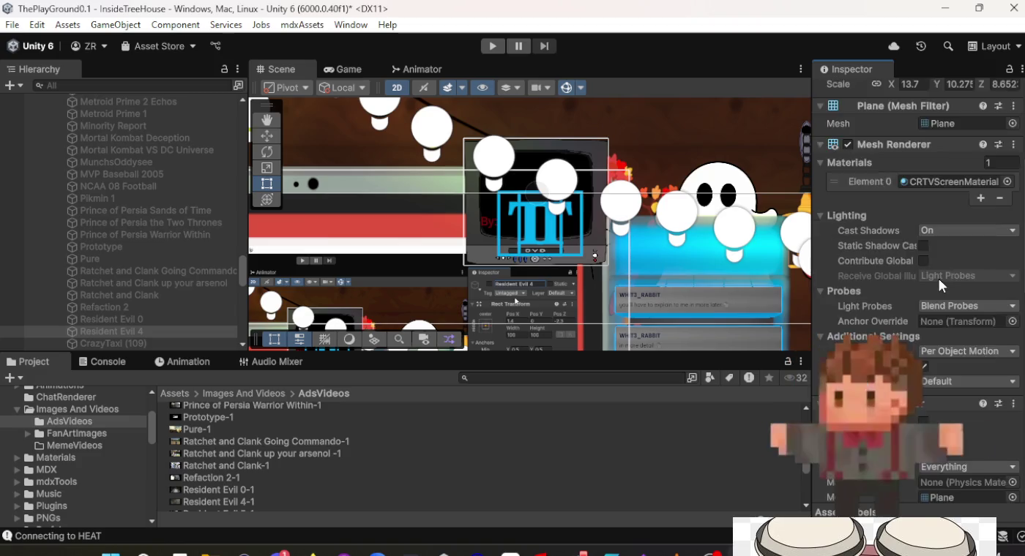
click(242, 504)
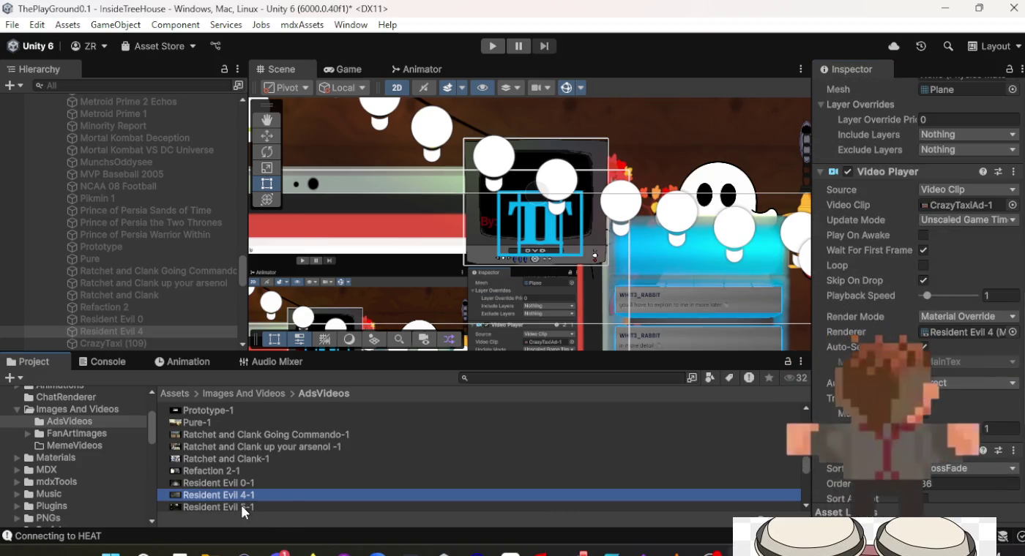
drag(340, 492, 939, 477)
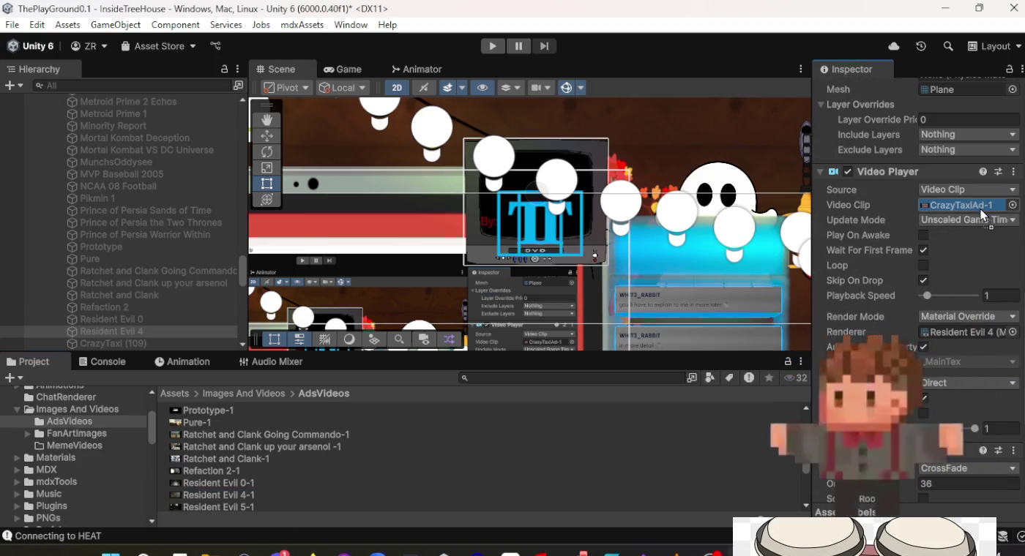
Assign the Resident Evil 5-1 clip to CrazyTaxi (109) and start renaming it.
click(158, 345)
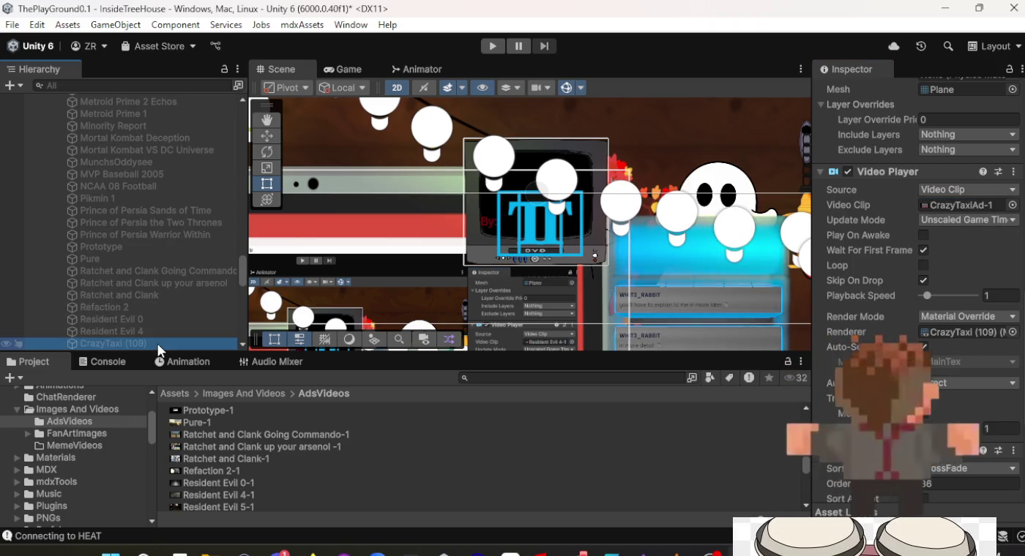
scroll(157, 333, down, 5)
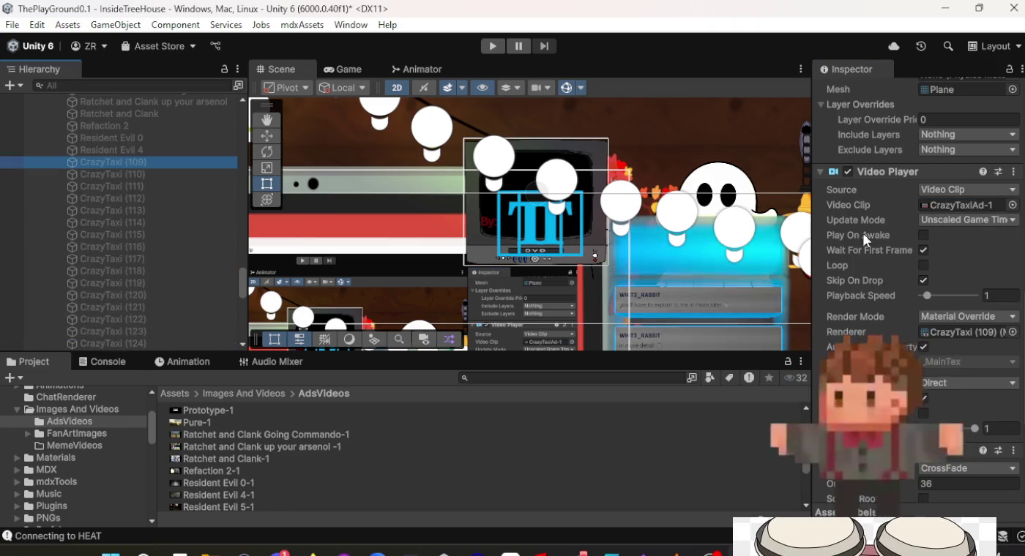
scroll(295, 482, down, 2)
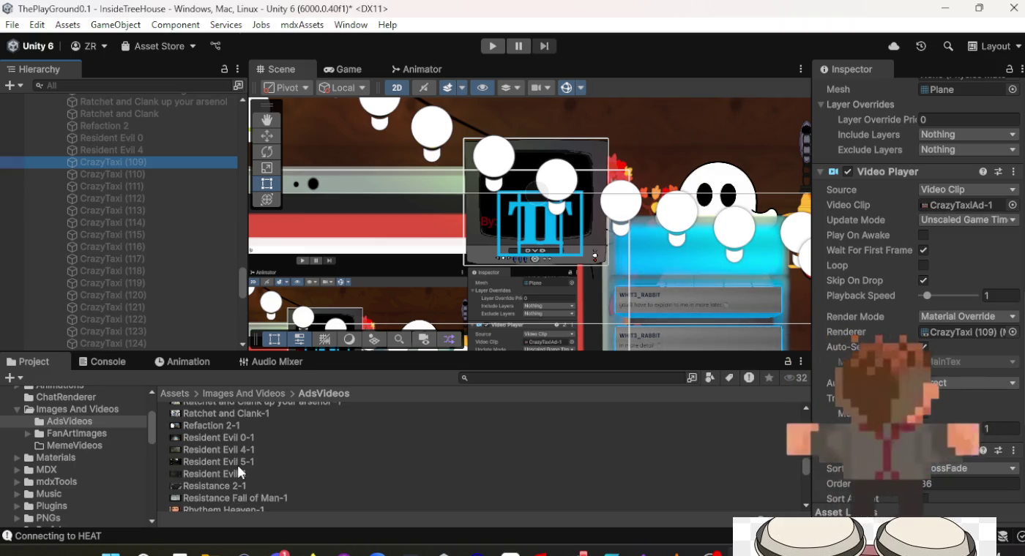
drag(238, 467, 703, 462)
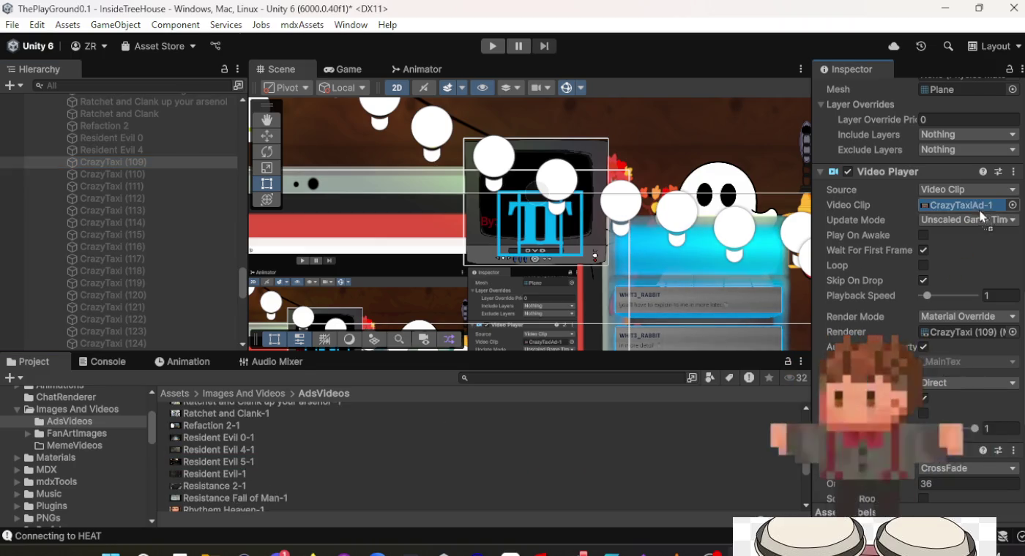
drag(982, 217, 982, 218)
scroll(954, 299, up, 10)
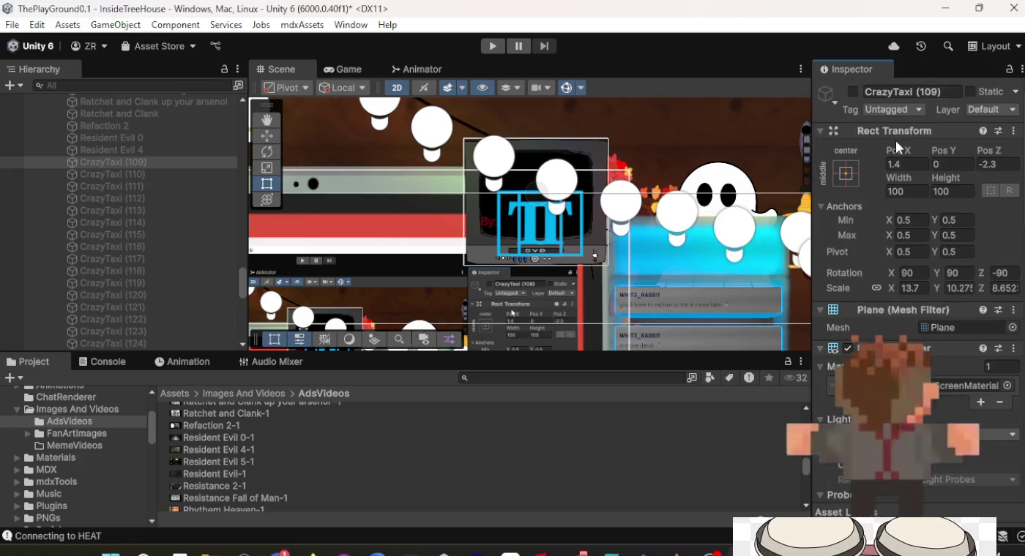
click(921, 93)
text(Resident Evil 5)
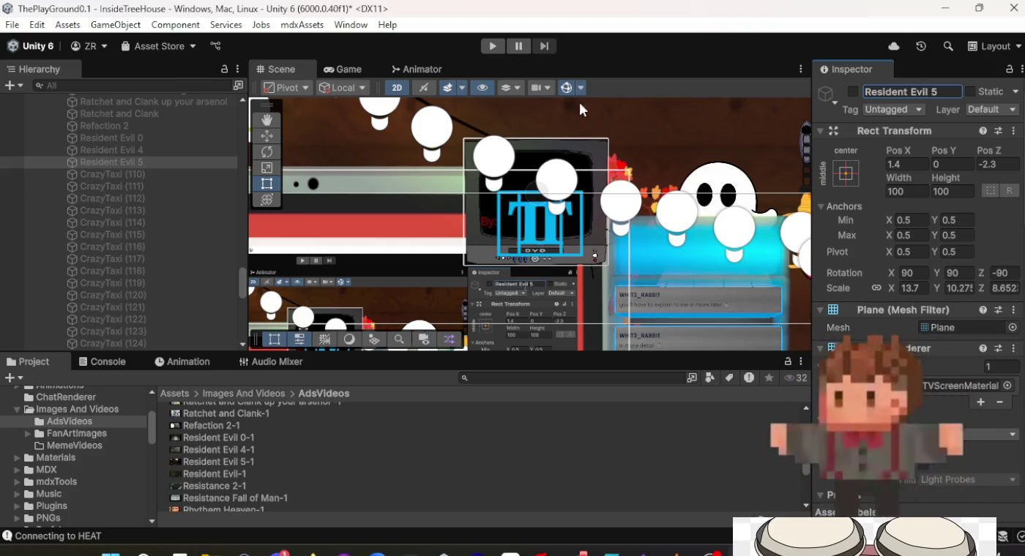
Rename CrazyTaxi (110) to 'Resident 1' and assign the Resident Evil-1 clip.
click(108, 175)
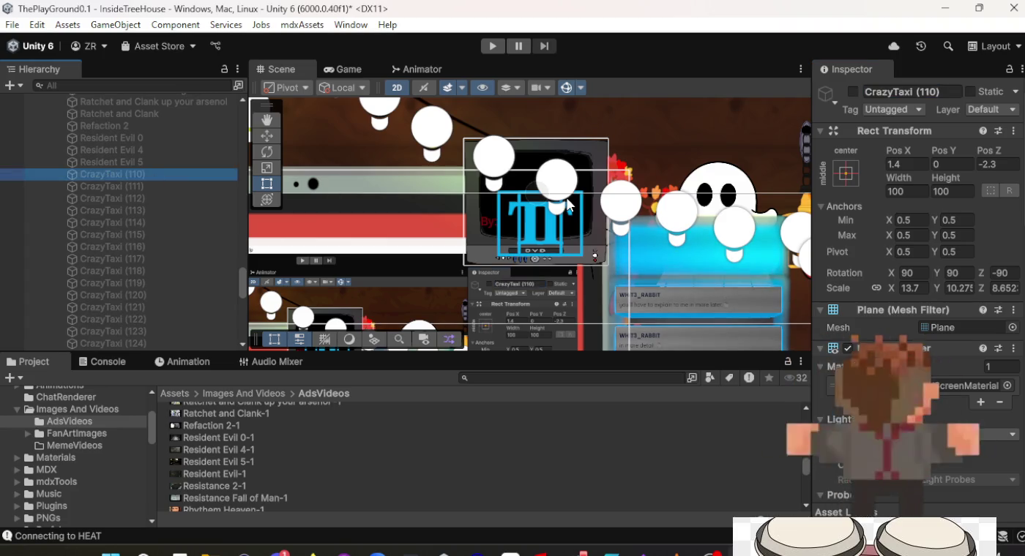
click(885, 92)
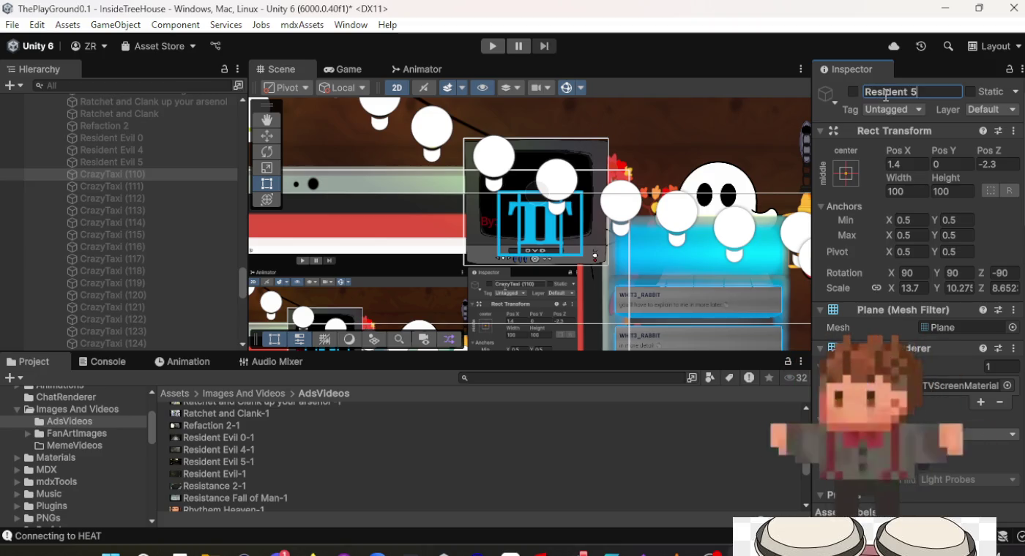
key(Return)
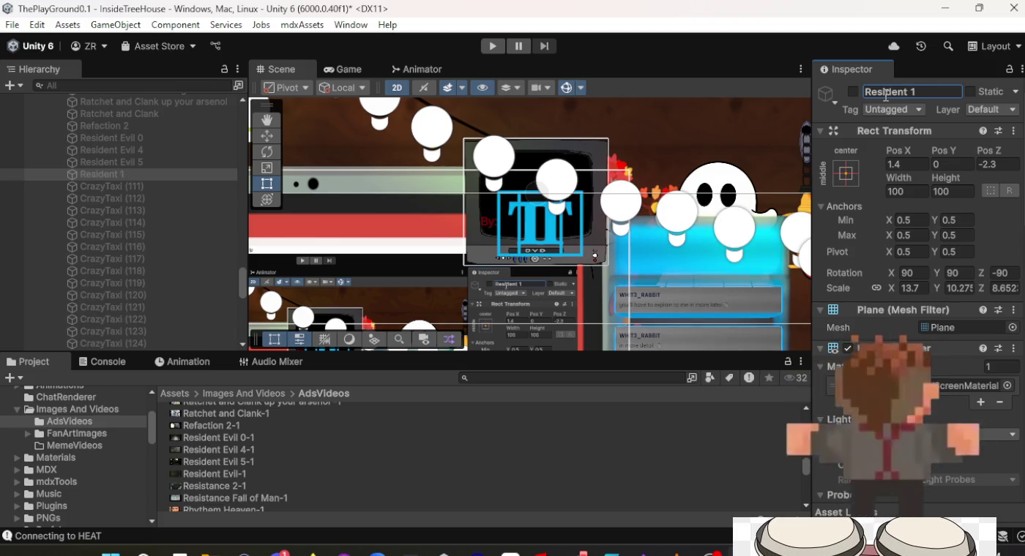
scroll(900, 235, down, 10)
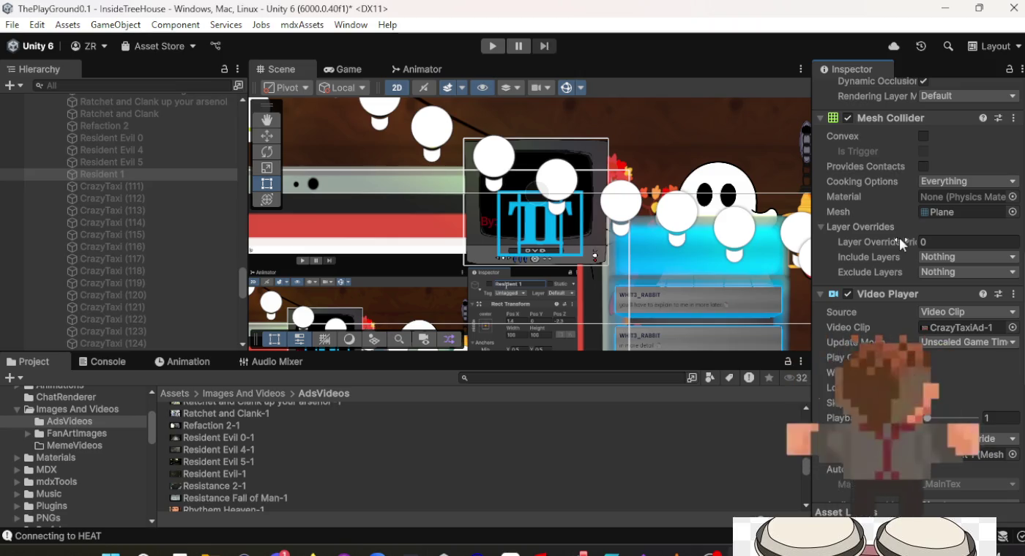
scroll(899, 238, down, 5)
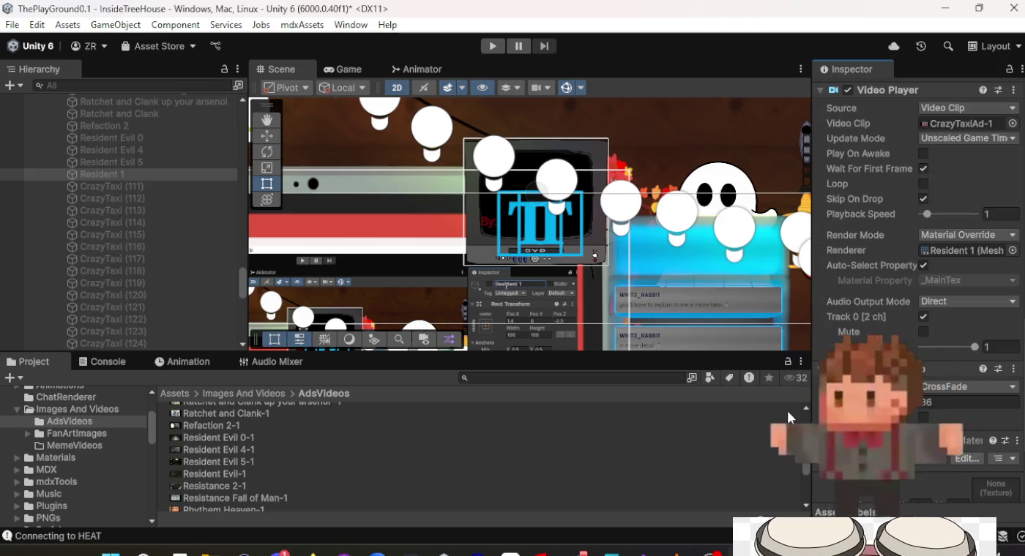
mouse_move(204, 473)
mouse_down()
mouse_move(300, 484)
mouse_move(965, 420)
mouse_up()
drag(963, 127, 962, 126)
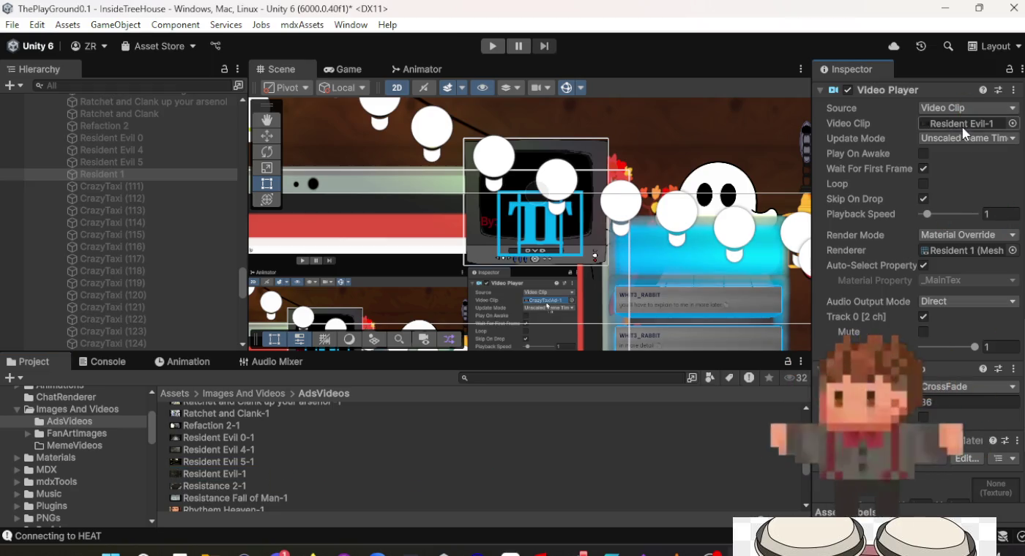
Give CrazyTaxi (111) the Resistance 2-1 clip and rename it 'Resistance 2'.
click(132, 185)
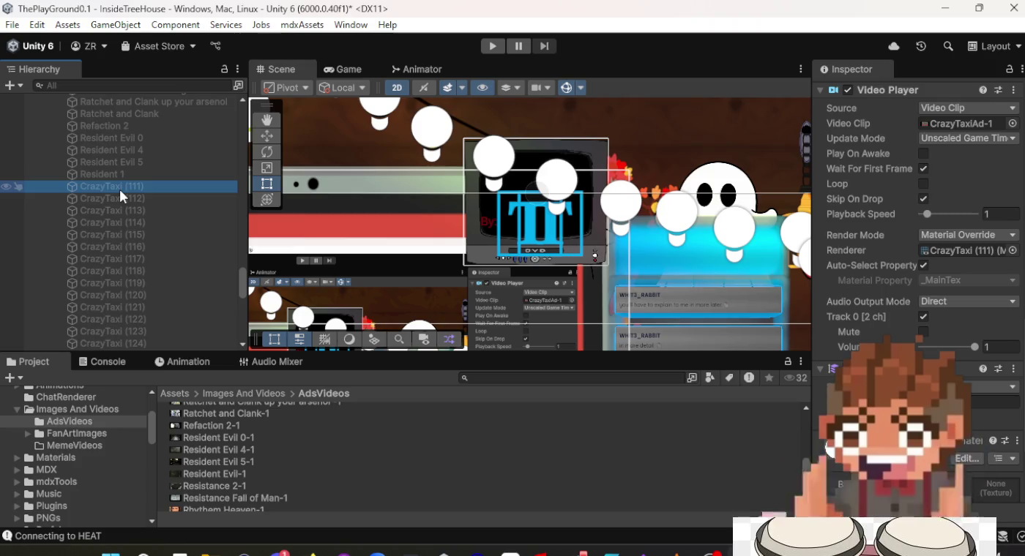
click(136, 173)
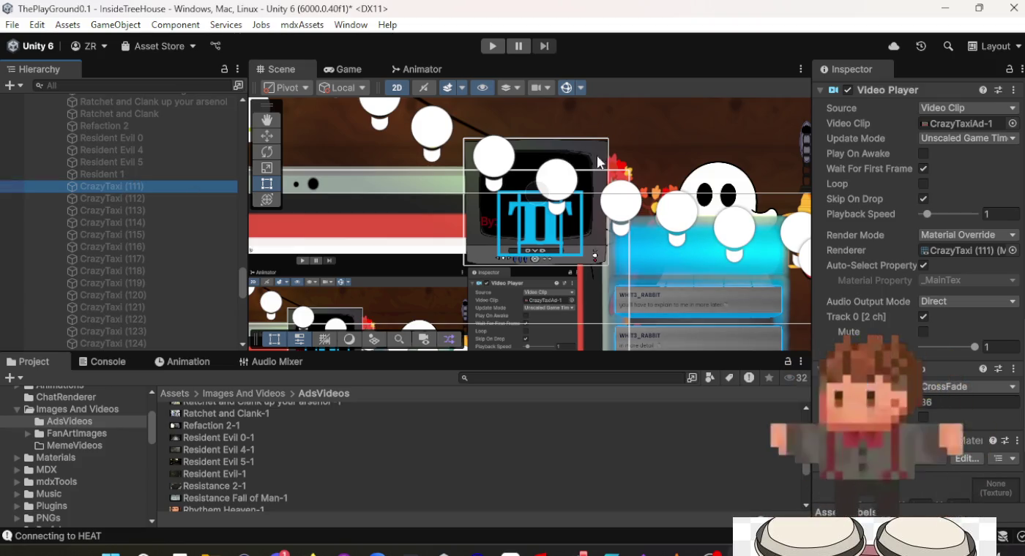
click(152, 184)
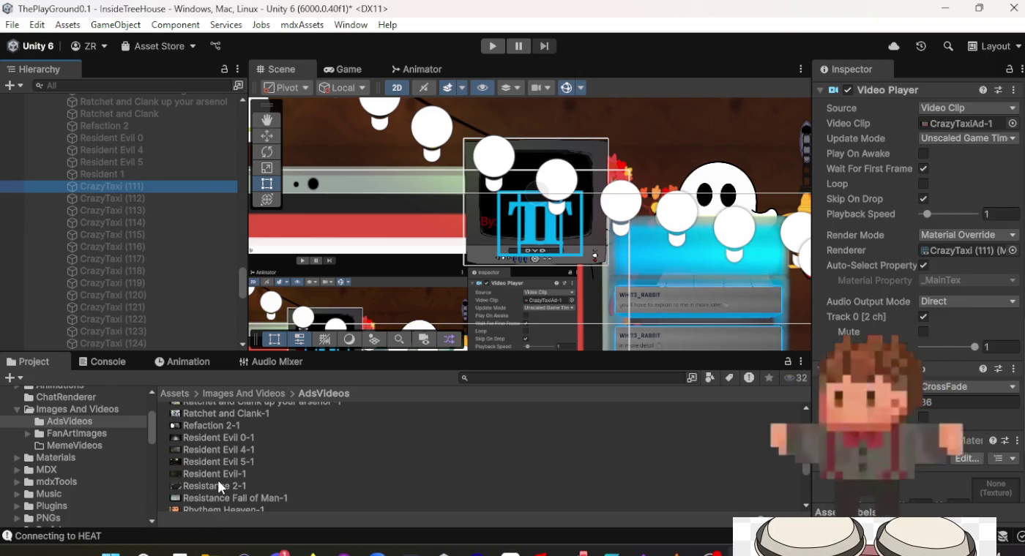
drag(219, 489, 252, 485)
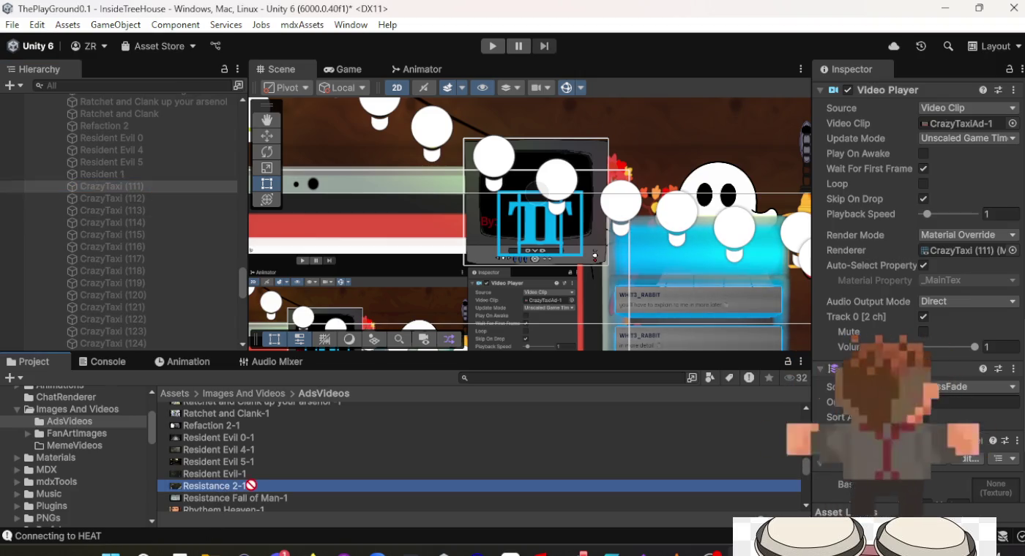
drag(581, 474, 581, 474)
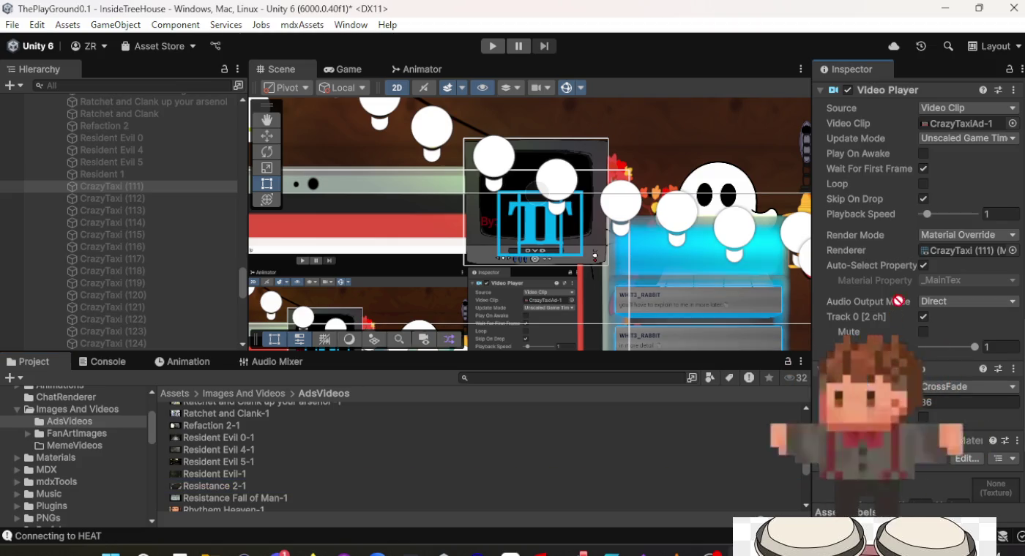
drag(959, 126, 959, 126)
scroll(911, 210, up, 10)
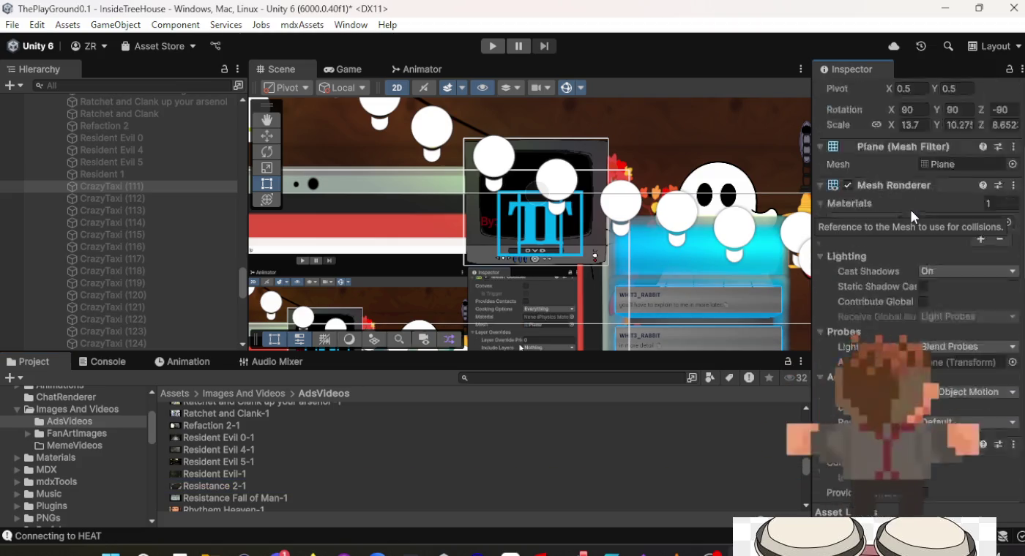
scroll(926, 124, up, 3)
click(937, 92)
text(Resistance 2)
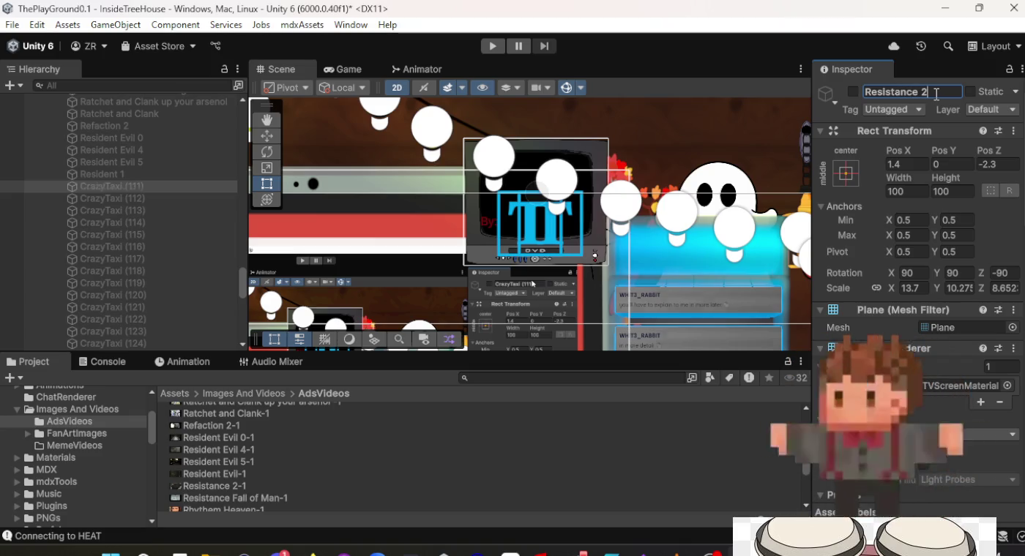
click(113, 196)
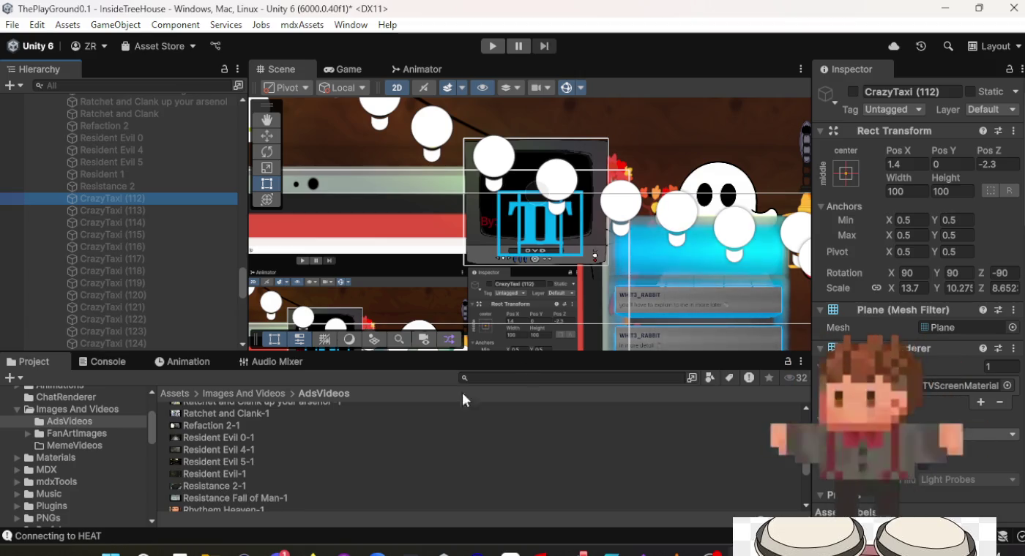
Rename CrazyTaxi (112) to 'Resistance Fall of Man' with the Resistance Fall of Man-1 clip.
click(935, 92)
text(R)
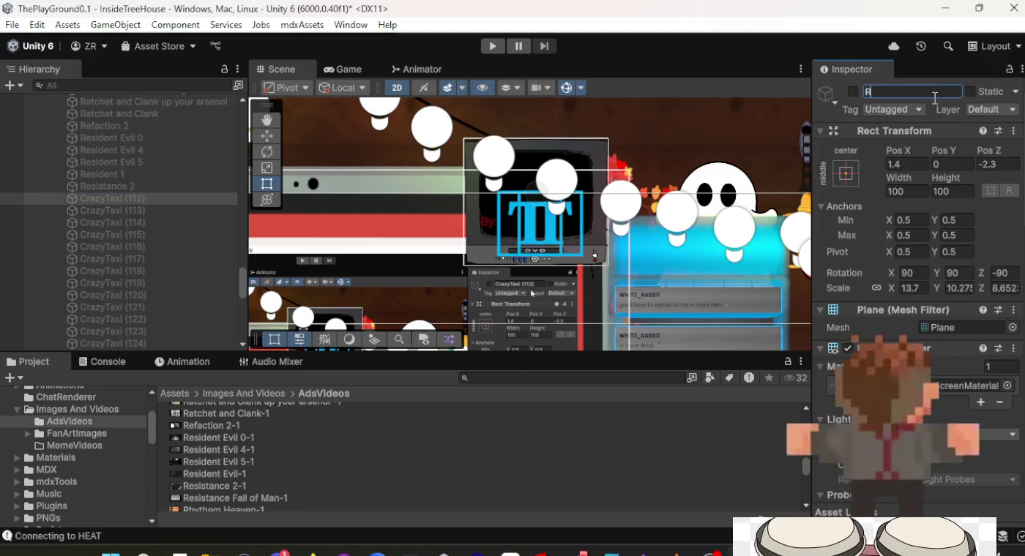
text(esista)
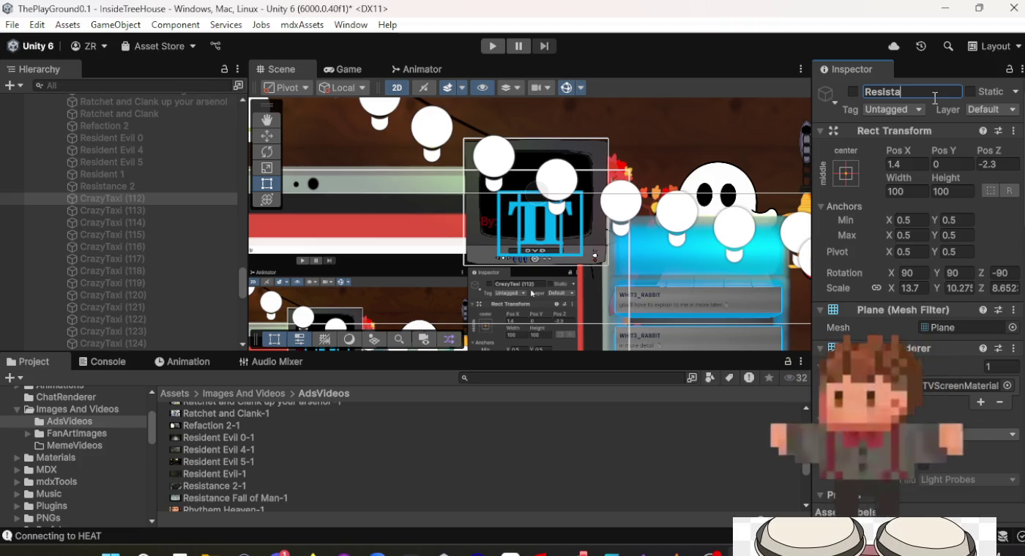
text(nce F)
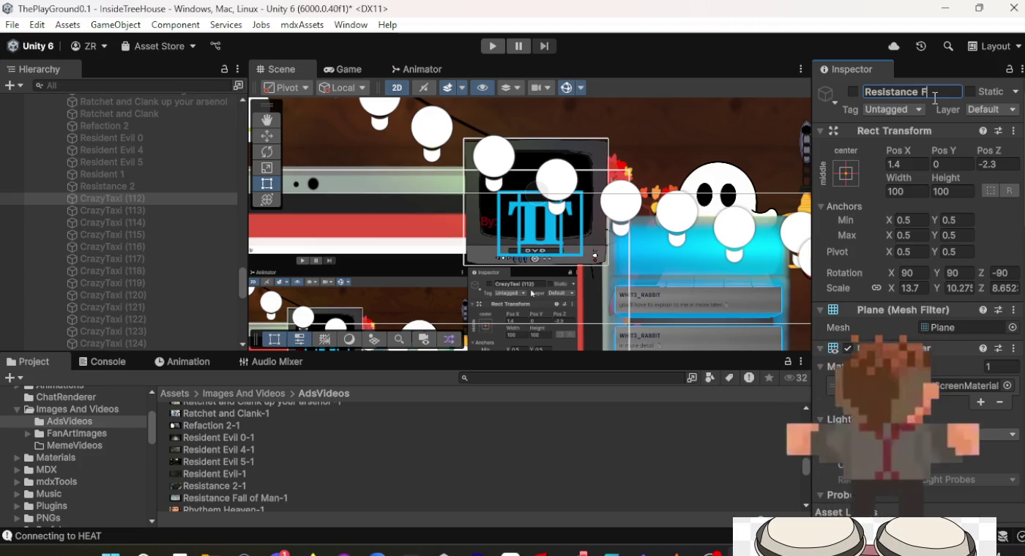
text(all of Man)
key(Return)
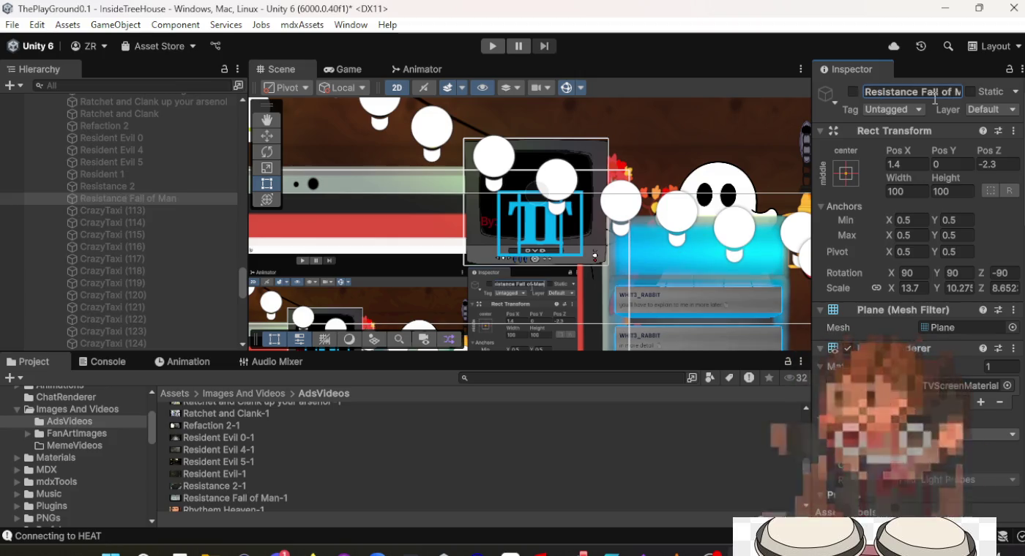
scroll(915, 219, down, 5)
scroll(916, 293, down, 5)
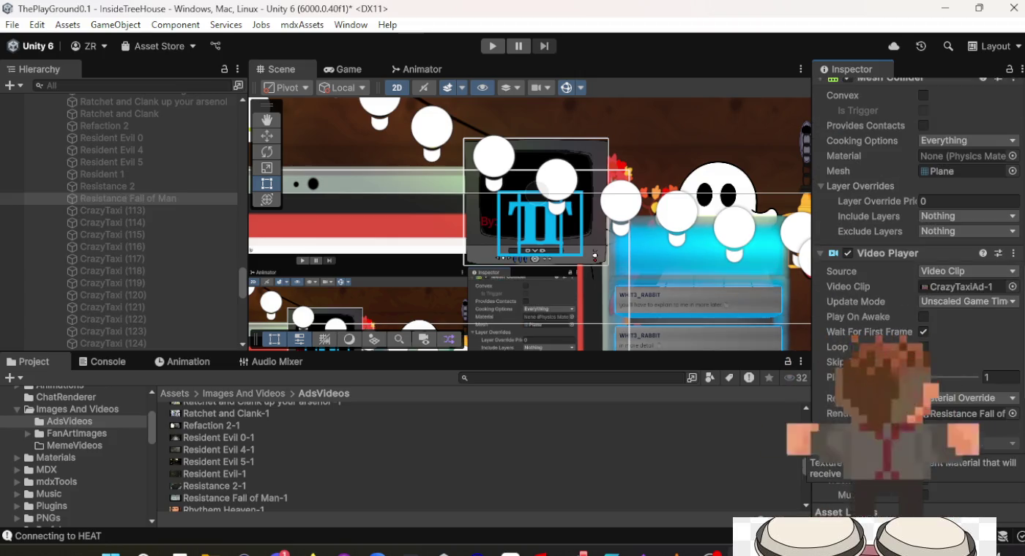
click(274, 500)
mouse_move(275, 499)
mouse_down()
mouse_move(612, 488)
mouse_move(922, 309)
mouse_move(927, 288)
mouse_up()
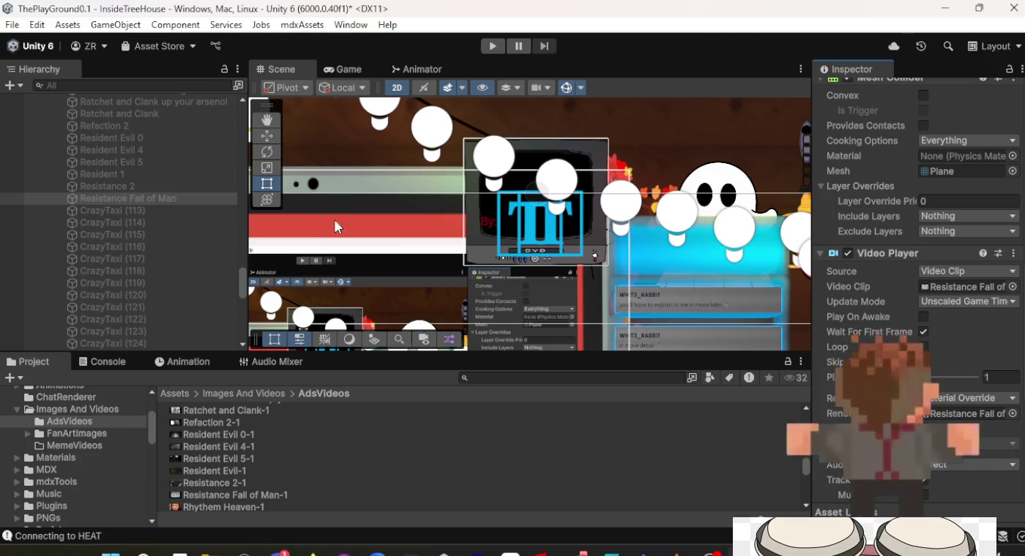
Assign an ad clip to CrazyTaxi (113) and rename it 'Rhythem Heaven'.
click(192, 210)
scroll(236, 480, down, 2)
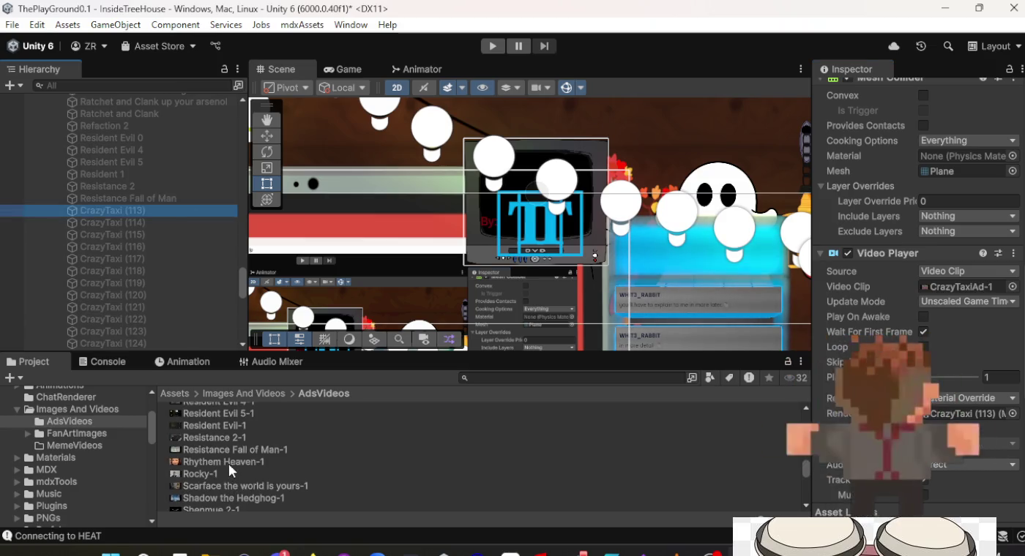
mouse_move(230, 461)
mouse_down()
mouse_move(508, 454)
mouse_move(956, 274)
mouse_move(958, 284)
mouse_up()
scroll(958, 283, up, 5)
scroll(958, 283, up, 5)
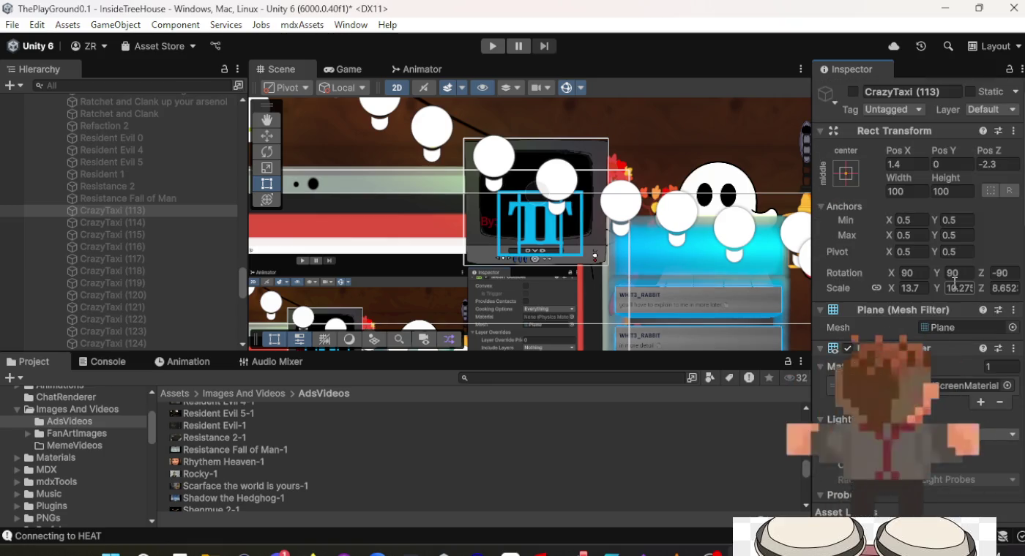
click(885, 91)
text(R)
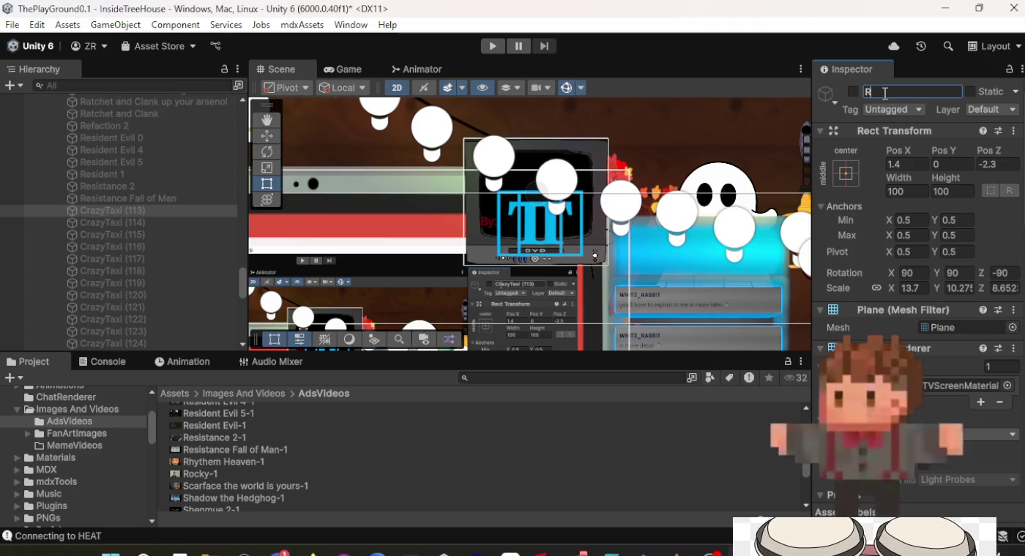
text(hythem Heaven)
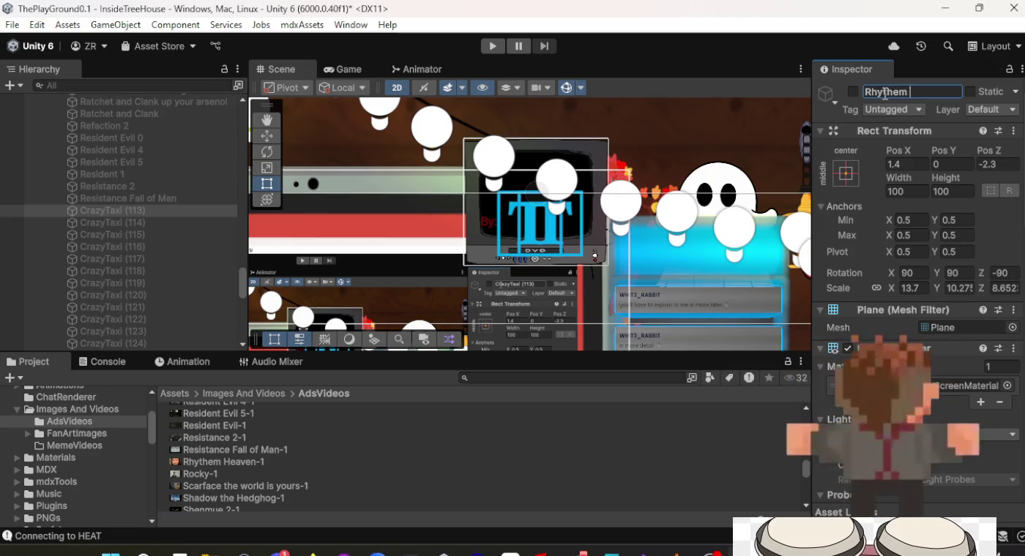
key(Return)
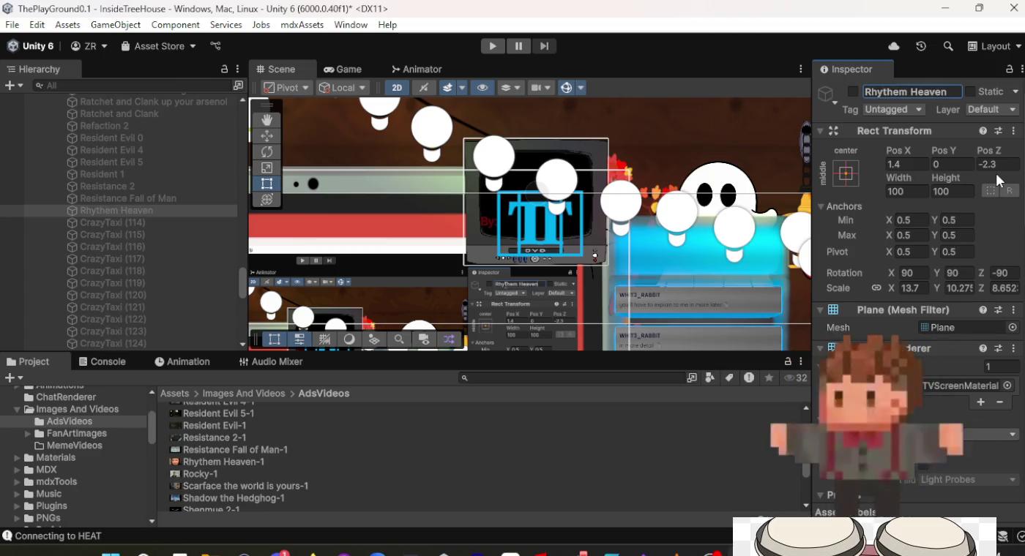
Rename CrazyTaxi (114) to 'Rocky', keep source as Video Clip, and assign Rocky-1.
click(113, 222)
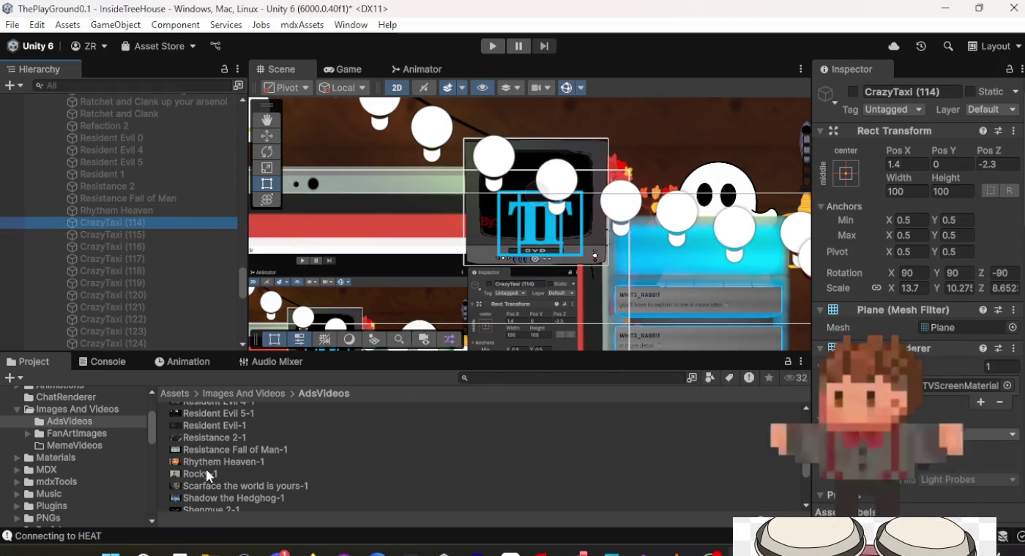
click(940, 92)
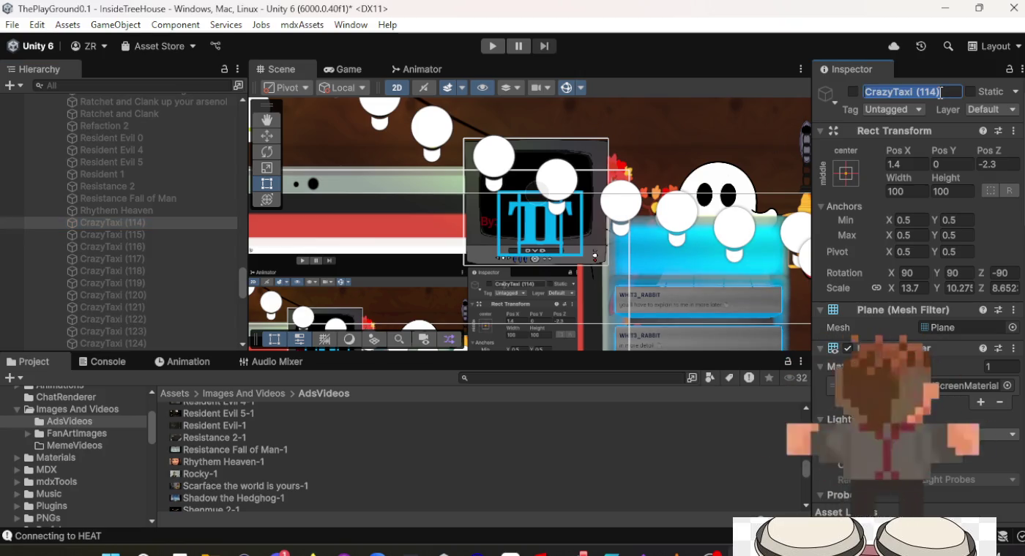
text(Rocky)
key(Return)
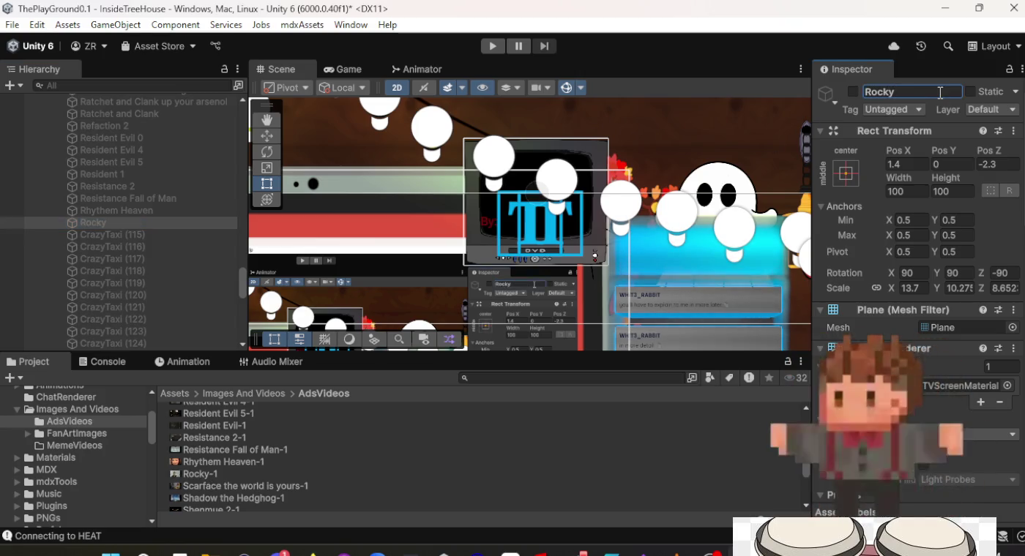
scroll(949, 306, down, 10)
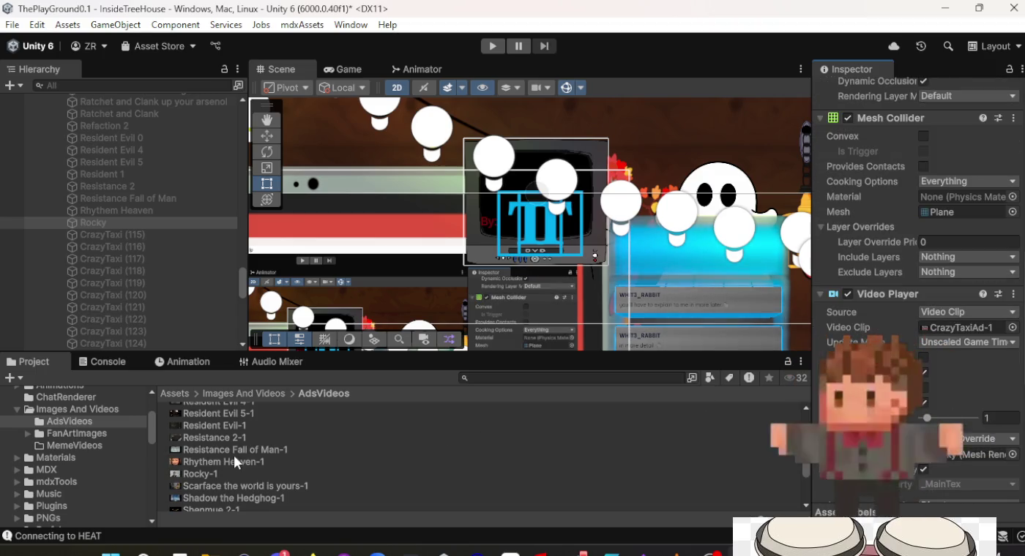
mouse_move(209, 474)
mouse_down()
mouse_move(714, 465)
mouse_move(927, 359)
mouse_move(960, 314)
mouse_up()
click(966, 312)
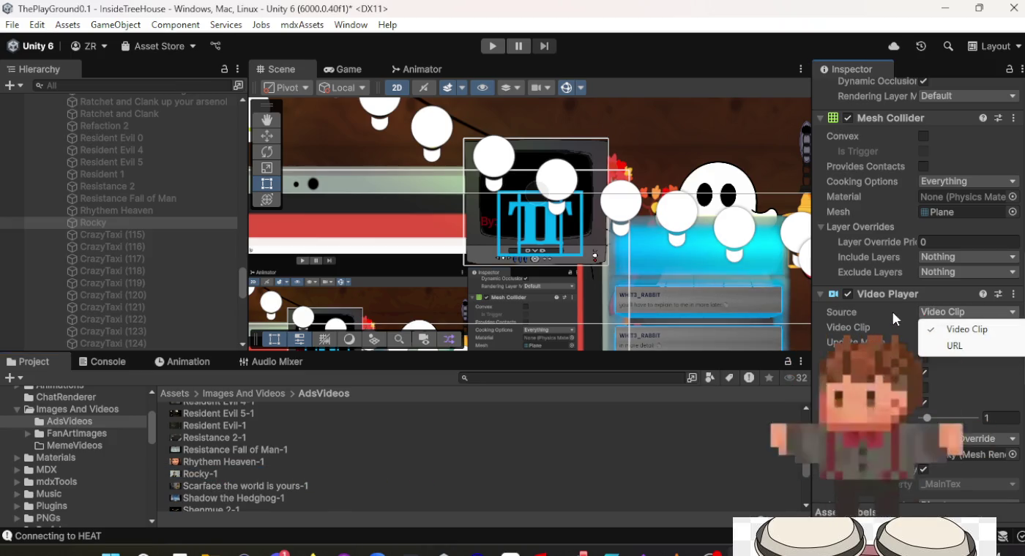
click(950, 328)
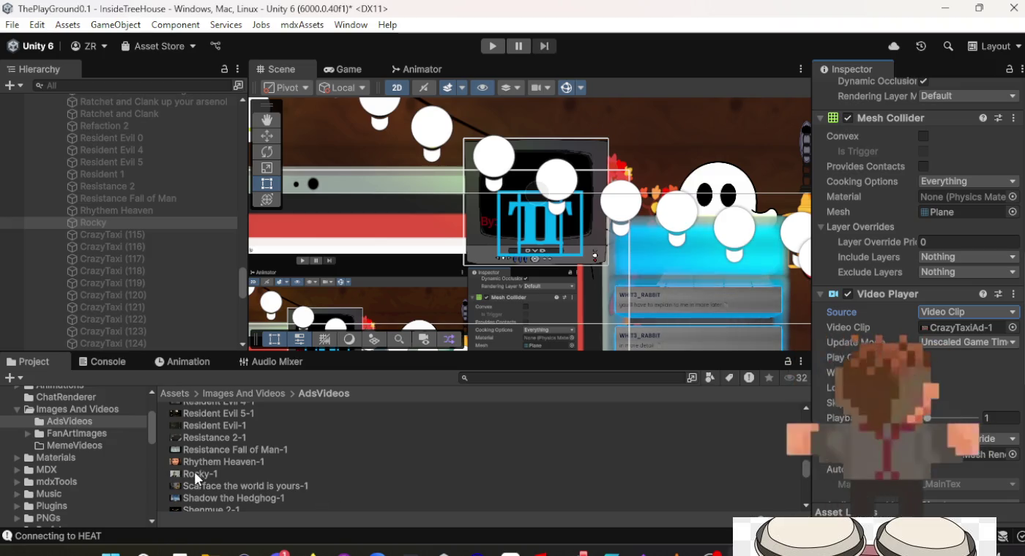
mouse_move(196, 474)
mouse_down()
mouse_move(581, 469)
mouse_move(975, 327)
mouse_up()
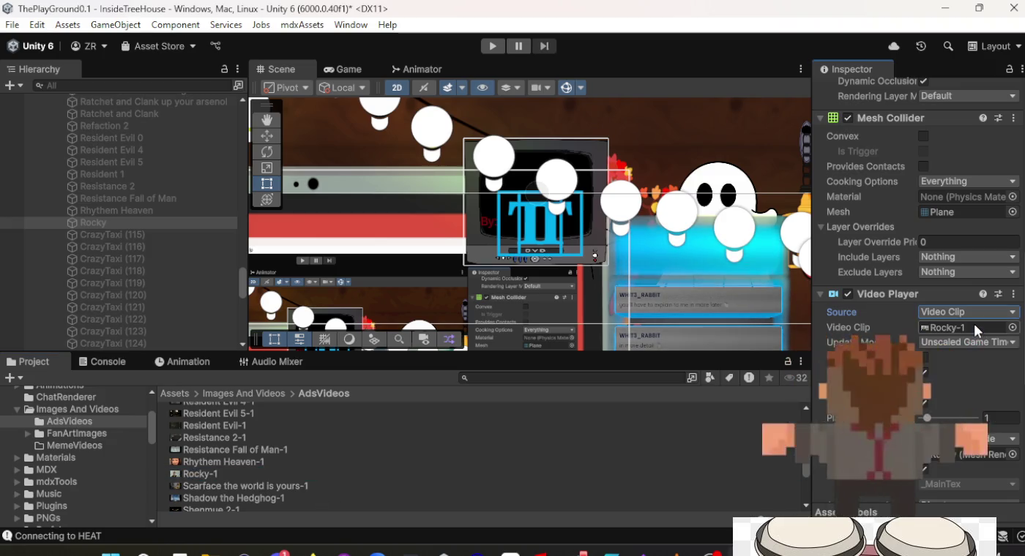
click(99, 218)
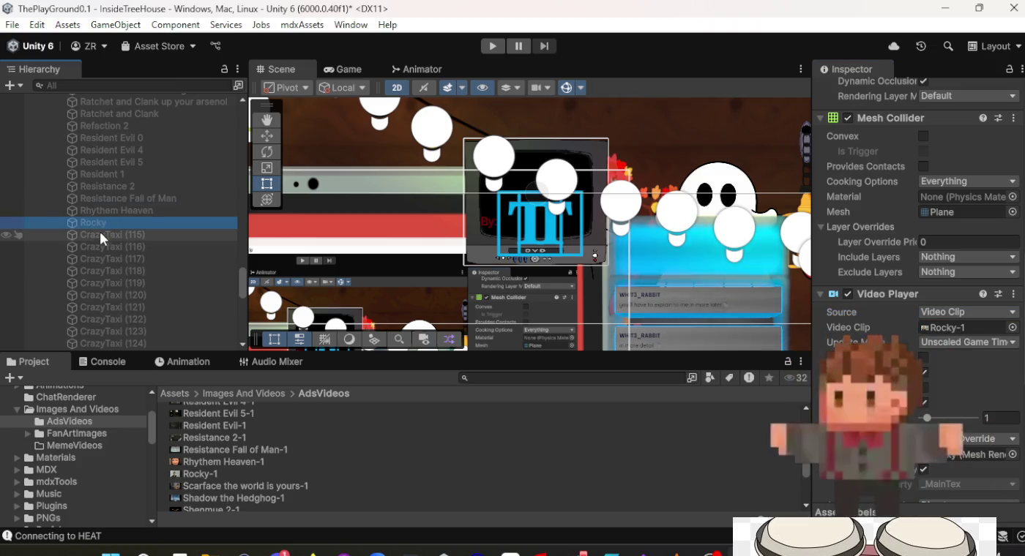
click(101, 235)
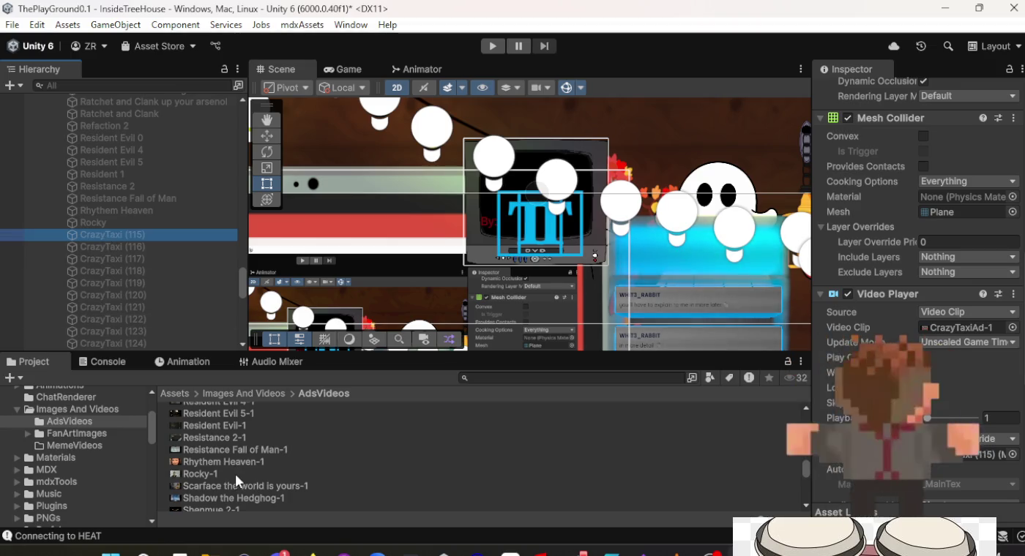
Assign the Scarface ad clip and rename CrazyTaxi (115) to 'Scarface the World is yours'.
mouse_move(206, 488)
mouse_down()
mouse_move(565, 489)
mouse_move(937, 313)
mouse_move(935, 321)
mouse_up()
scroll(935, 321, up, 10)
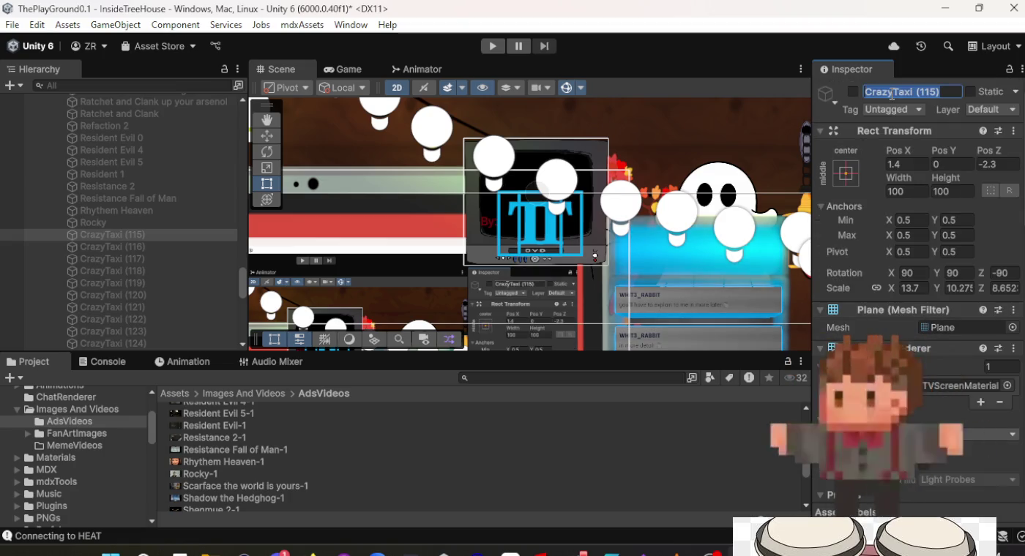
text(S)
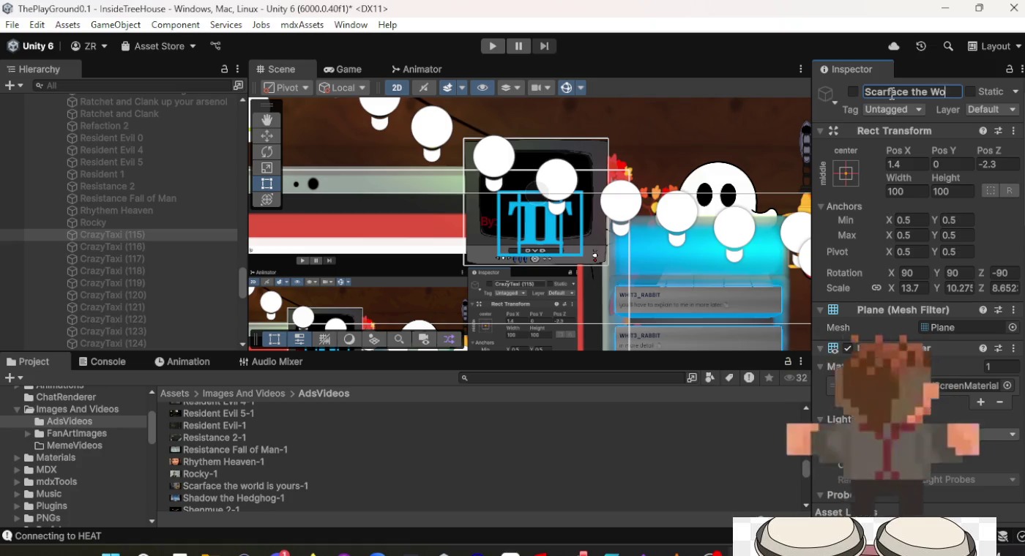
text(yours)
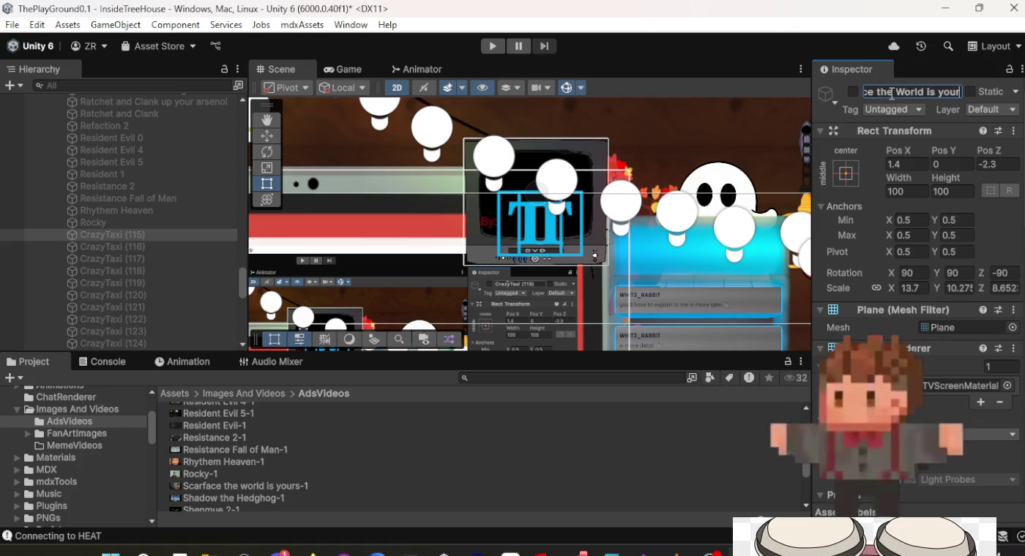
key(Return)
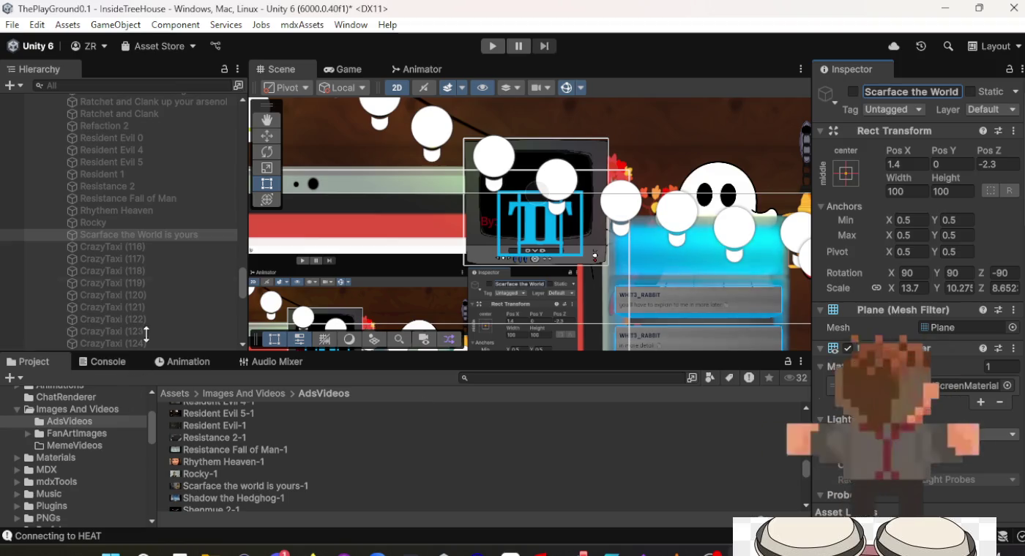
Rename CrazyTaxi (116) to 'Shadow the Hedghog' and set its clip to Shadow the Hedghog-1.
click(158, 245)
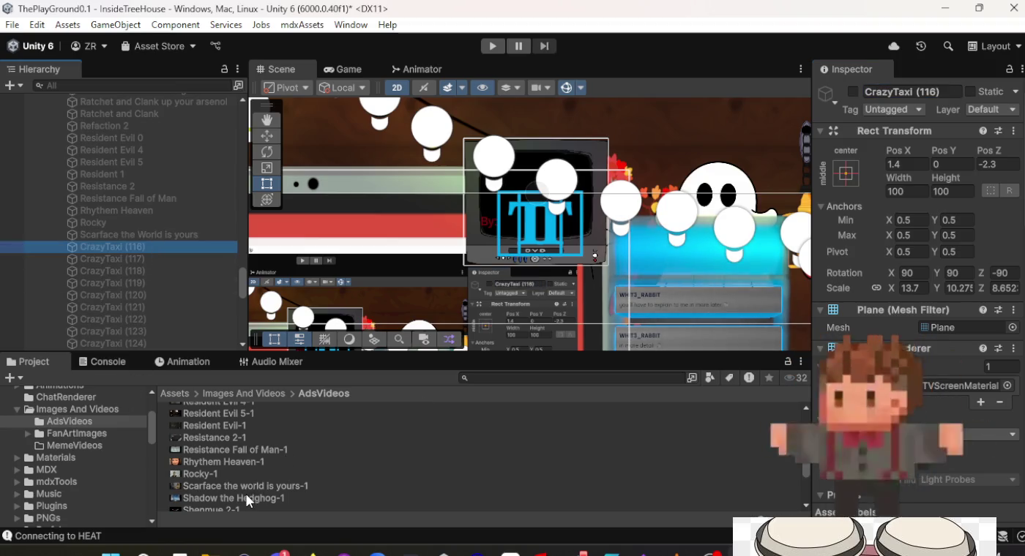
click(898, 93)
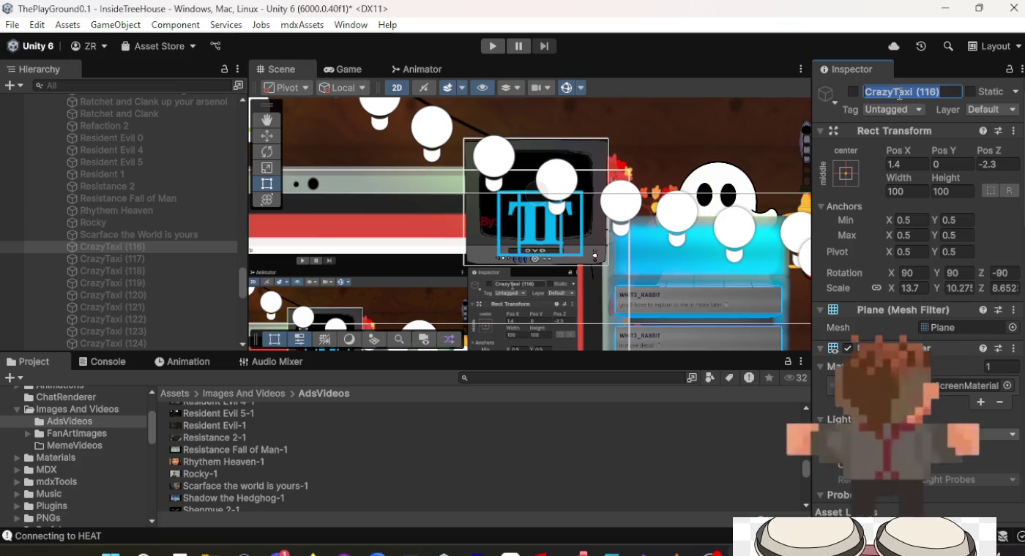
text(Shadow )
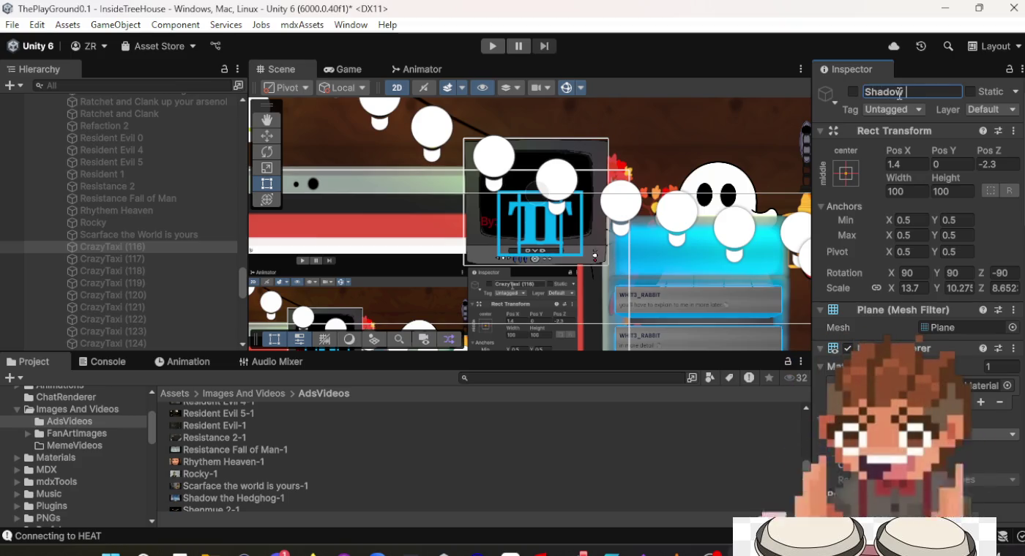
text(the Hedg)
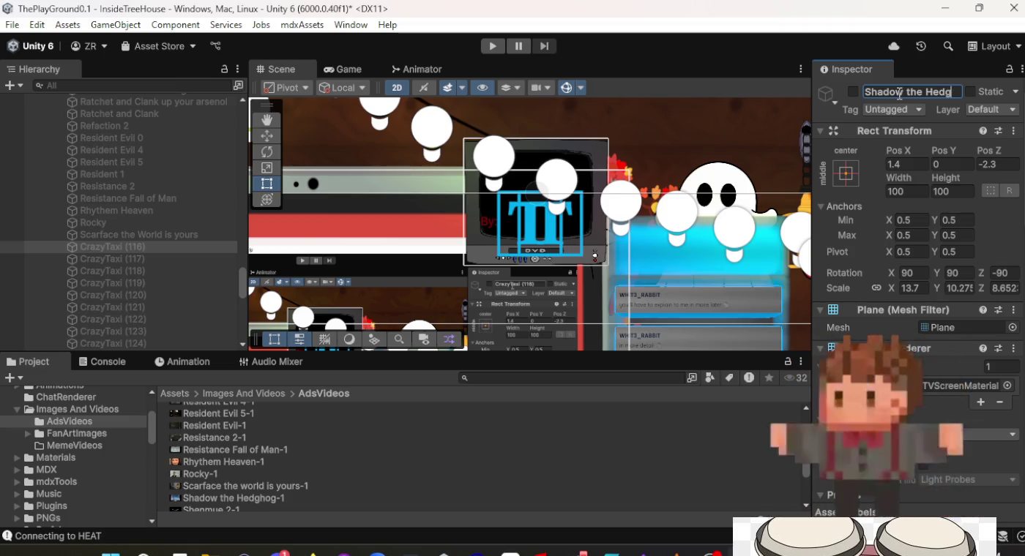
text(hog)
key(Return)
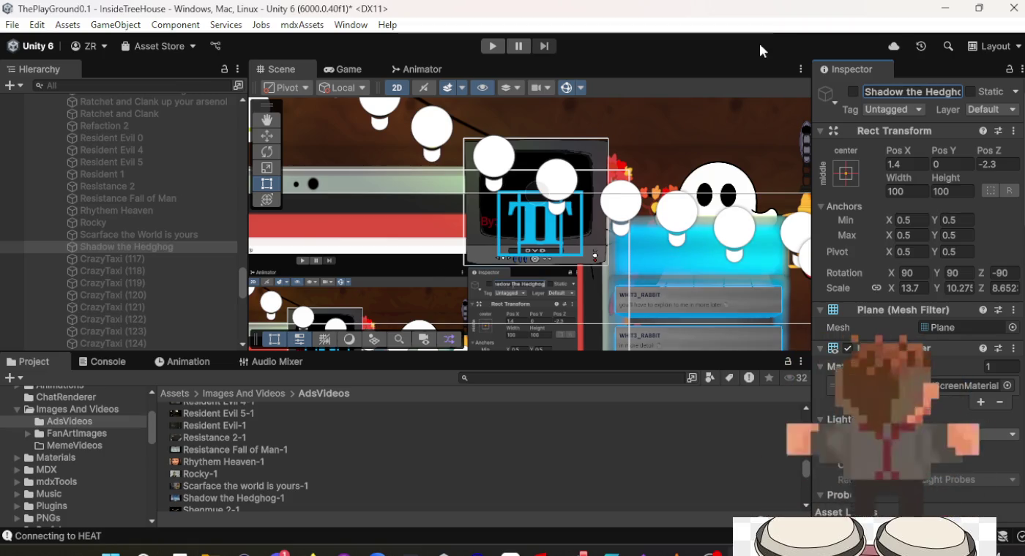
scroll(919, 310, down, 10)
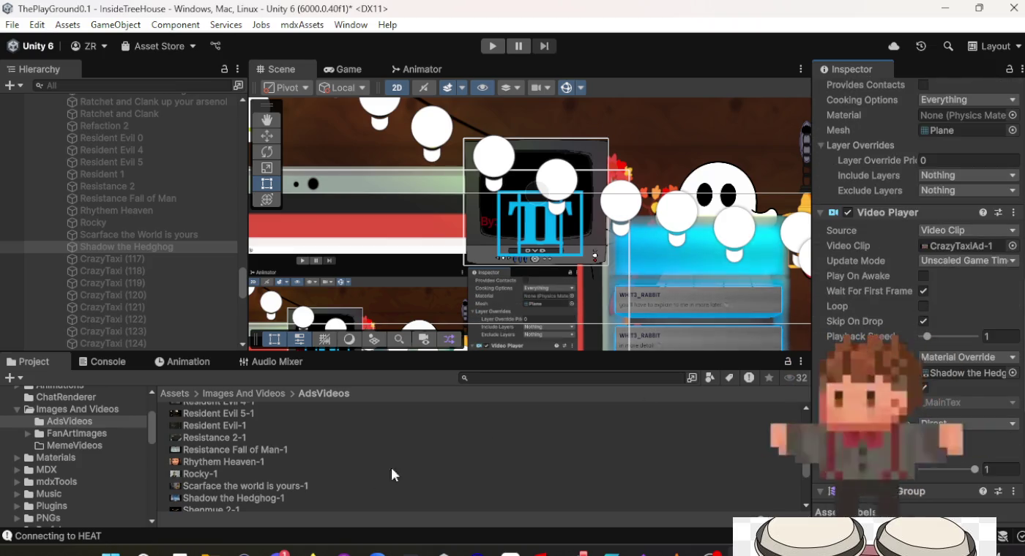
mouse_move(226, 500)
mouse_down()
mouse_move(677, 495)
mouse_move(864, 410)
mouse_up()
drag(974, 256, 966, 247)
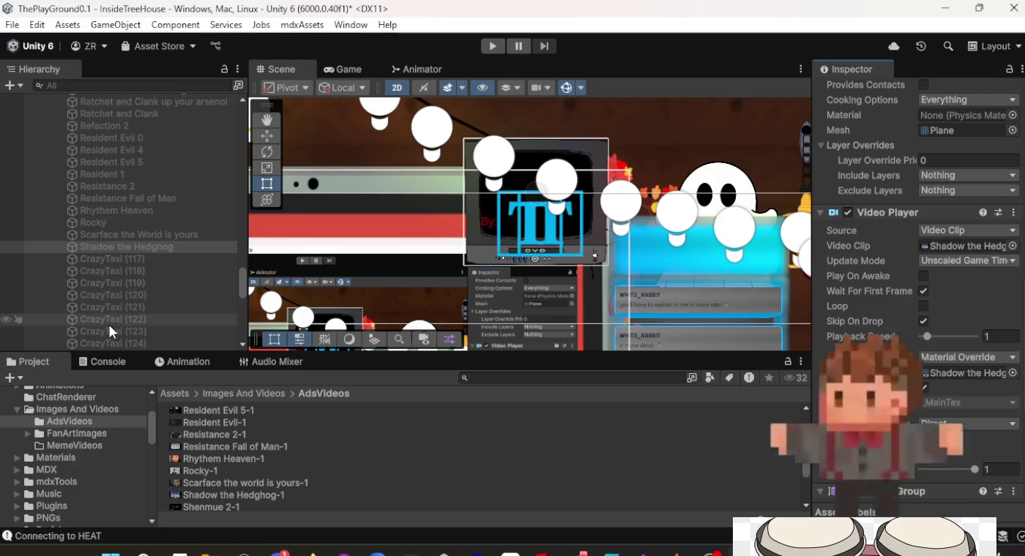
Give CrazyTaxi (117) the Shenmue 2-1 clip and rename it 'Shenmue 2'.
click(155, 257)
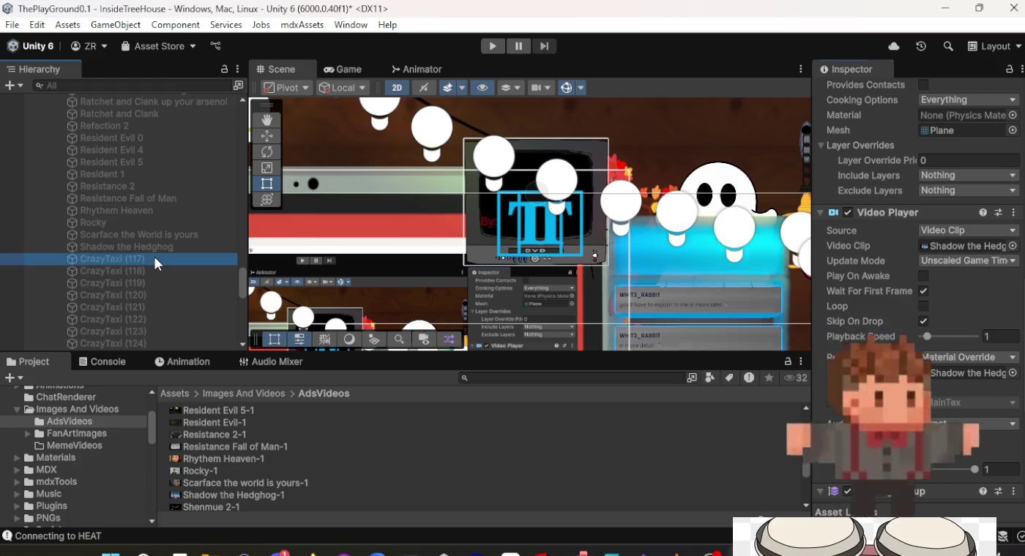
click(228, 502)
mouse_move(227, 502)
mouse_down()
mouse_move(544, 477)
mouse_move(951, 362)
mouse_up()
drag(969, 246, 971, 245)
scroll(968, 241, up, 10)
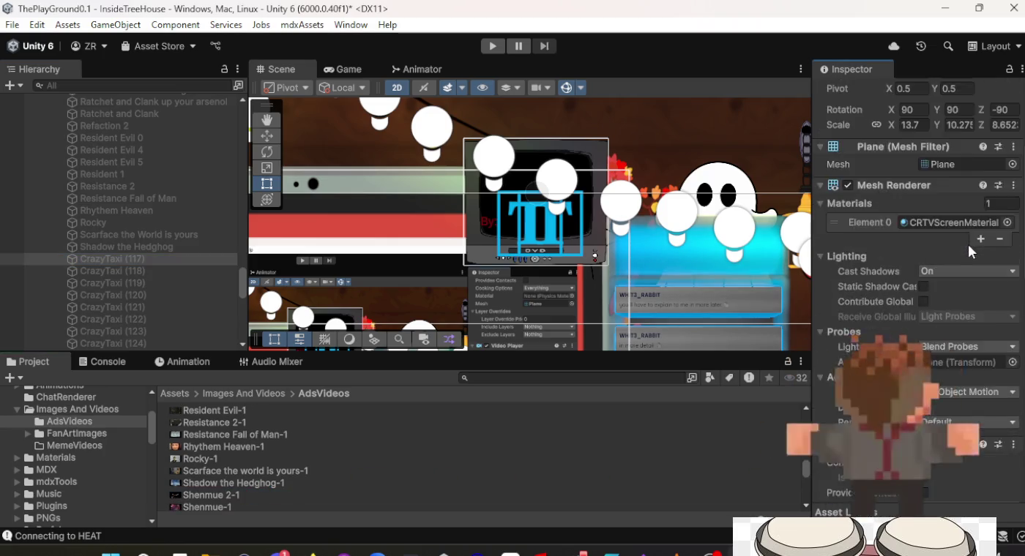
click(910, 93)
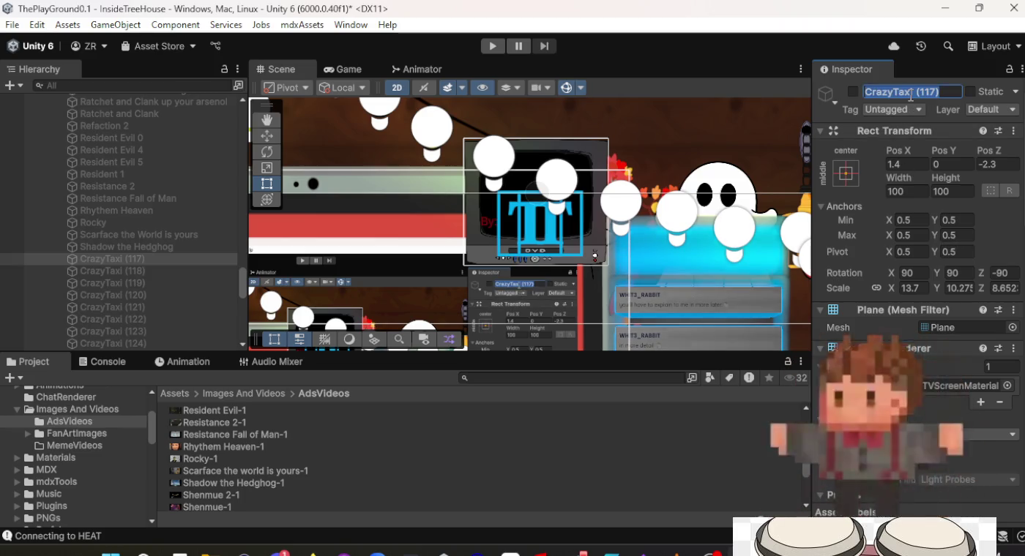
text(Shenmue 2)
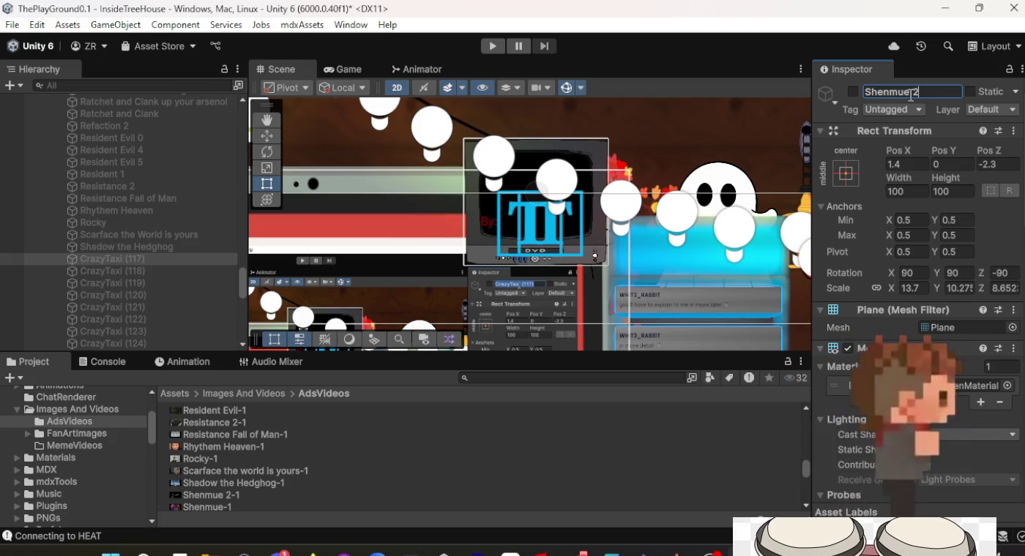
key(Return)
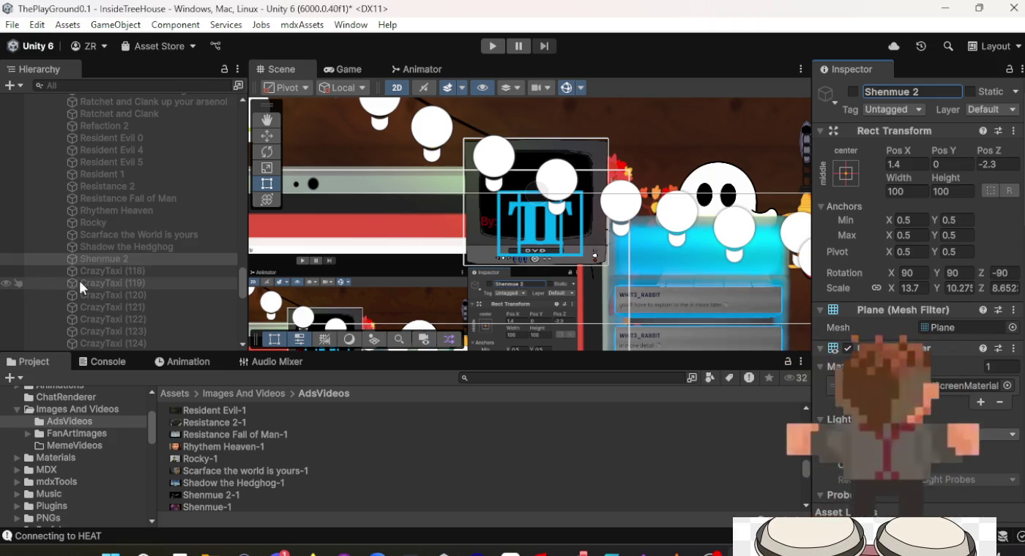
click(117, 272)
click(889, 92)
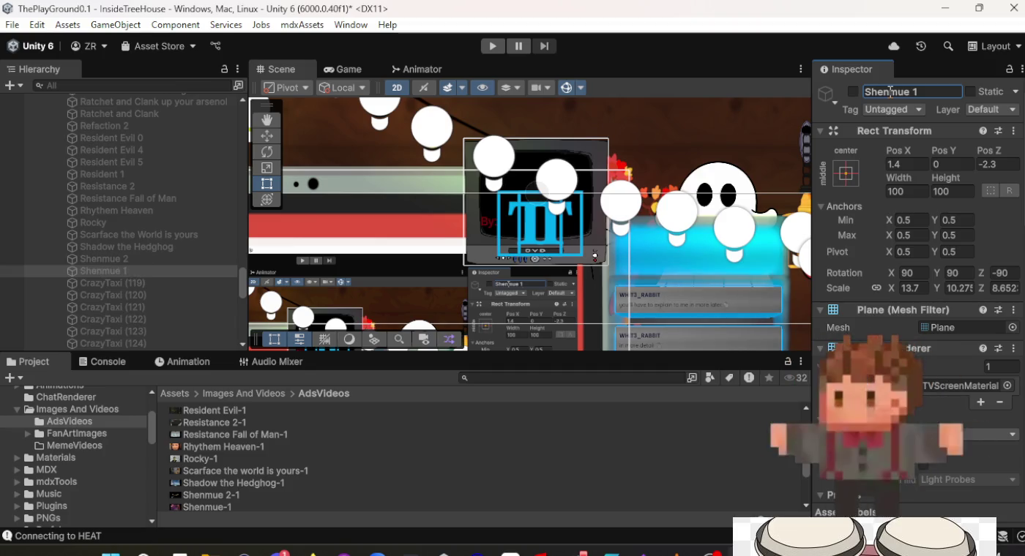
Assign the Shrek 2-1 clip to CrazyTaxi (119)'s Video Player Video Clip.
scroll(856, 261, down, 8)
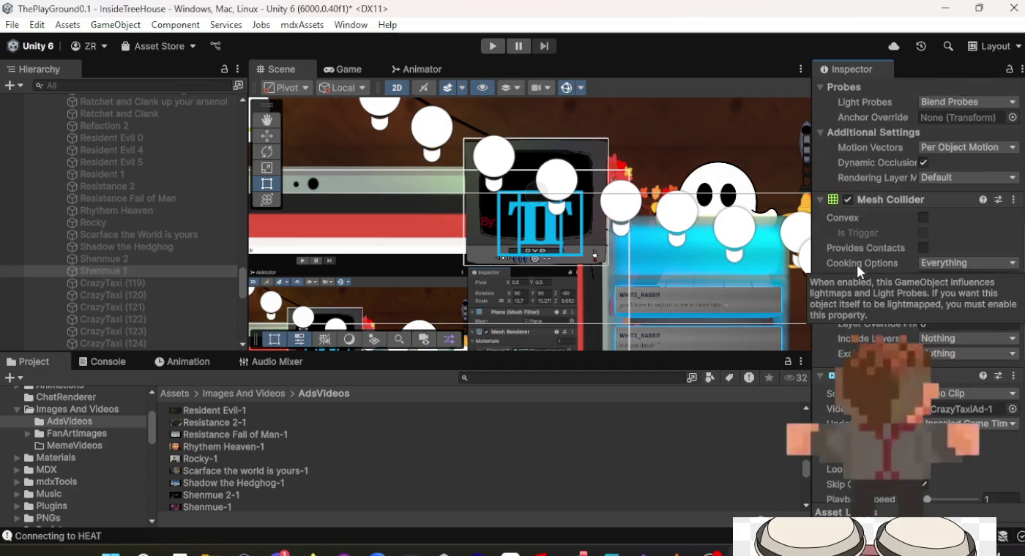
scroll(858, 270, down, 5)
click(212, 507)
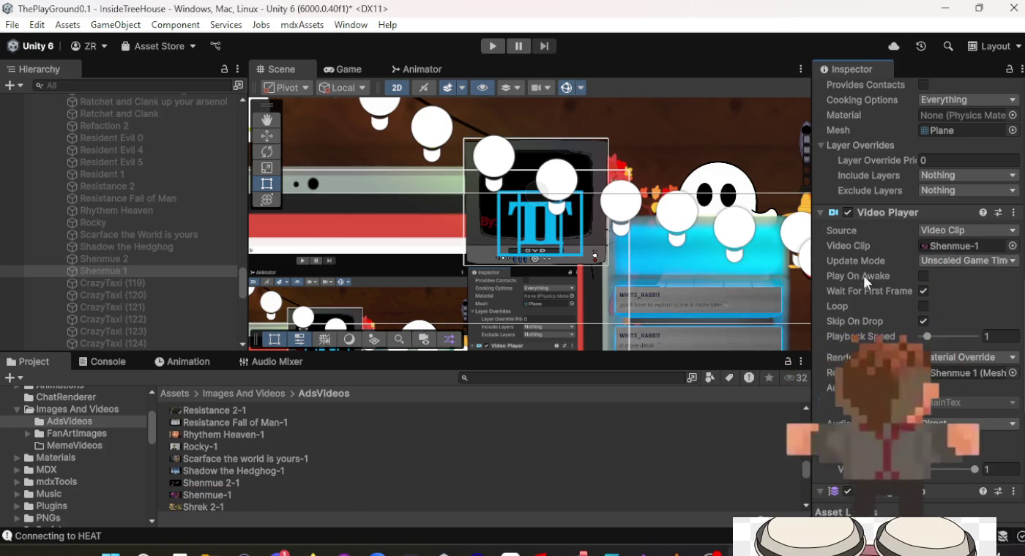
click(133, 283)
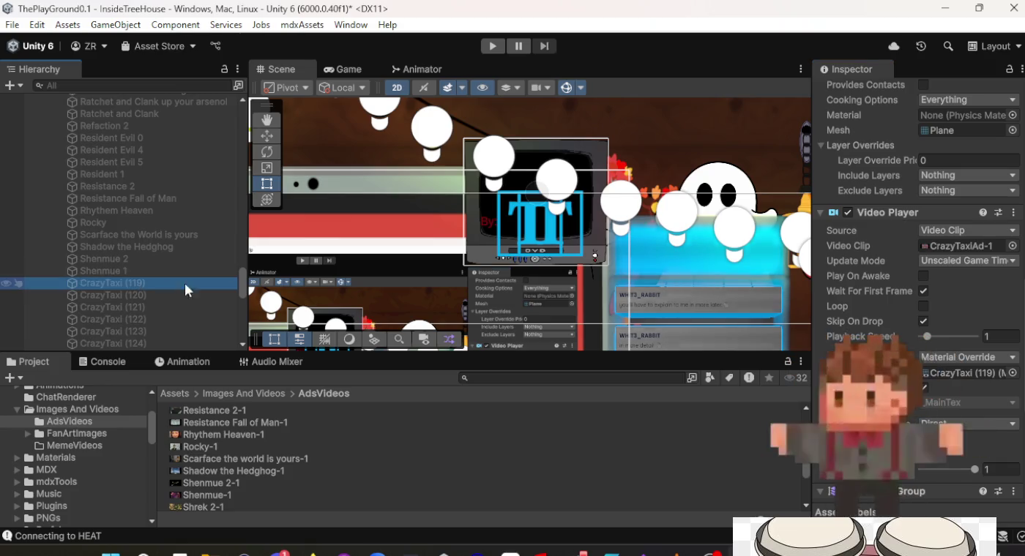
scroll(206, 507, down, 2)
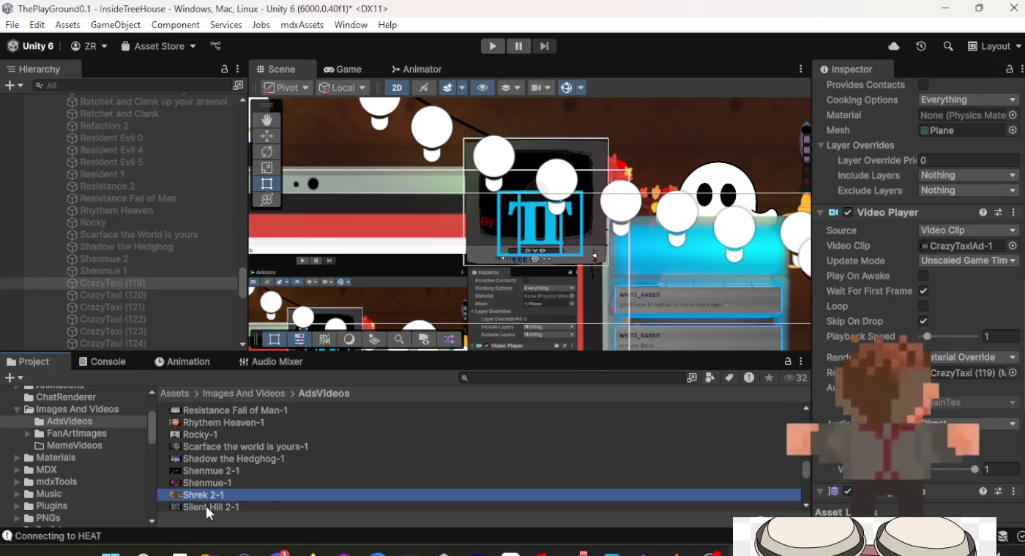
drag(205, 471, 961, 248)
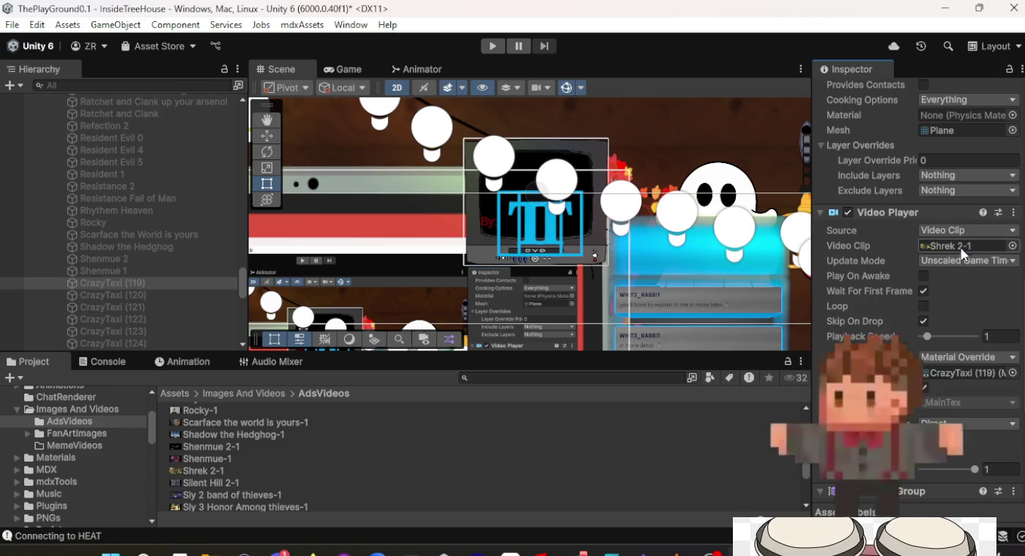
scroll(960, 253, up, 10)
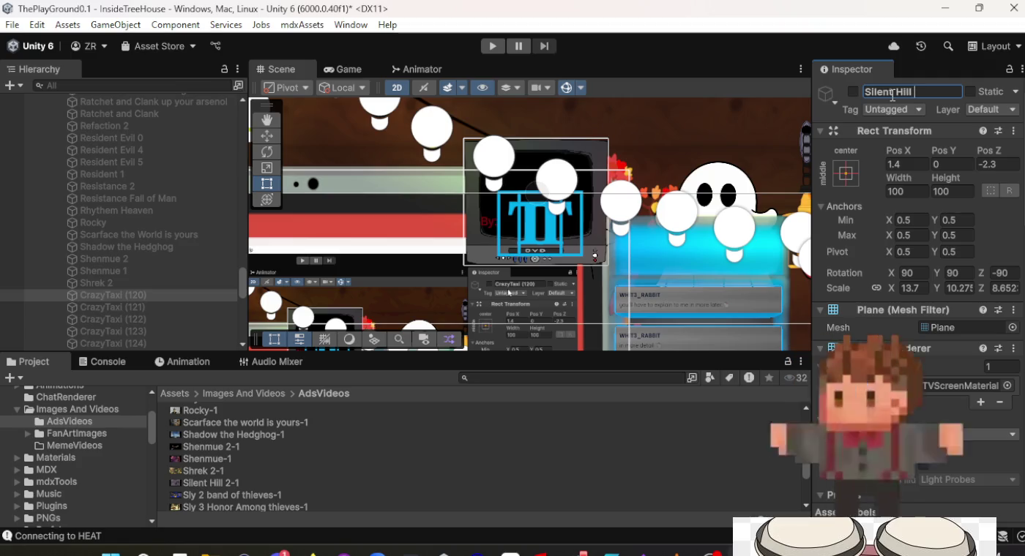
Set the Silent Hill 2-1 ad video as the Silent Hill 2 screen's Video Clip.
scroll(923, 219, down, 15)
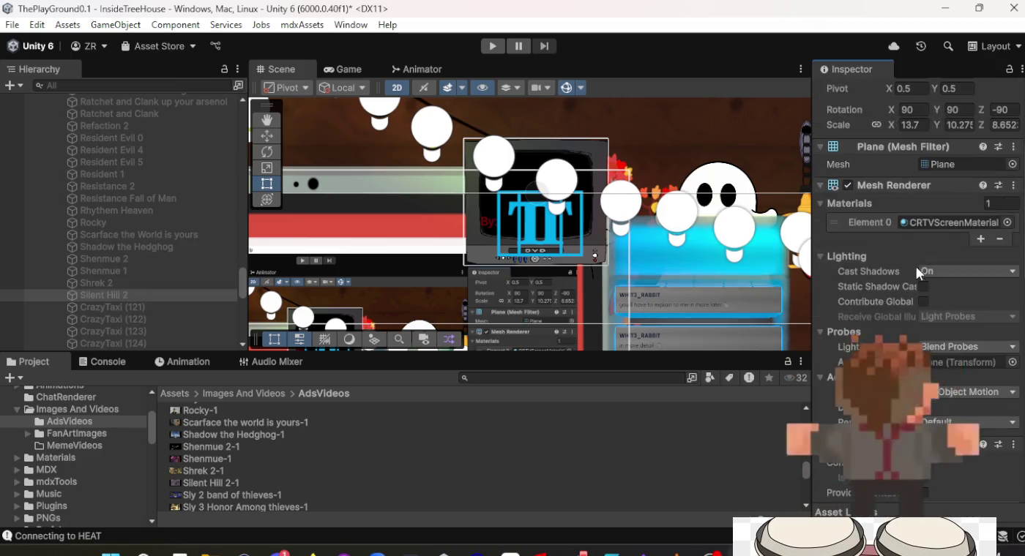
click(941, 247)
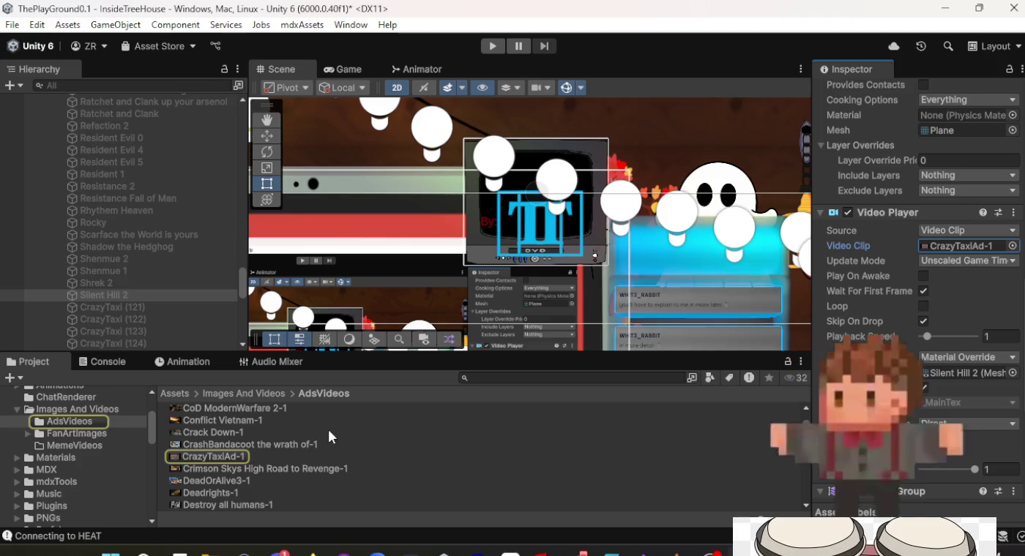
scroll(244, 454, down, 10)
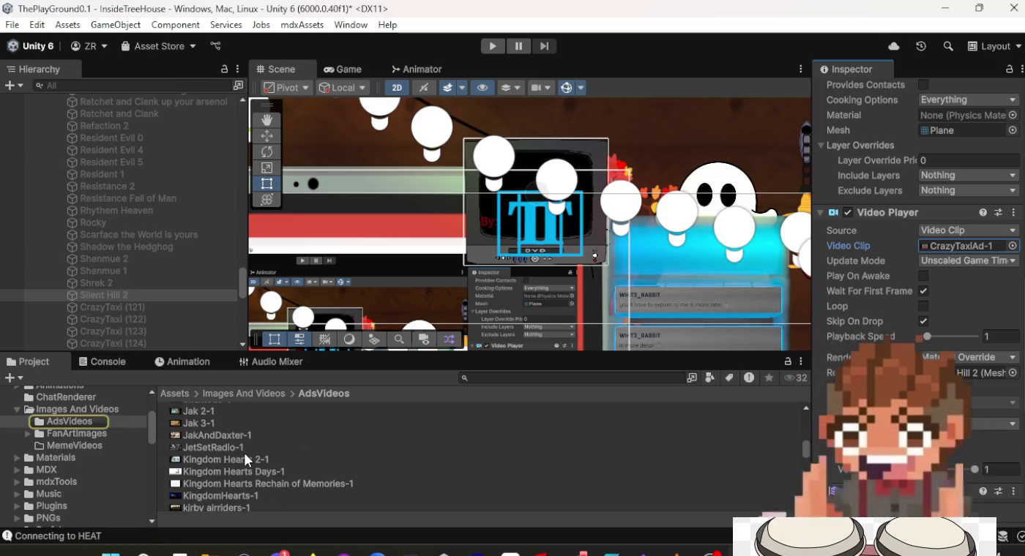
scroll(246, 460, up, 8)
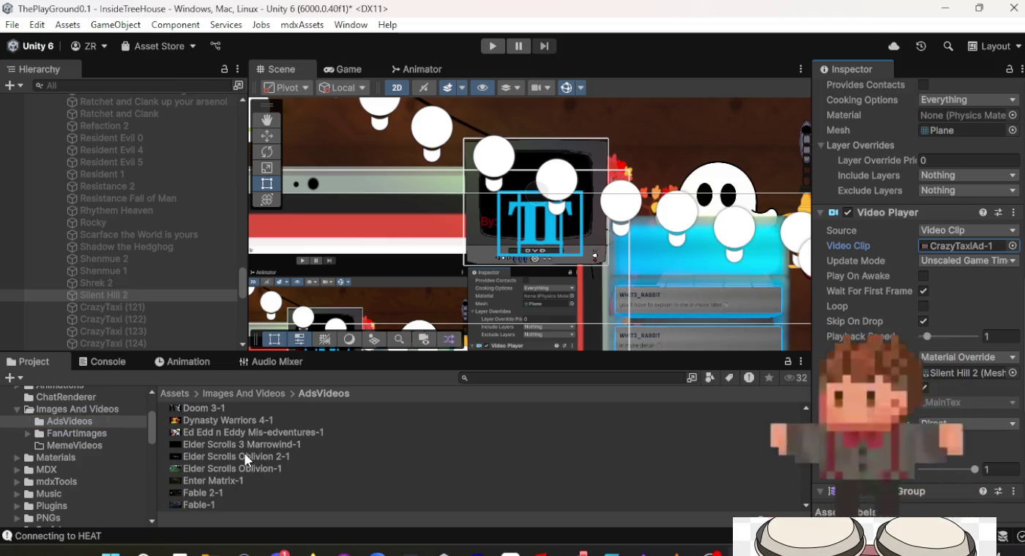
scroll(246, 459, down, 4)
scroll(246, 459, up, 4)
scroll(246, 460, down, 13)
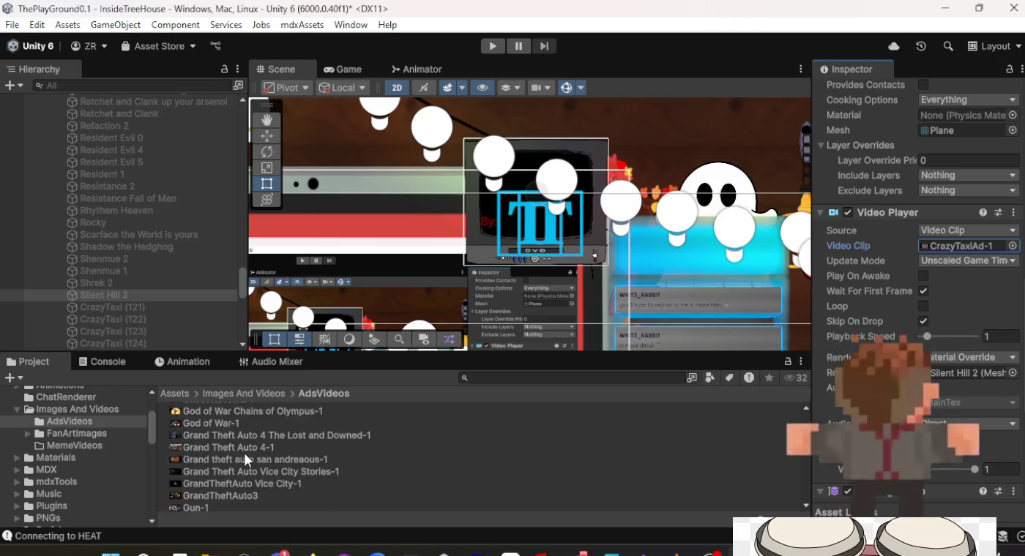
scroll(245, 457, down, 7)
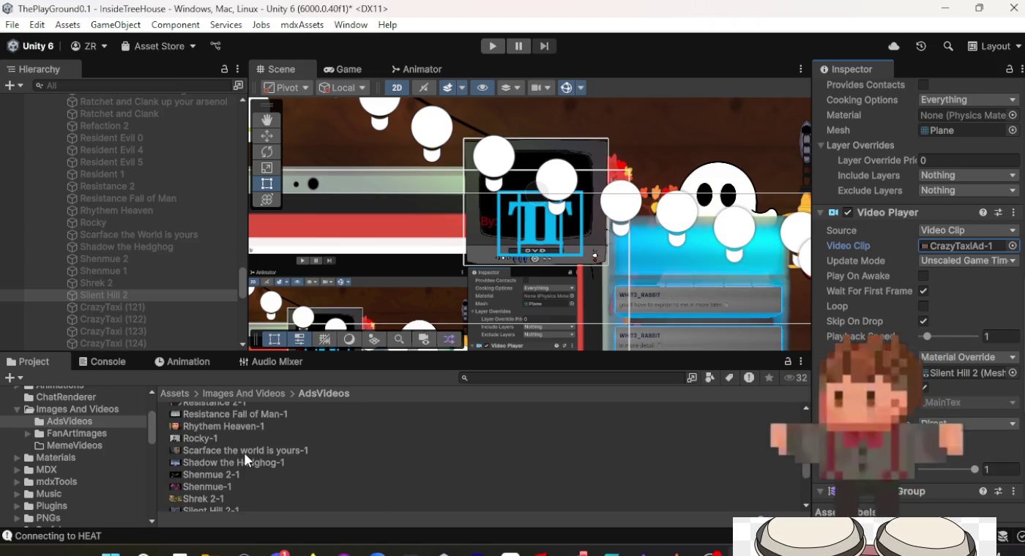
scroll(202, 484, down, 2)
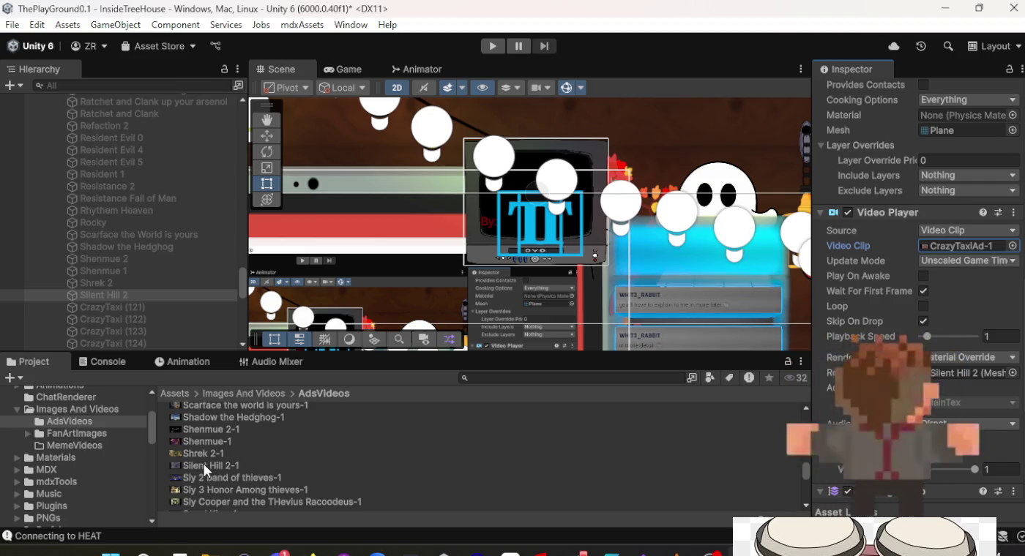
click(204, 465)
drag(203, 465, 964, 284)
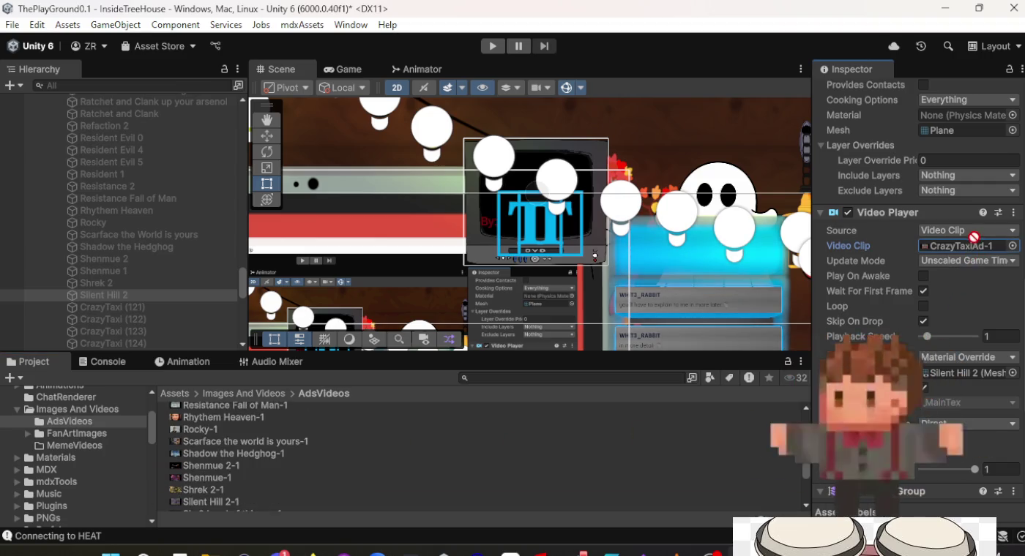
drag(974, 236, 969, 248)
Select CrazyTaxi (121) and start editing its name in the Inspector.
scroll(467, 467, down, 3)
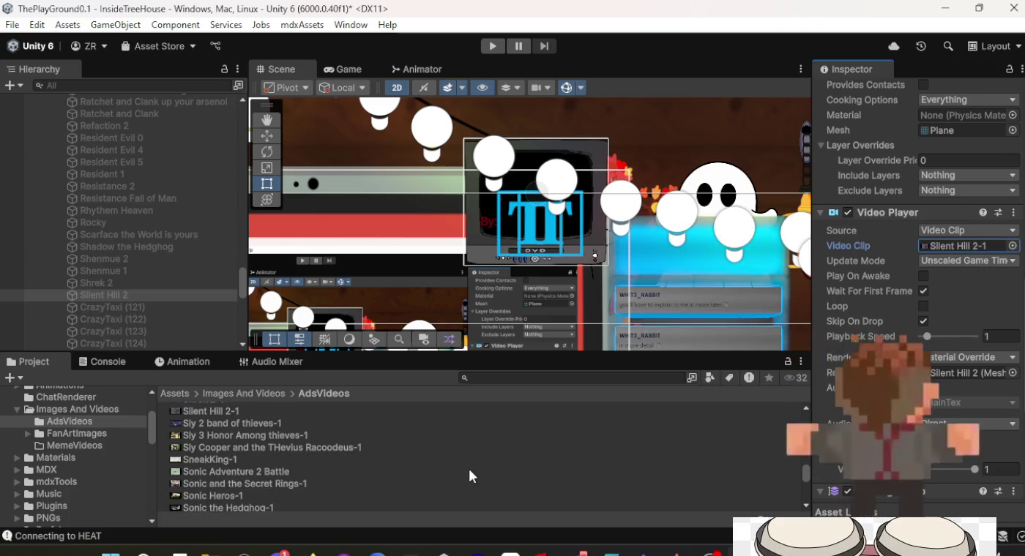
click(145, 305)
scroll(905, 255, up, 10)
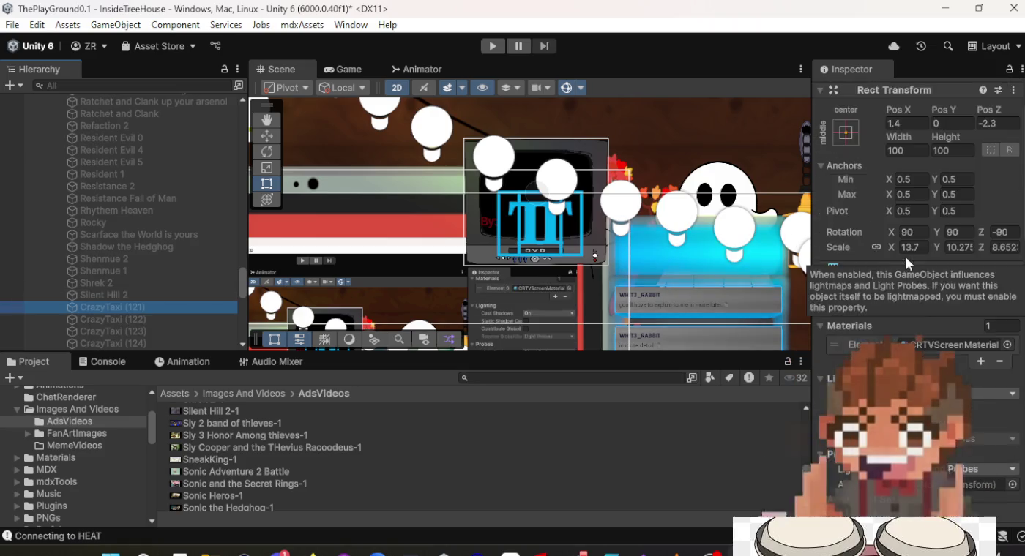
scroll(905, 255, up, 2)
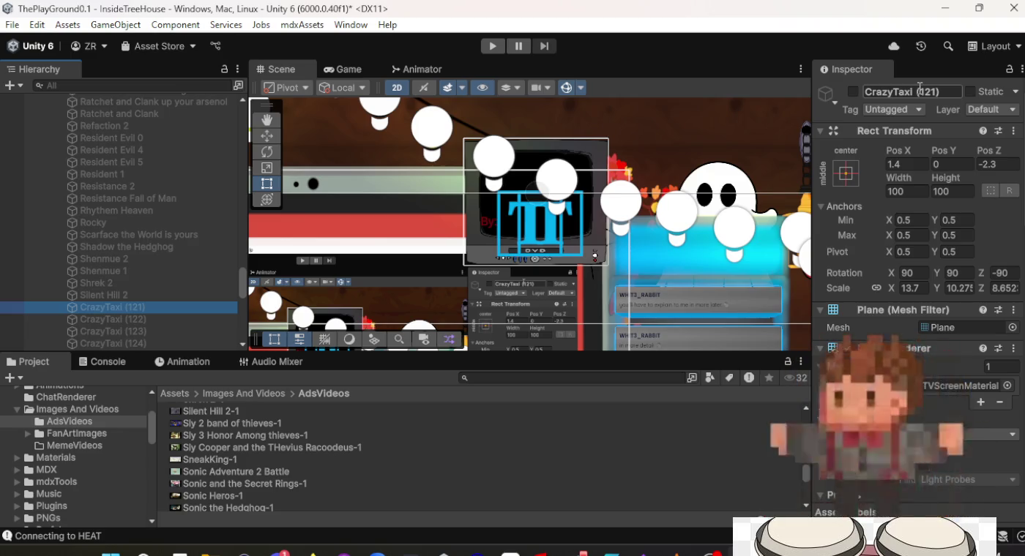
click(919, 87)
Rename CrazyTaxi (121) to 'Sly 2 Band of Thieves' and assign the Sly 2 band of thieves-1 clip.
triple_click(921, 87)
text(Sly 2)
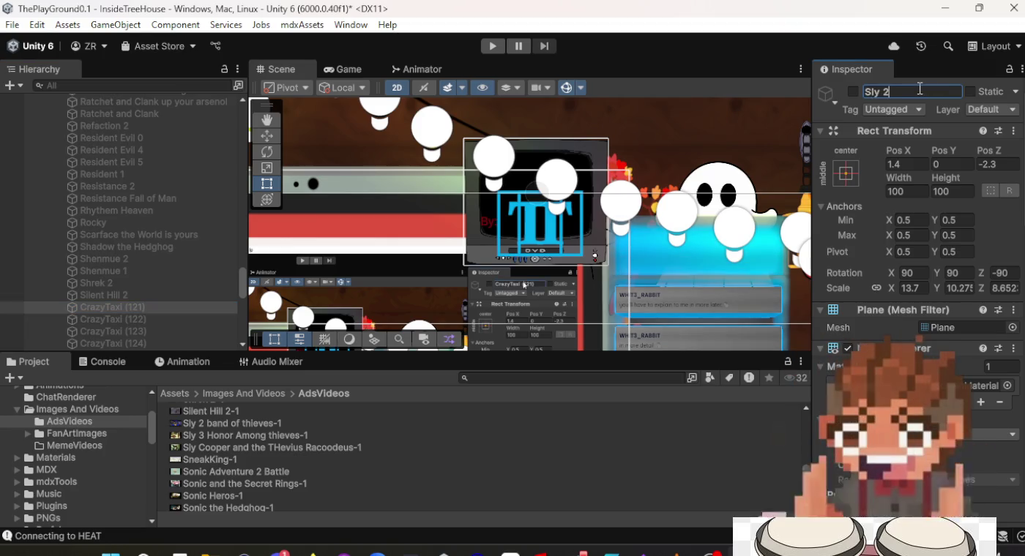
text( B)
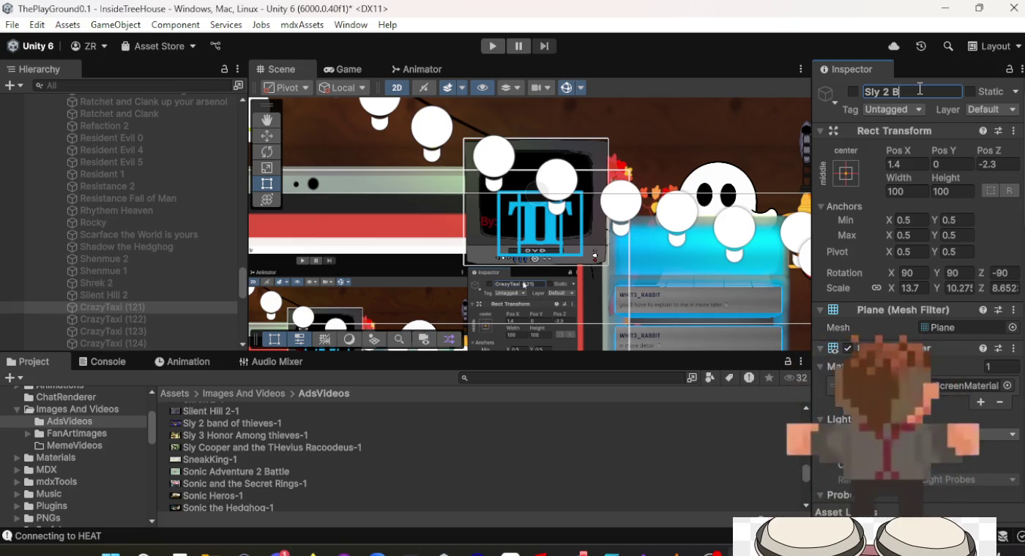
text(and of Th)
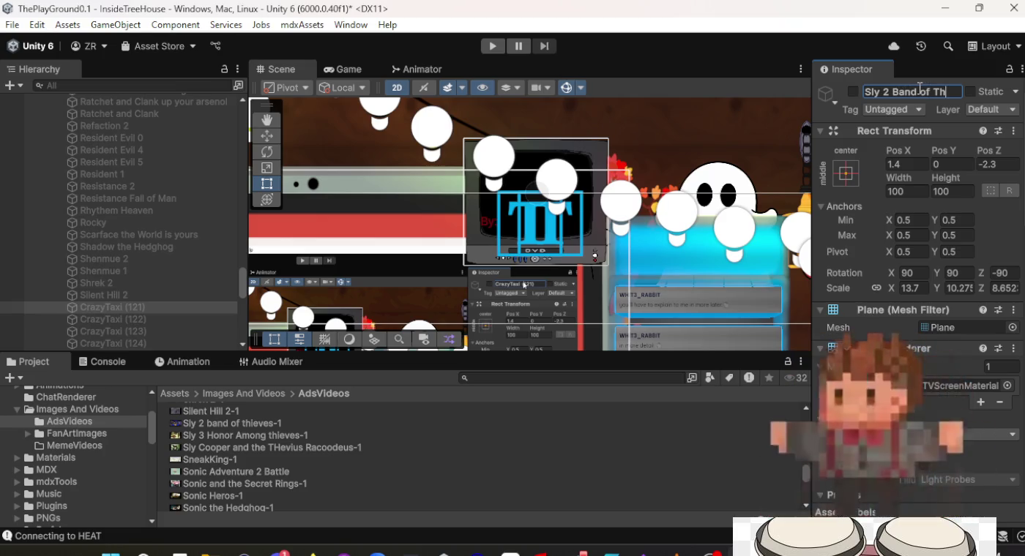
text(ieves)
key(Return)
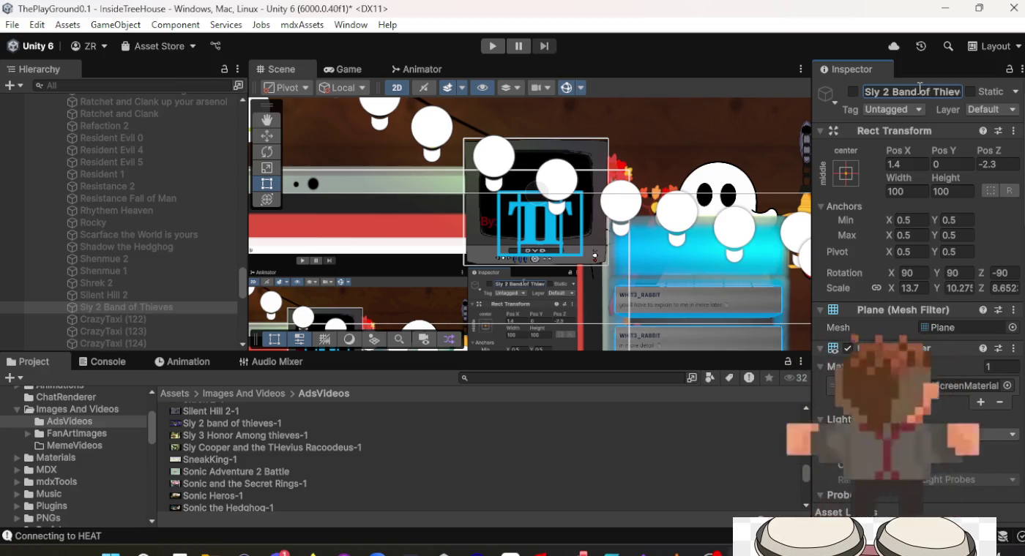
scroll(916, 329, down, 10)
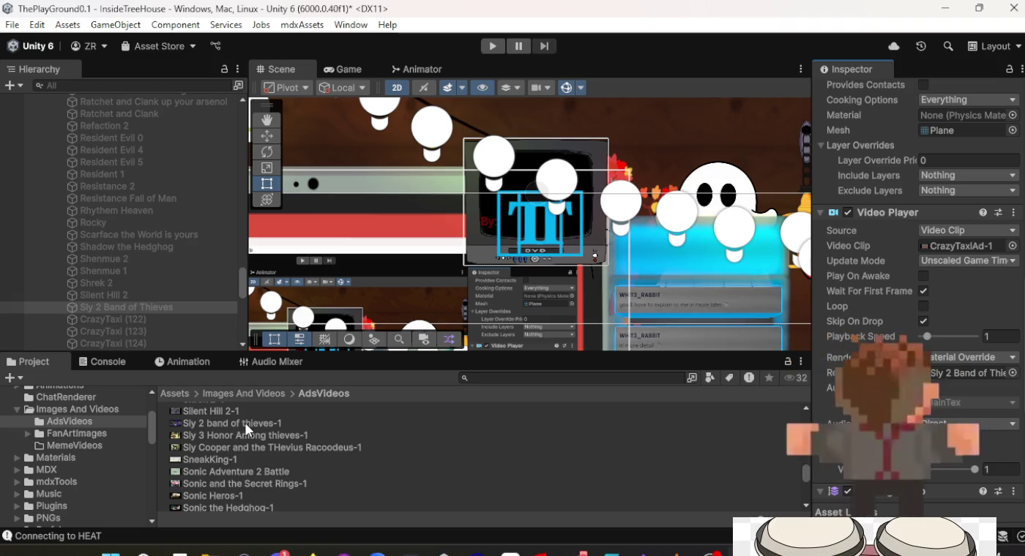
mouse_move(242, 425)
mouse_down()
mouse_move(778, 409)
mouse_move(962, 246)
mouse_up()
Give CrazyTaxi (122) the Sly 3 Honor Among thieves-1 clip and rename it to the Sly 3 title.
click(141, 316)
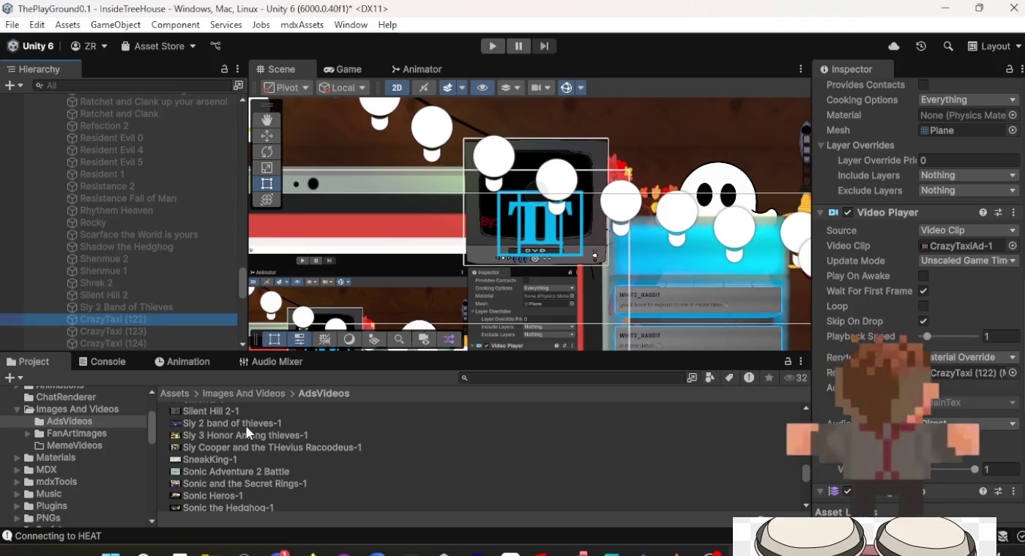
mouse_move(241, 436)
mouse_down()
mouse_move(746, 421)
mouse_move(917, 299)
mouse_move(941, 249)
mouse_up()
scroll(940, 249, up, 10)
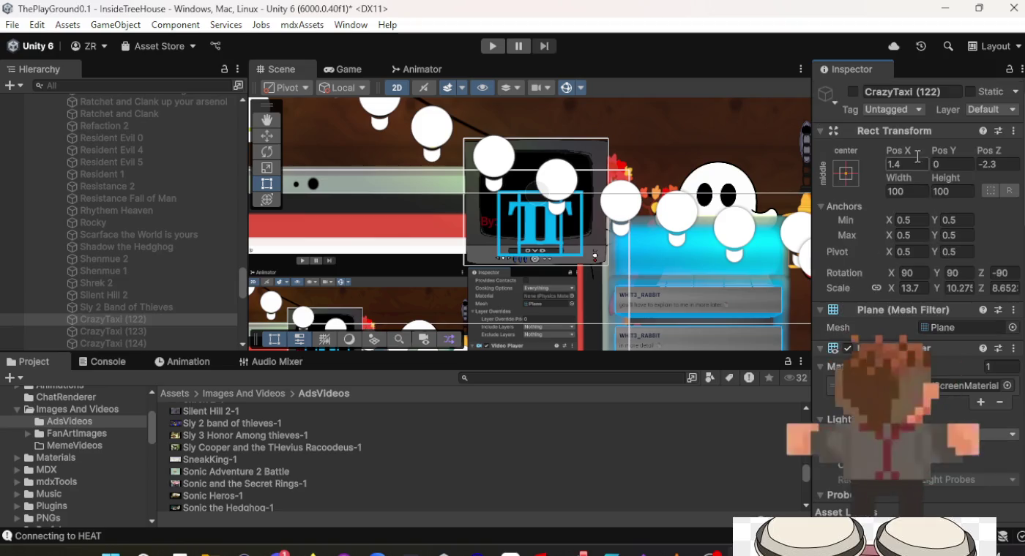
text(Sly )
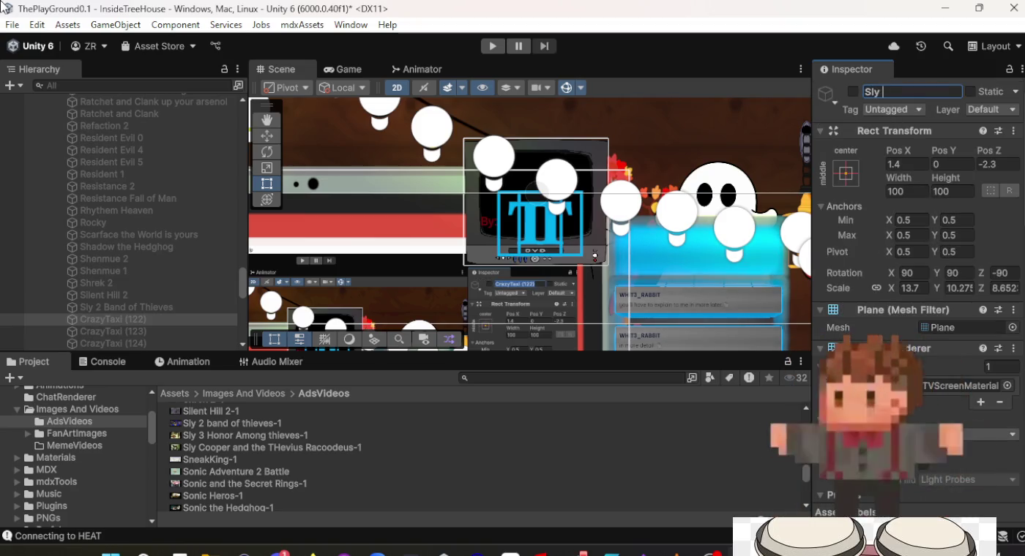
text(3 Horr)
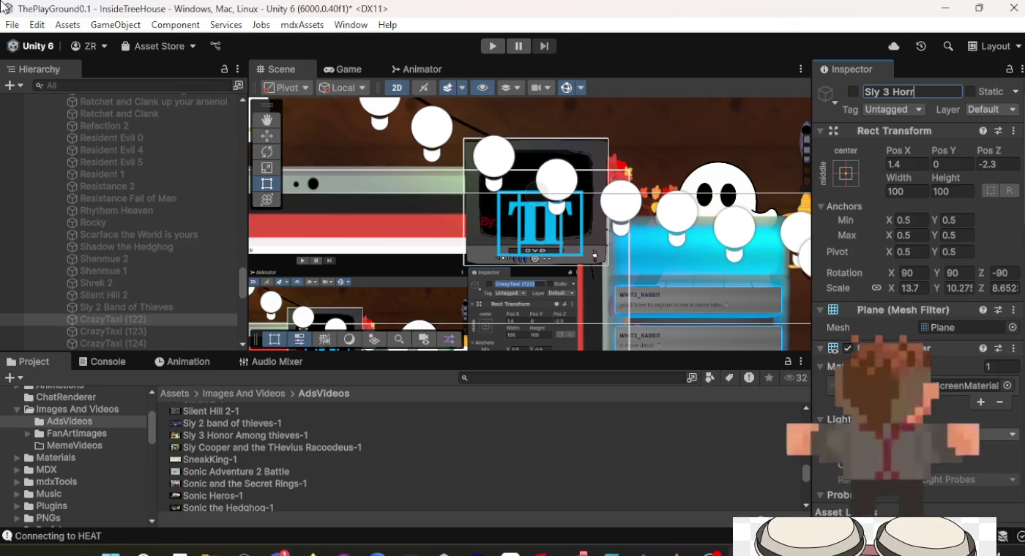
key(BackSpace)
key(BackSpace)
text(nor Among Thieves)
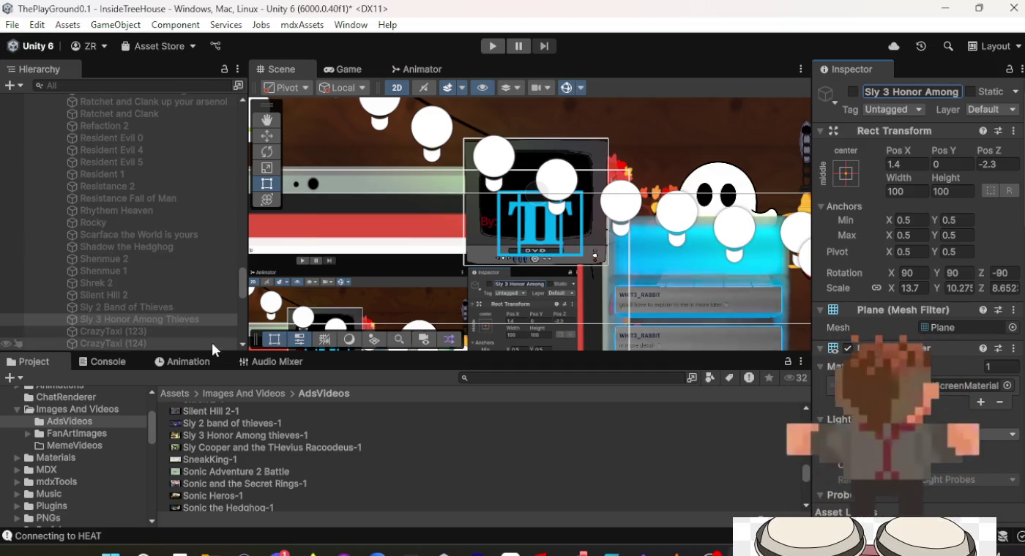
click(117, 332)
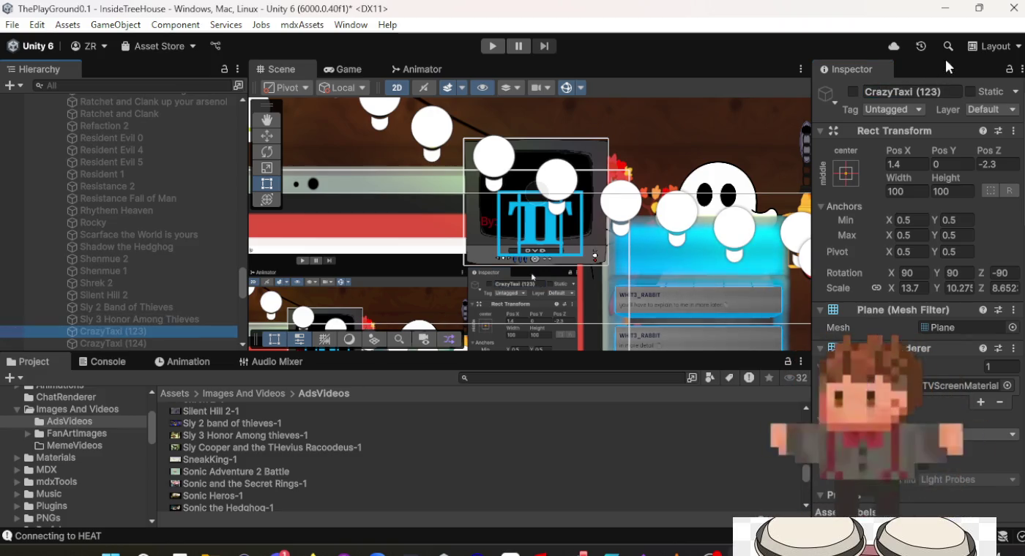
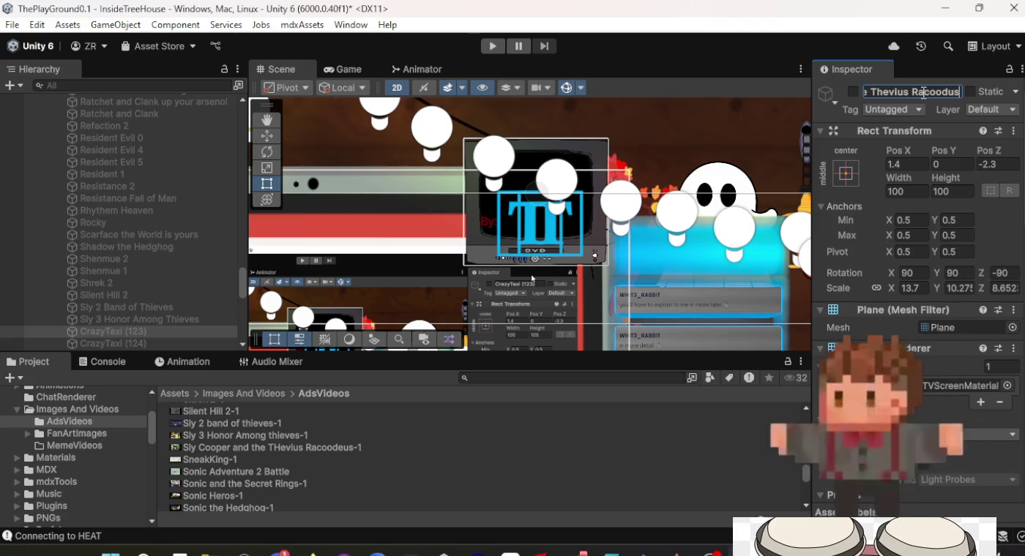
Name the screen 'Sly Cooper and the Thevius Racoodeus' and assign its Sly Cooper ad clip.
key(Return)
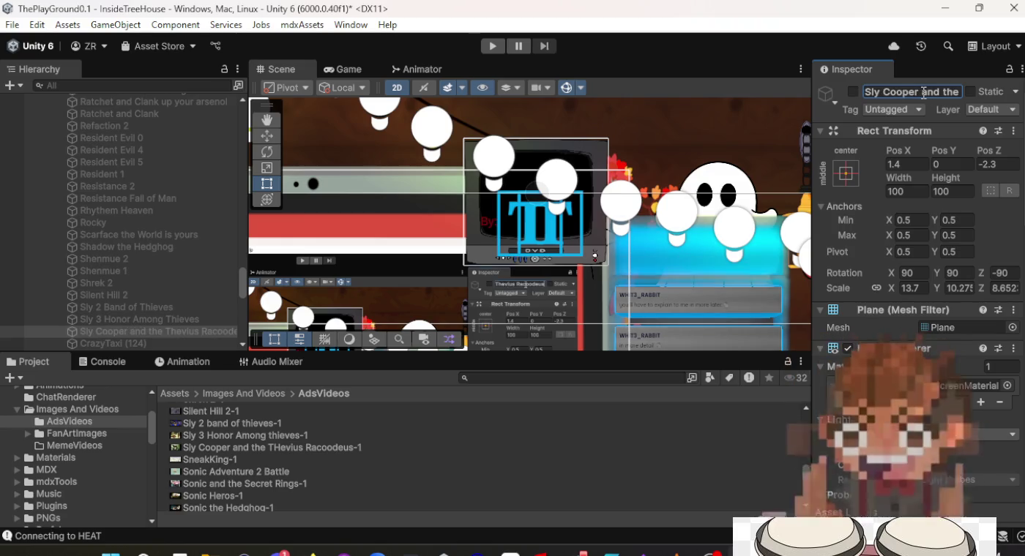
scroll(930, 286, down, 10)
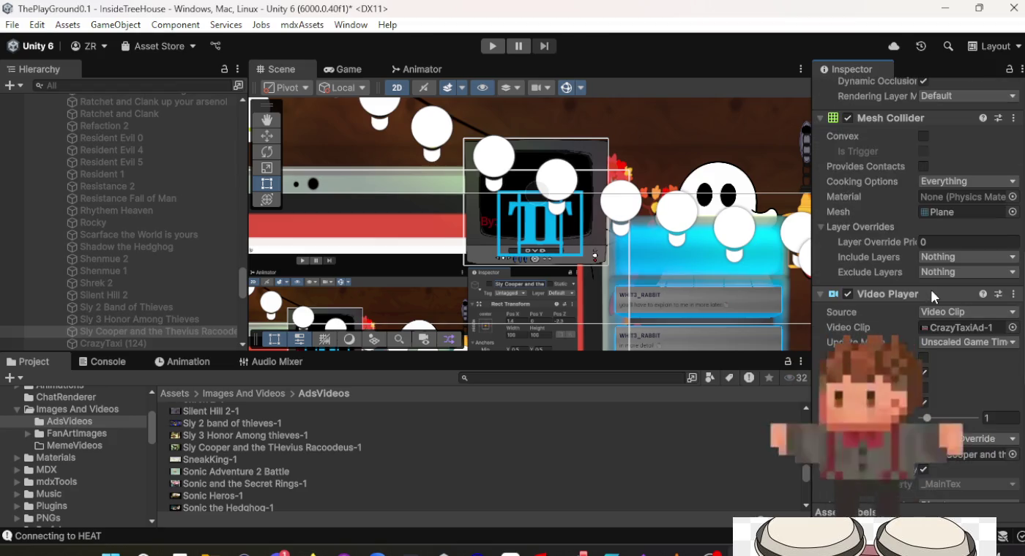
click(269, 448)
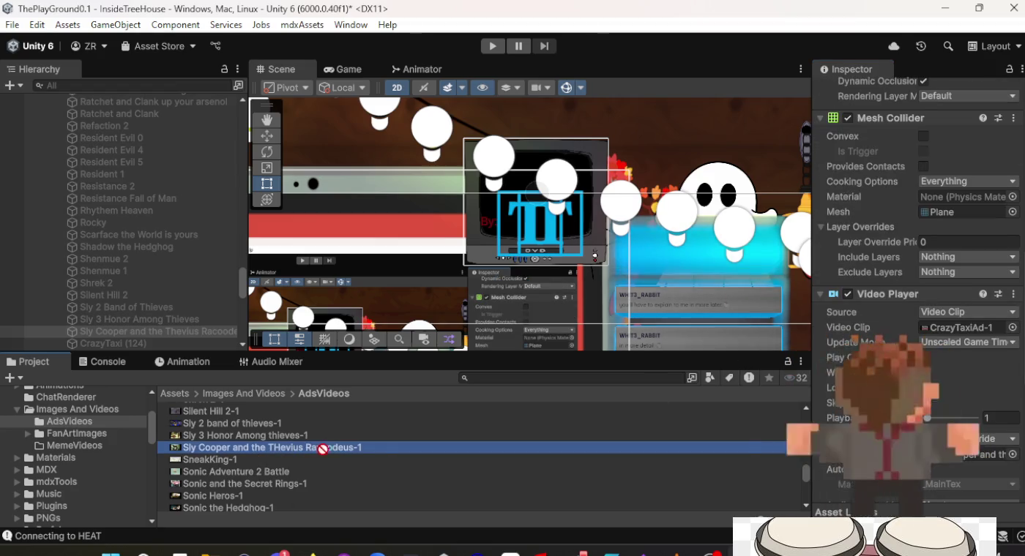
drag(270, 448, 960, 257)
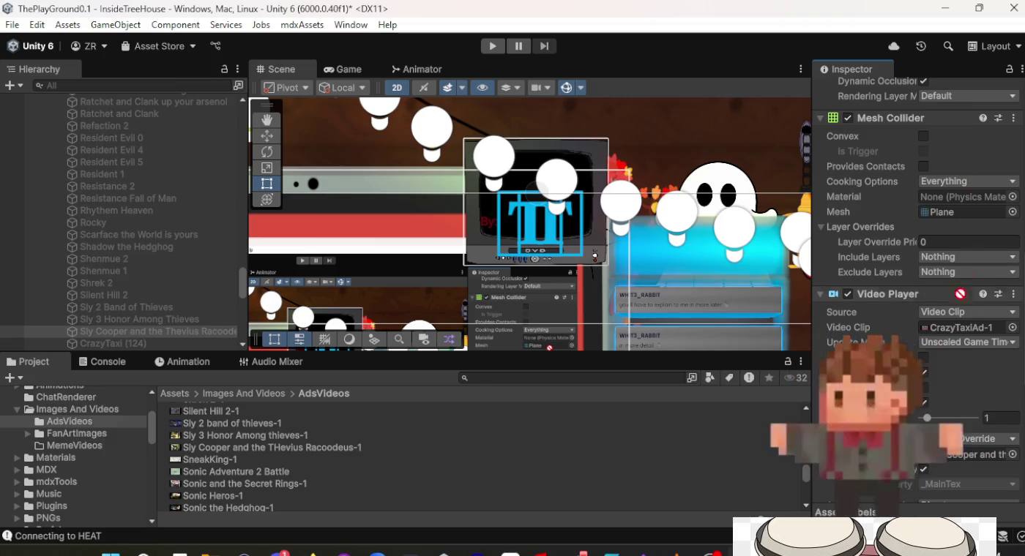
drag(960, 293, 949, 329)
Give CrazyTaxi (124) the SneakKing-1 video clip and rename it SneakKing.
click(135, 347)
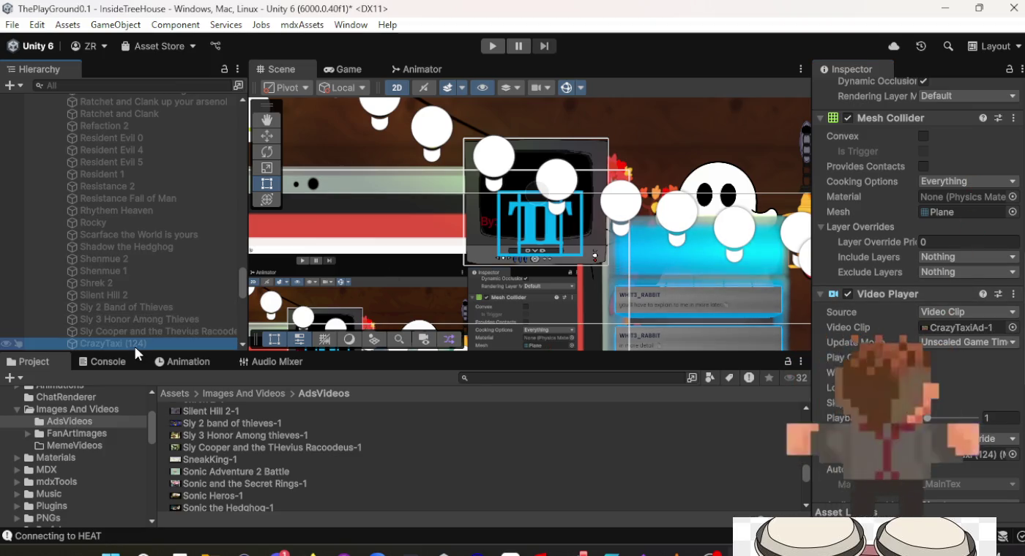
drag(175, 459, 175, 459)
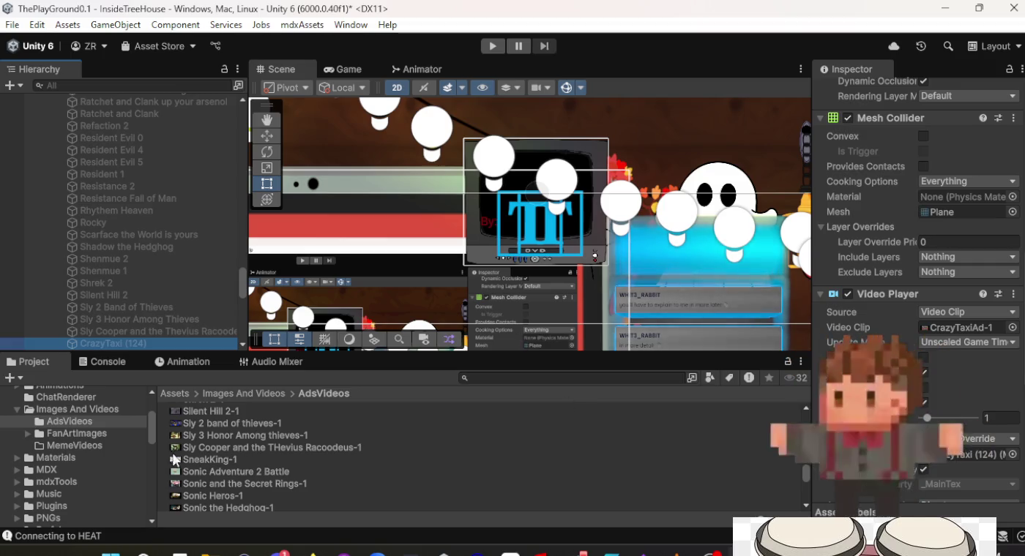
click(208, 462)
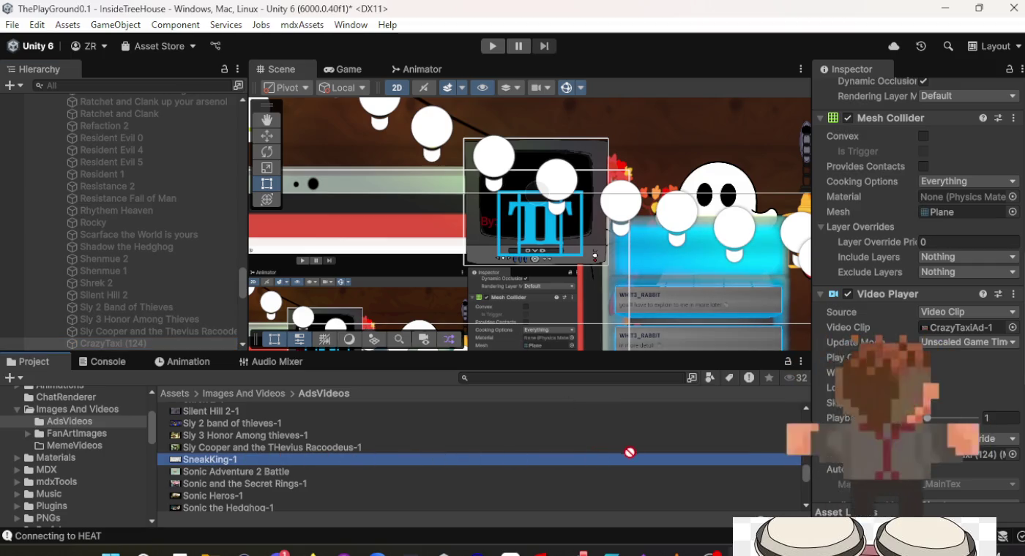
drag(629, 453, 879, 366)
drag(962, 328, 961, 327)
scroll(941, 295, up, 10)
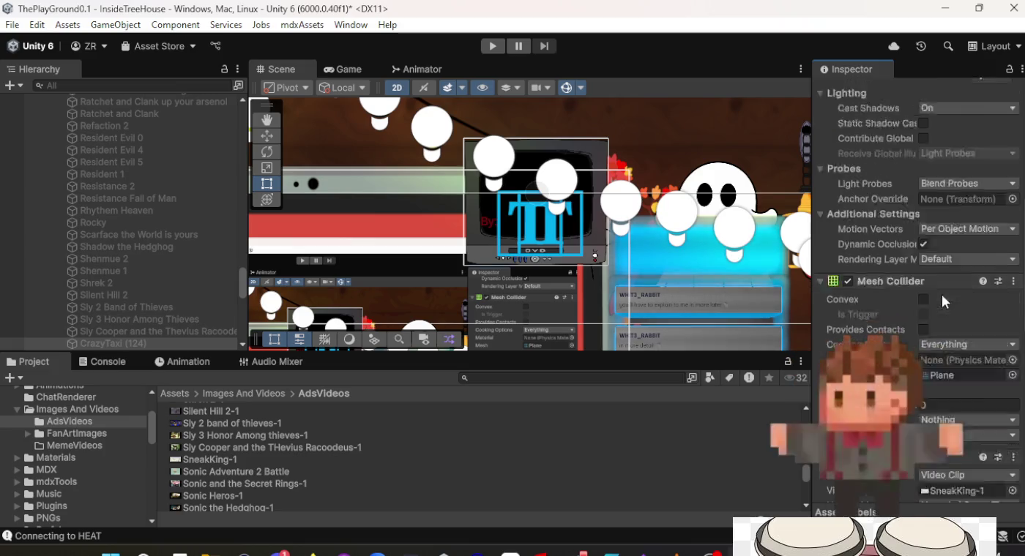
click(912, 92)
text(SneakK)
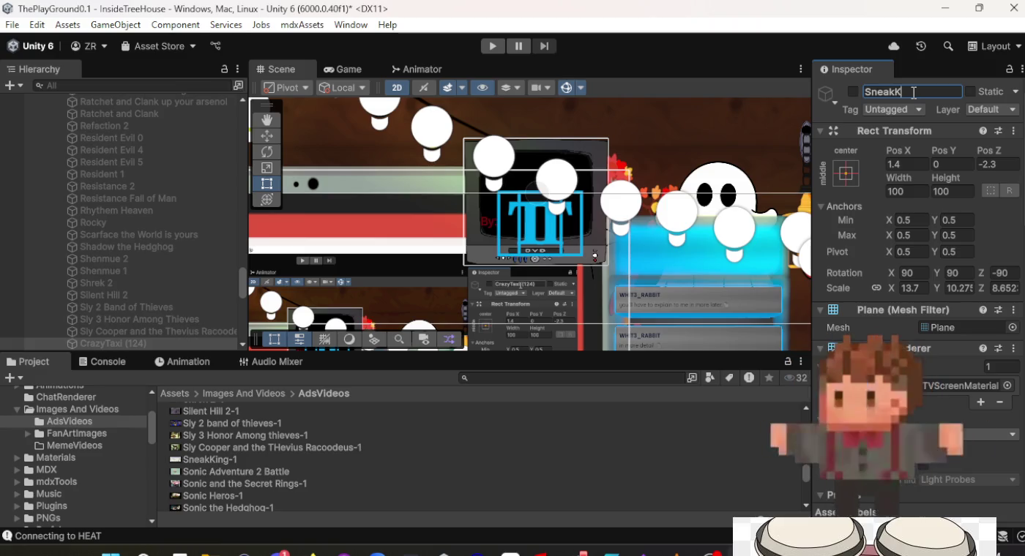
text(ing)
key(Return)
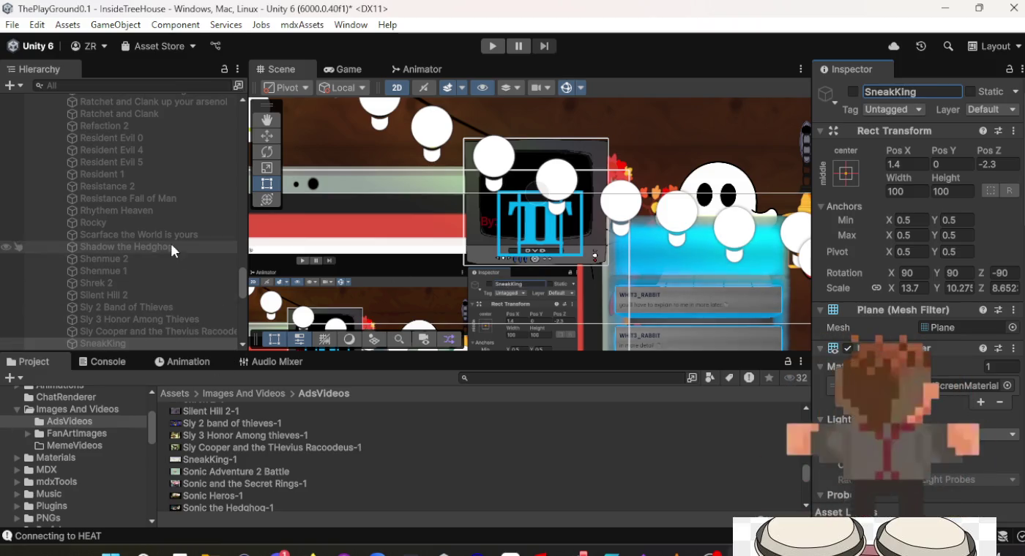
scroll(167, 239, down, 6)
click(135, 126)
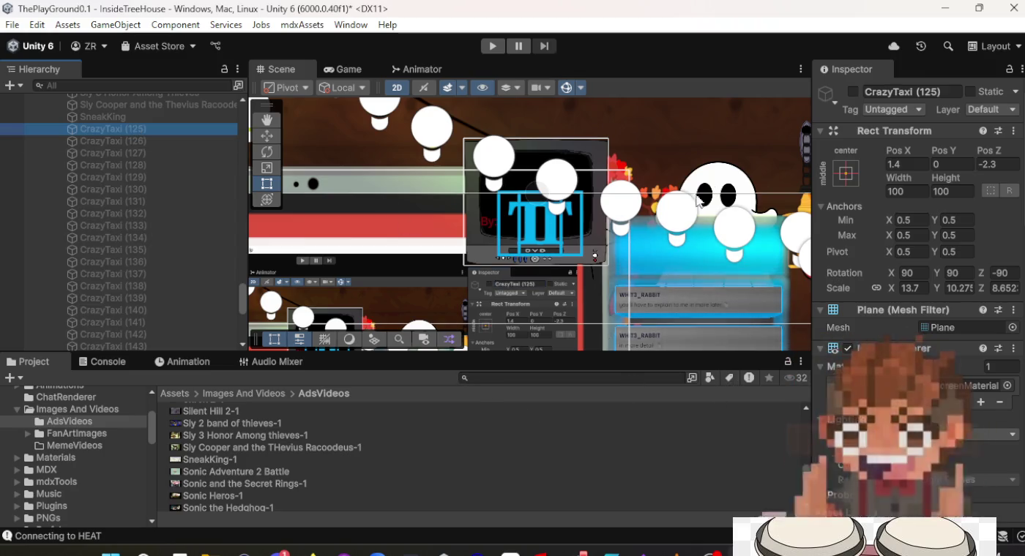
Rename CrazyTaxi (125) to 'Sonic Adventure 2 Battle' and assign its matching ad clip.
click(895, 90)
text(So)
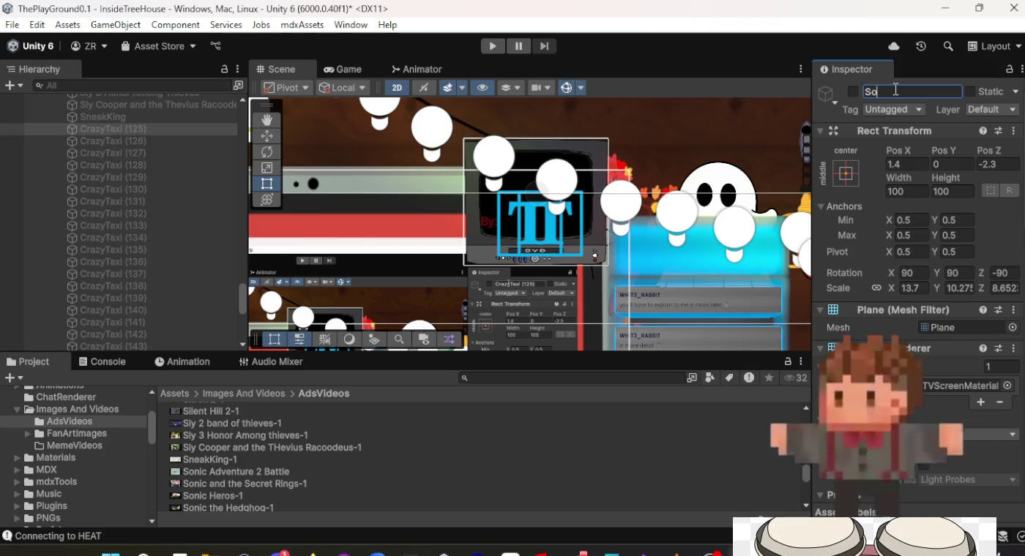
text(nic Advent)
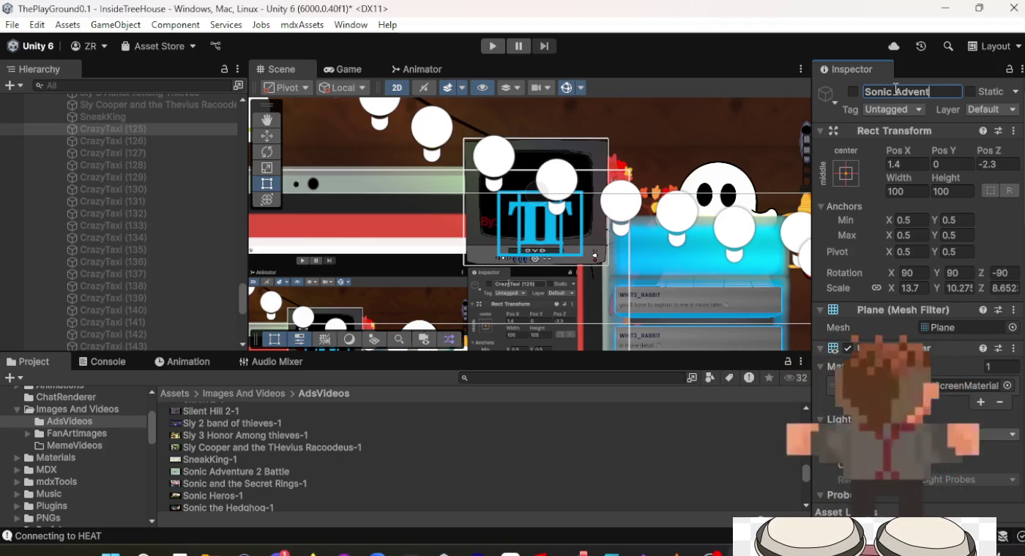
text(ure 2 Battle)
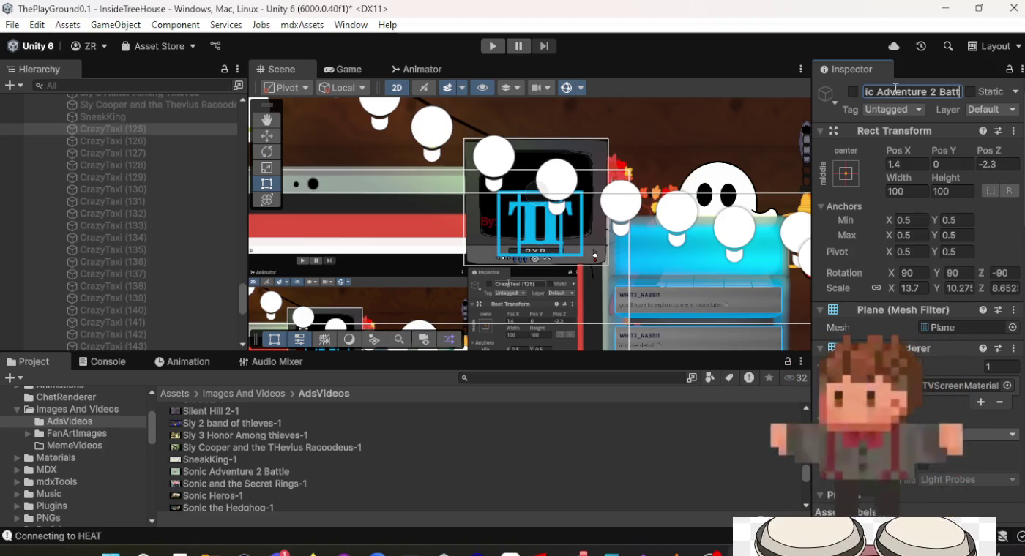
key(Return)
scroll(894, 251, down, 10)
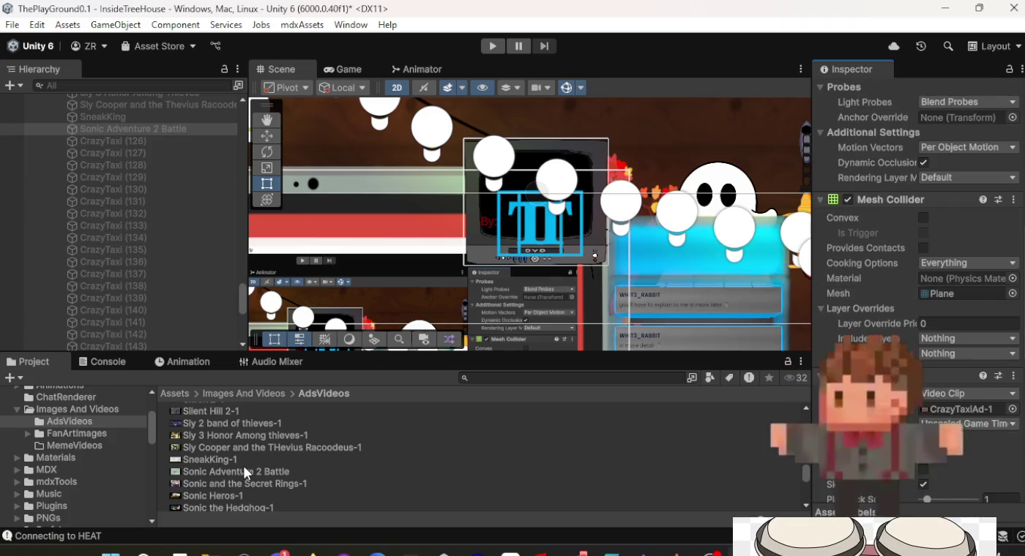
mouse_move(219, 473)
mouse_down()
mouse_move(355, 468)
mouse_move(961, 300)
mouse_move(955, 415)
mouse_up()
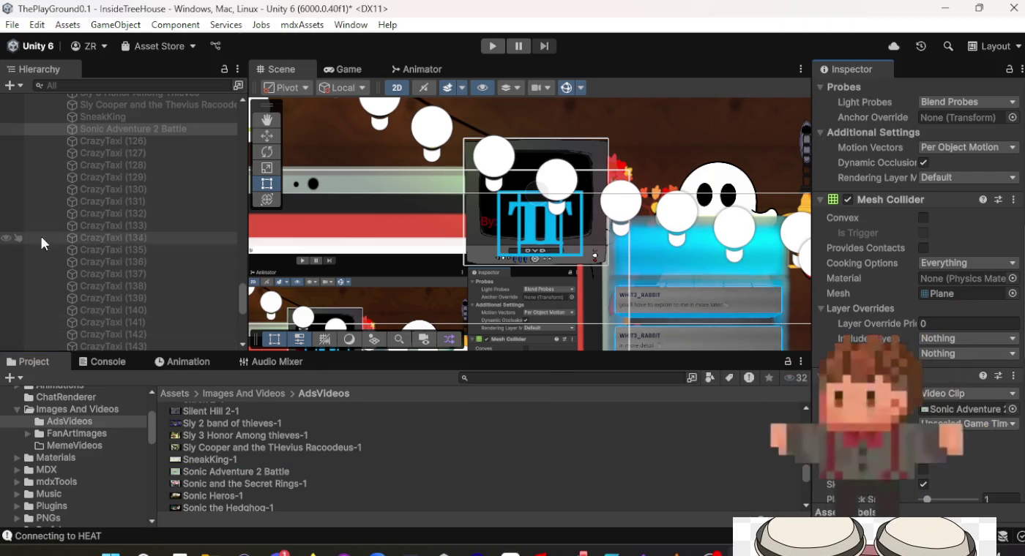
Give CrazyTaxi (126) the Sonic and the Secret Rings-1 clip and rename it 'Sonic and the Secret Rings'.
click(98, 142)
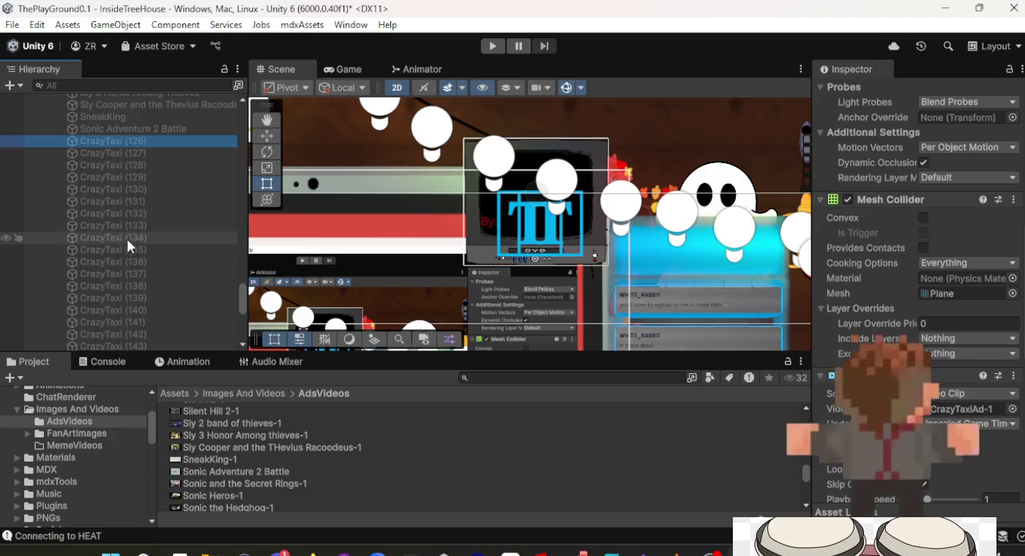
mouse_move(244, 483)
mouse_down()
mouse_move(590, 481)
mouse_move(176, 403)
mouse_move(456, 425)
mouse_move(967, 409)
mouse_up()
scroll(562, 460, down, 3)
scroll(561, 459, down, 3)
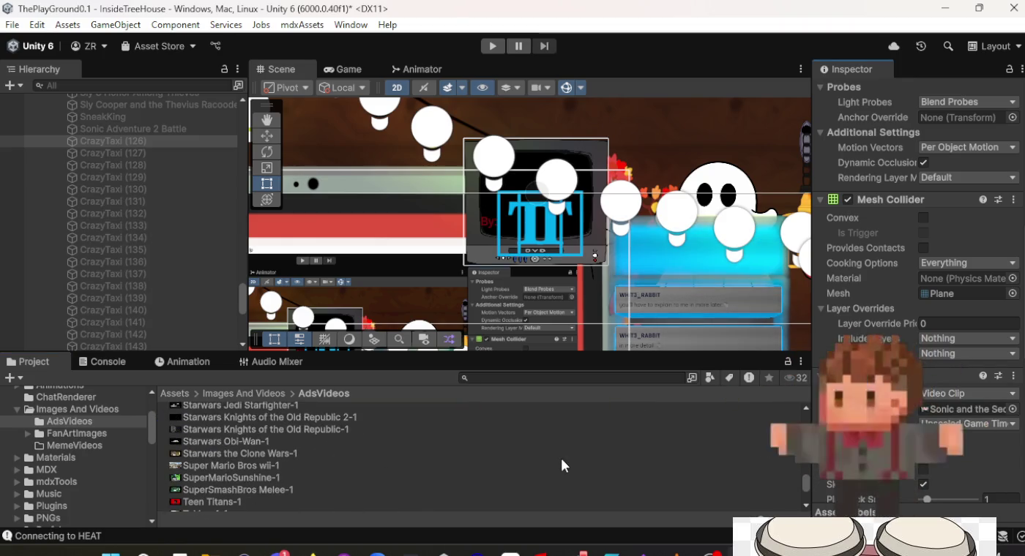
scroll(562, 460, down, 3)
scroll(562, 461, up, 8)
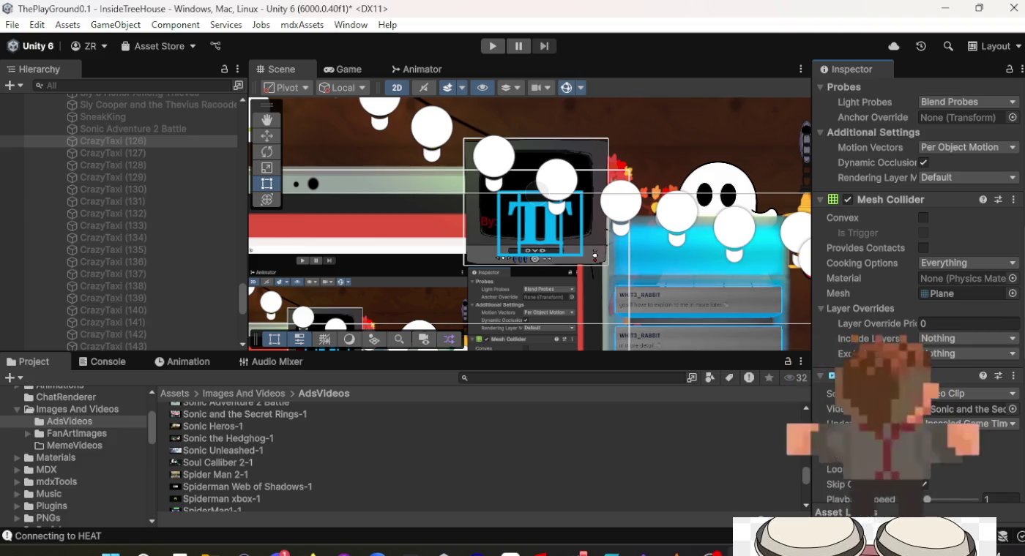
scroll(941, 267, up, 4)
scroll(942, 266, up, 6)
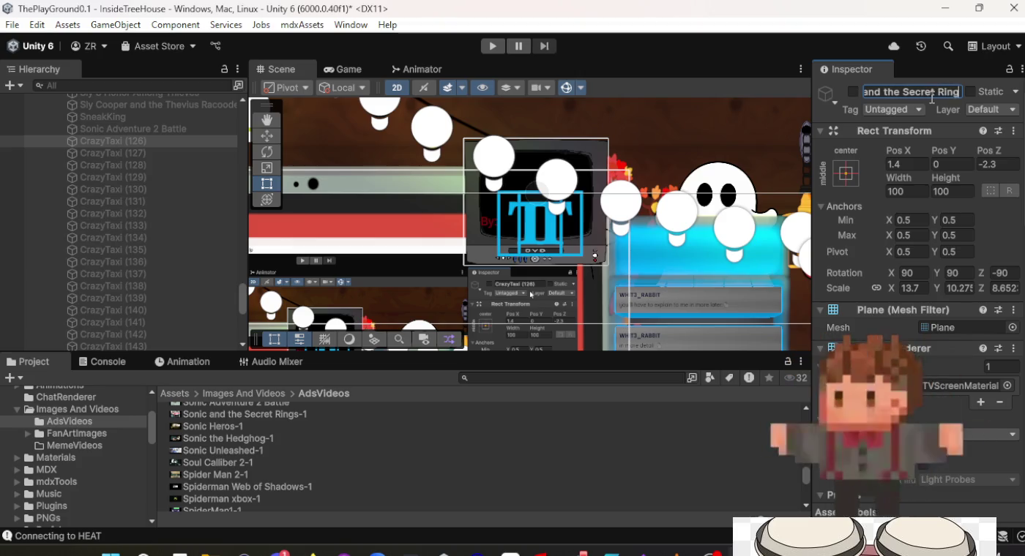
text(s)
key(Return)
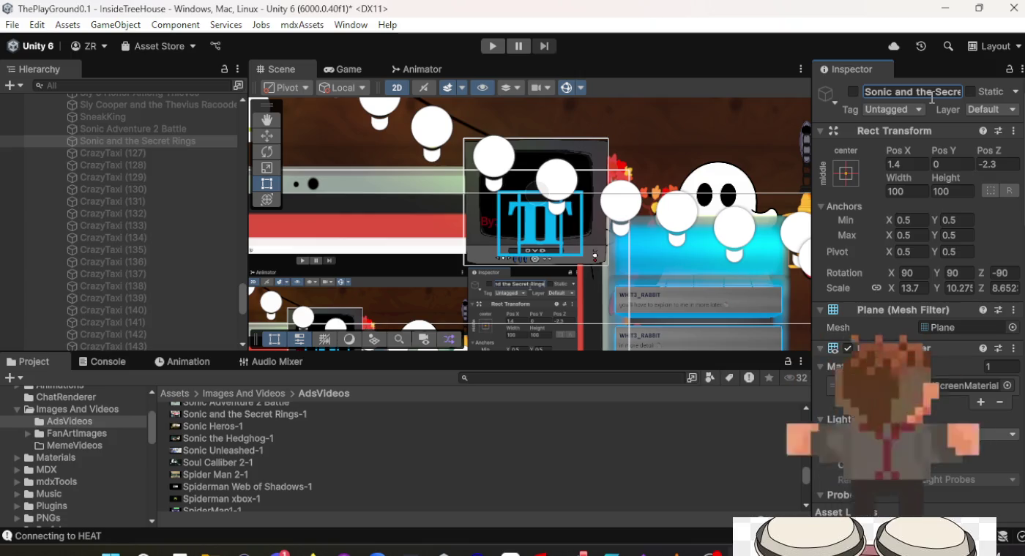
click(132, 155)
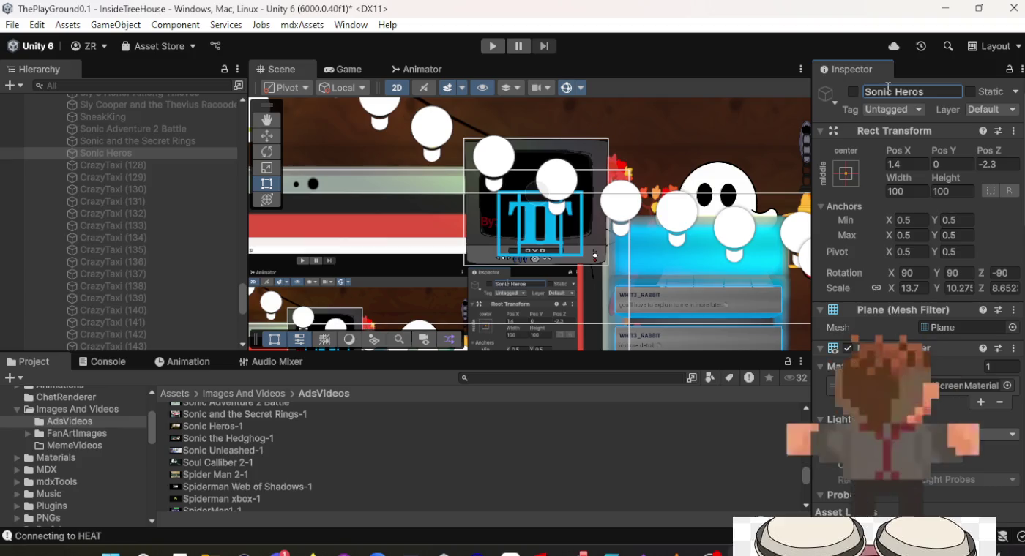
Assign the Sonic Heros-1 ad clip to the current screen's Video Player.
scroll(907, 202, down, 10)
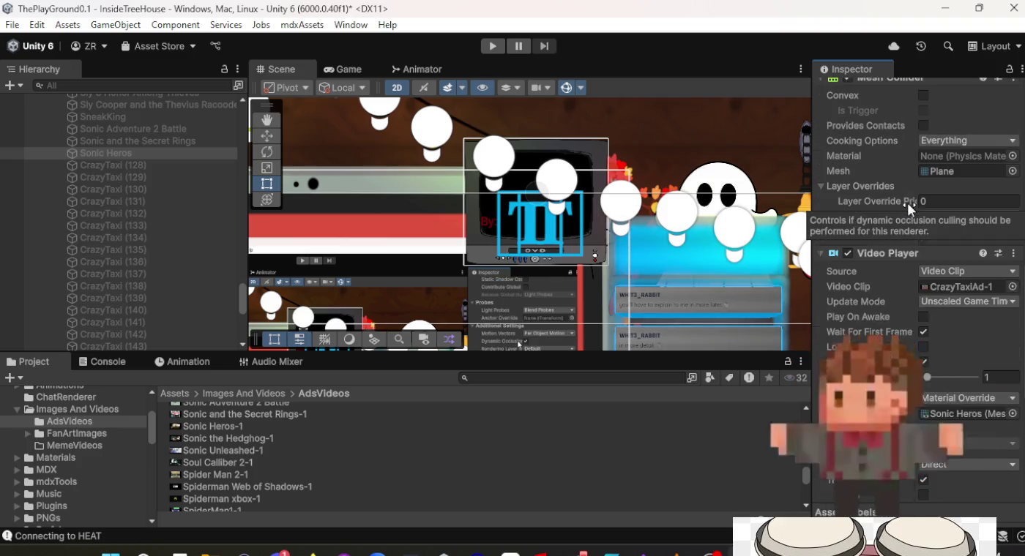
click(253, 425)
drag(551, 423, 879, 344)
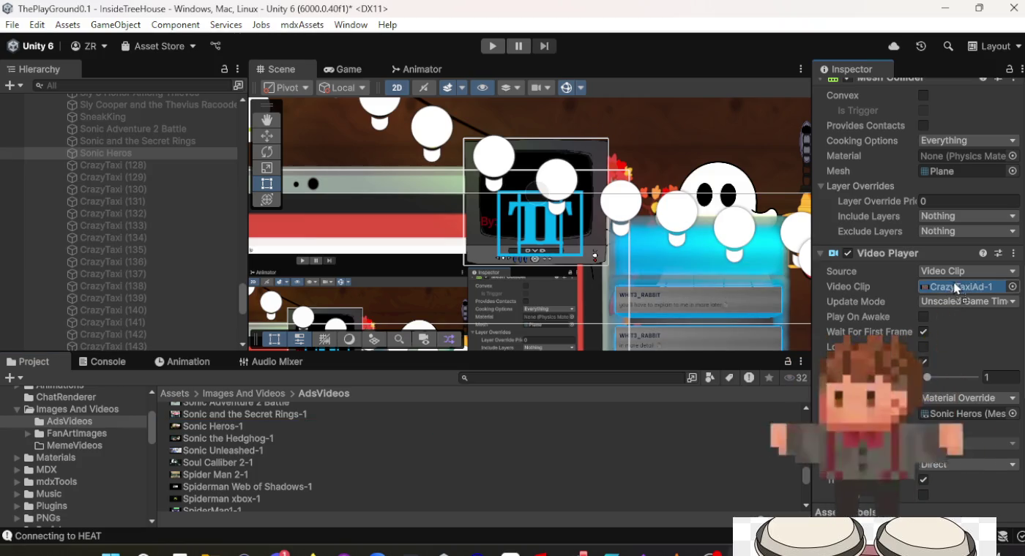
Give CrazyTaxi (128) the Sonic the Hedgehog-1 clip and rename it 'Sonic the Hedgehog'.
click(164, 165)
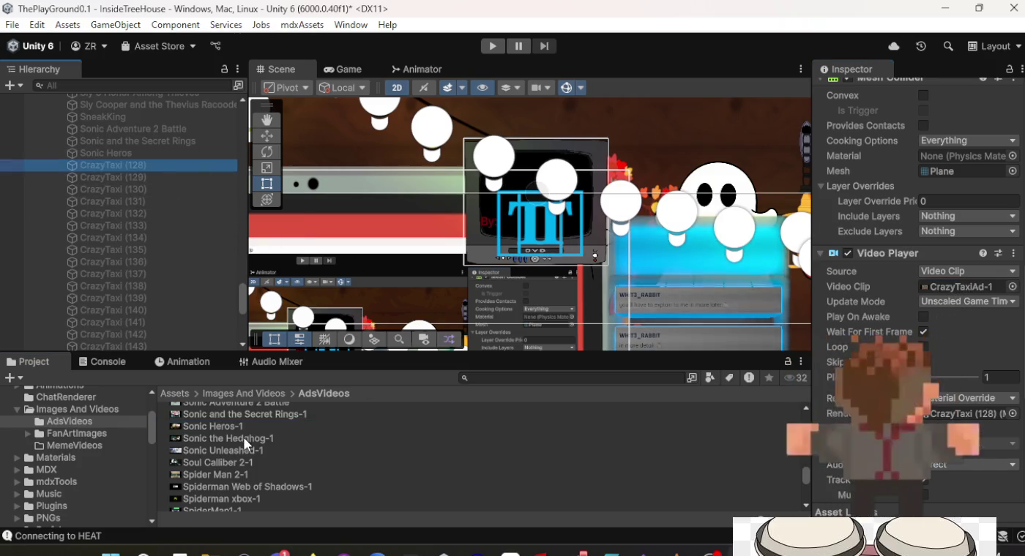
mouse_move(243, 438)
mouse_down()
mouse_move(232, 438)
mouse_move(537, 439)
mouse_up()
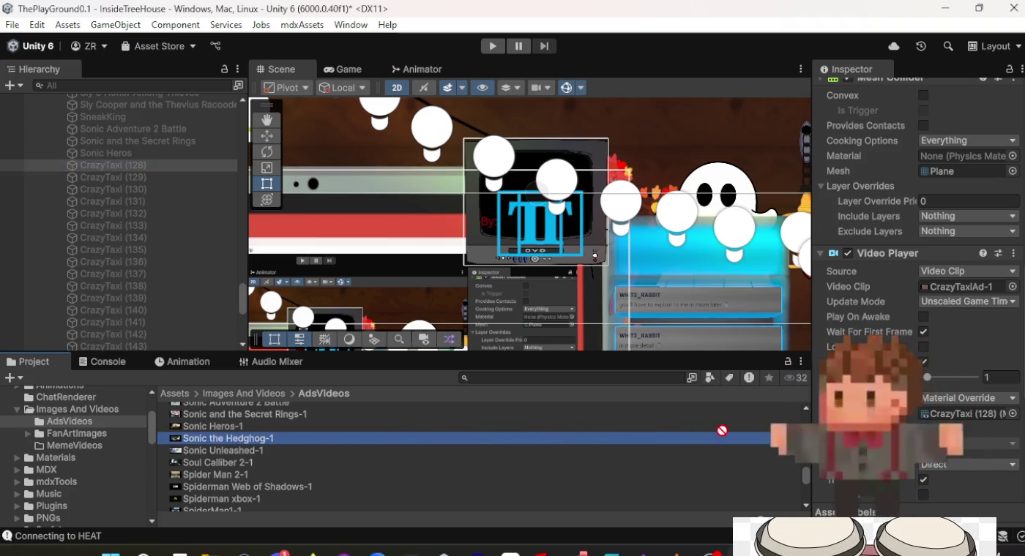
drag(721, 430, 943, 332)
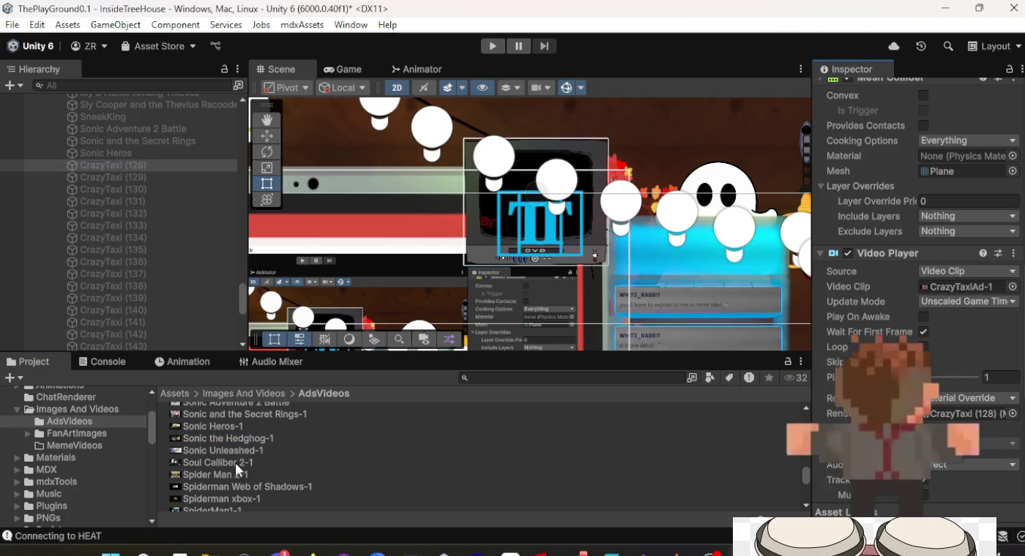
mouse_move(229, 438)
mouse_down()
mouse_move(462, 442)
mouse_move(841, 419)
mouse_up()
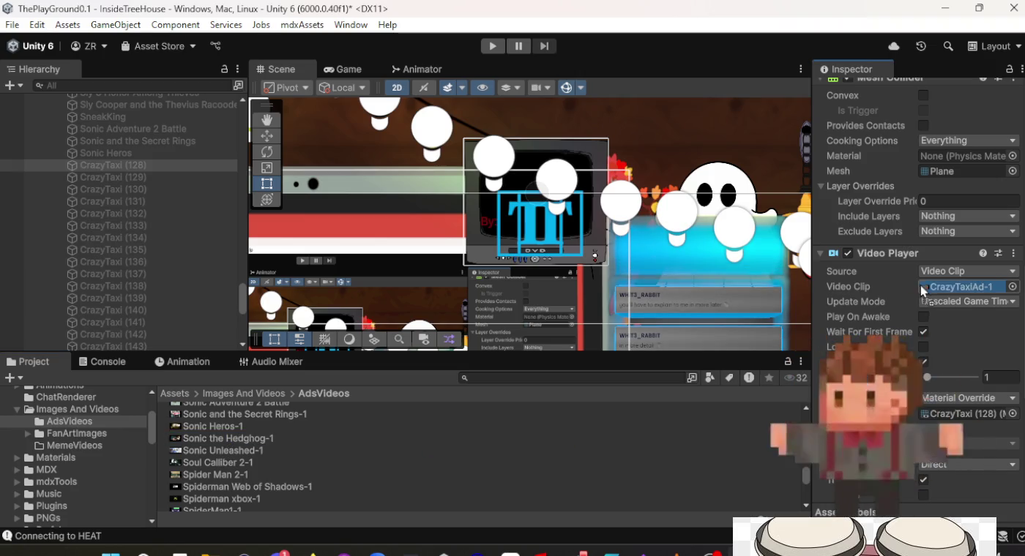
drag(921, 291, 924, 292)
scroll(918, 310, up, 10)
text(Sonic the)
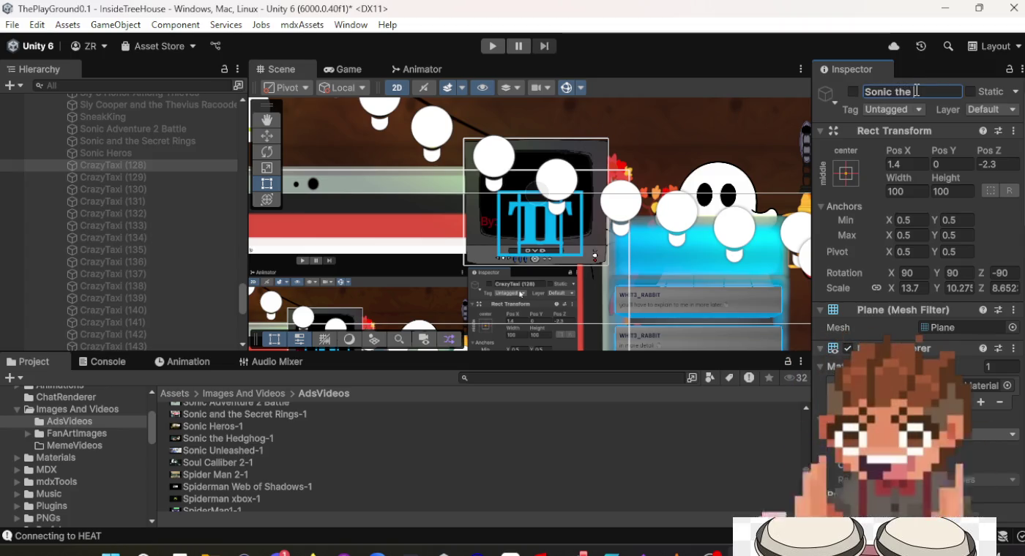
text(Hedgh)
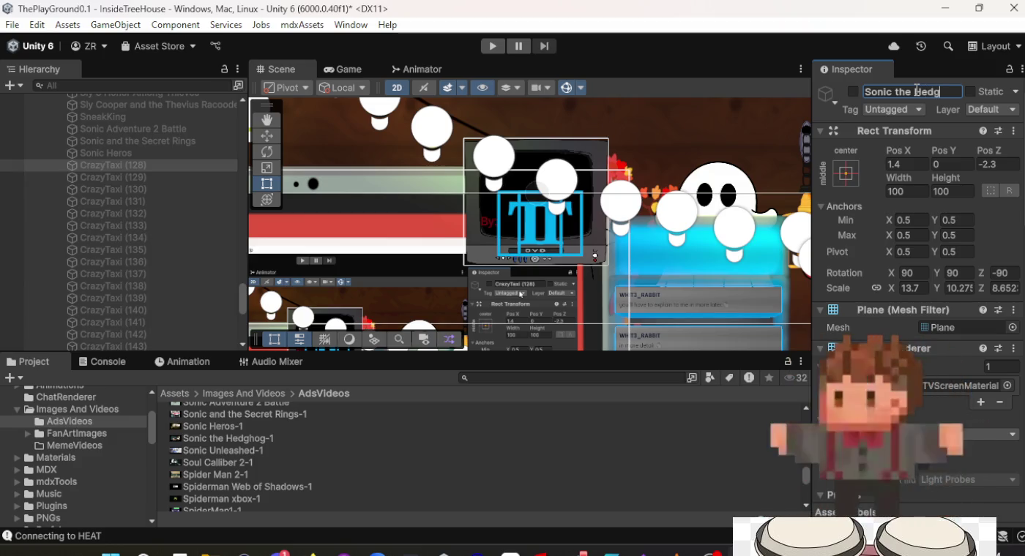
text(ehog)
key(Return)
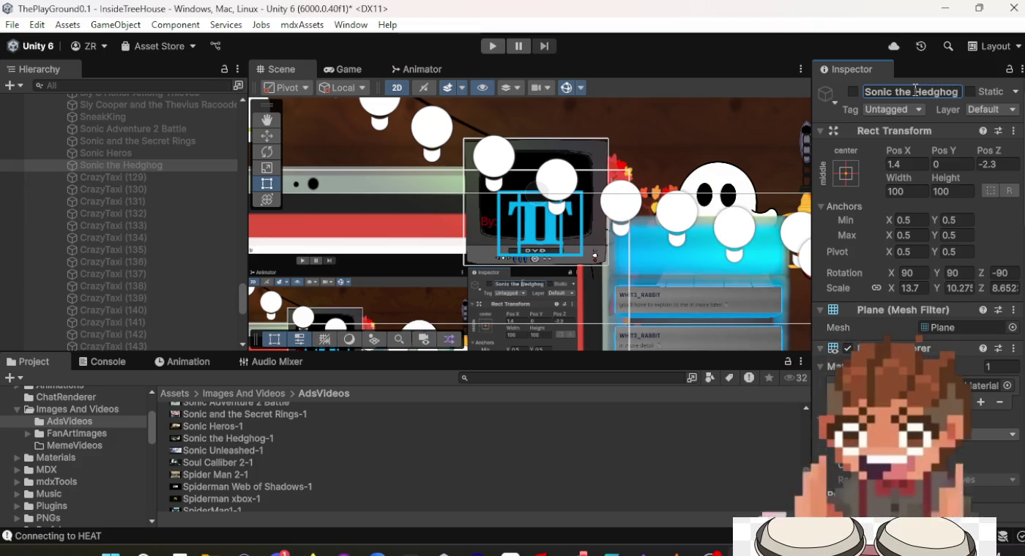
click(116, 175)
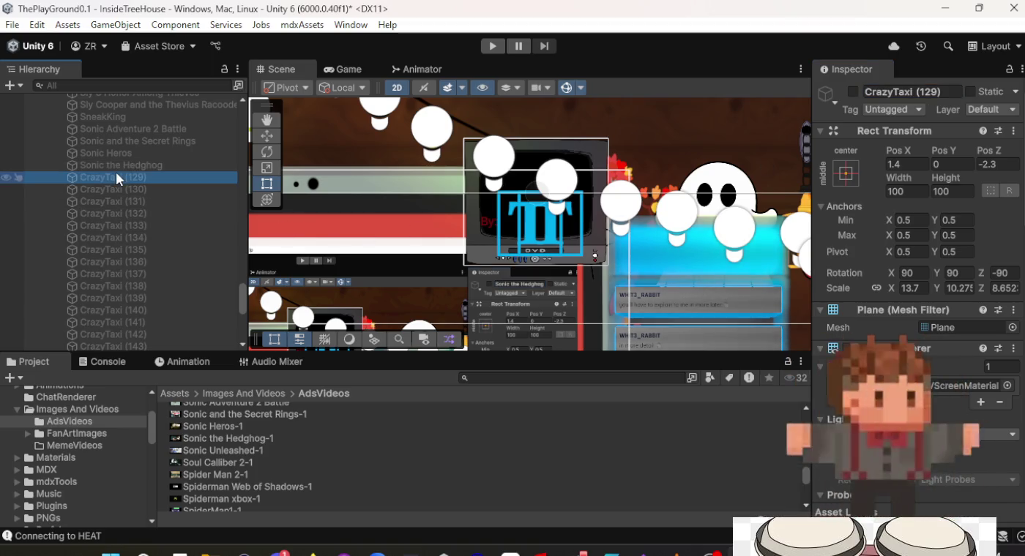
Rename CrazyTaxi (129) to 'Sonic Unleashed' and assign the Sonic Unleashed-1 clip.
click(925, 91)
text(Sonic Unleash)
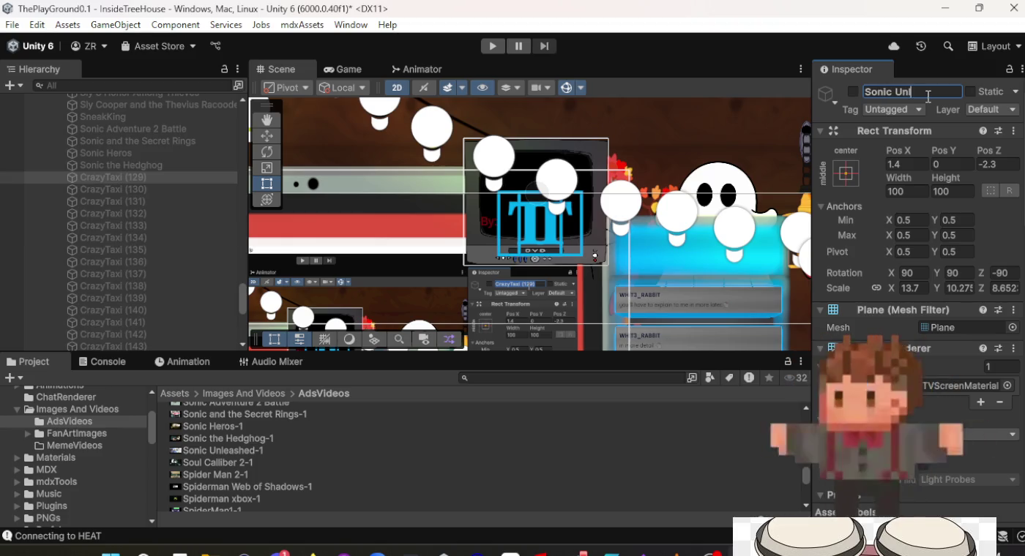
text(ed)
key(Return)
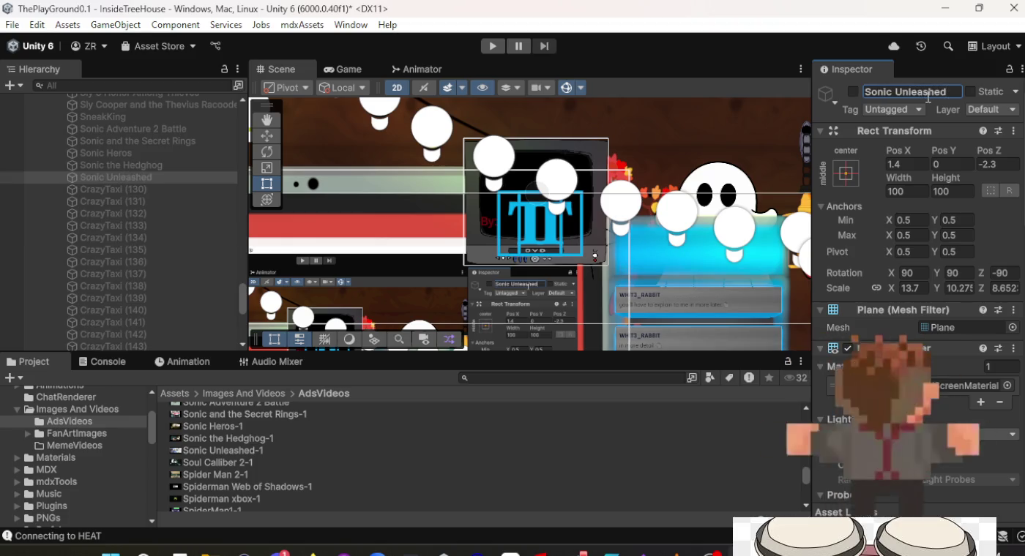
scroll(922, 387, down, 10)
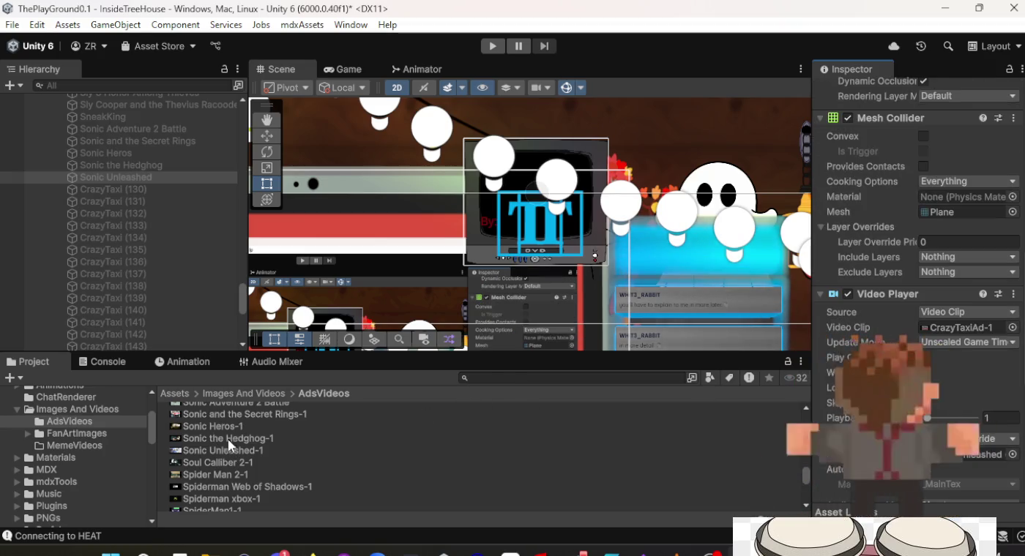
mouse_move(224, 449)
mouse_down()
mouse_move(541, 436)
mouse_move(775, 389)
mouse_move(942, 329)
mouse_up()
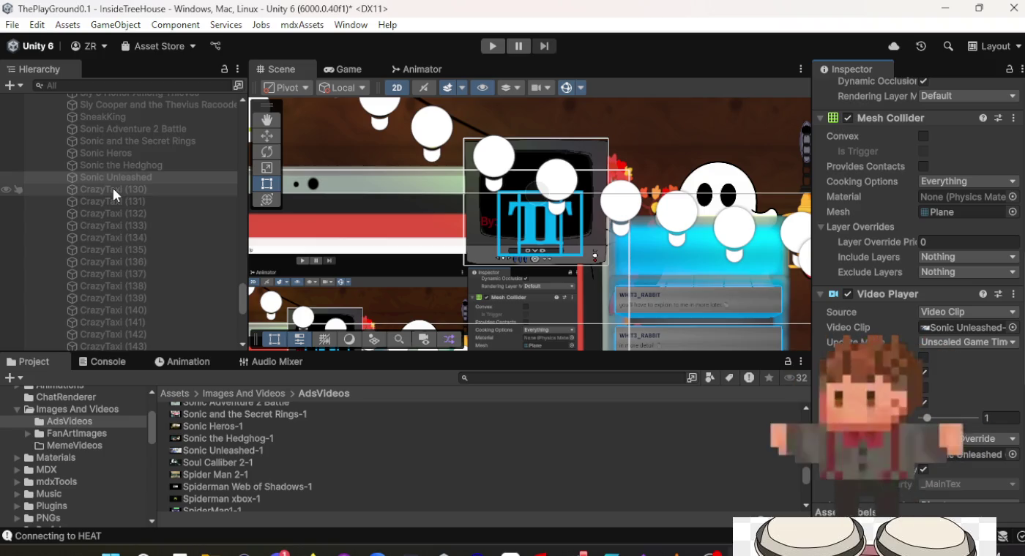
Give CrazyTaxi (130) the Soul Calliber 2-1 clip and rename it 'Soul Calliber'.
click(114, 188)
mouse_move(252, 465)
mouse_down()
mouse_move(234, 465)
mouse_move(716, 466)
mouse_move(850, 410)
mouse_move(940, 316)
mouse_move(461, 449)
mouse_move(936, 323)
mouse_up()
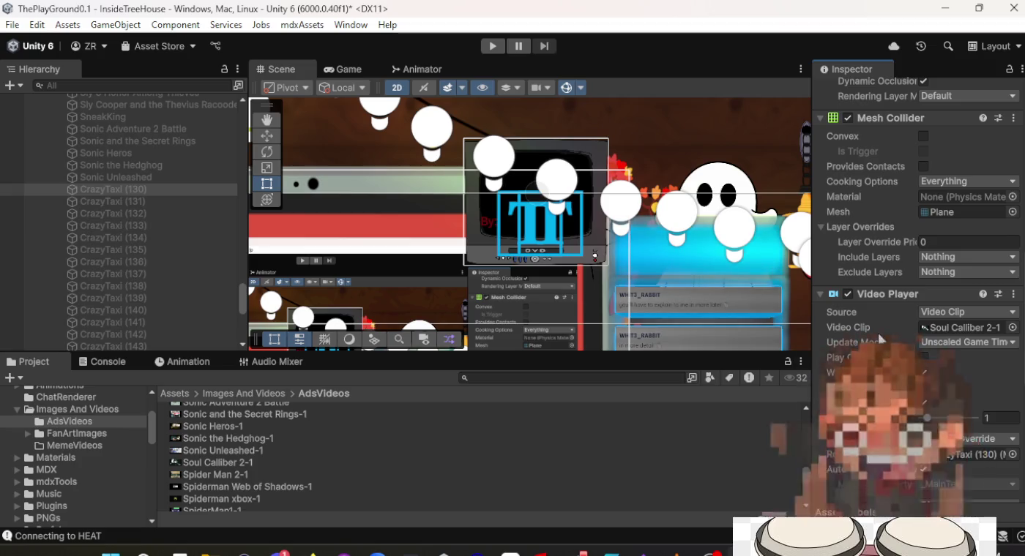
scroll(878, 326, up, 10)
click(909, 92)
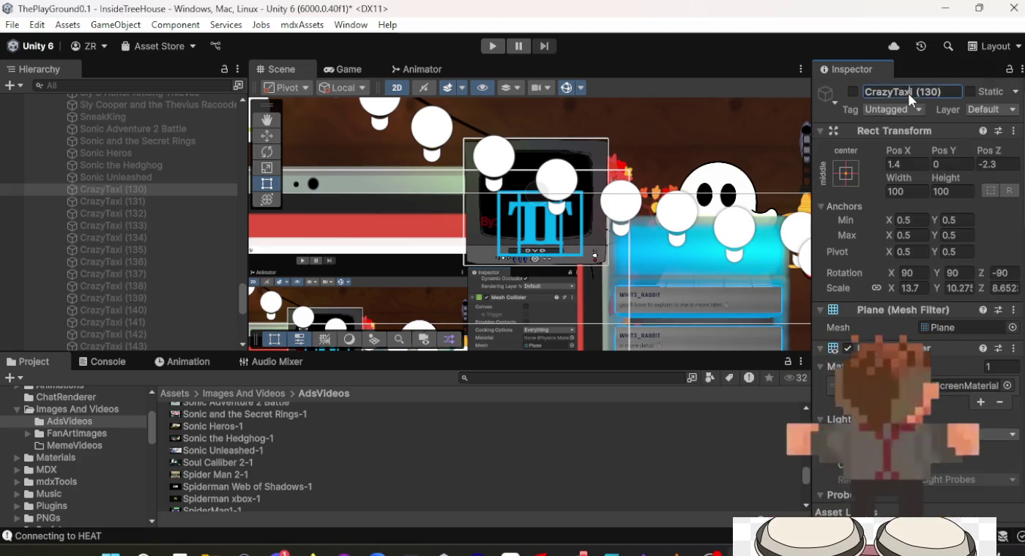
text(Sonic C)
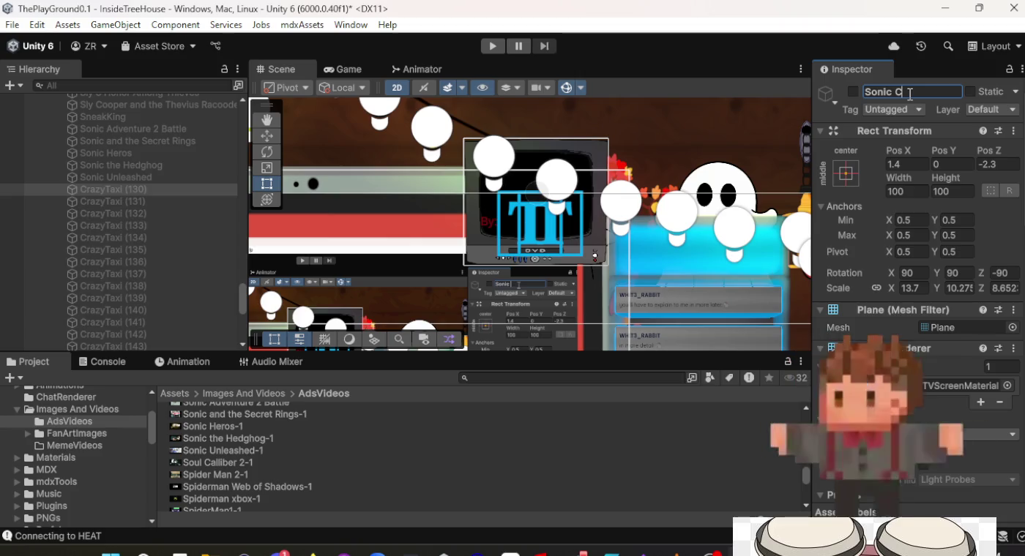
key(BackSpace)
key(BackSpace)
key(BackSpace)
text(u)
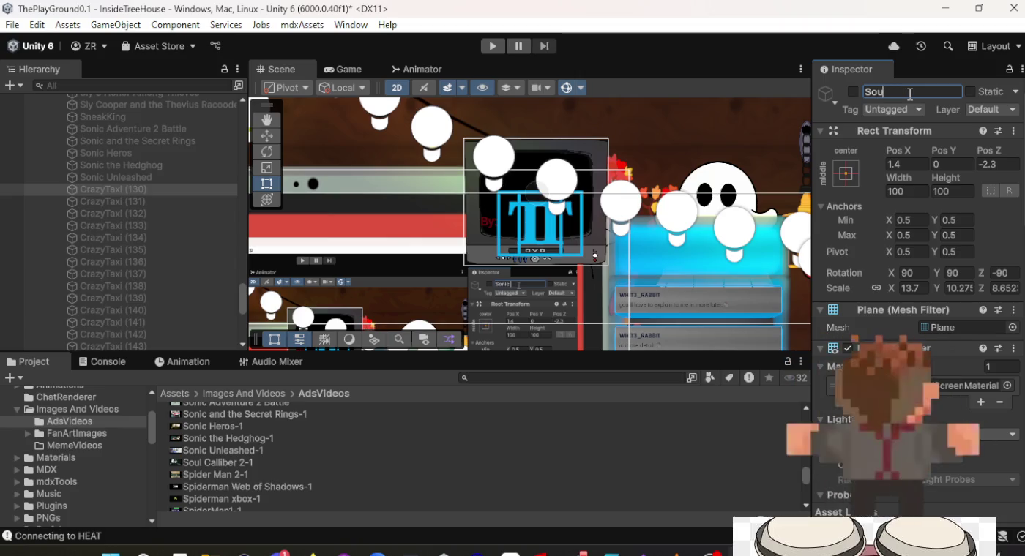
text(l Calliber)
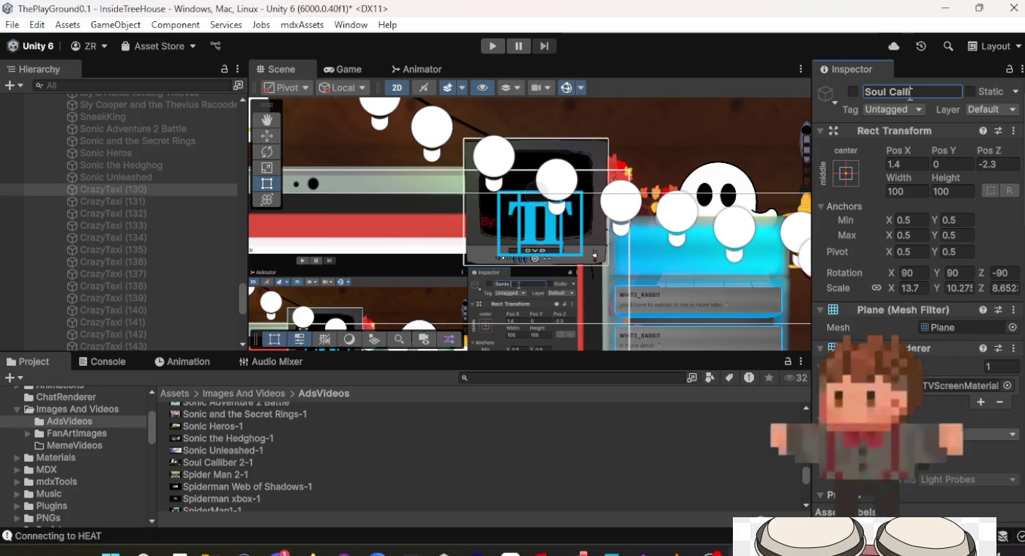
key(Return)
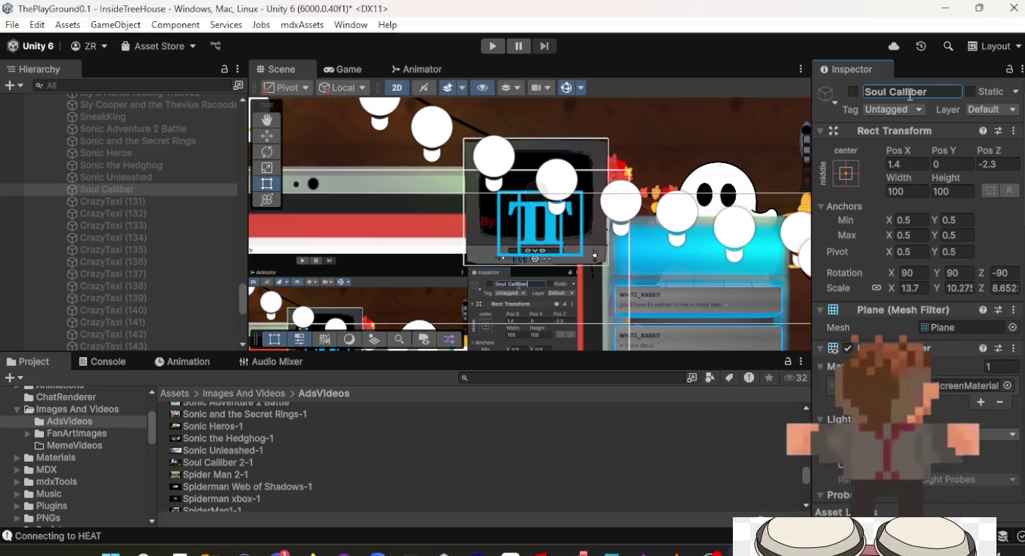
scroll(920, 213, down, 5)
scroll(920, 213, down, 5)
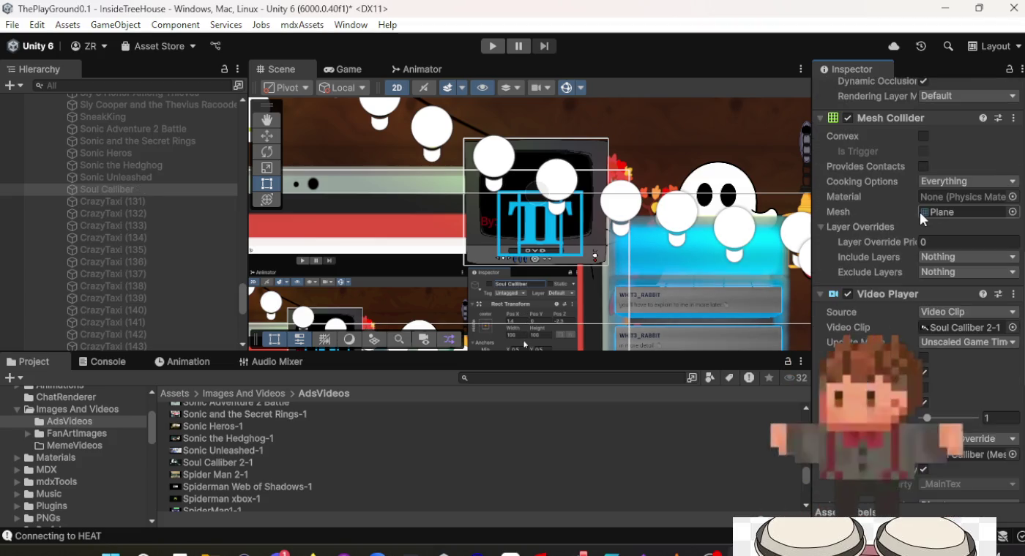
scroll(918, 212, up, 10)
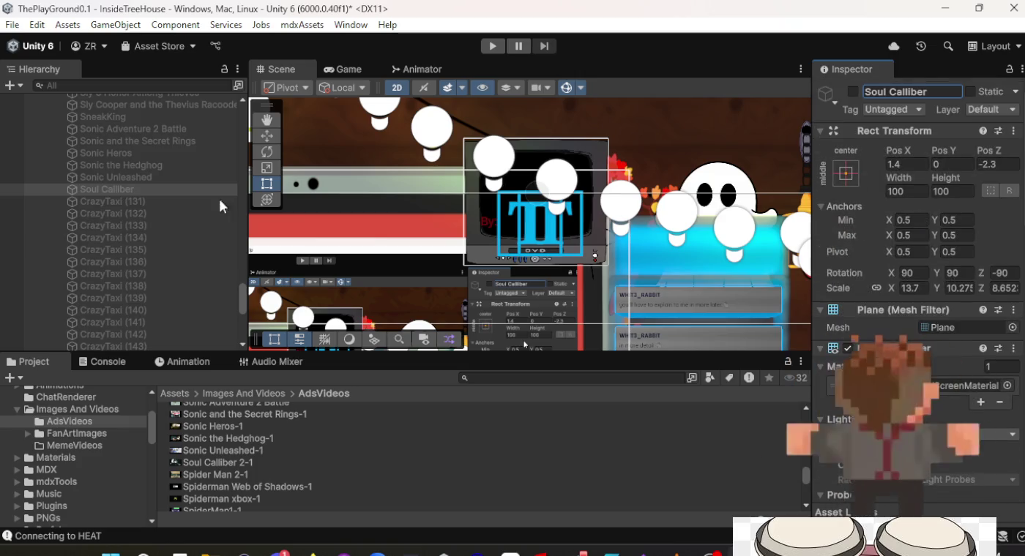
click(123, 204)
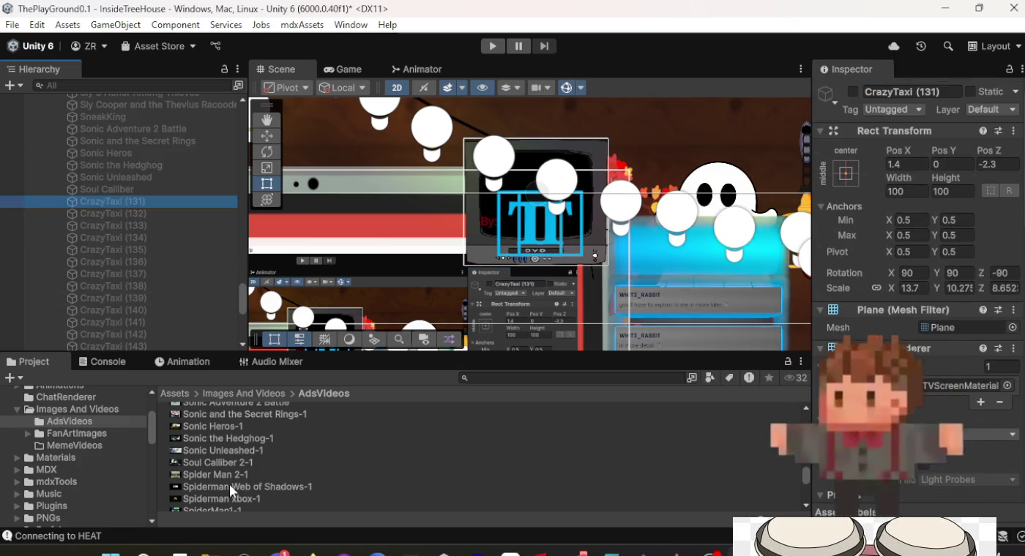
Give CrazyTaxi (131) the Spider Man 2-1 clip and rename it 'Spider Man 2'.
mouse_move(230, 474)
mouse_down()
mouse_move(842, 469)
mouse_move(922, 485)
mouse_move(926, 502)
mouse_move(938, 403)
mouse_up()
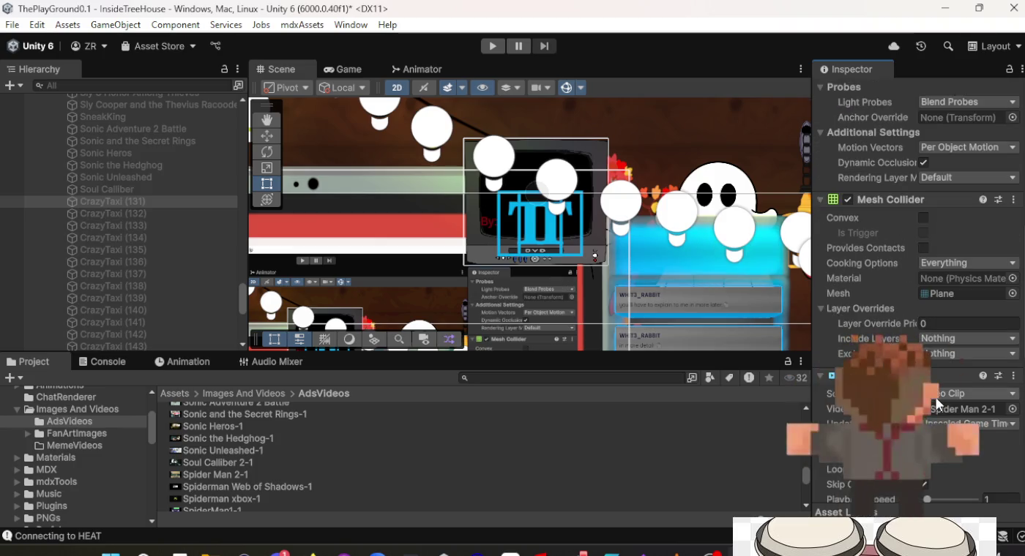
scroll(935, 398, up, 10)
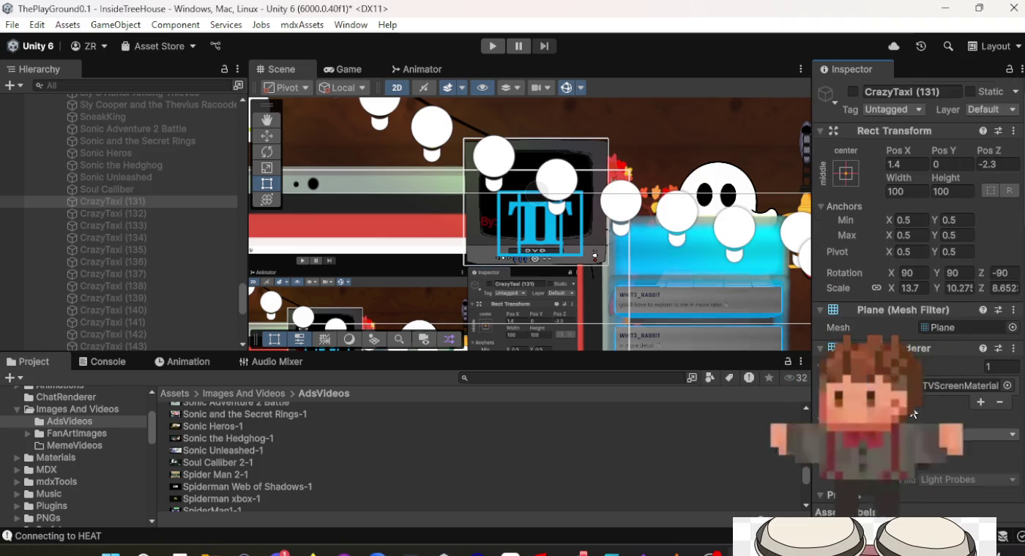
scroll(883, 272, down, 10)
scroll(883, 277, up, 10)
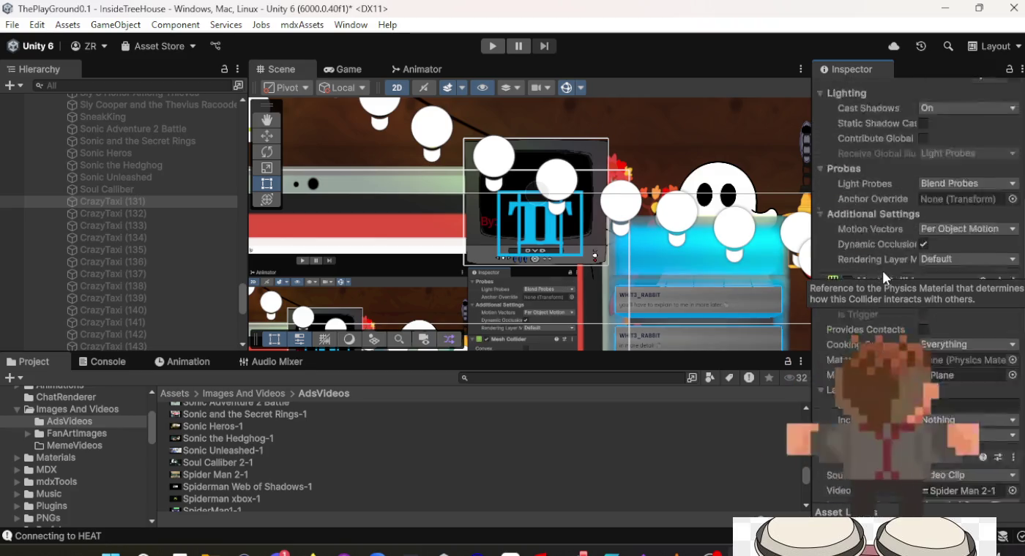
click(900, 93)
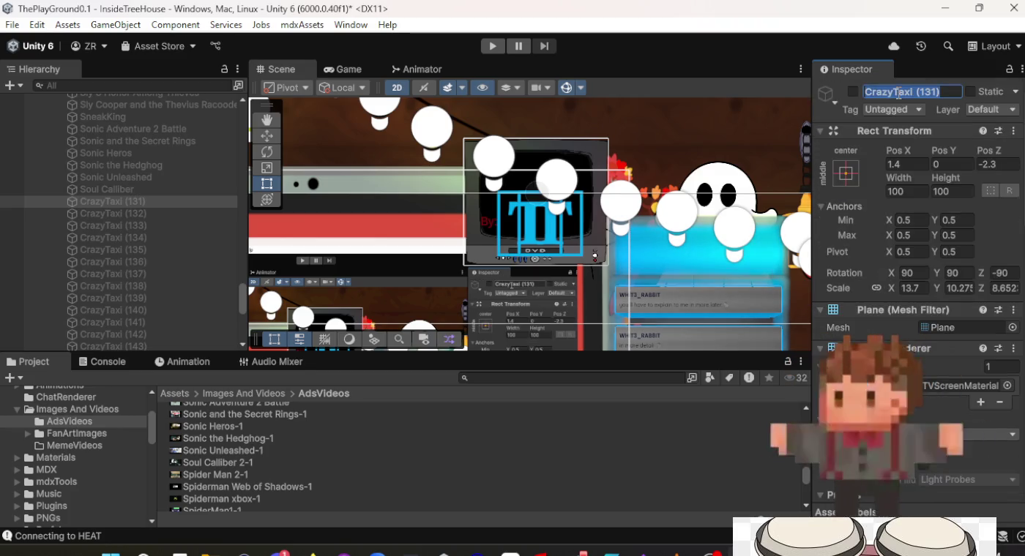
text(Spider Man 2)
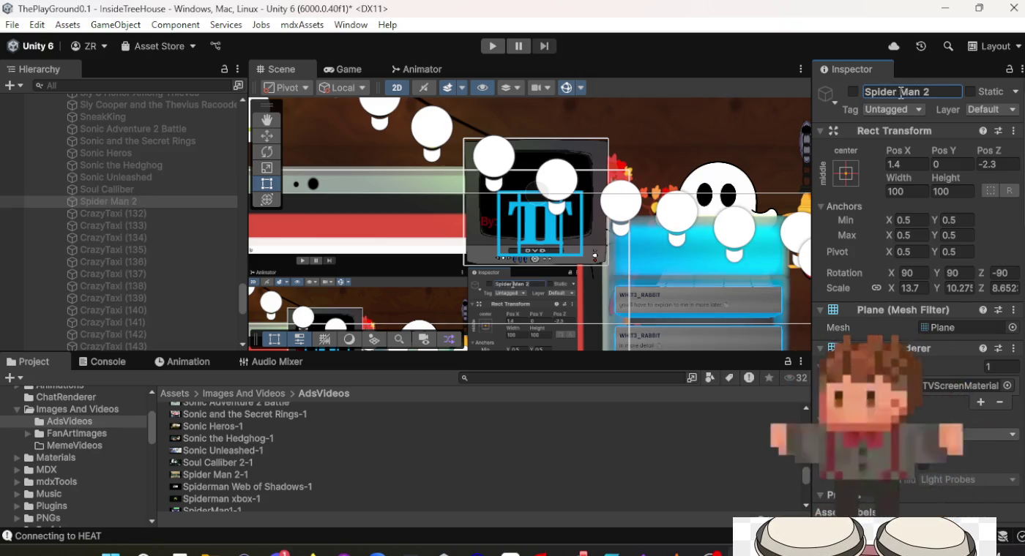
Rename CrazyTaxi (132) to 'Spider Web of Shadows' and assign the Spiderman Web of Shadows-1 clip.
click(115, 214)
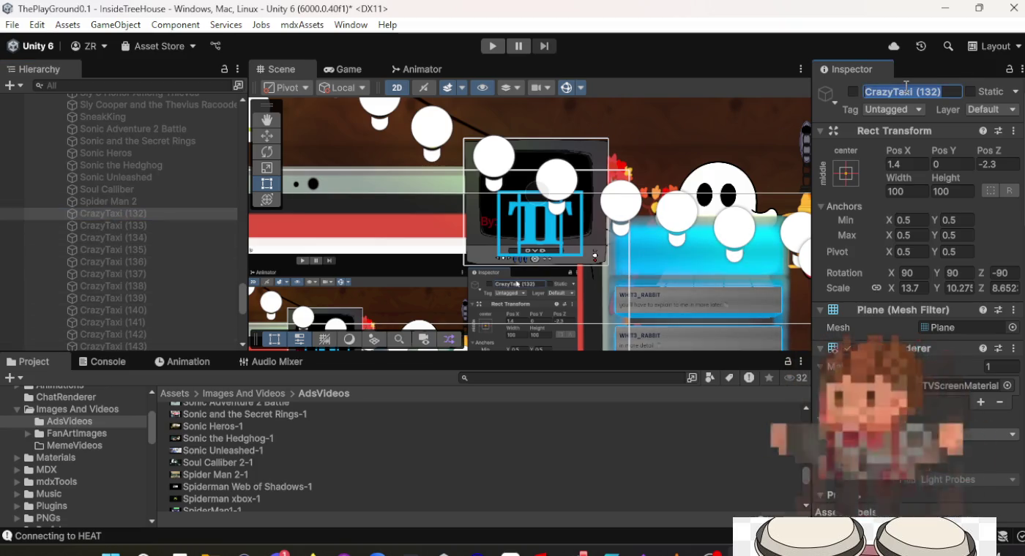
text(Spider W)
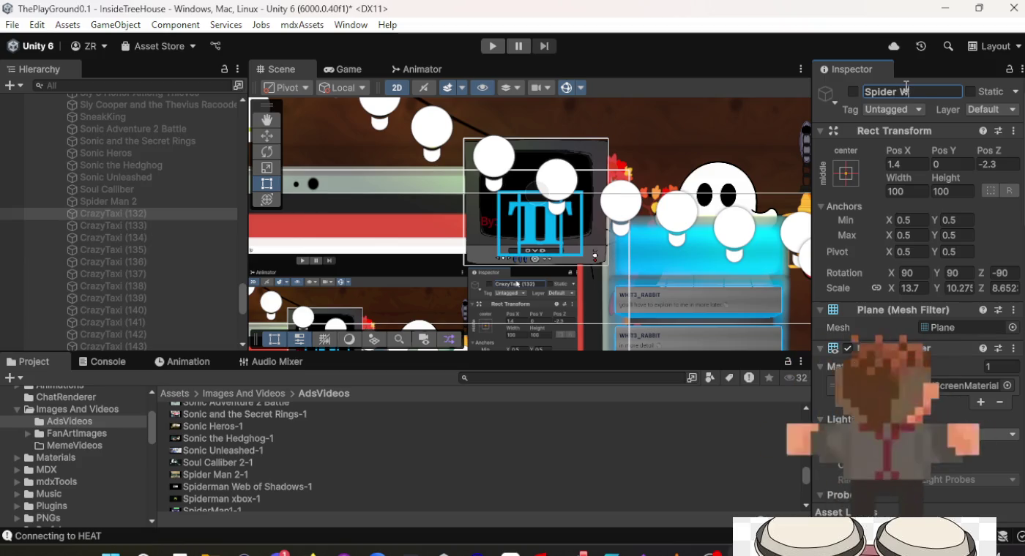
text(dows)
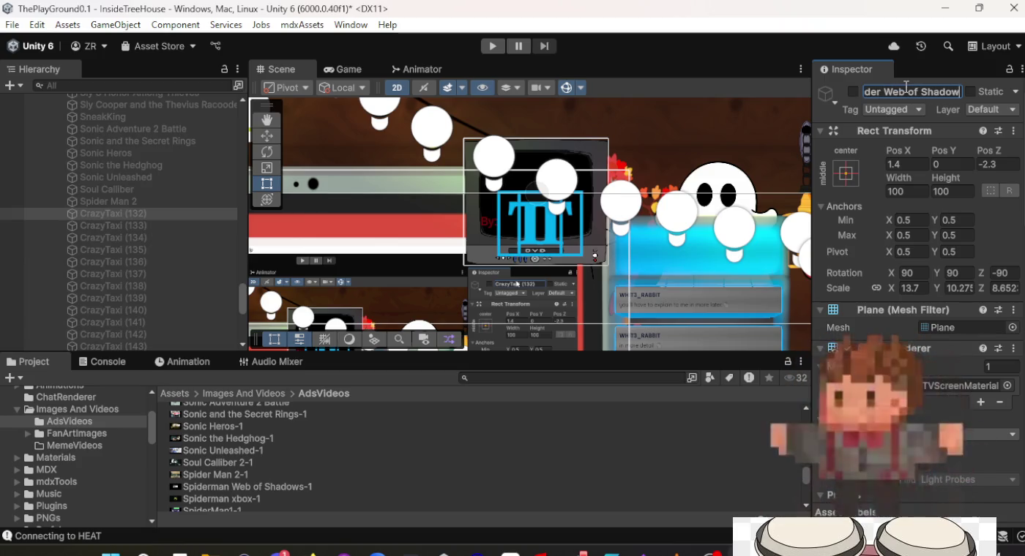
key(Return)
scroll(935, 273, down, 10)
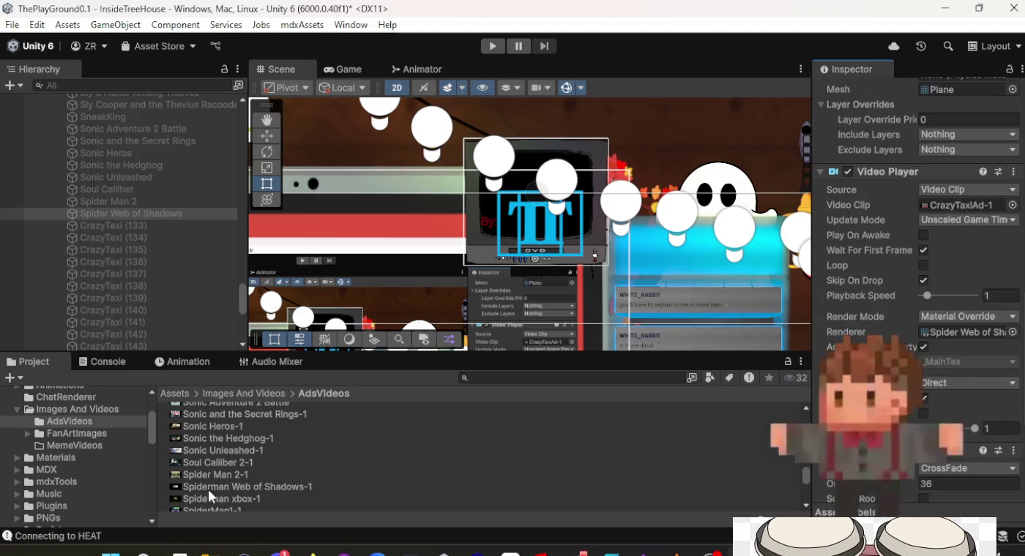
drag(242, 488, 949, 204)
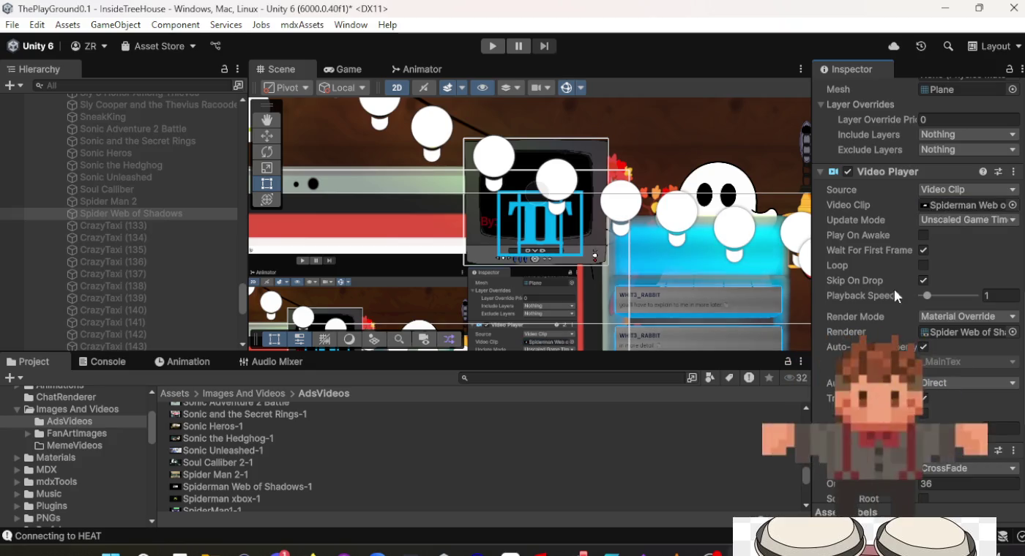
Give CrazyTaxi (133) the Spiderman xbox-1 clip and rename it 'Spiderman Xbox'.
click(149, 226)
click(243, 499)
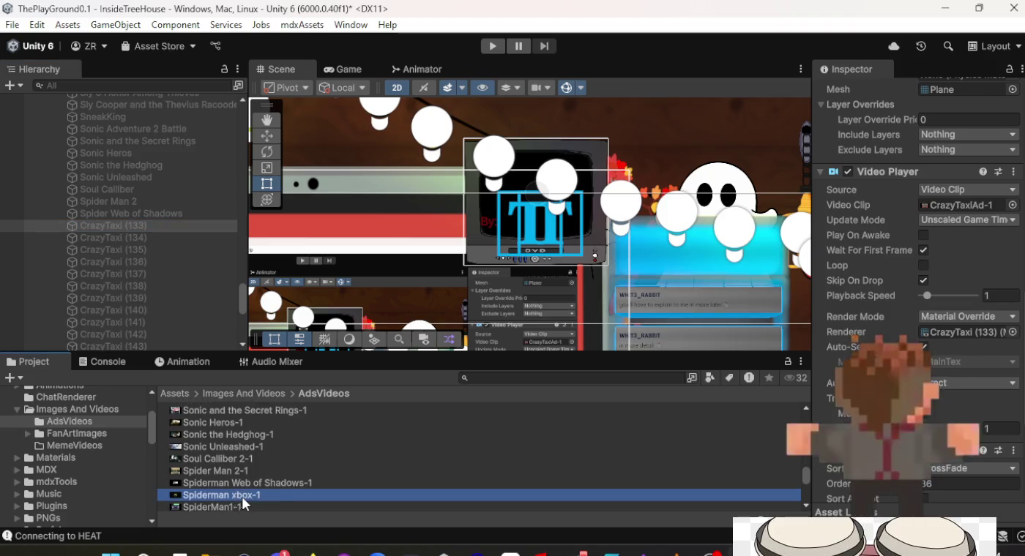
drag(243, 500, 379, 487)
drag(663, 487, 879, 410)
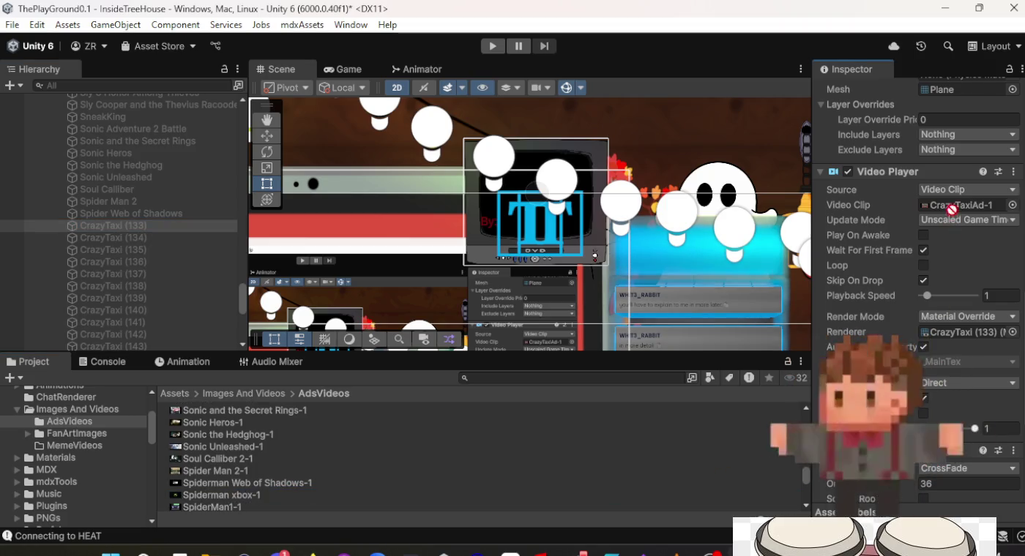
drag(951, 210, 951, 208)
scroll(944, 269, up, 10)
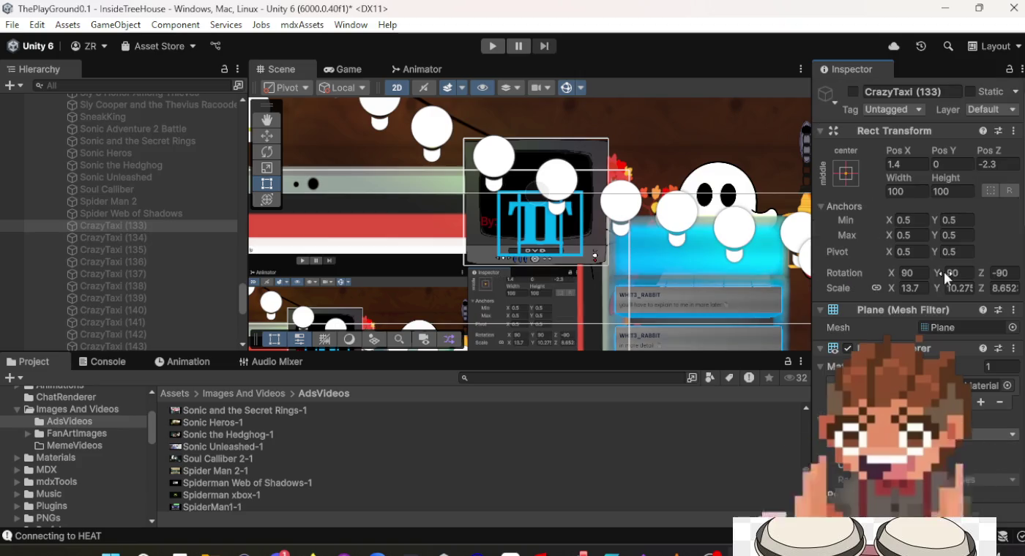
click(915, 93)
text(Spiderman Xbox)
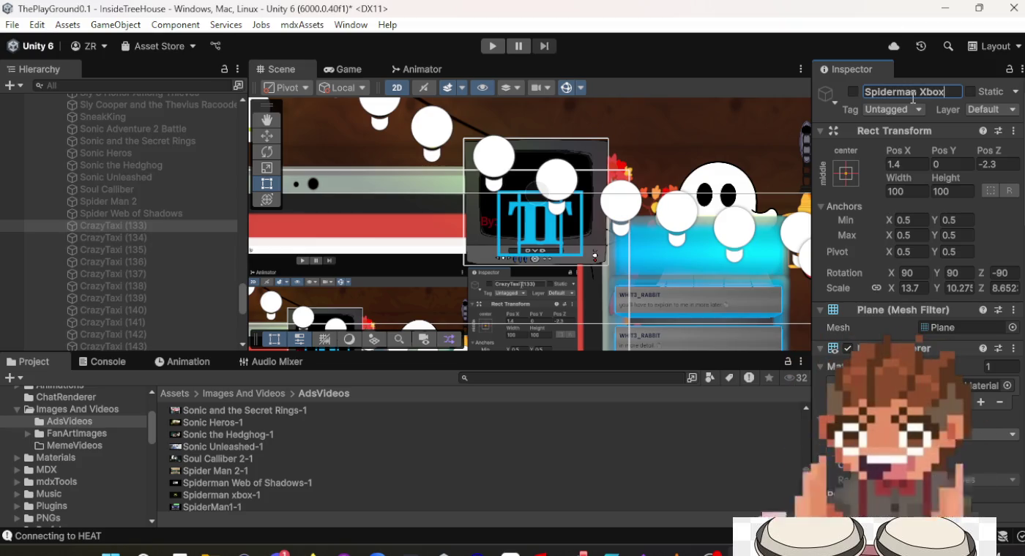
key(Return)
scroll(957, 234, down, 15)
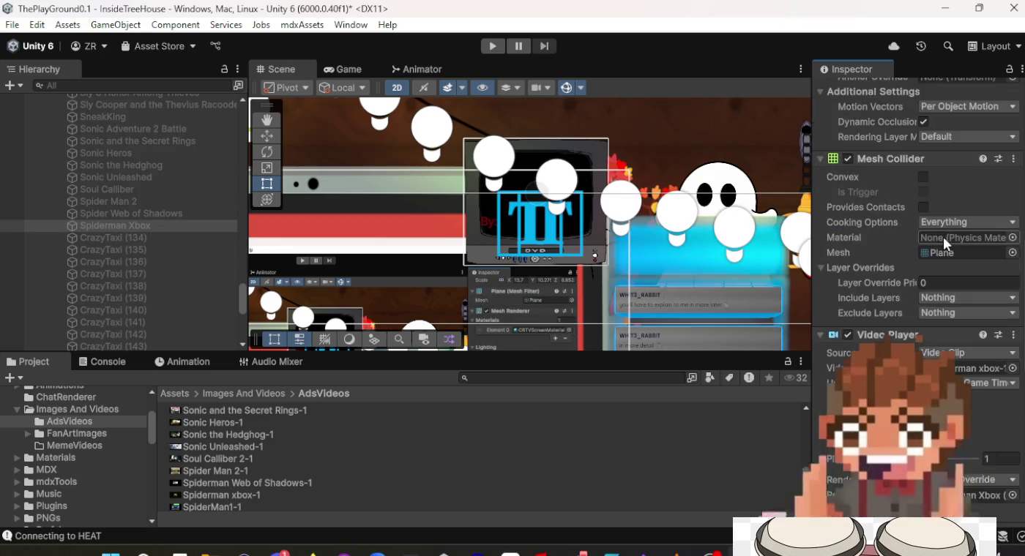
Assign the SpiderMan1-1 clip to CrazyTaxi (134) and rename it 'Spiderman 1'.
click(148, 237)
scroll(252, 478, down, 3)
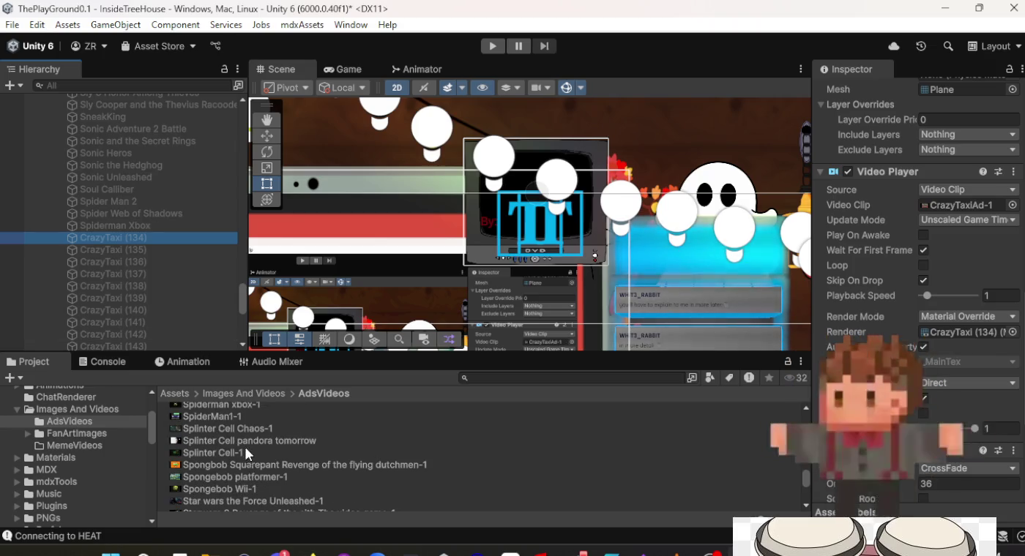
click(243, 420)
drag(244, 419, 695, 419)
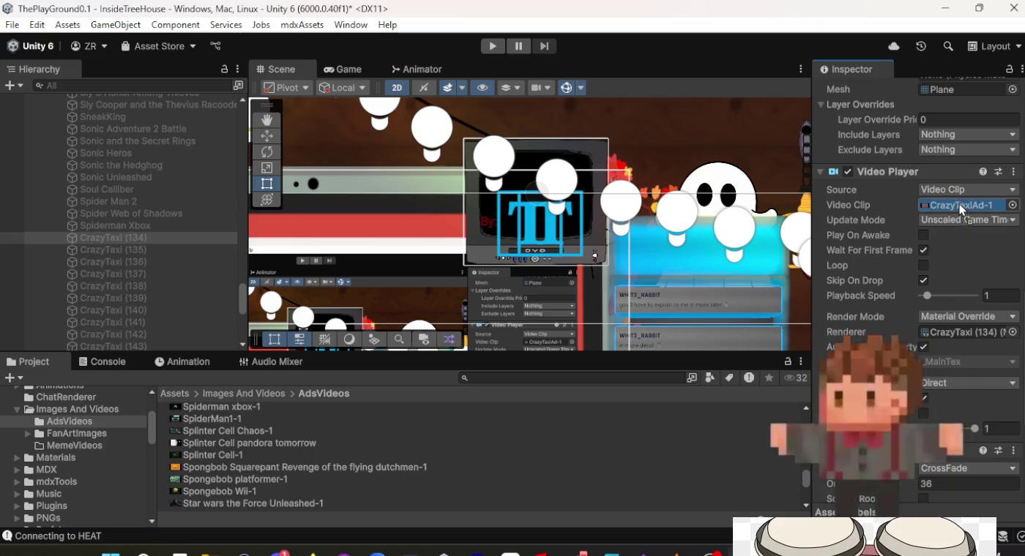
scroll(949, 209, up, 10)
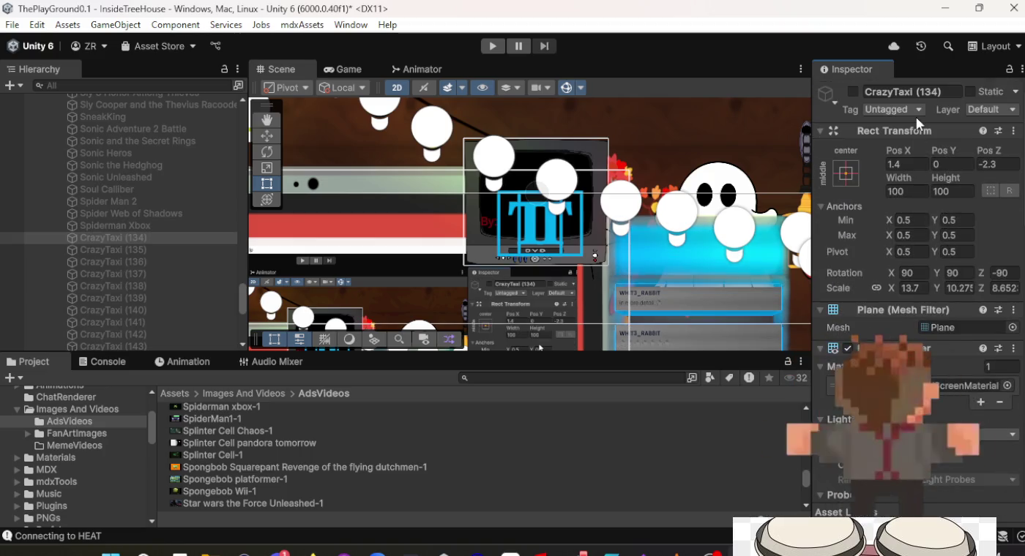
click(916, 93)
text(Spiderman 1)
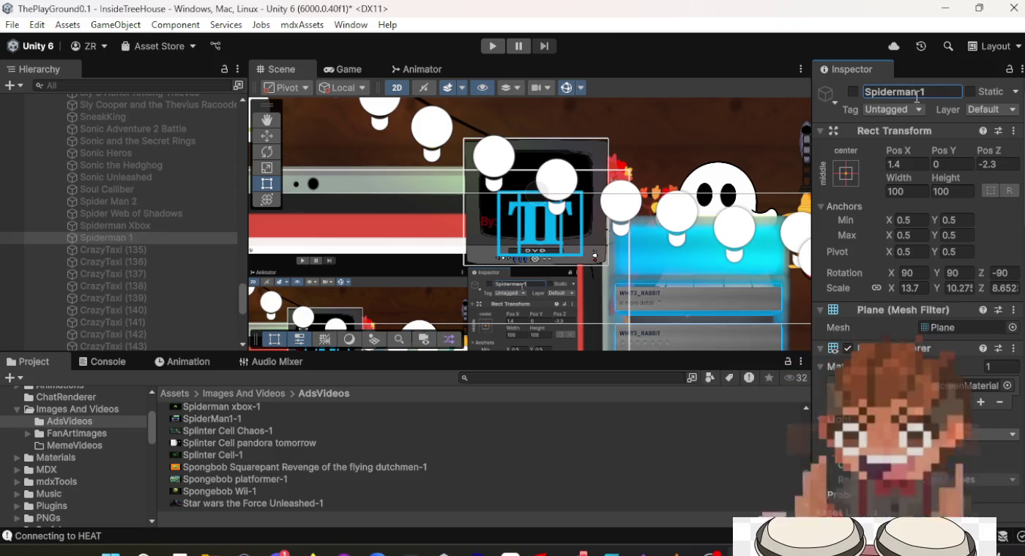
click(218, 252)
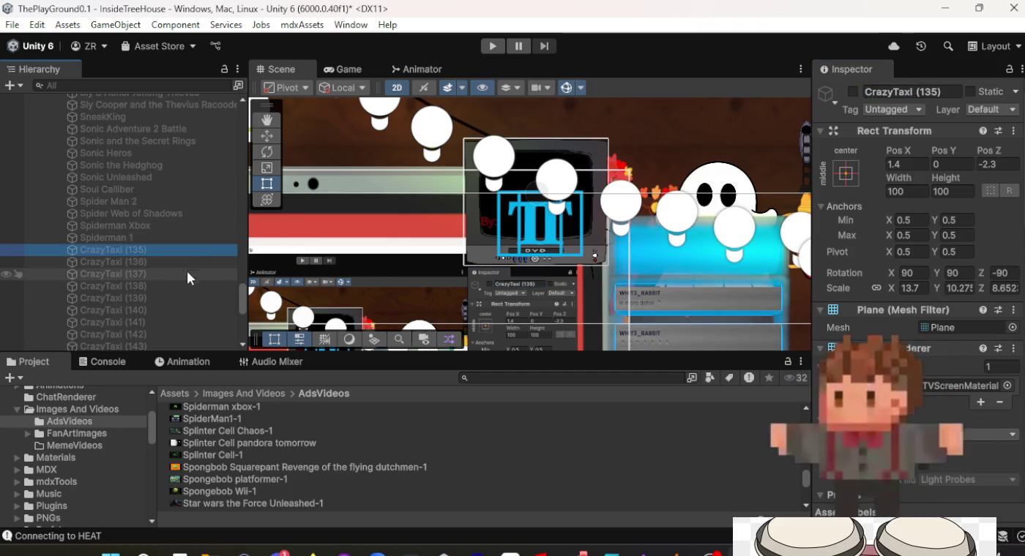
click(222, 430)
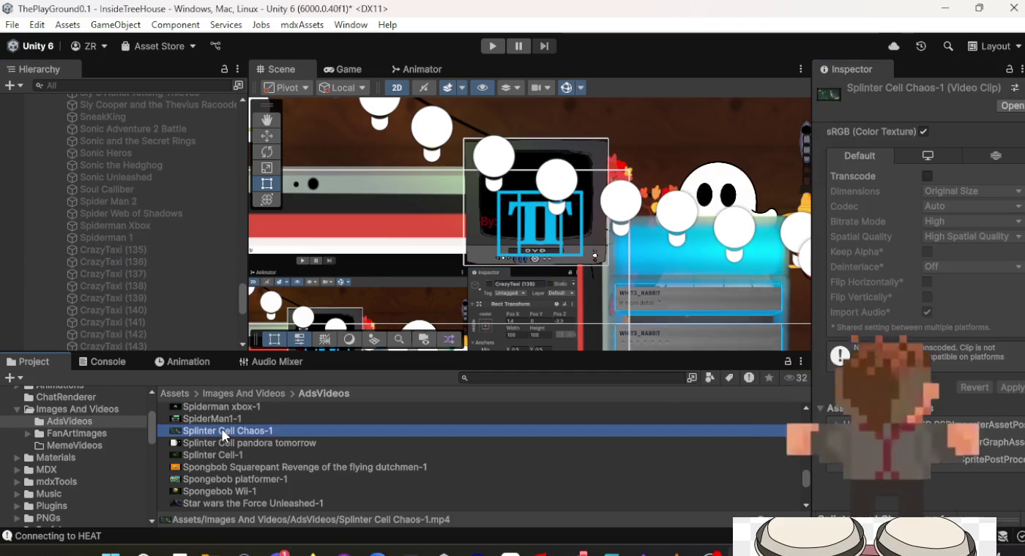
click(142, 236)
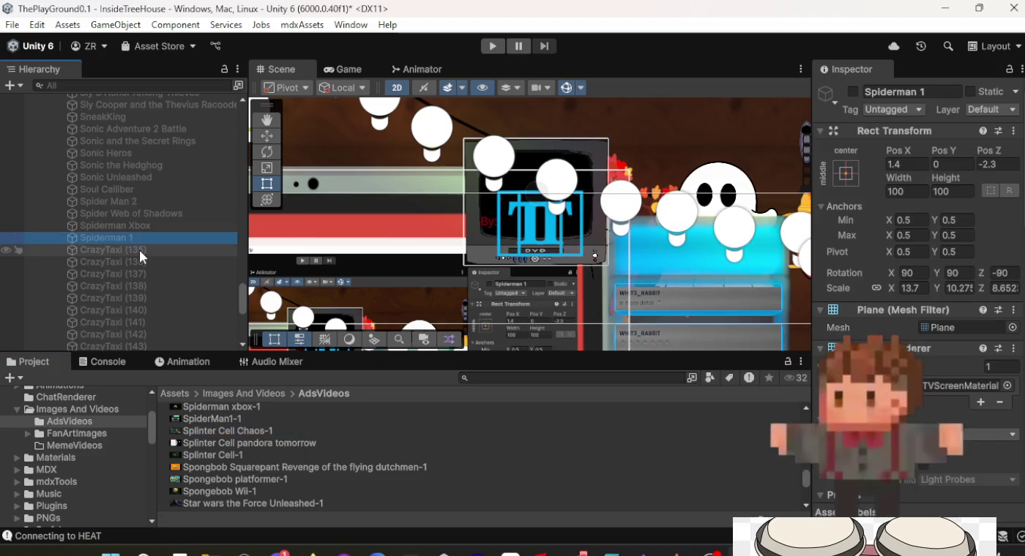
click(139, 250)
Rename CrazyTaxi (135) to 'Splinter Cell Chaos' and assign the Splinter Cell Chaos-1 clip.
click(890, 90)
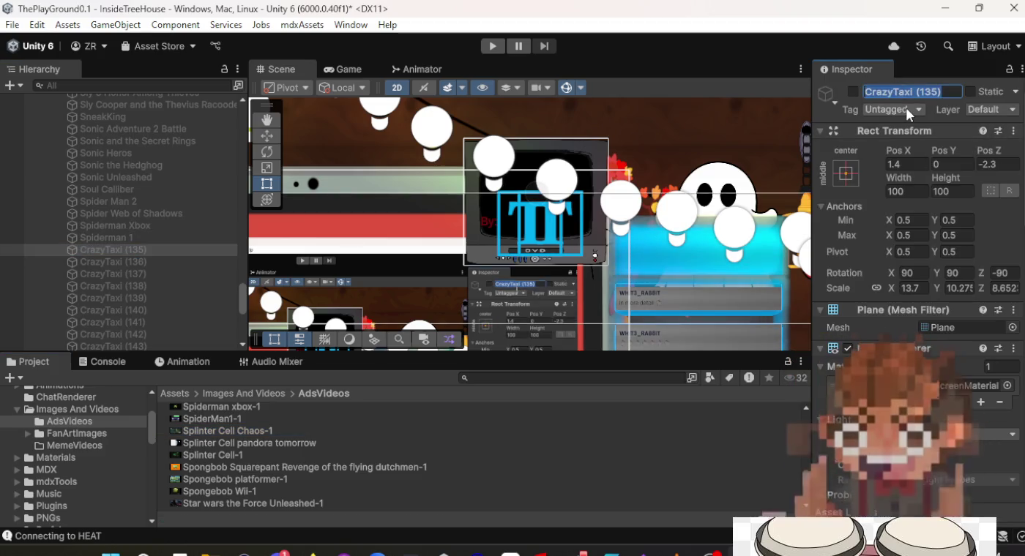
text(Spl)
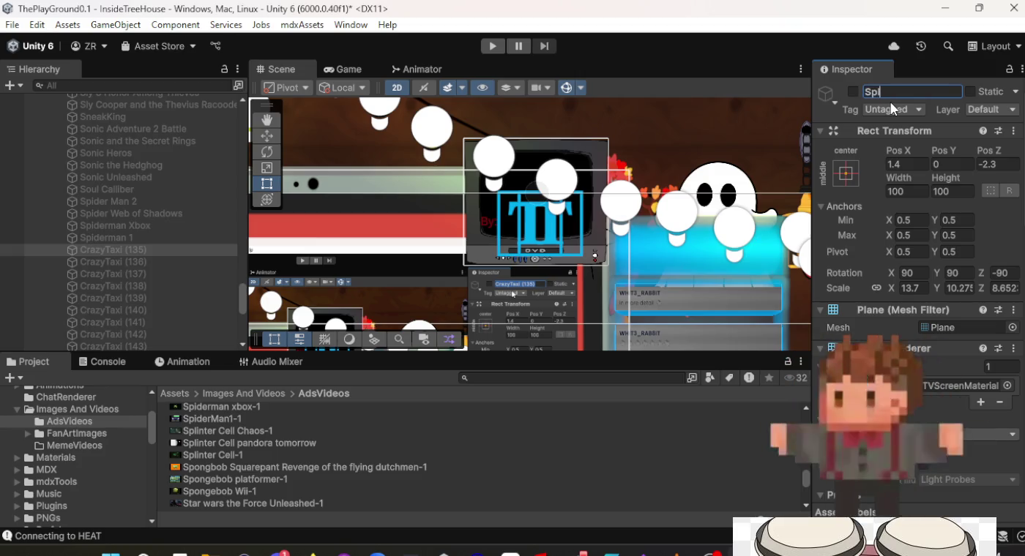
text(inter Cell C)
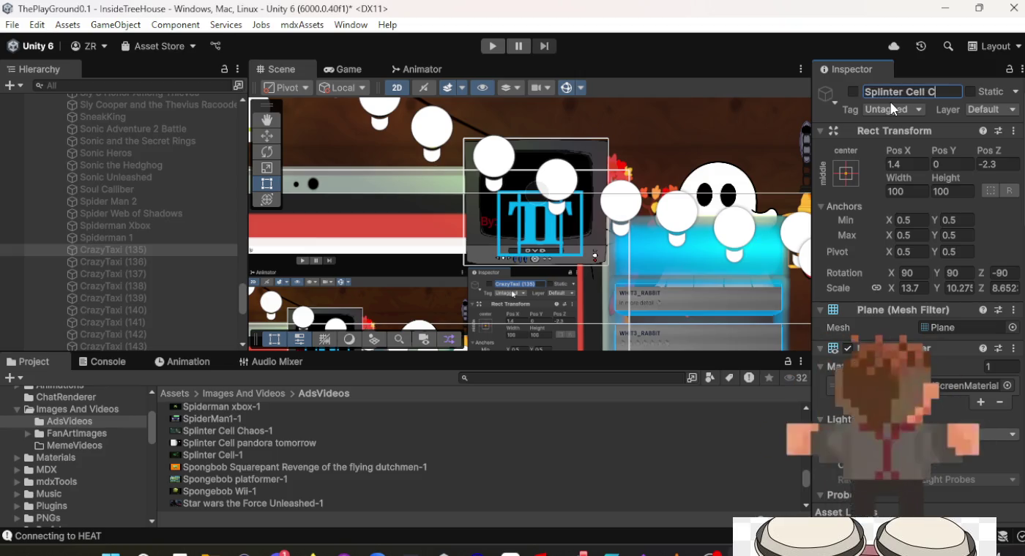
text(haos)
key(Return)
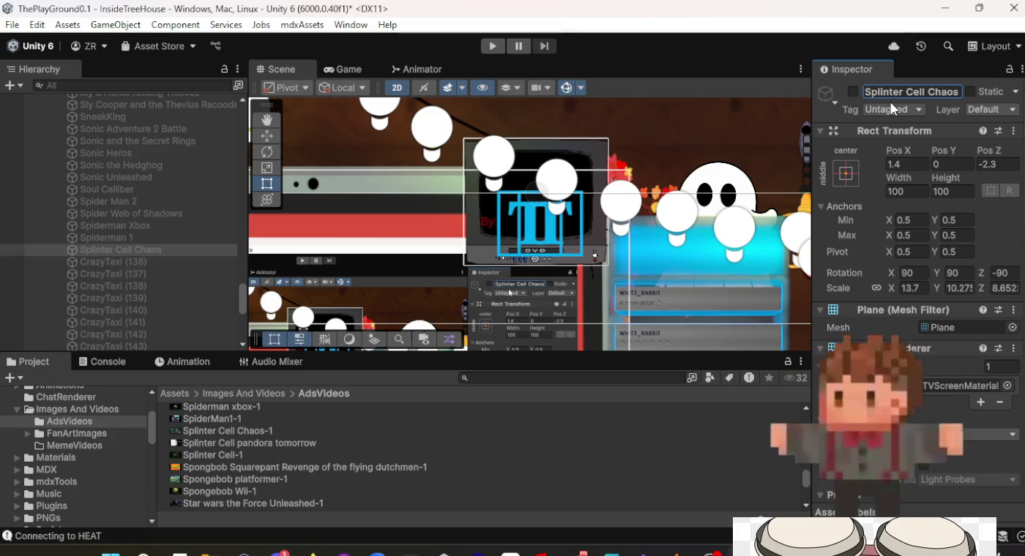
scroll(890, 107, down, 10)
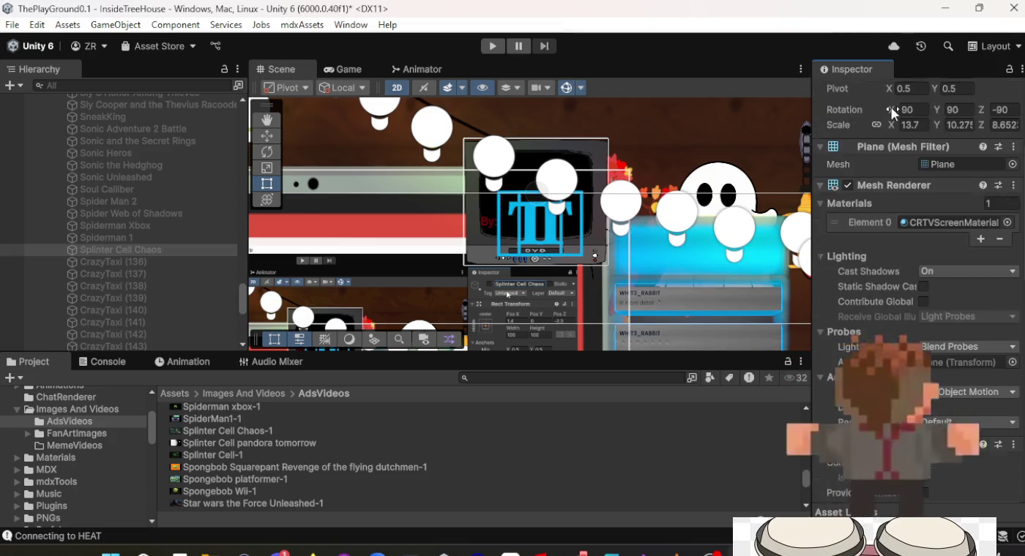
scroll(919, 192, down, 3)
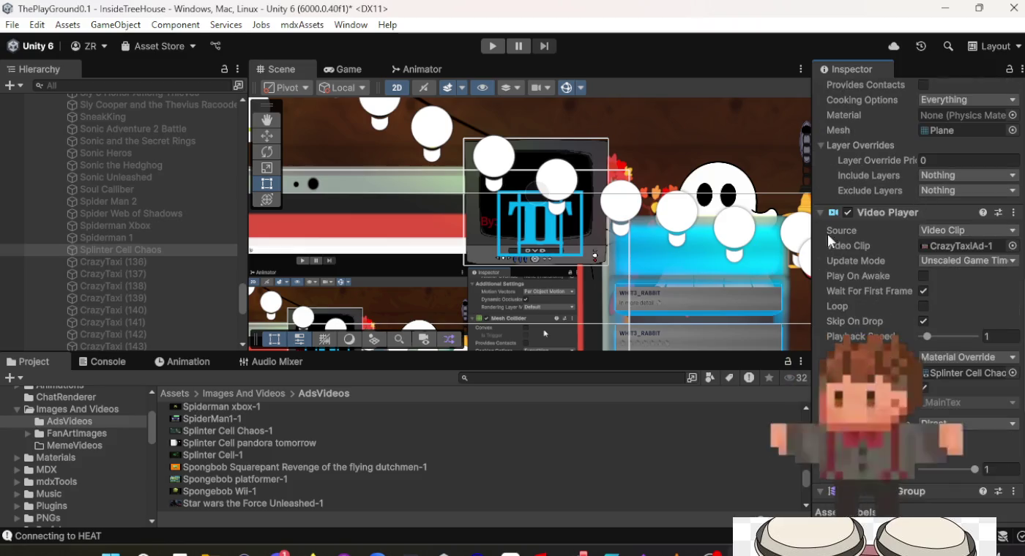
mouse_move(246, 431)
mouse_down()
mouse_move(646, 424)
mouse_move(1021, 283)
mouse_move(974, 246)
mouse_up()
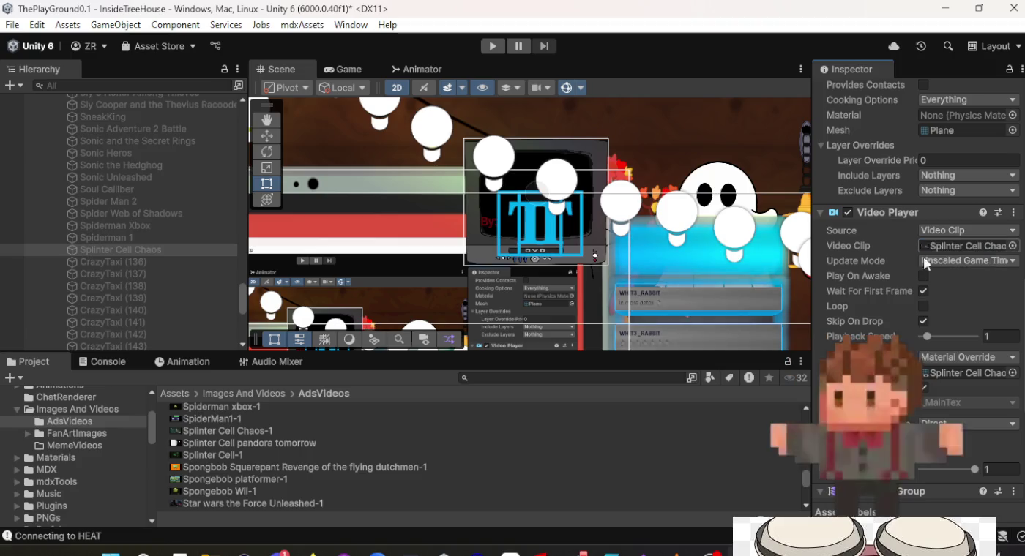
Give CrazyTaxi (136) the Splinter Cell pandora tomorrow clip and rename it 'Splinter Cell Pandora Tomorrow'.
click(116, 261)
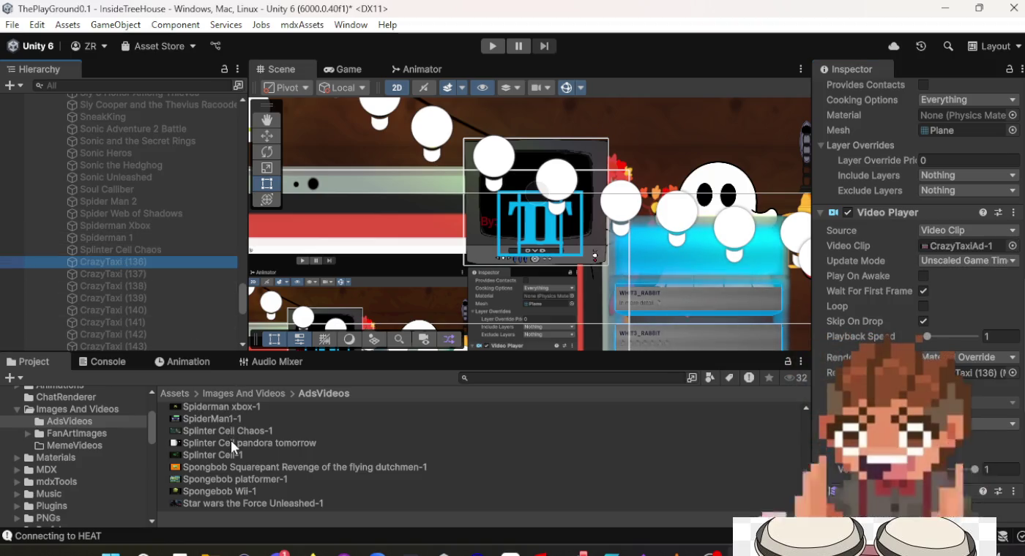
mouse_move(230, 440)
mouse_down()
mouse_move(702, 451)
mouse_move(924, 329)
mouse_move(965, 250)
mouse_up()
scroll(956, 278, up, 10)
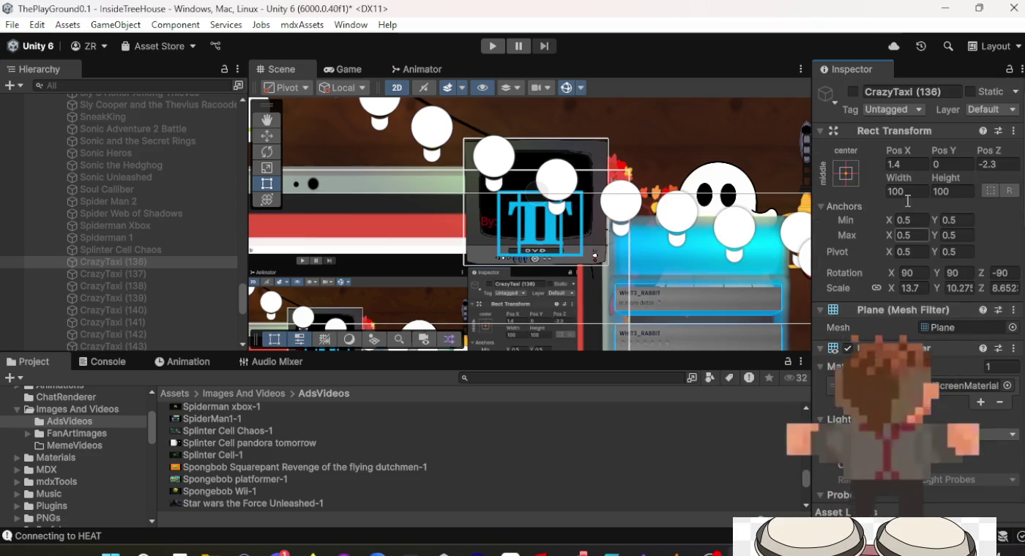
click(905, 91)
text(Splinter Cell)
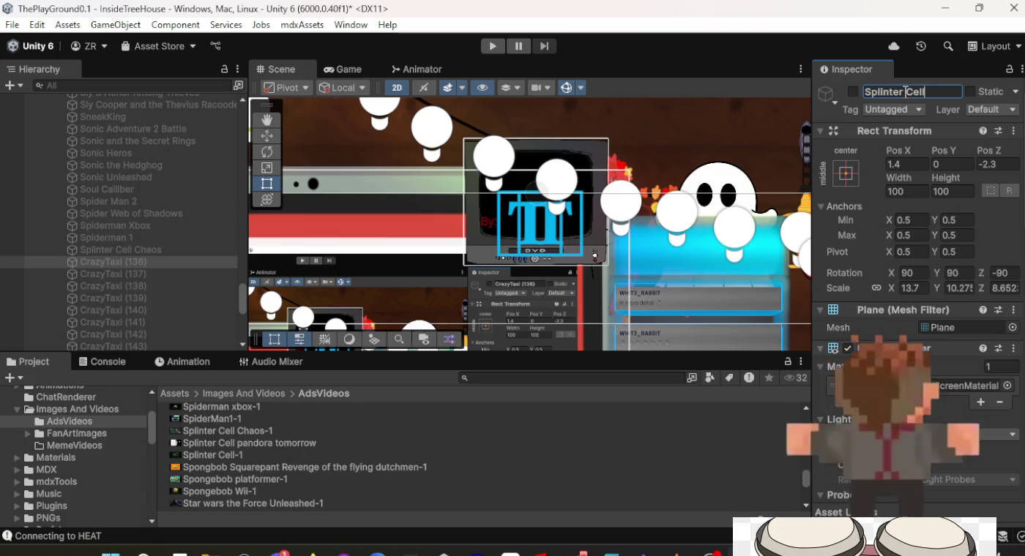
text(ora T)
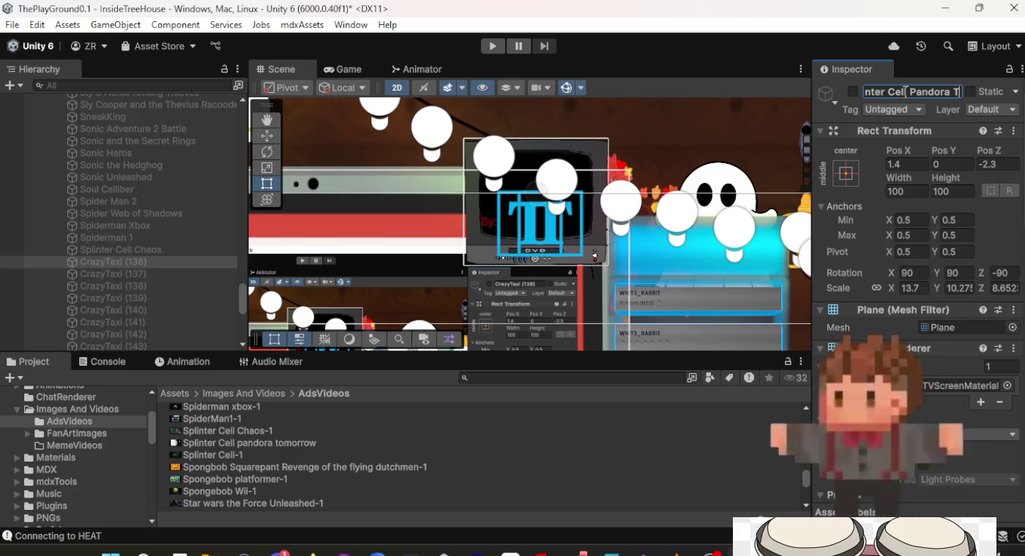
text(omow)
key(Return)
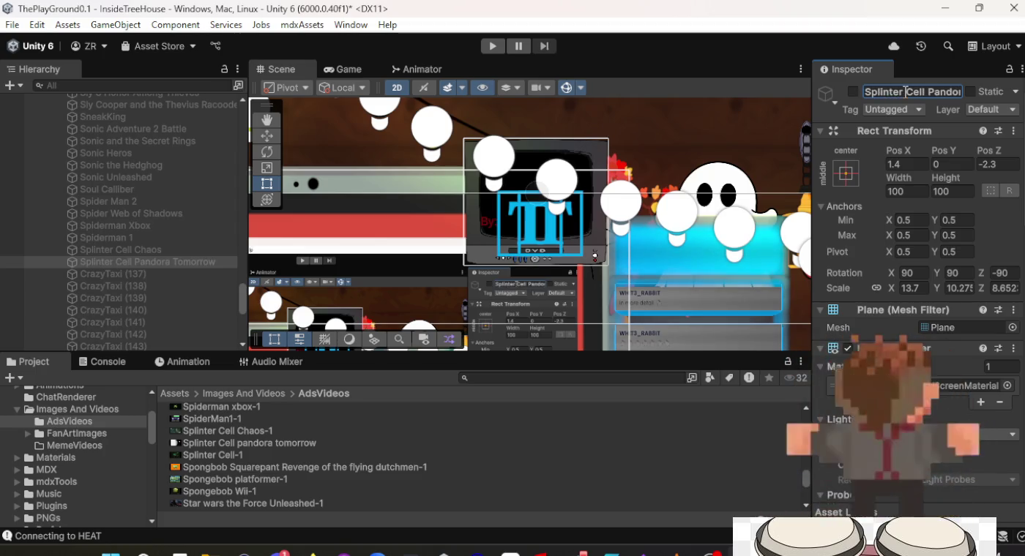
Rename CrazyTaxi (137) to 'Splinter Cell' and assign the Splinter Cell-1 clip.
click(112, 275)
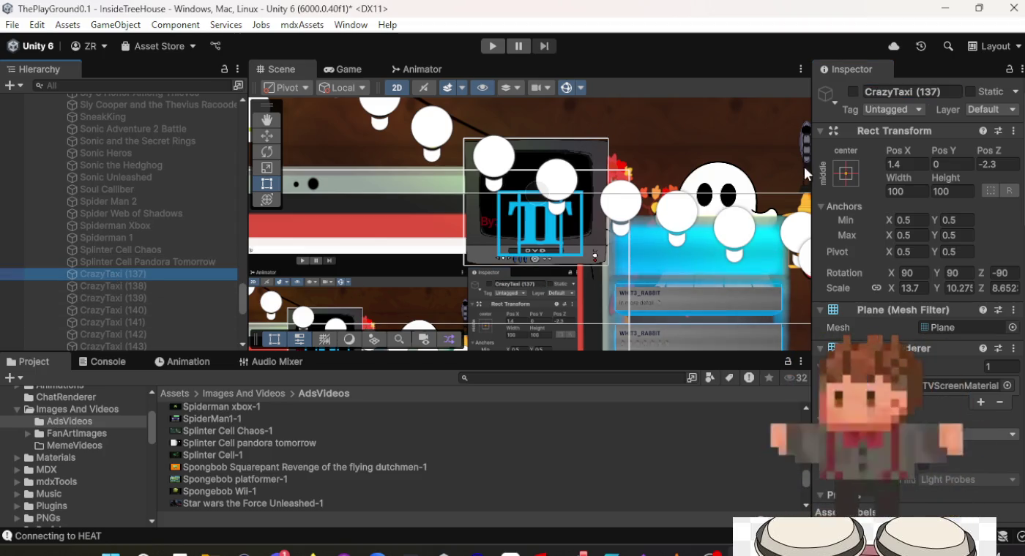
click(927, 91)
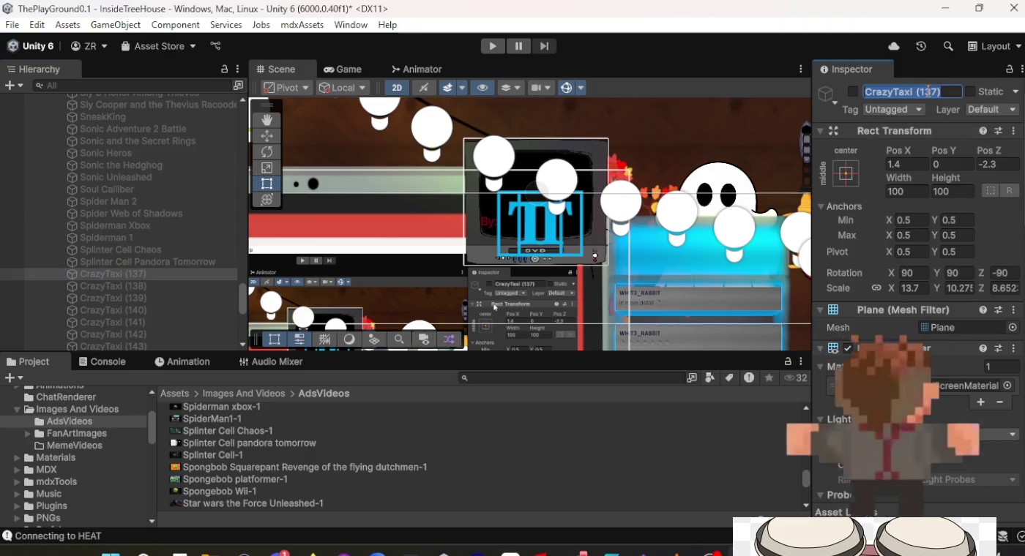
text(Splinter Cell)
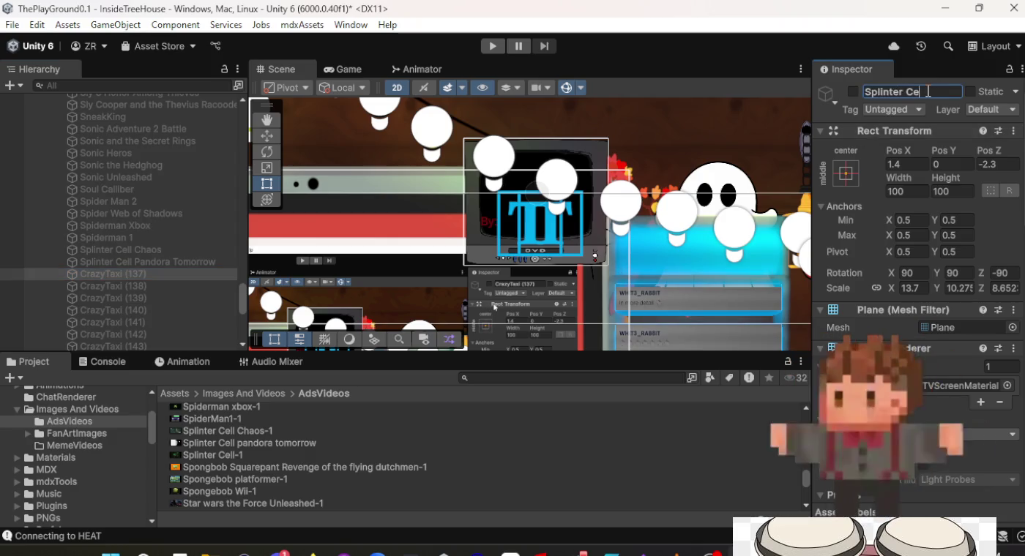
key(Return)
scroll(929, 201, down, 10)
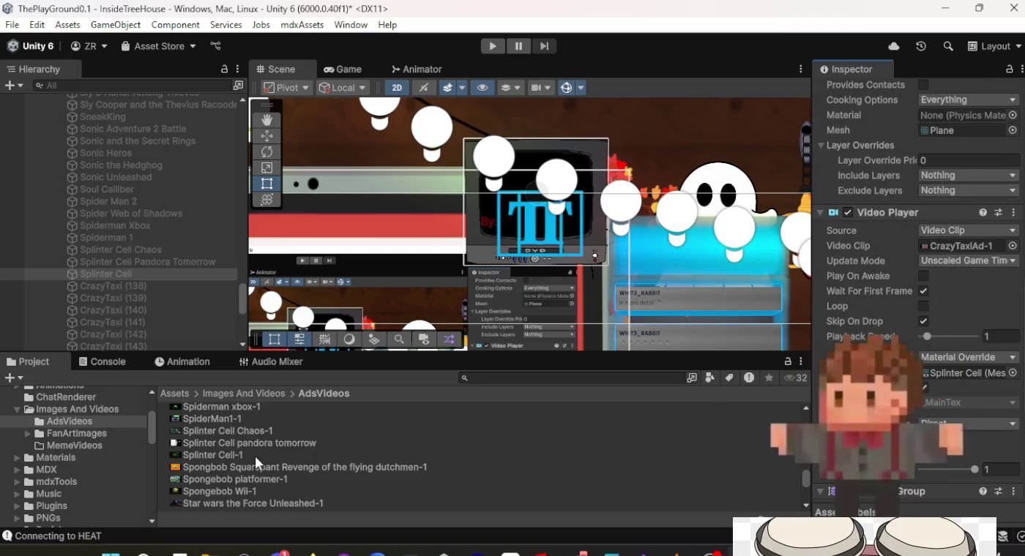
click(255, 458)
drag(800, 452, 966, 246)
Drag a Spongebob ad video onto CrazyTaxi (138)'s Video Clip slot.
click(159, 286)
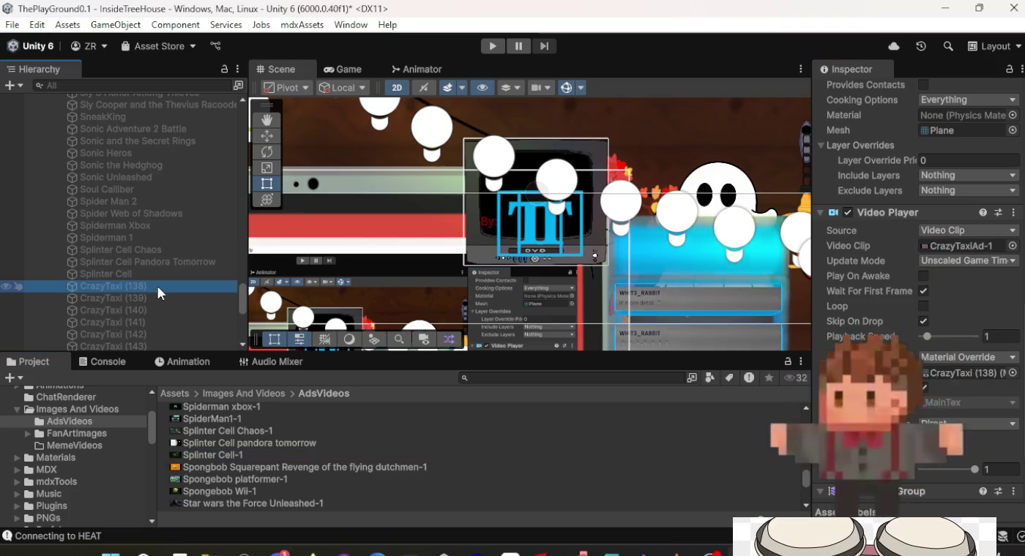
mouse_move(250, 468)
mouse_down()
mouse_move(566, 457)
mouse_move(1010, 280)
mouse_up()
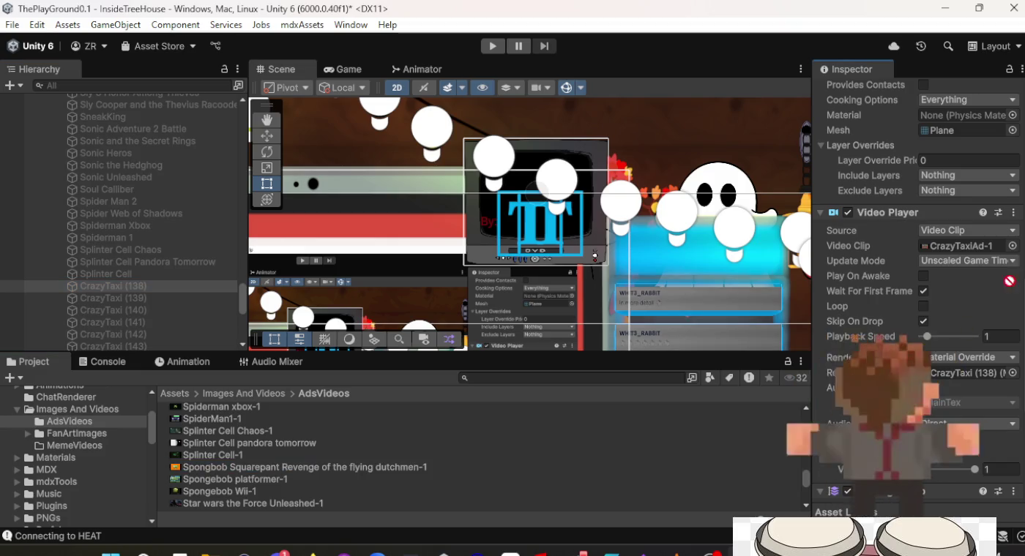
scroll(899, 292, up, 10)
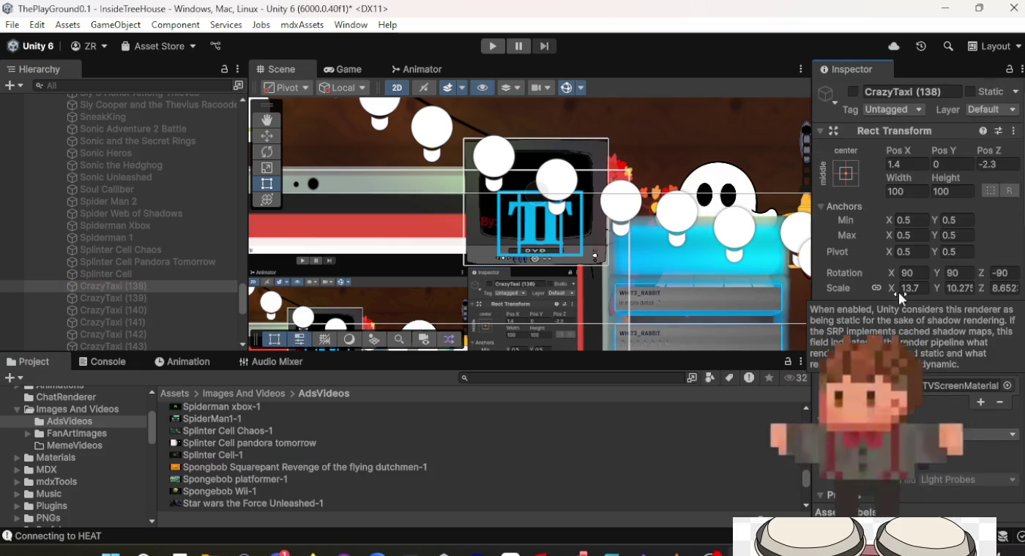
Rename CrazyTaxi (138) to the Spongebob Squarepants Revenge game title.
click(884, 91)
text(Spongbob Sq)
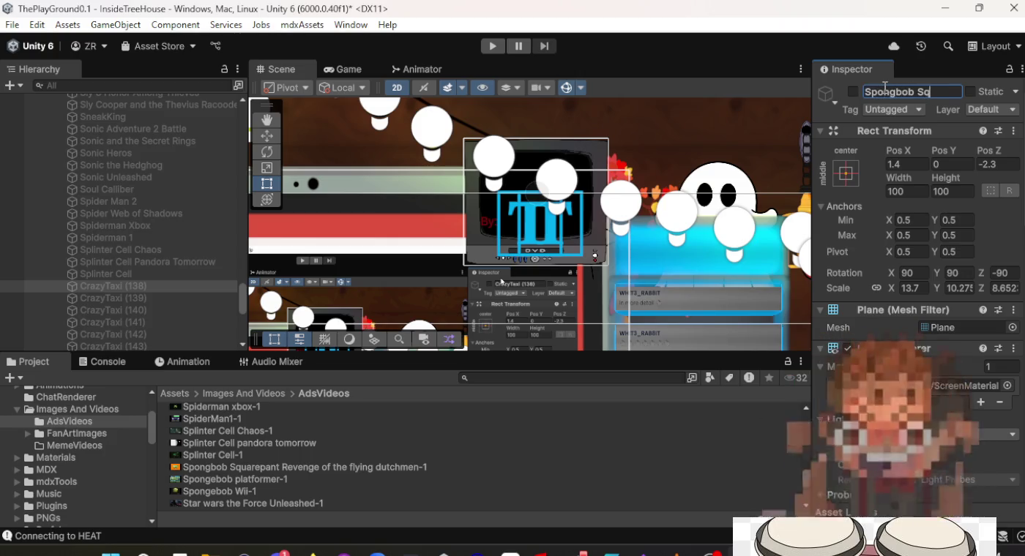
text(uar)
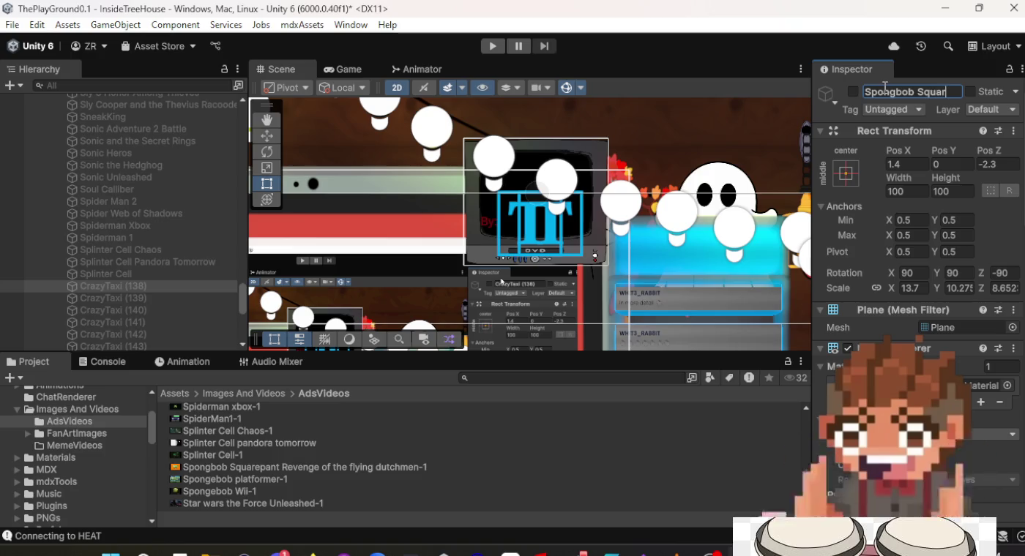
text(s R)
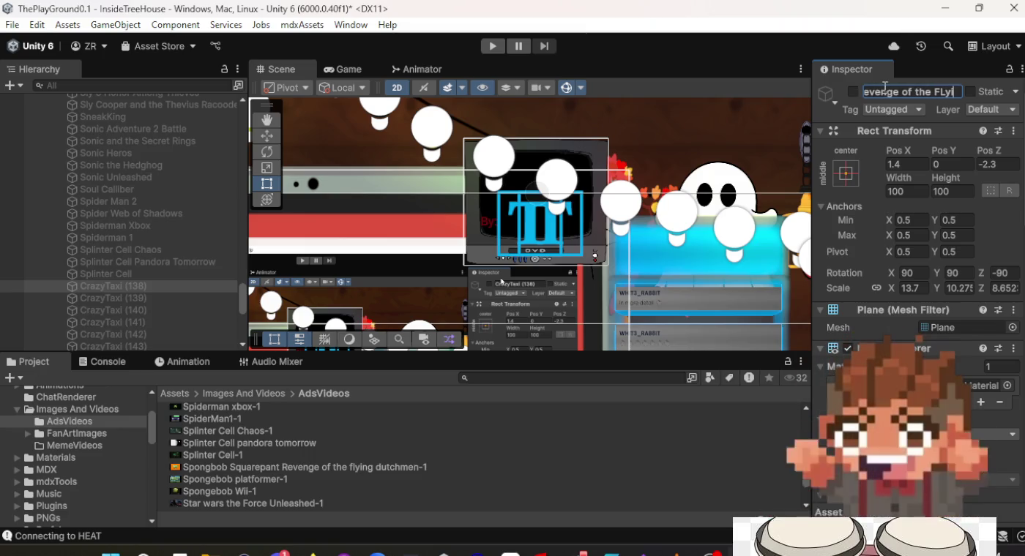
text(g Dutchme)
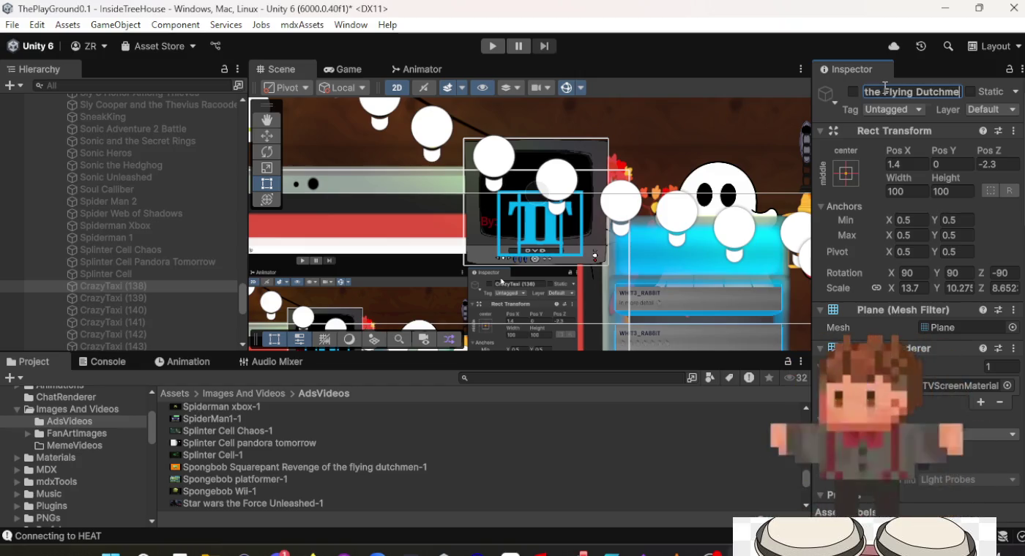
text(n)
key(Return)
Rename CrazyTaxi (139) to 'Spongebob platformer' and assign the Spongebob platformer-1 clip.
click(139, 296)
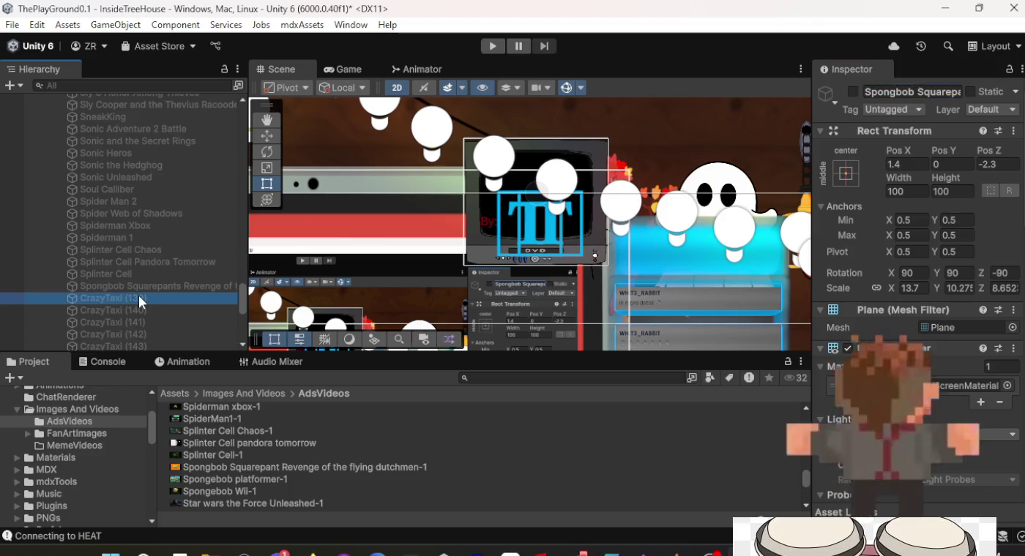
click(904, 91)
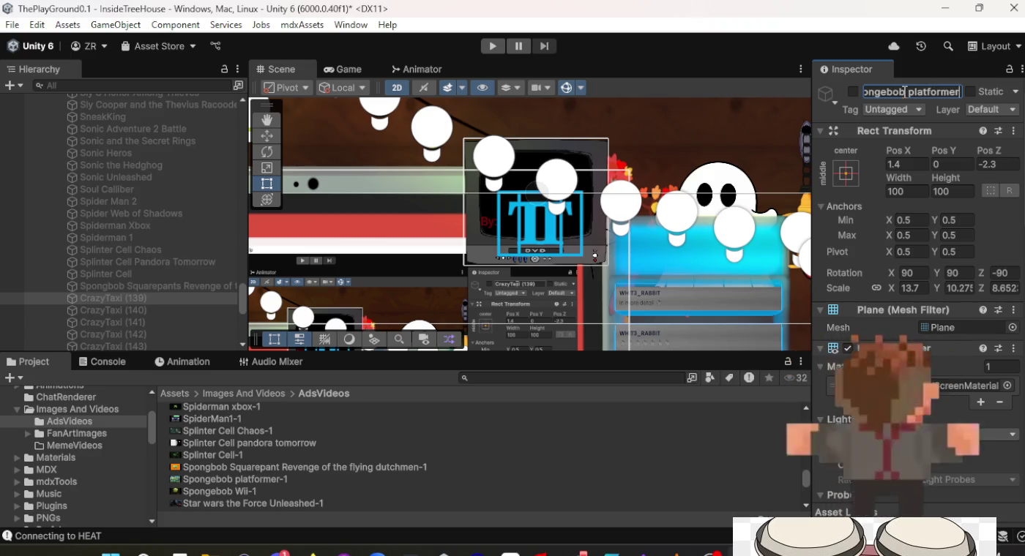
key(Return)
scroll(909, 227, down, 8)
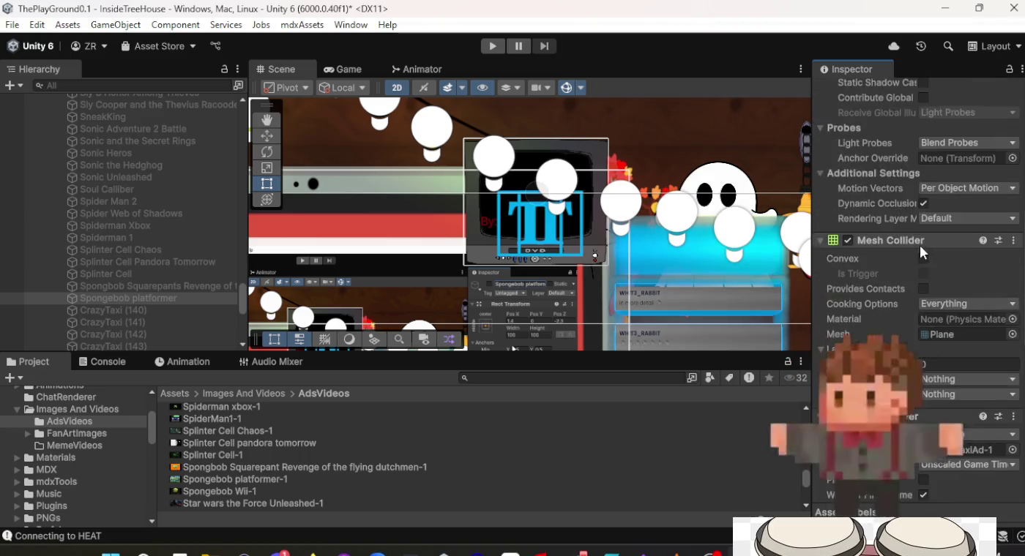
scroll(919, 246, down, 5)
click(234, 482)
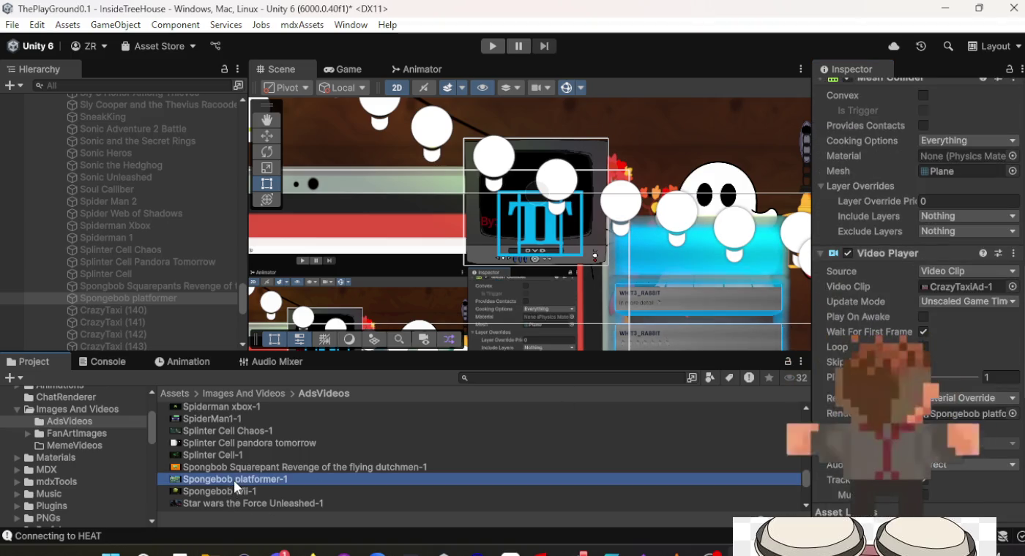
mouse_move(233, 482)
mouse_down()
mouse_move(700, 478)
mouse_move(927, 334)
mouse_up()
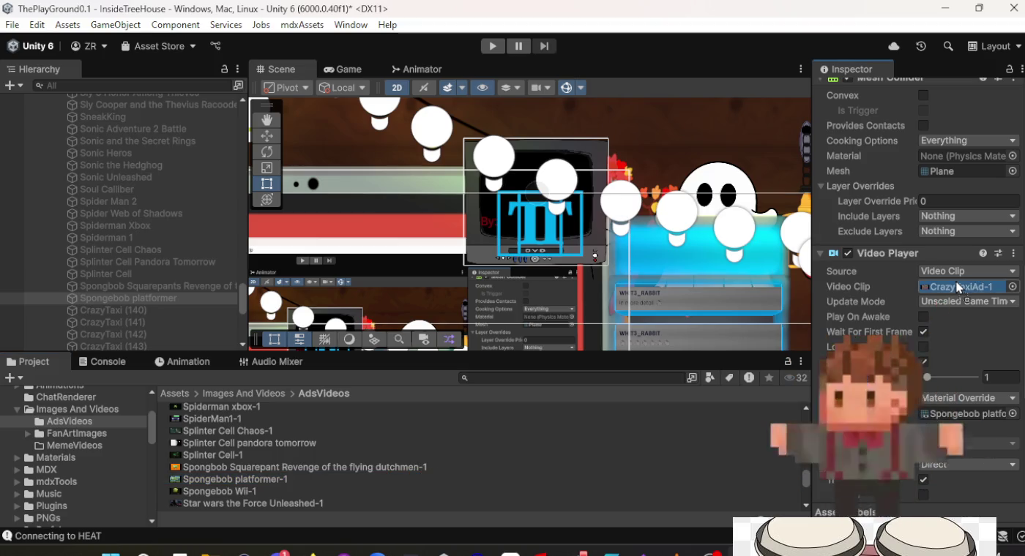
scroll(106, 272, down, 3)
Give CrazyTaxi (140) the Spongebob Wii-1 clip and rename it 'Spongebob Wii'.
click(138, 219)
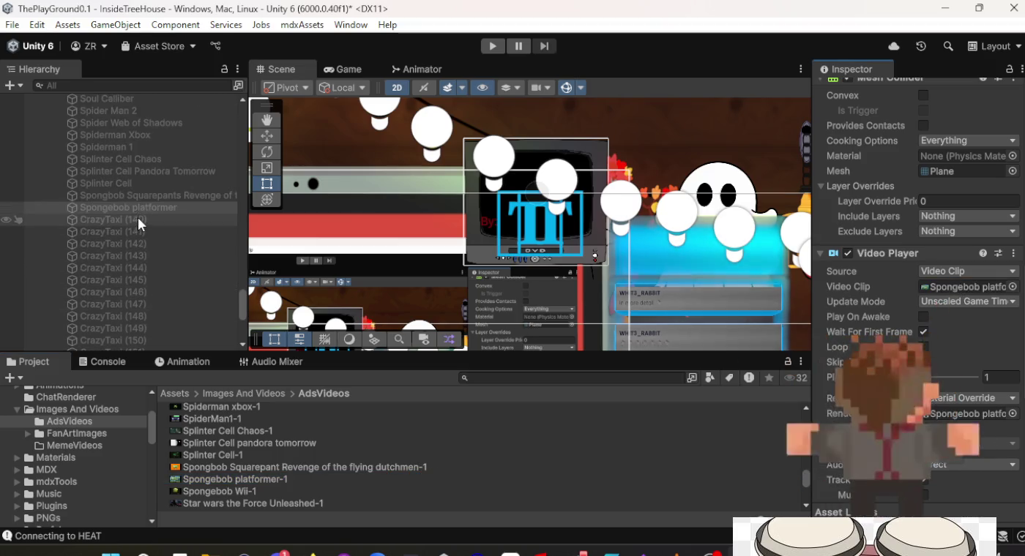
mouse_move(252, 491)
mouse_down()
mouse_move(388, 475)
mouse_move(738, 479)
mouse_move(966, 325)
mouse_up()
drag(969, 290, 967, 291)
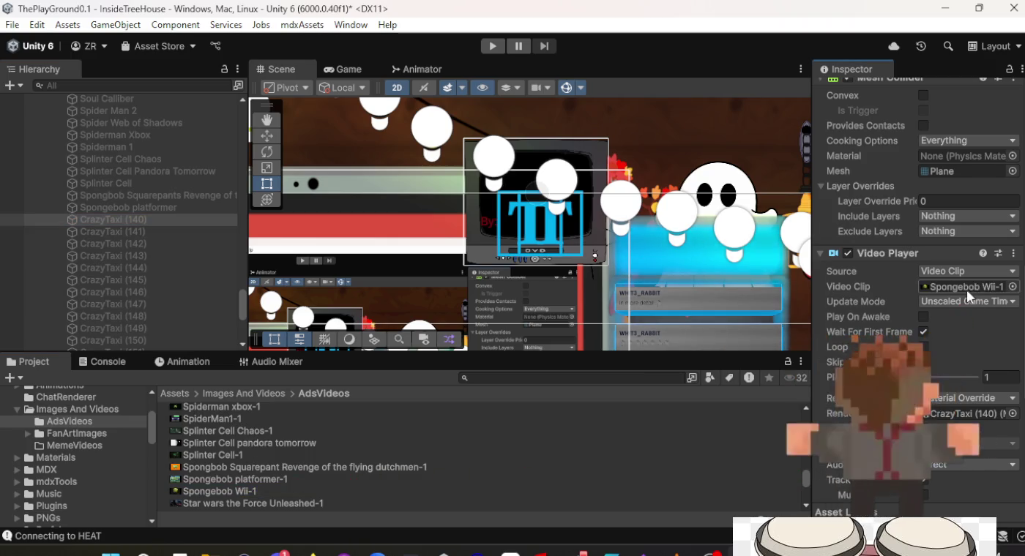
scroll(966, 291, up, 10)
text(Spongebob Wii)
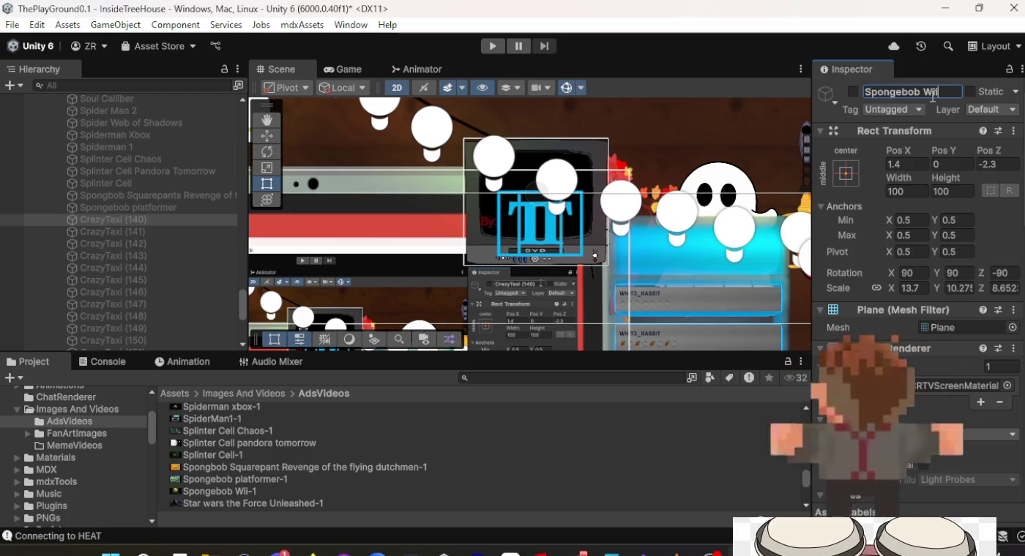
key(Return)
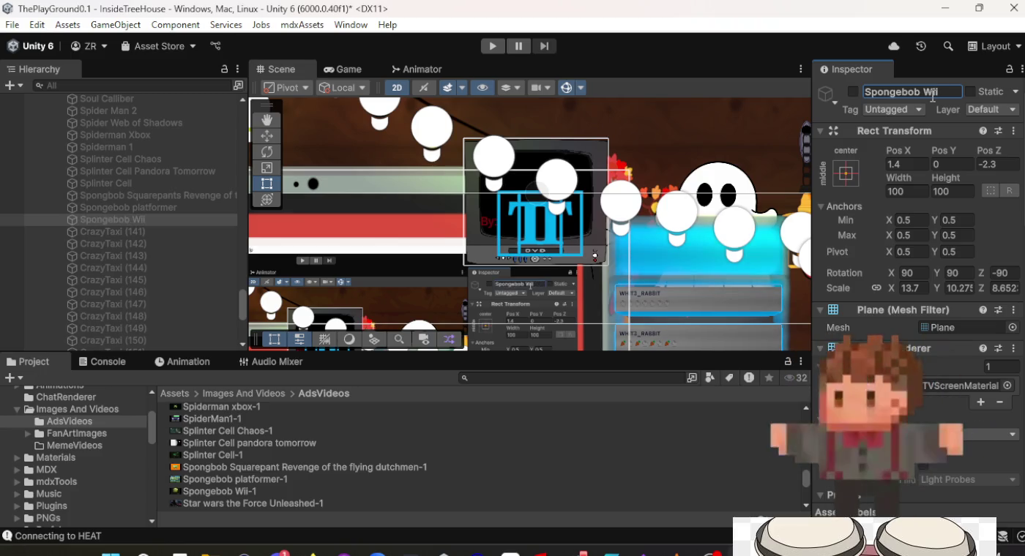
scroll(414, 463, down, 2)
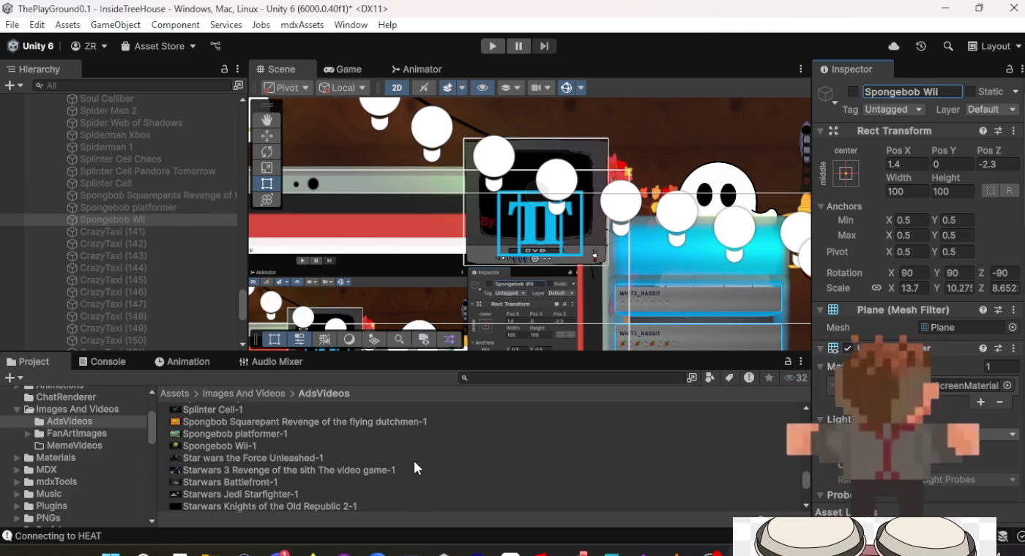
Name CrazyTaxi (141) 'Starwars the Force Unleashed' and drop the Star wars the Force Unleashed-1 clip into its Video Clip field.
click(148, 233)
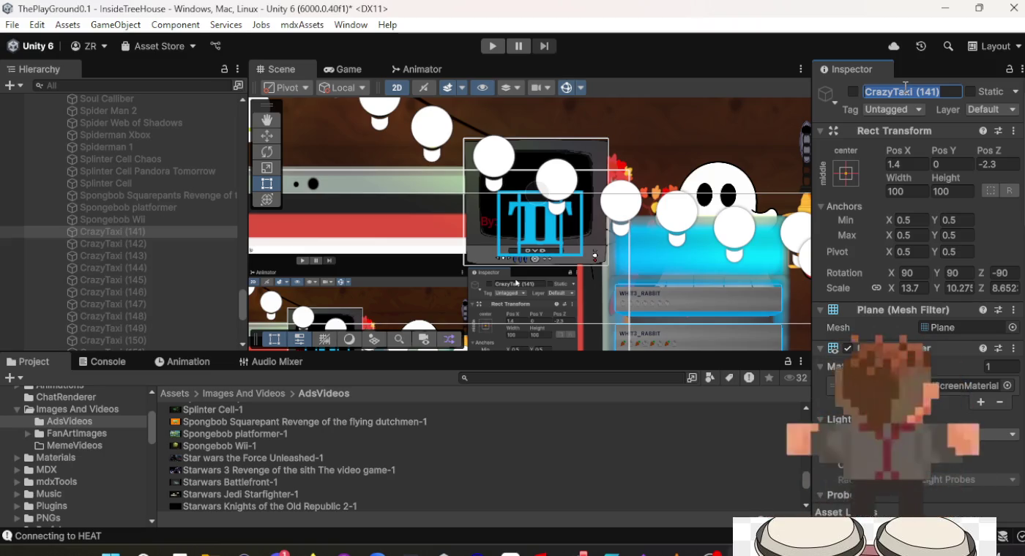
text(Starwars)
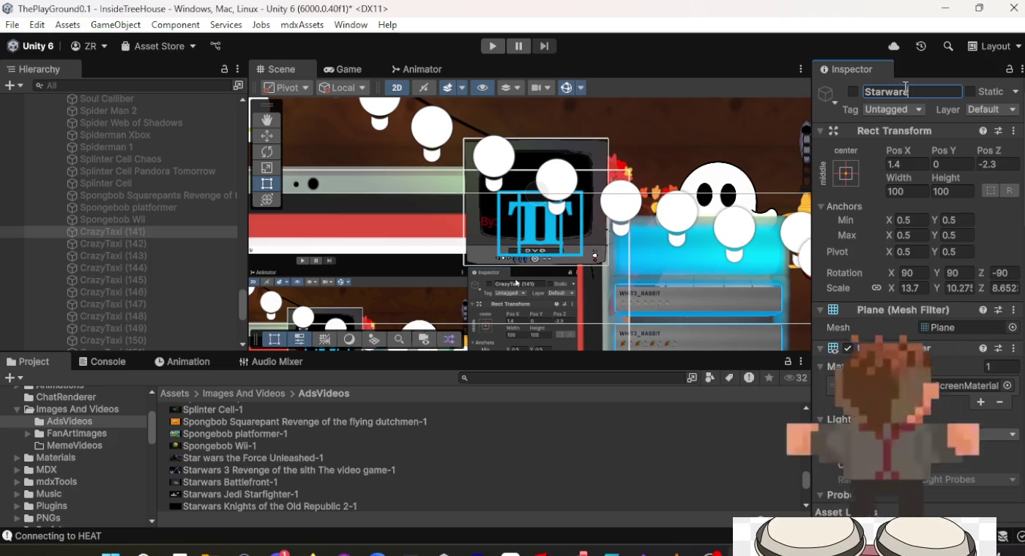
text( the Force)
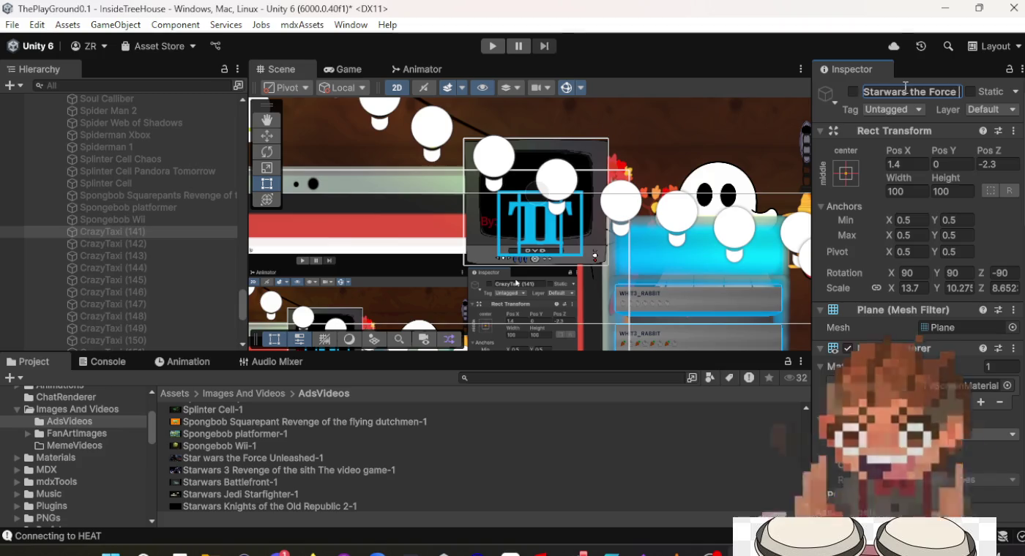
text( Unleashed)
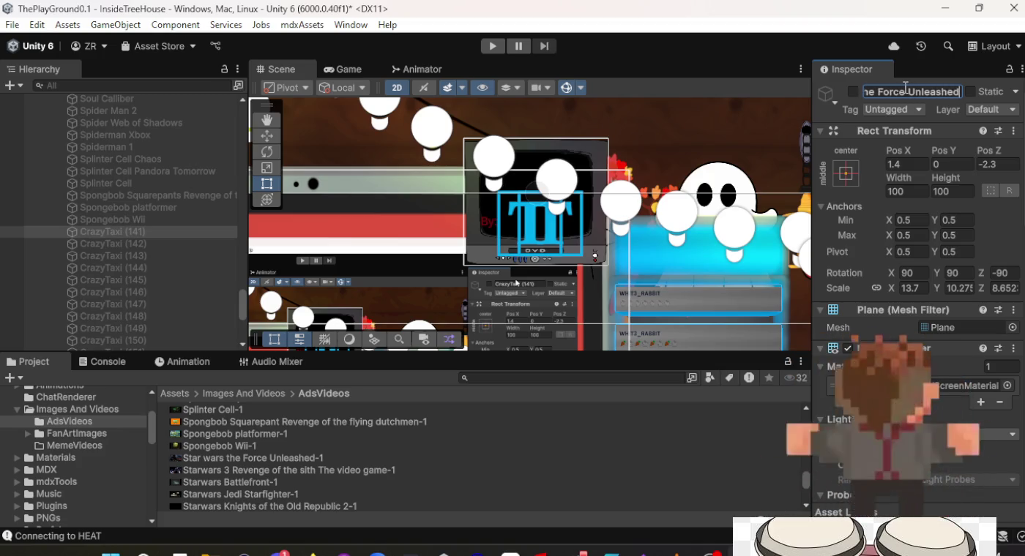
key(Return)
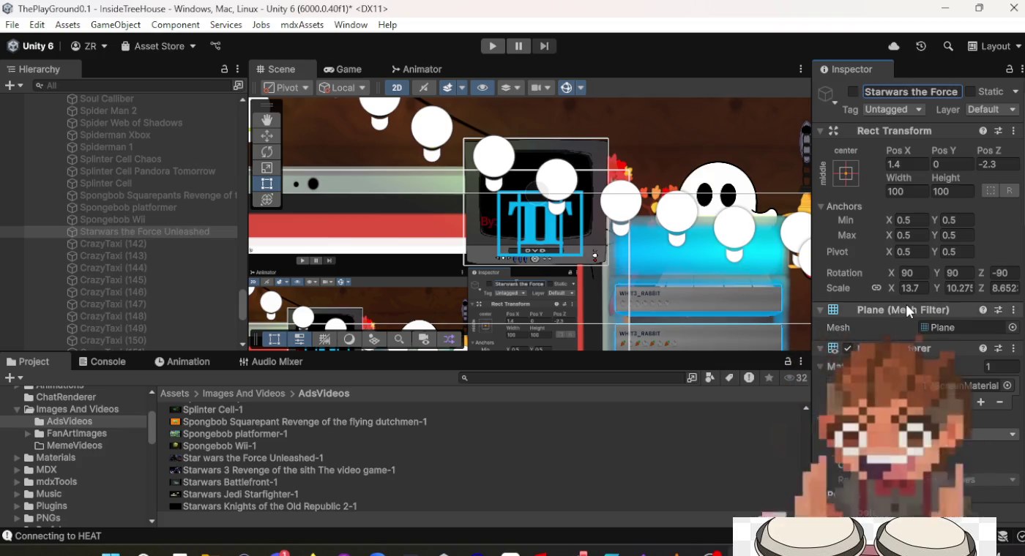
scroll(903, 303, down, 10)
scroll(904, 312, down, 5)
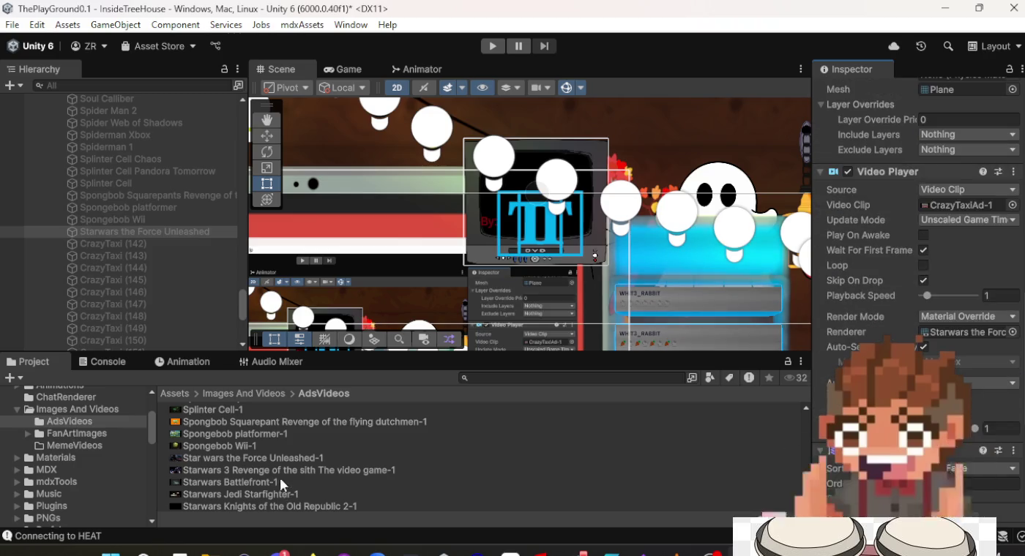
mouse_move(279, 459)
mouse_down()
mouse_move(606, 458)
mouse_move(956, 204)
mouse_up()
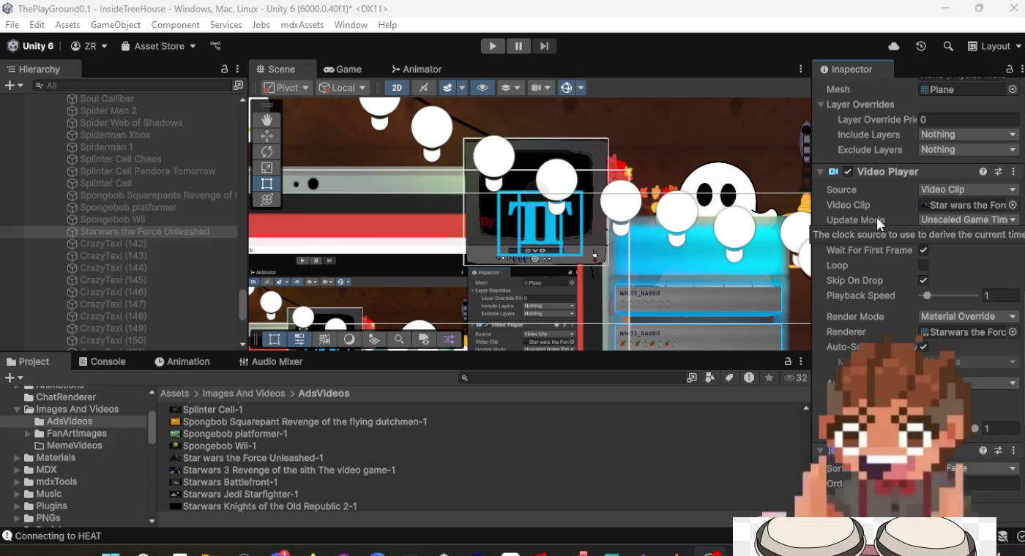
scroll(885, 221, up, 10)
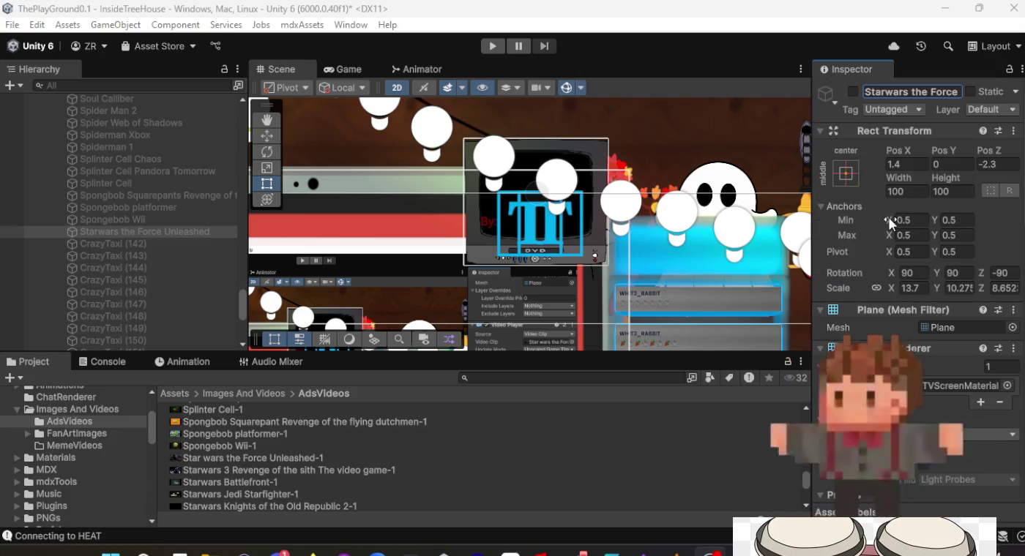
scroll(890, 217, down, 3)
scroll(888, 219, down, 5)
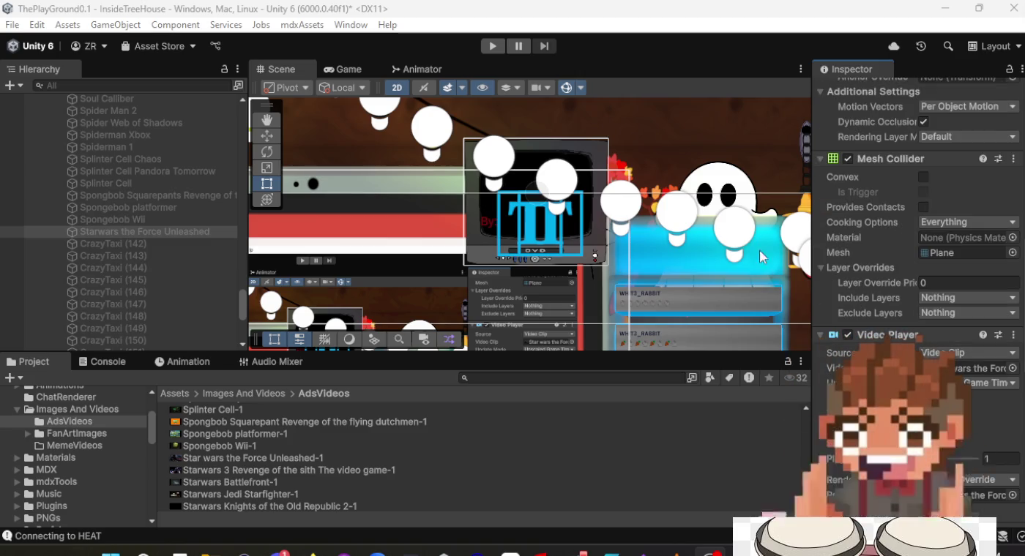
click(187, 244)
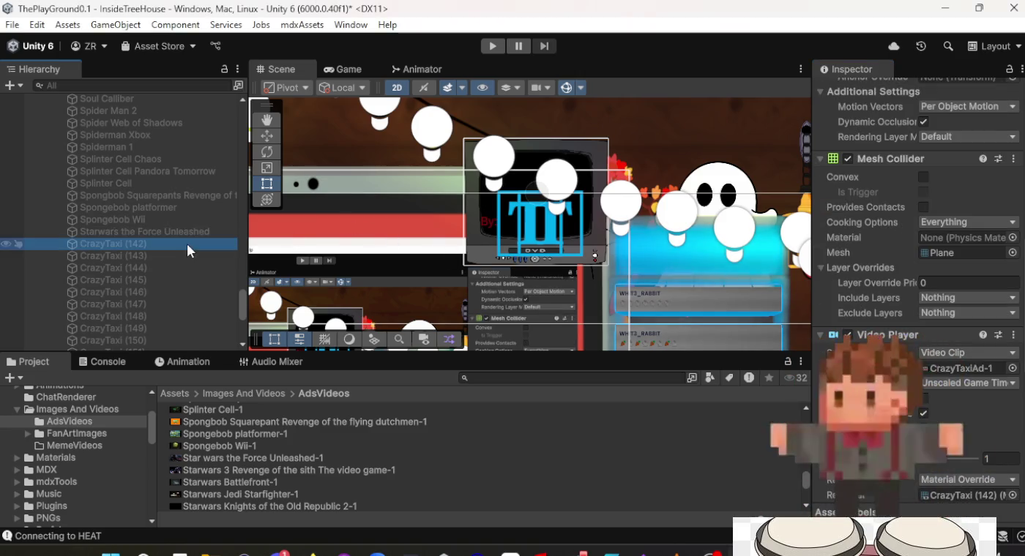
Give CrazyTaxi (142) the Starwars 3 Revenge of the Sith clip and rename it 'Starwars 3 Revenge of the Sith the Video Ga…'.
mouse_move(271, 470)
mouse_down()
mouse_move(578, 478)
mouse_move(823, 466)
mouse_move(967, 369)
mouse_up()
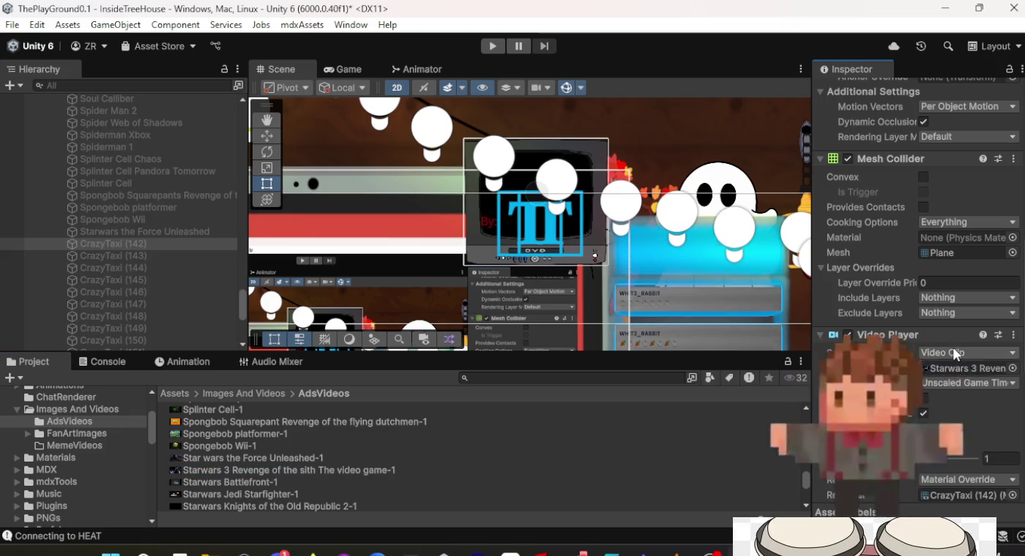
scroll(950, 340, up, 5)
scroll(950, 340, up, 3)
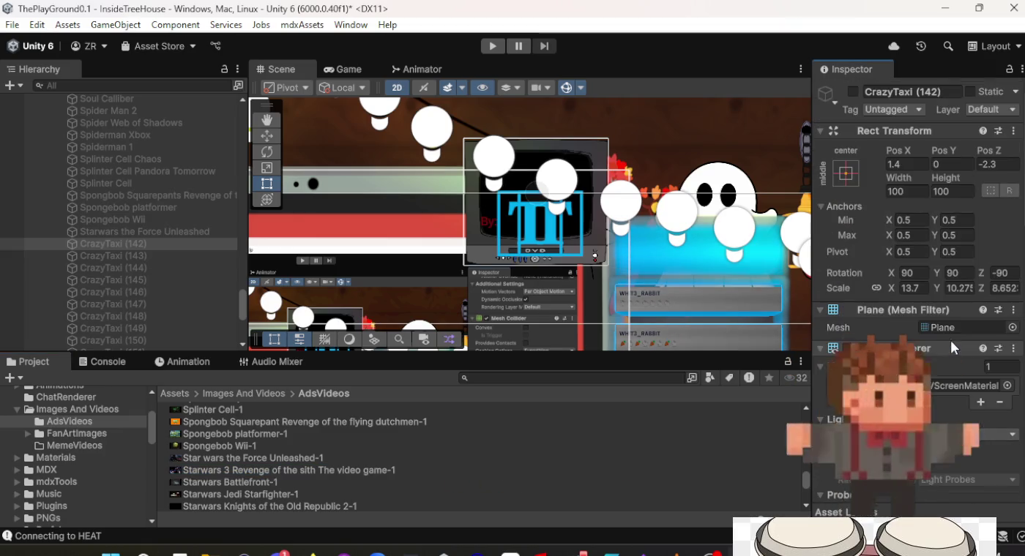
click(891, 91)
text(Starwar)
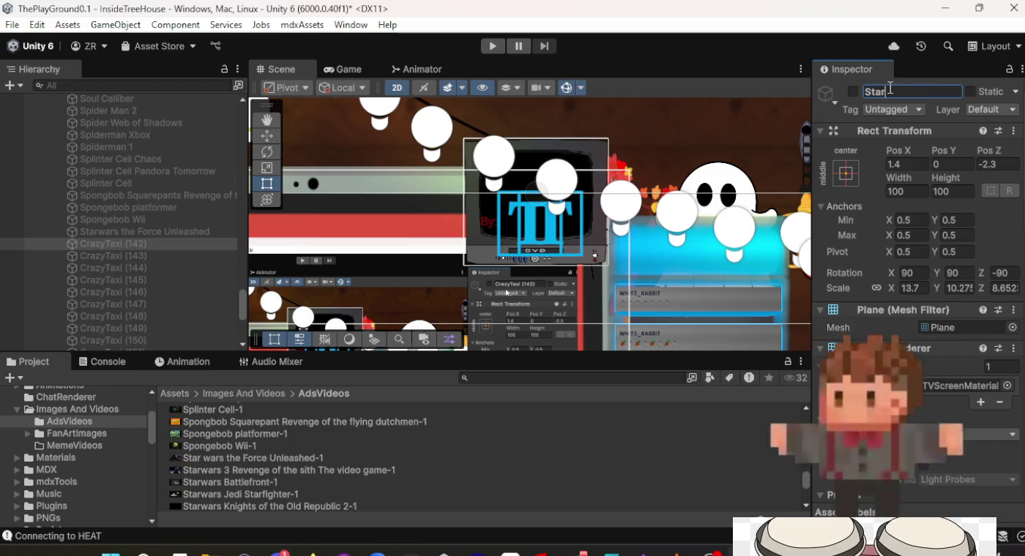
text(s 3 Re)
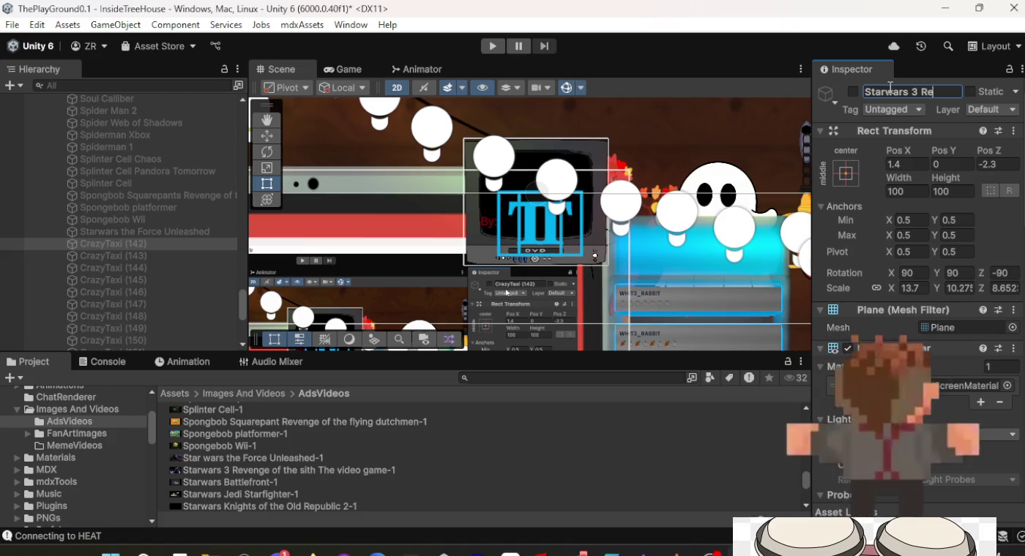
text(venge of the)
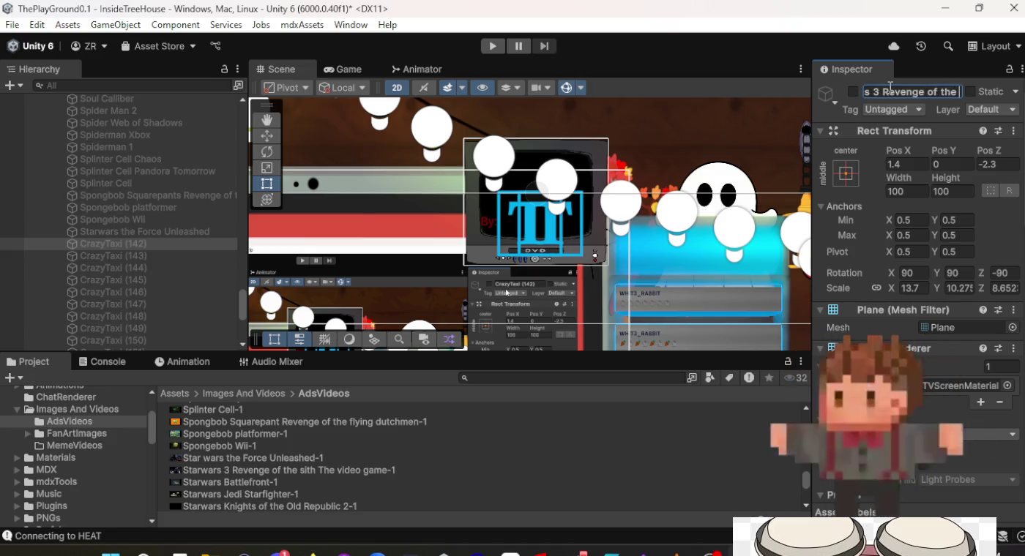
text( Sith the Video Ga)
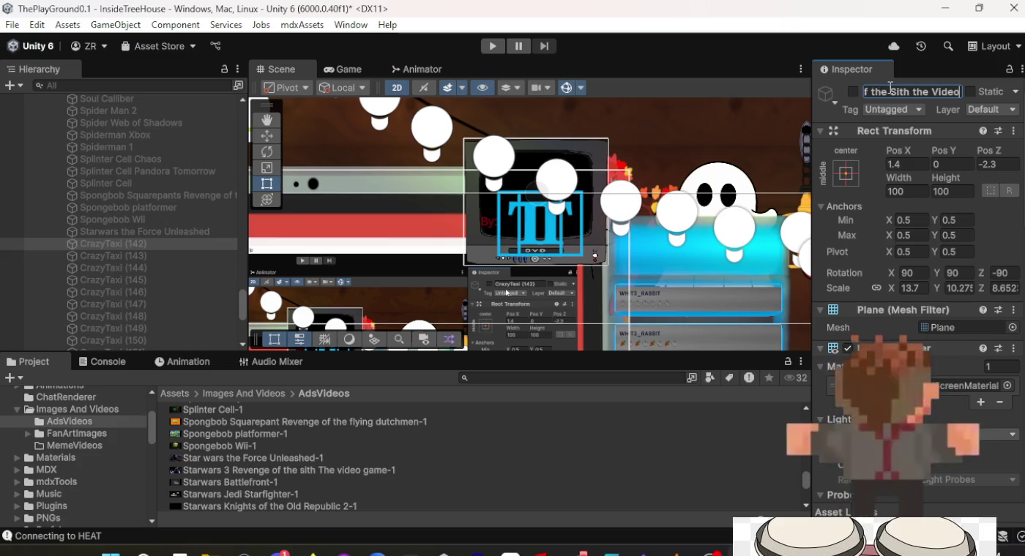
key(Return)
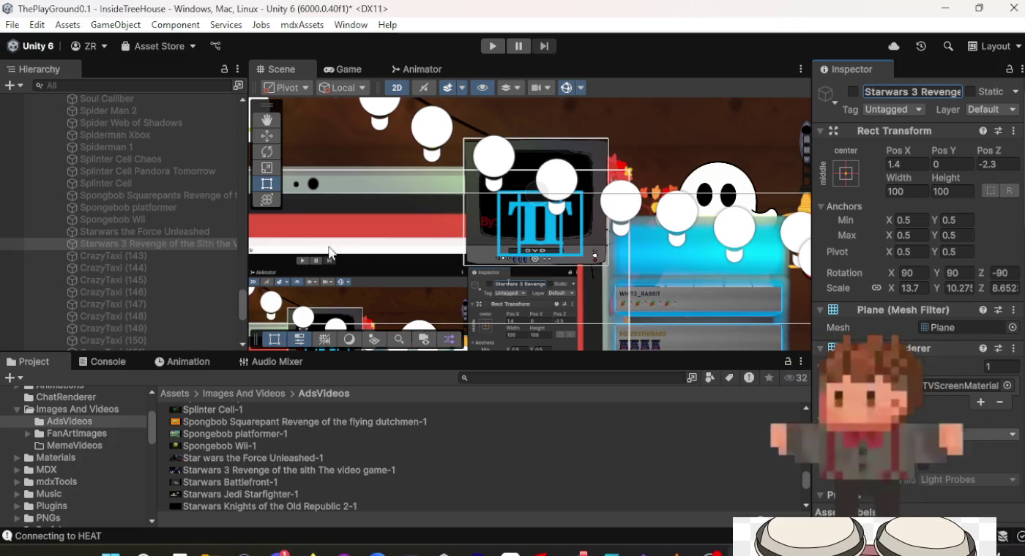
Rename CrazyTaxi (143) to Starwars Battlefront and assign it the Starwars Battlefront-1 clip.
click(139, 260)
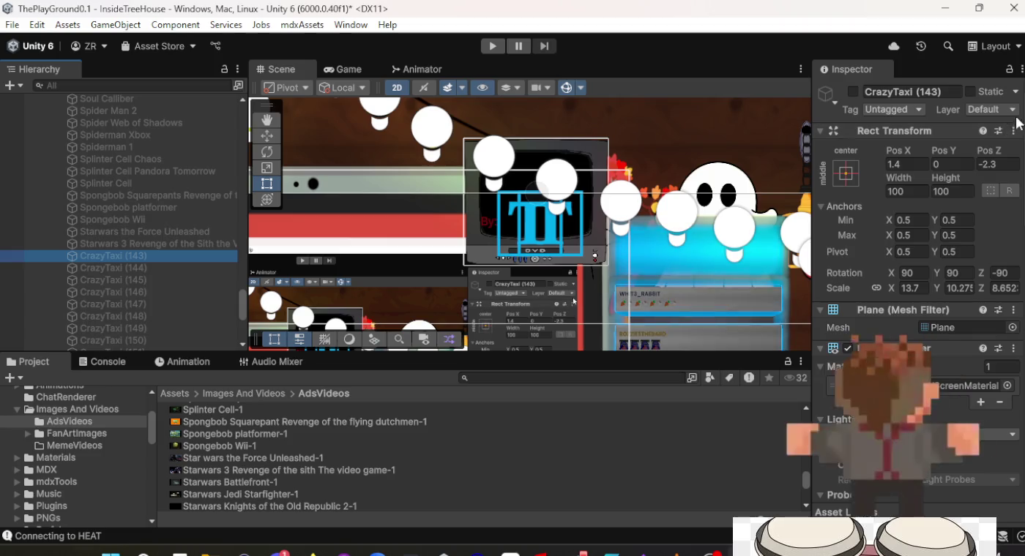
click(942, 93)
text(Star)
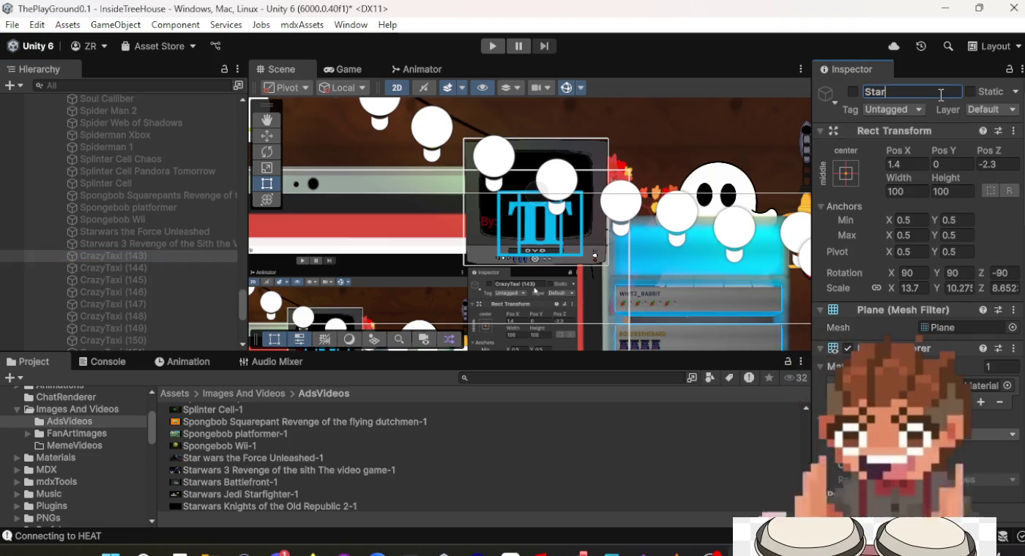
text(wars Battlef)
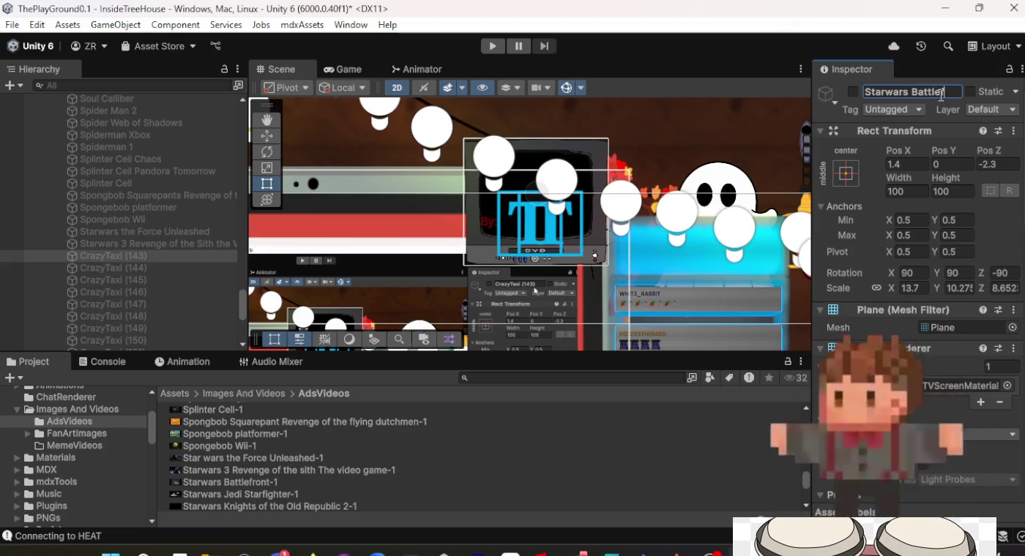
text(ront 1)
key(BackSpace)
key(BackSpace)
key(Return)
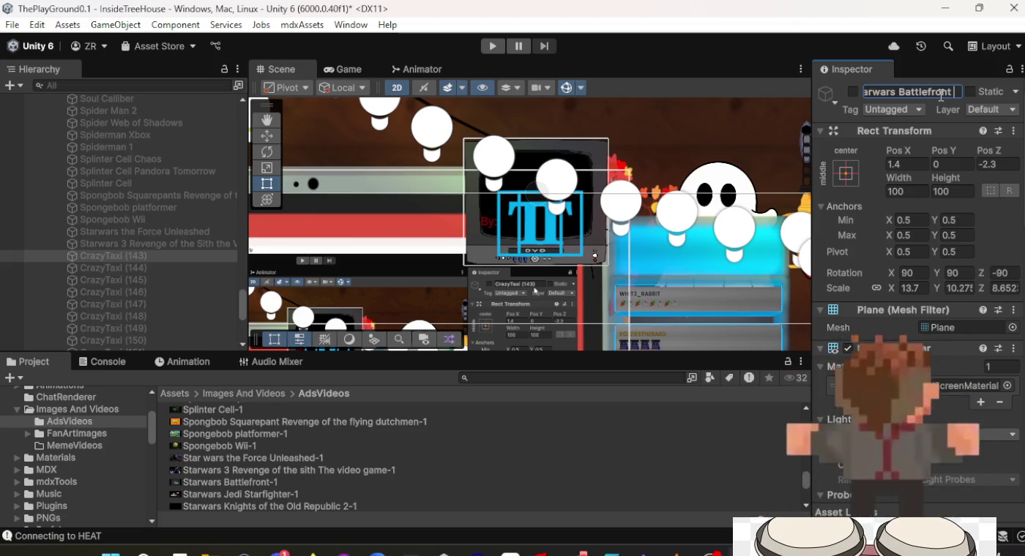
scroll(952, 316, down, 10)
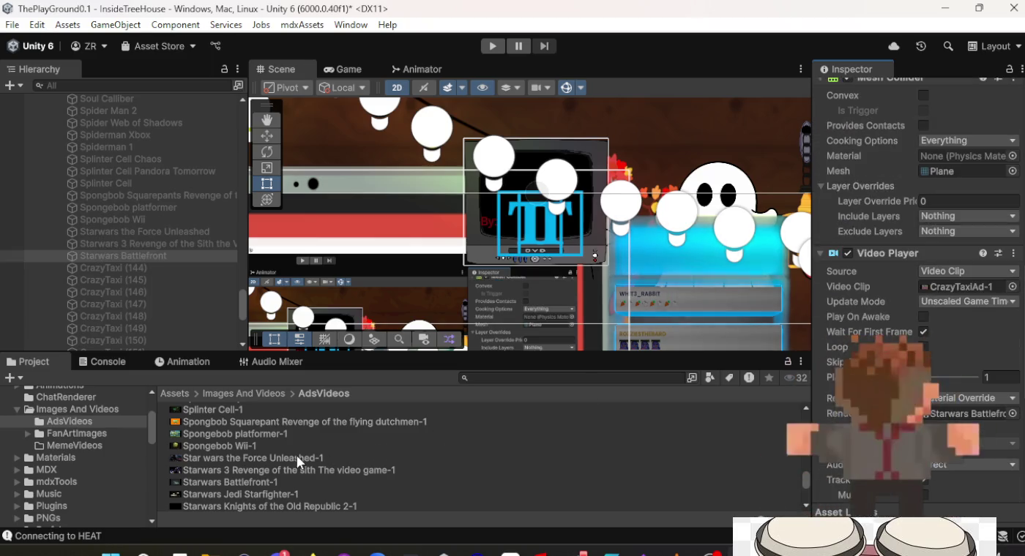
mouse_move(253, 481)
mouse_down()
mouse_move(785, 483)
mouse_move(963, 318)
mouse_move(969, 287)
mouse_up()
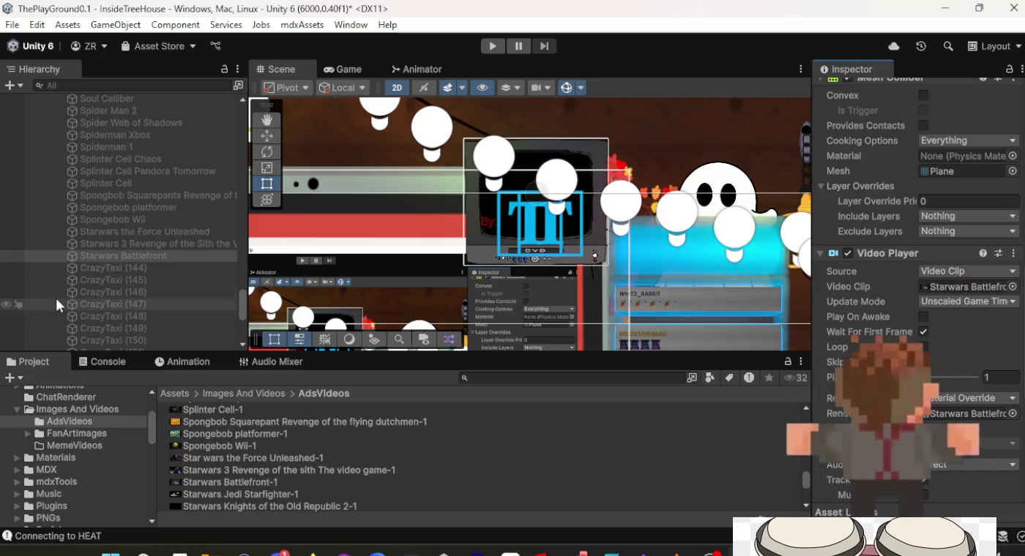
Give CrazyTaxi (144) the Starwars Jedi Starfighter-1 clip and rename it Starwars Jedi Starfighter.
click(141, 269)
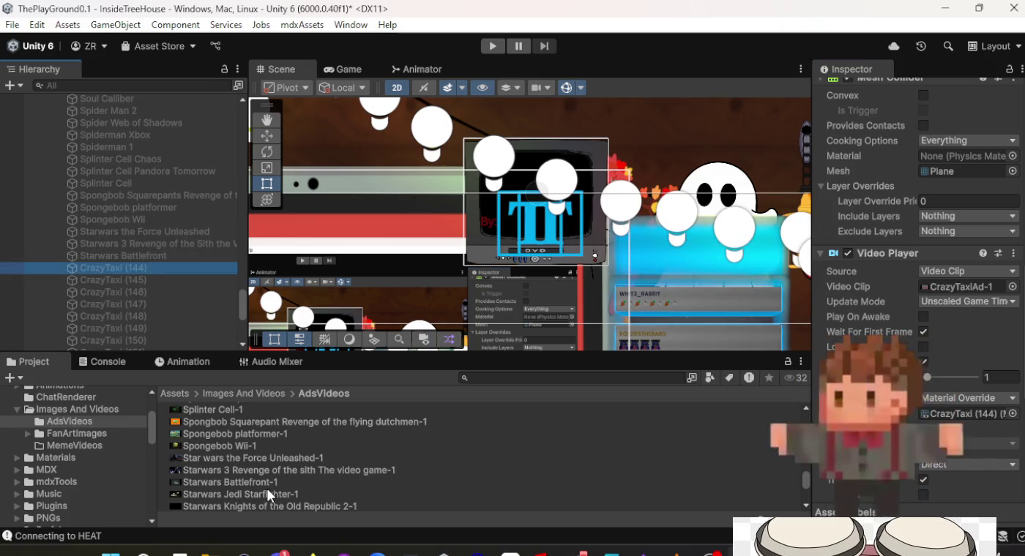
mouse_move(267, 492)
mouse_down()
mouse_move(880, 477)
mouse_move(934, 294)
mouse_move(945, 293)
mouse_up()
scroll(946, 295, up, 10)
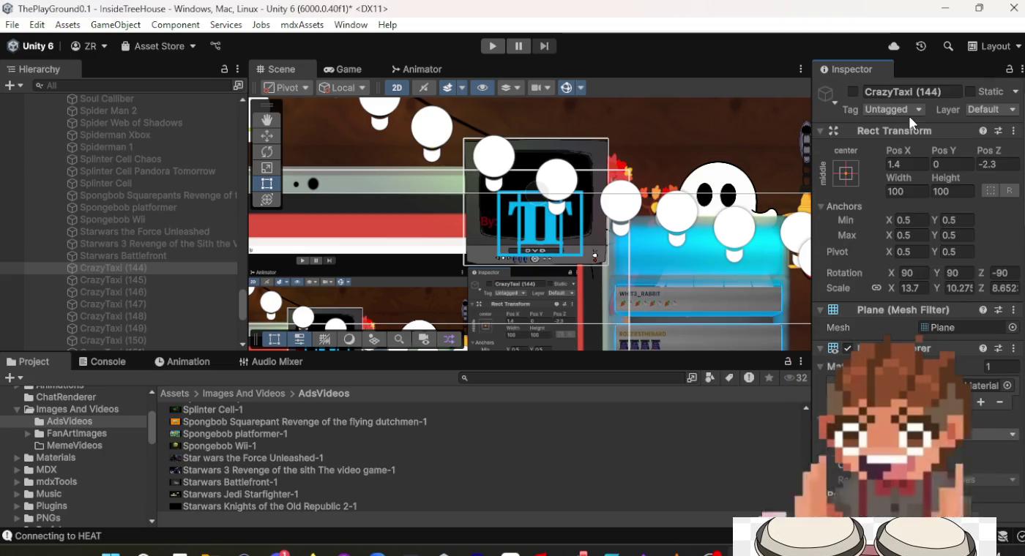
click(909, 92)
text(are)
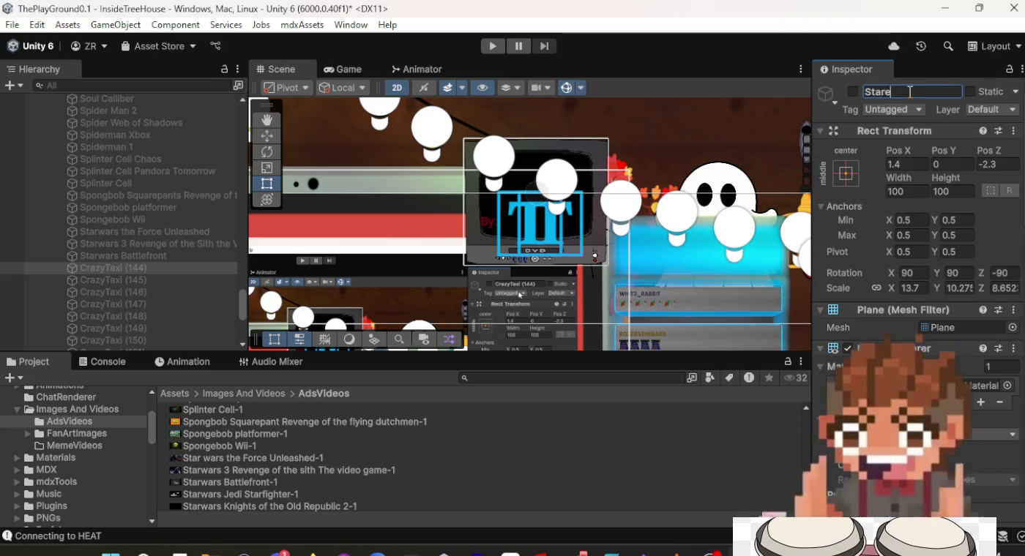
key(BackSpace)
text(war)
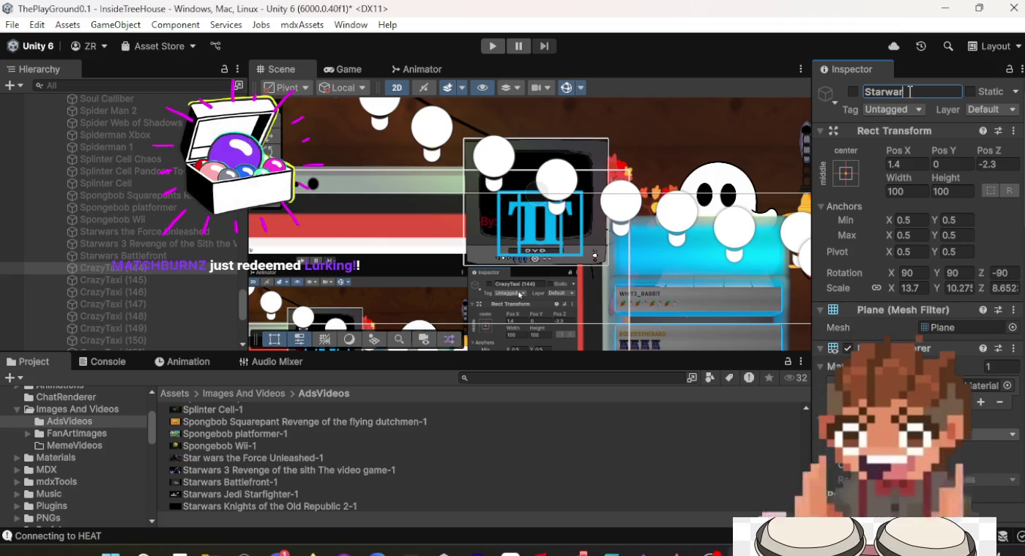
text(s Jel)
text(di)
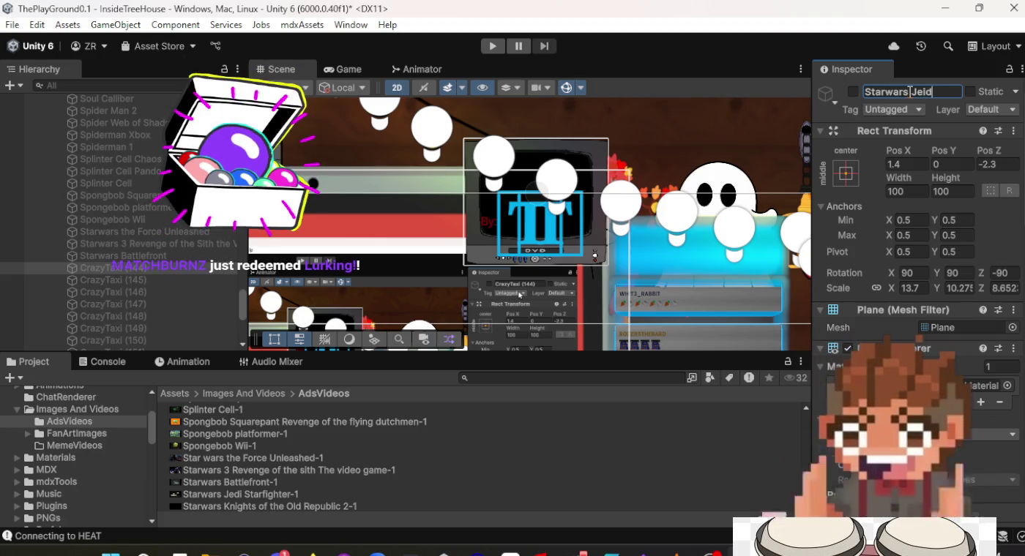
text( Star)
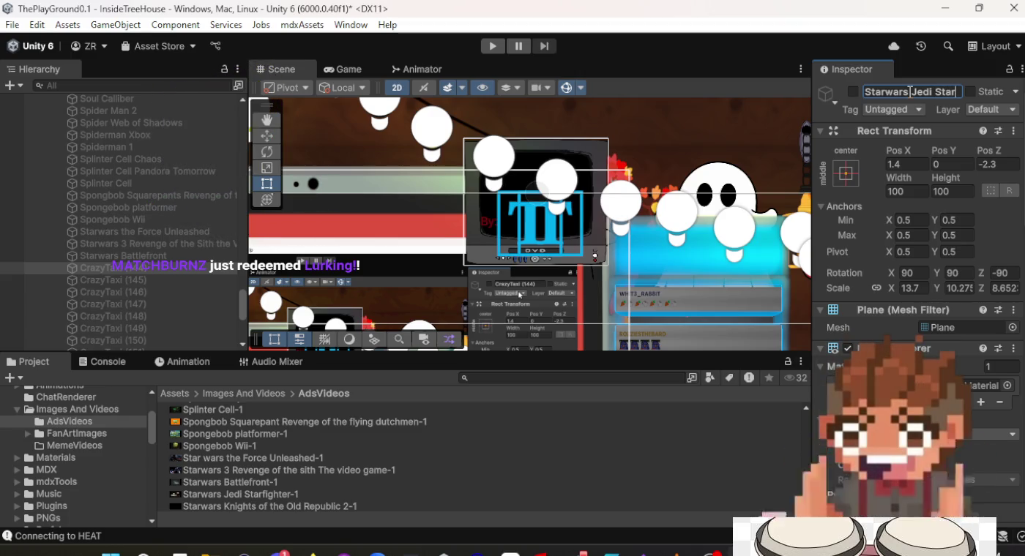
text(er)
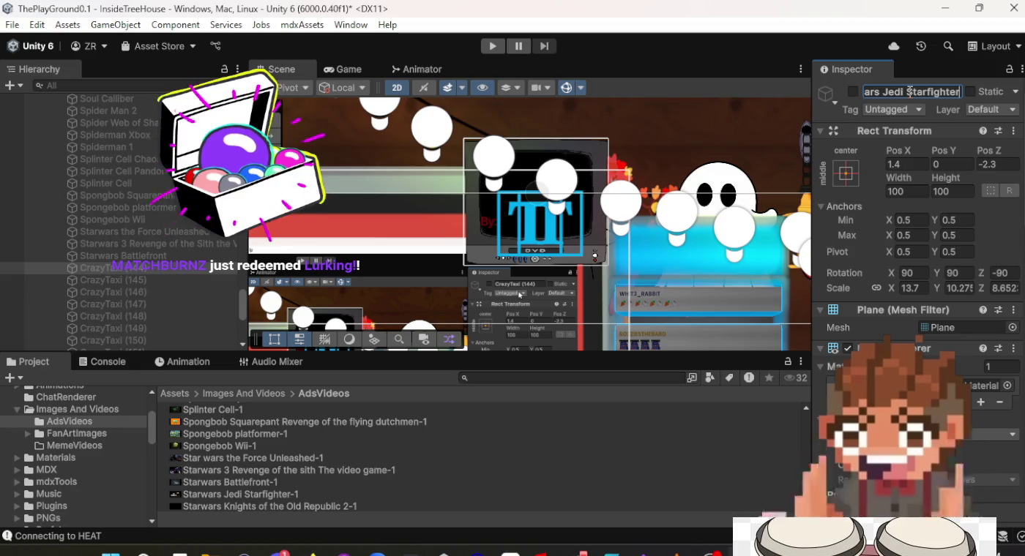
key(Return)
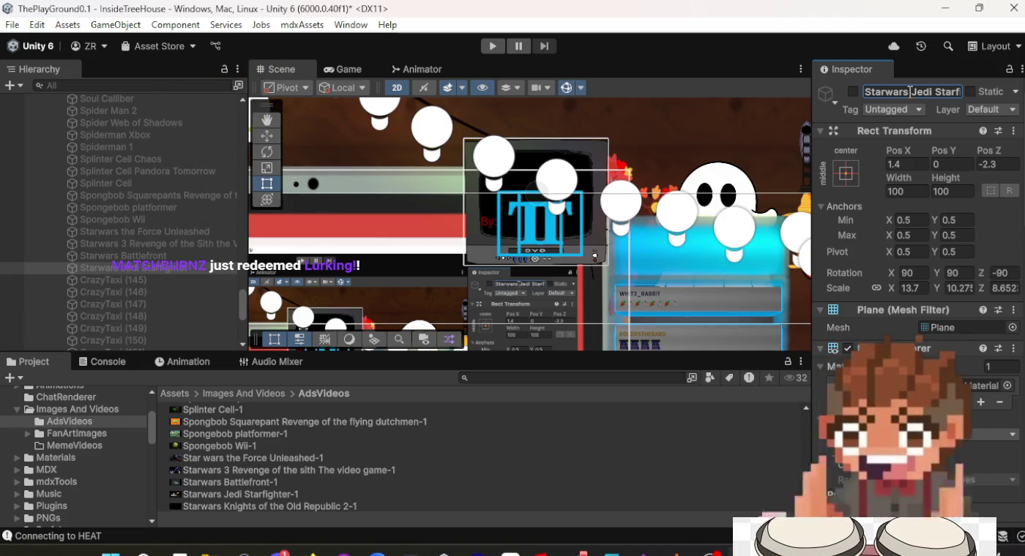
Select CrazyTaxi (145) and begin editing its name in the Inspector.
click(137, 278)
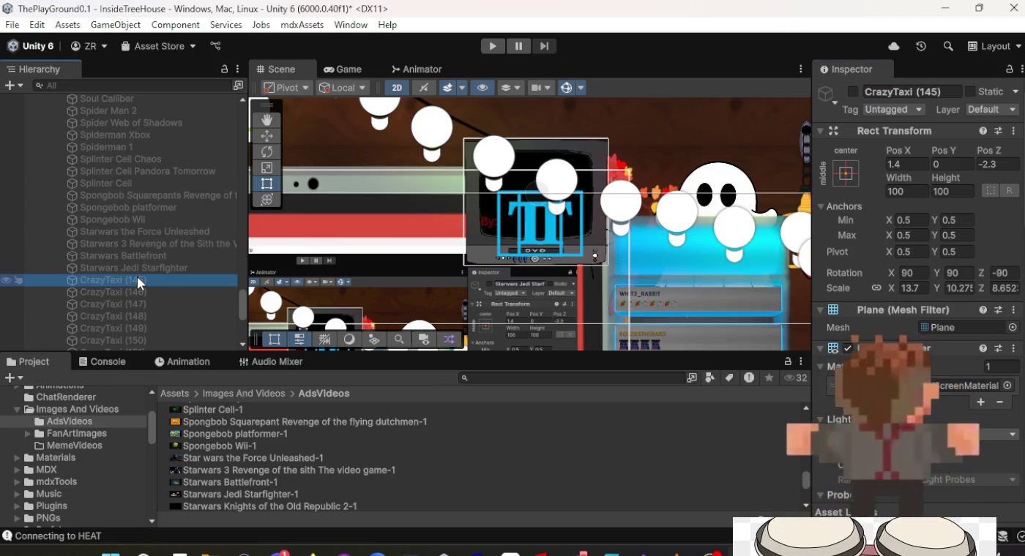
click(943, 87)
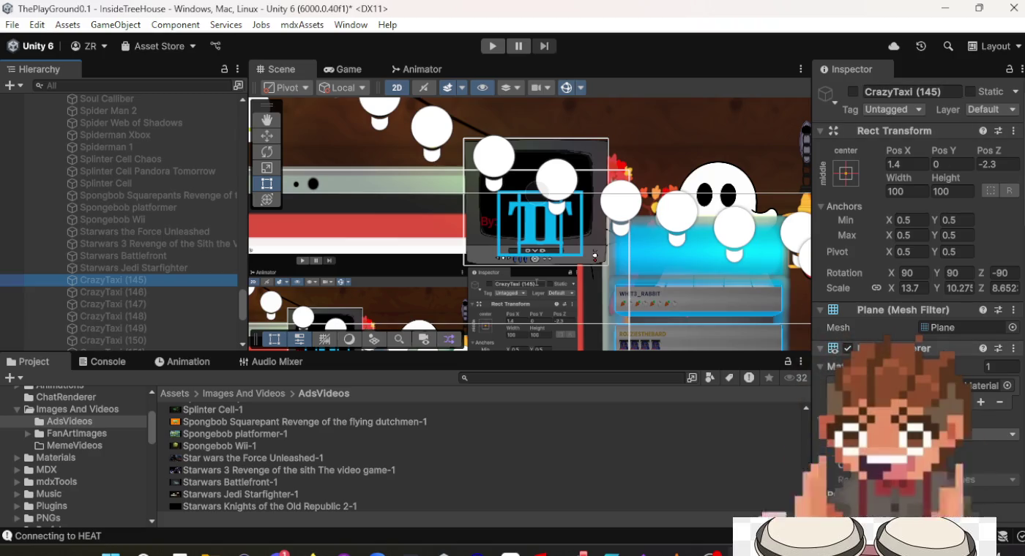
scroll(927, 352, down, 3)
scroll(926, 352, up, 3)
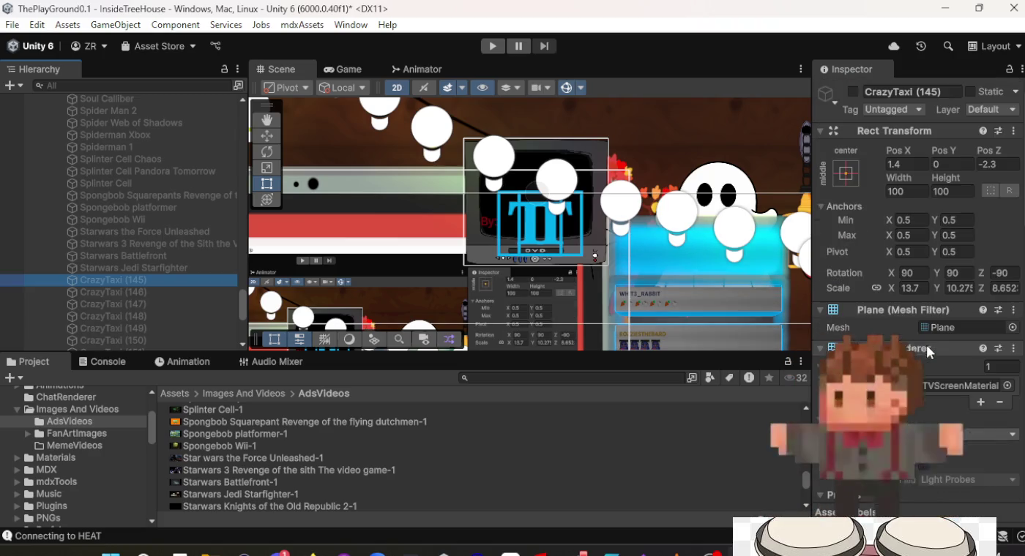
click(146, 269)
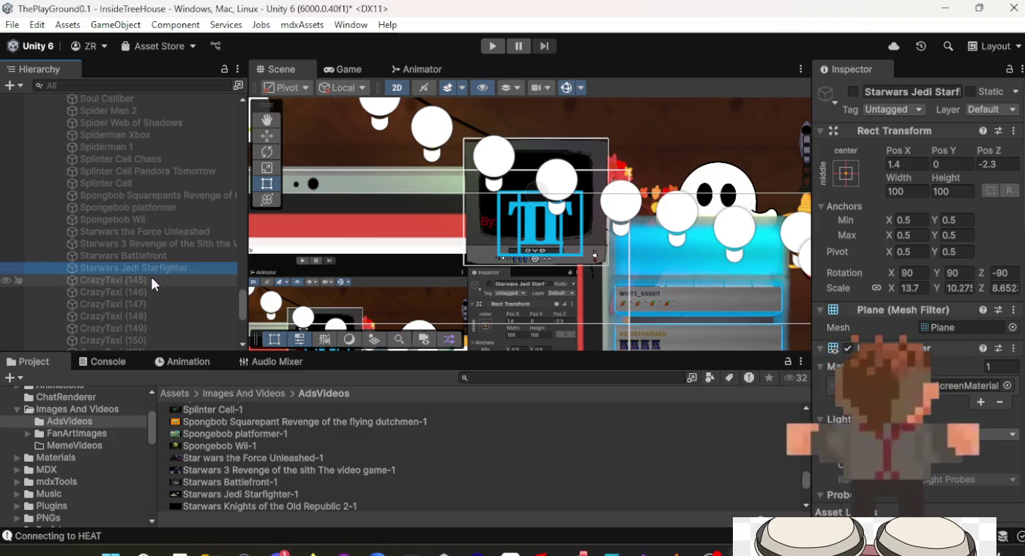
click(150, 279)
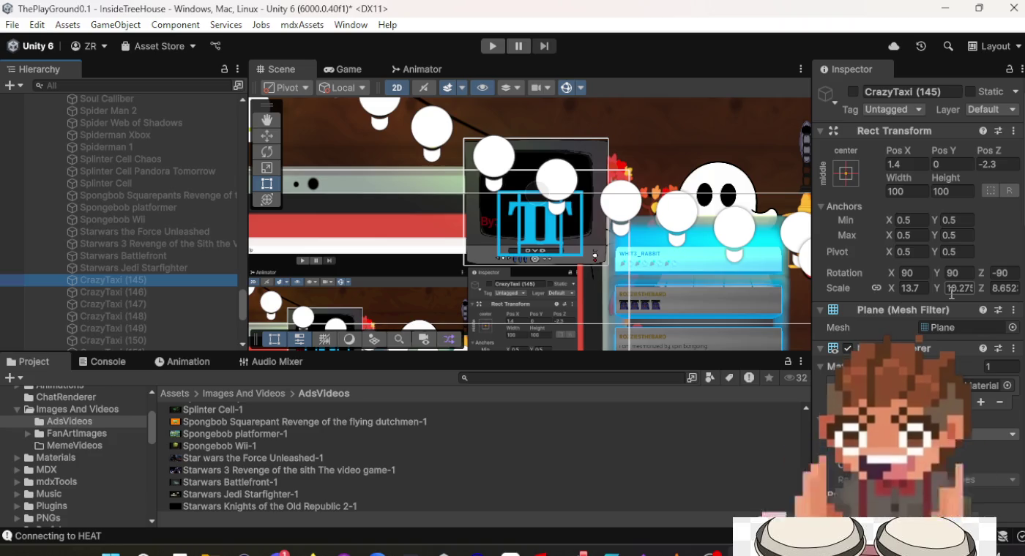
scroll(949, 289, down, 2)
scroll(949, 289, up, 2)
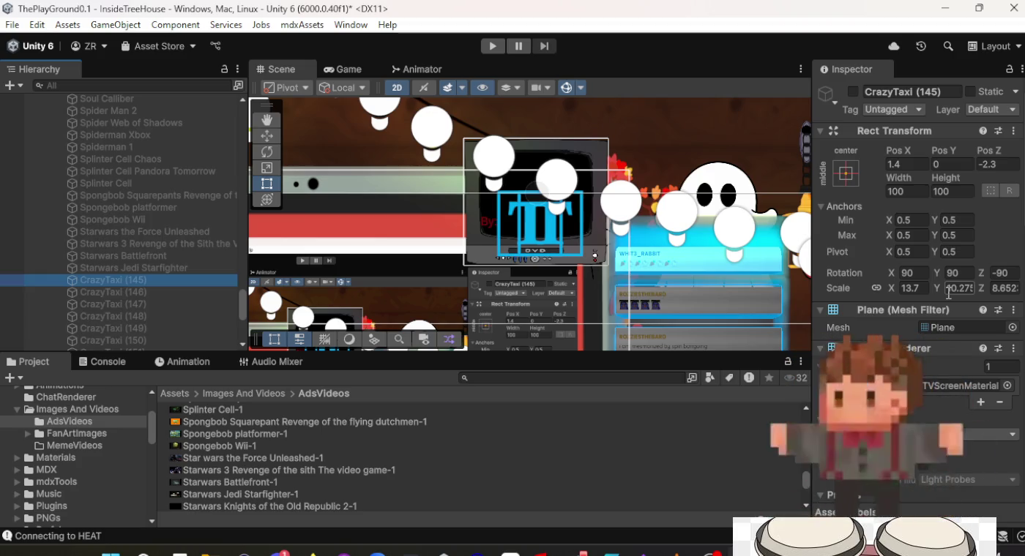
scroll(937, 300, down, 5)
scroll(927, 301, down, 8)
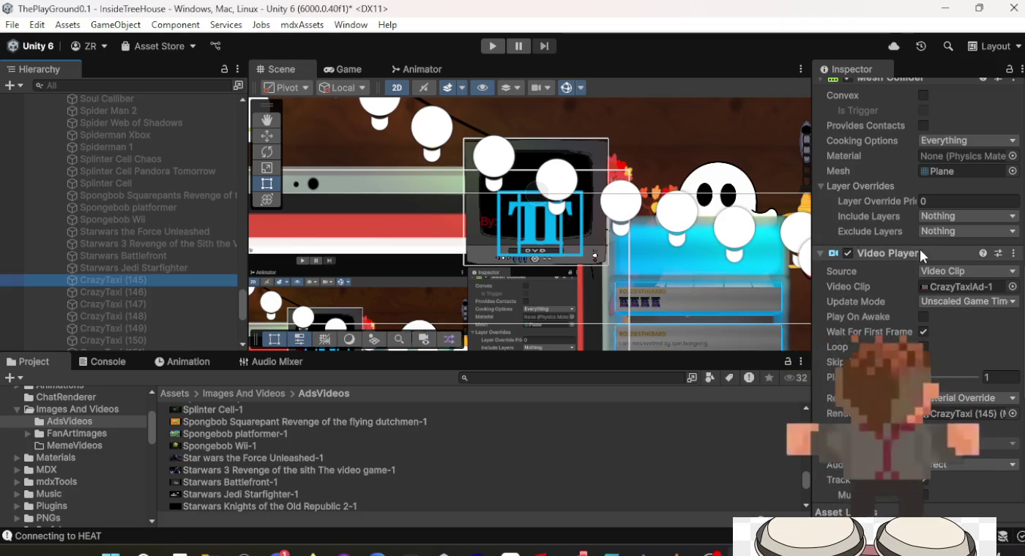
scroll(920, 250, up, 3)
scroll(919, 250, up, 10)
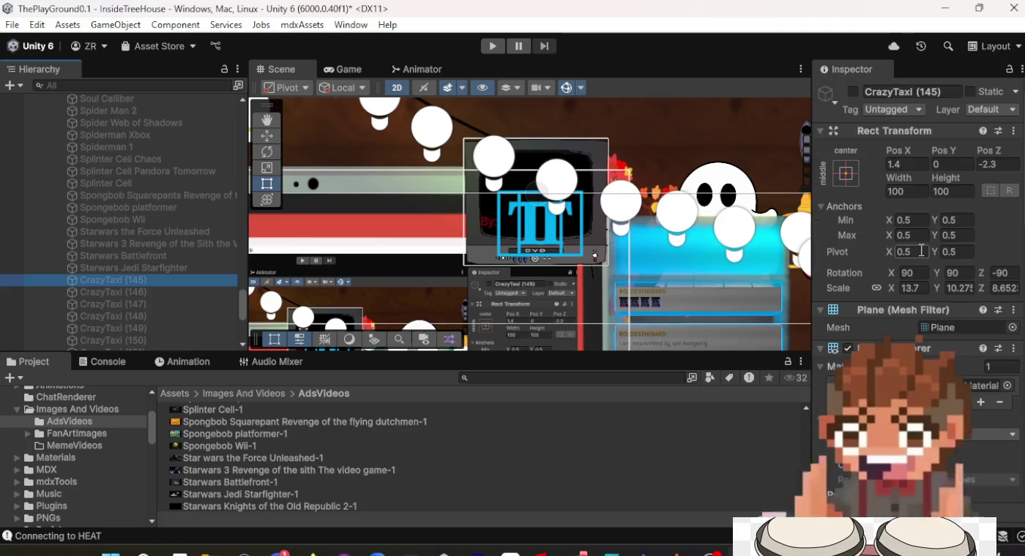
click(920, 87)
Name CrazyTaxi (145) Starwars Knights of the Old Republic 2 and give it the Knights of the Old Republic 2-1 clip.
text(S)
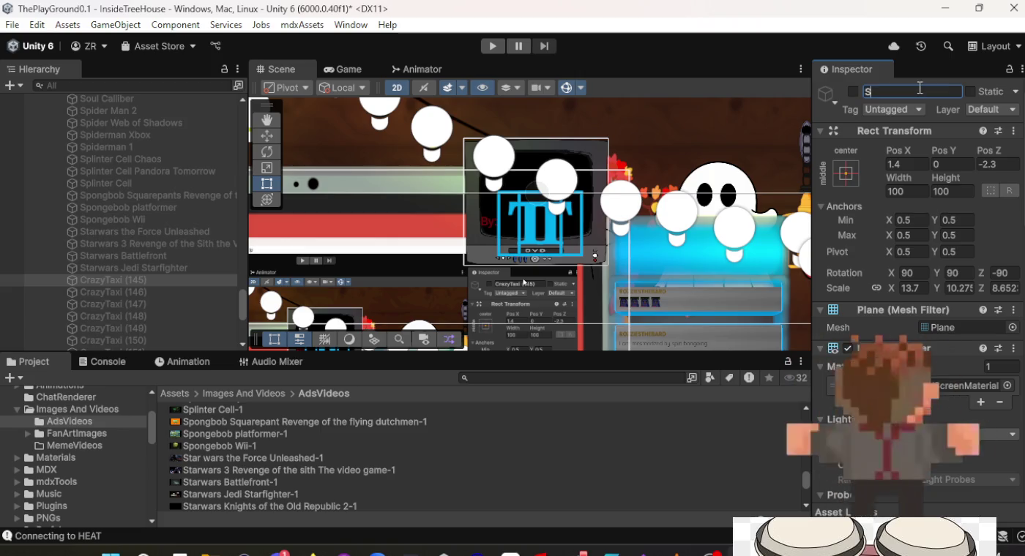
text(tarwars )
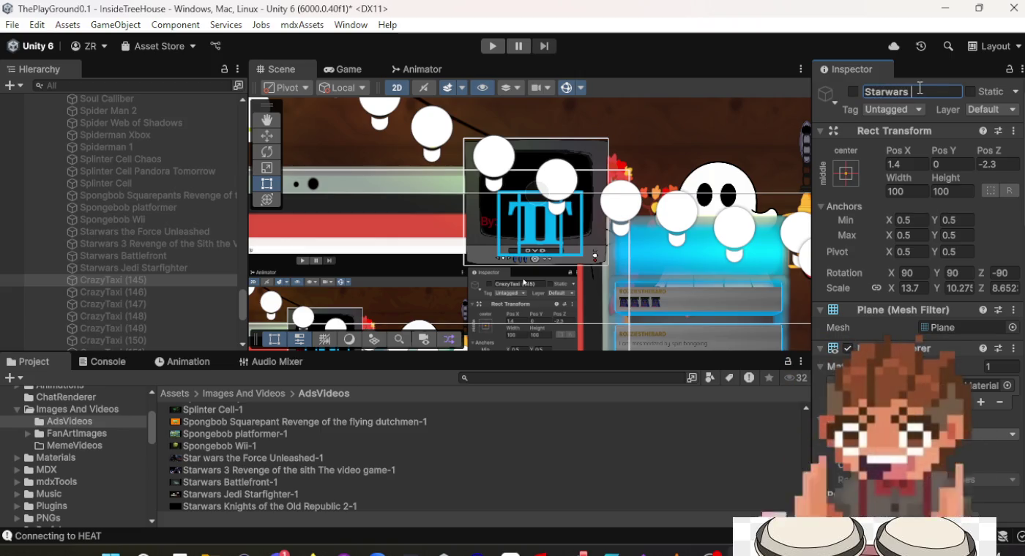
text(ts of the Old Repub)
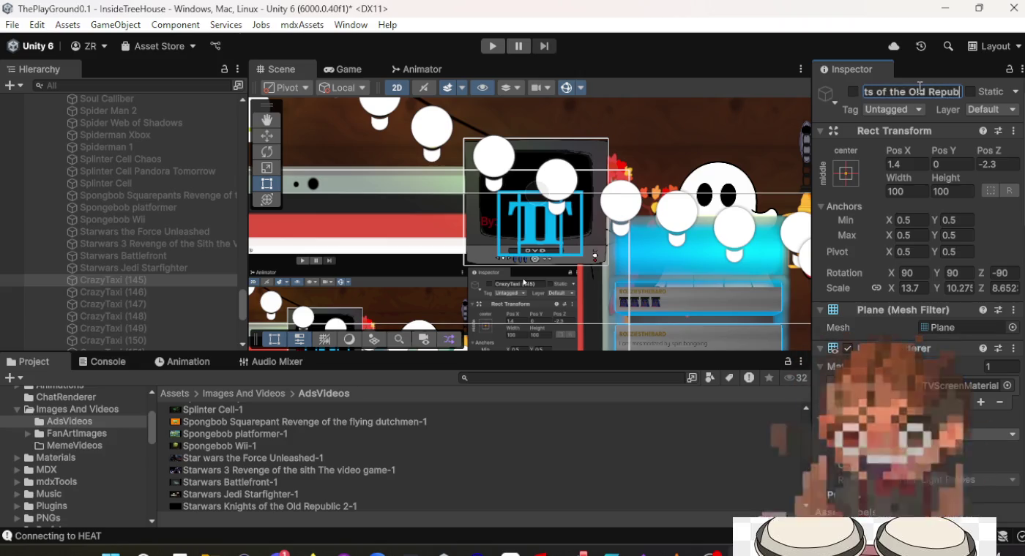
text(lic 2)
key(Return)
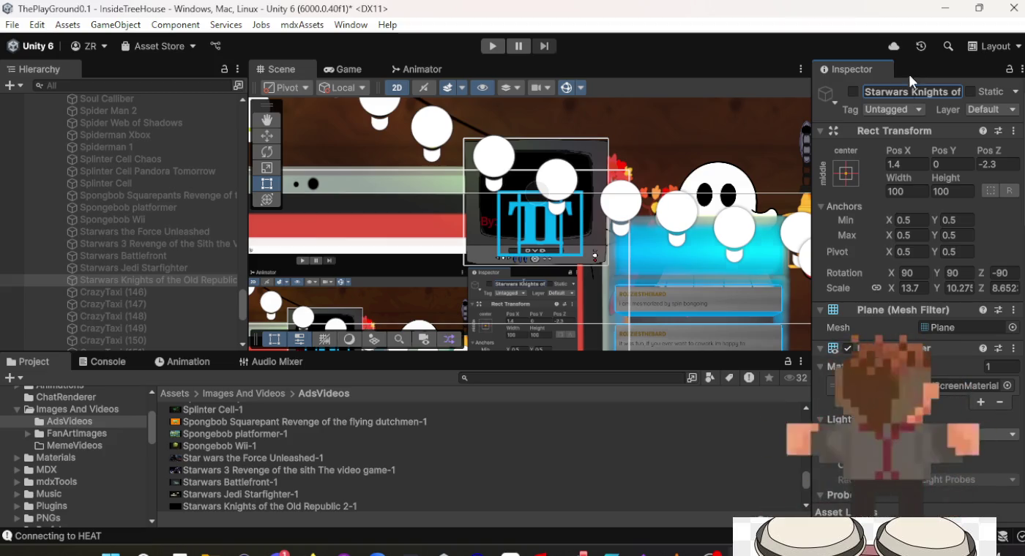
scroll(936, 192, down, 10)
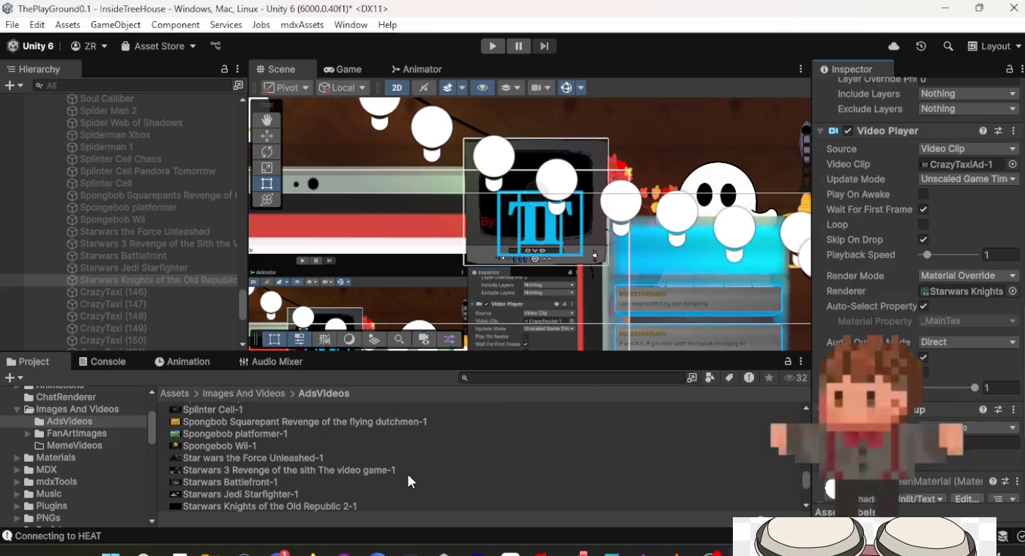
scroll(245, 510, down, 1)
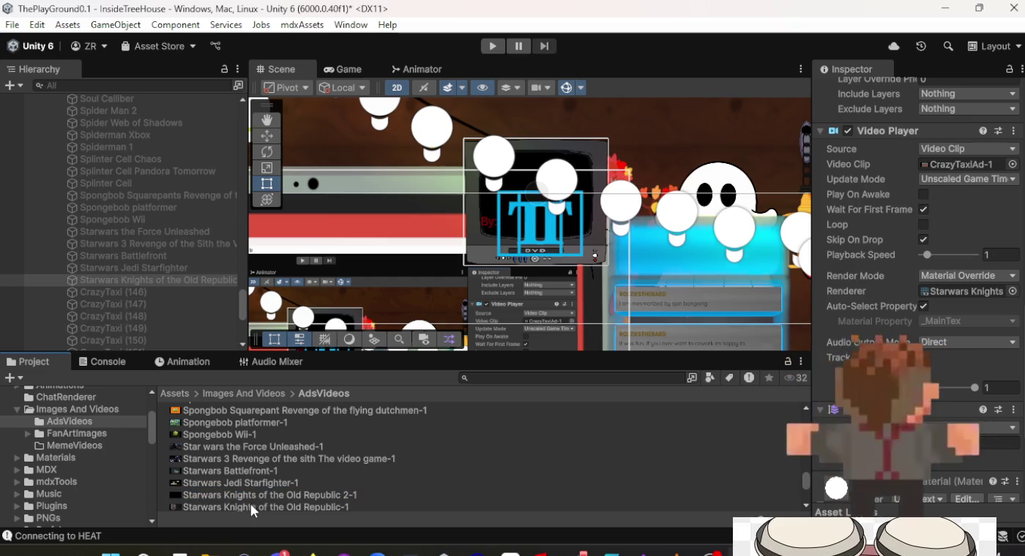
mouse_move(252, 495)
mouse_down()
mouse_move(440, 493)
mouse_move(874, 338)
mouse_up()
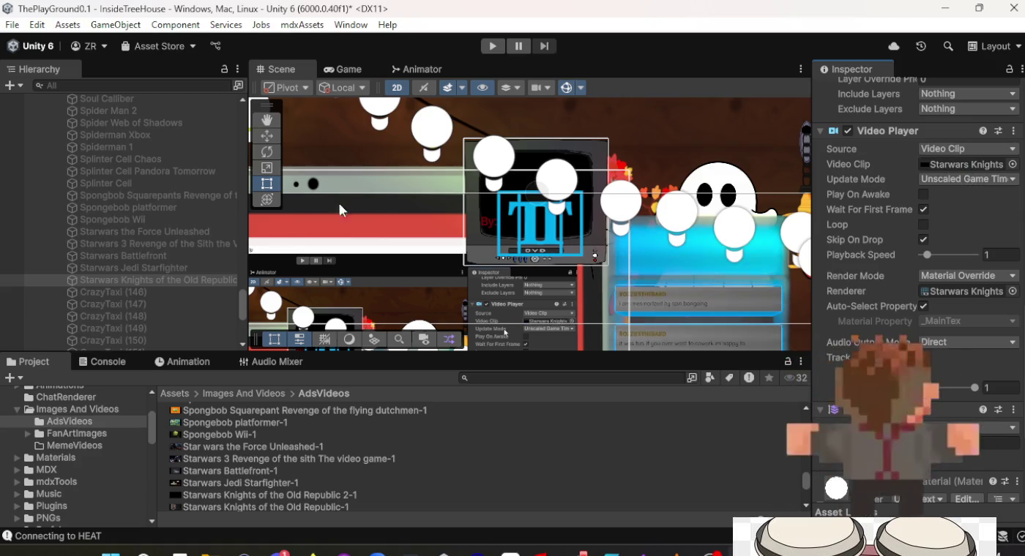
Give CrazyTaxi (146) its Knights of the Old Republic clip and rename it Starwars Knights of the Old Republic.
click(177, 294)
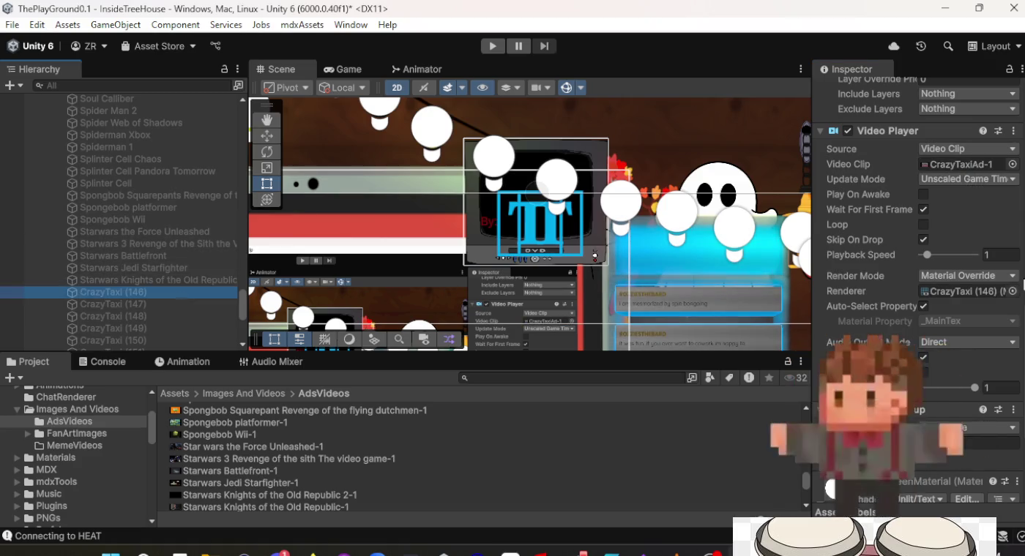
scroll(938, 271, up, 5)
scroll(938, 270, down, 5)
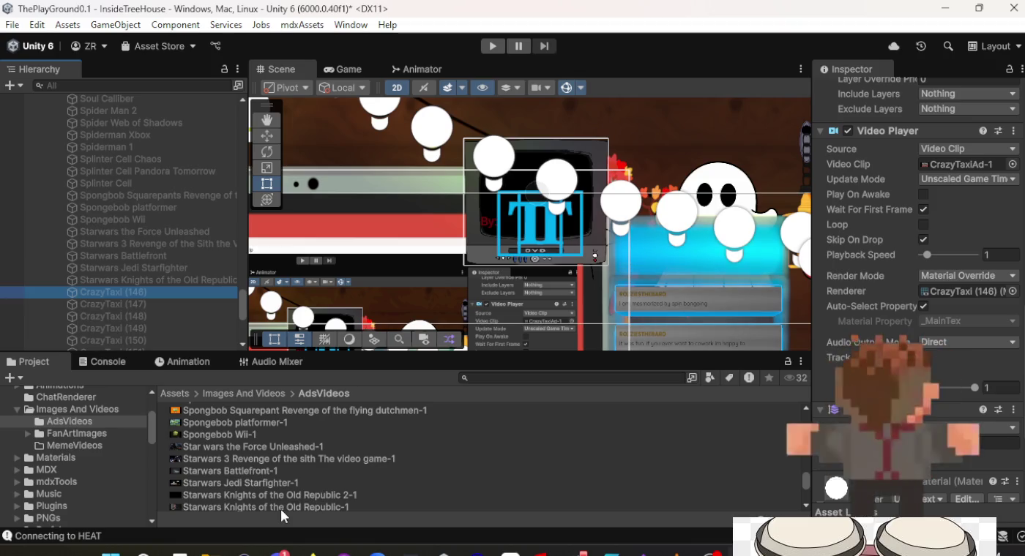
scroll(286, 504, down, 2)
mouse_move(285, 475)
mouse_down()
mouse_move(900, 307)
mouse_move(971, 164)
mouse_up()
scroll(917, 208, up, 10)
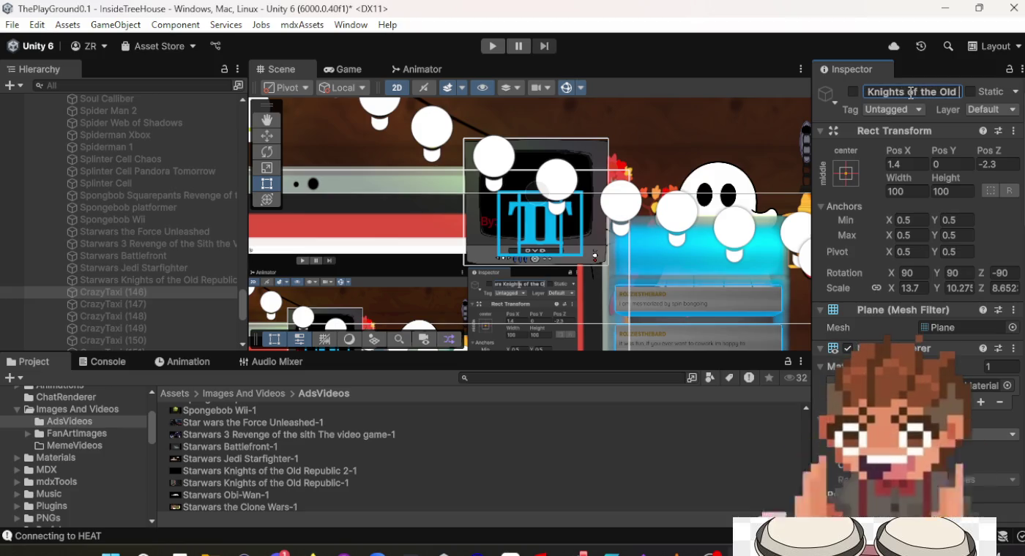
text(lic)
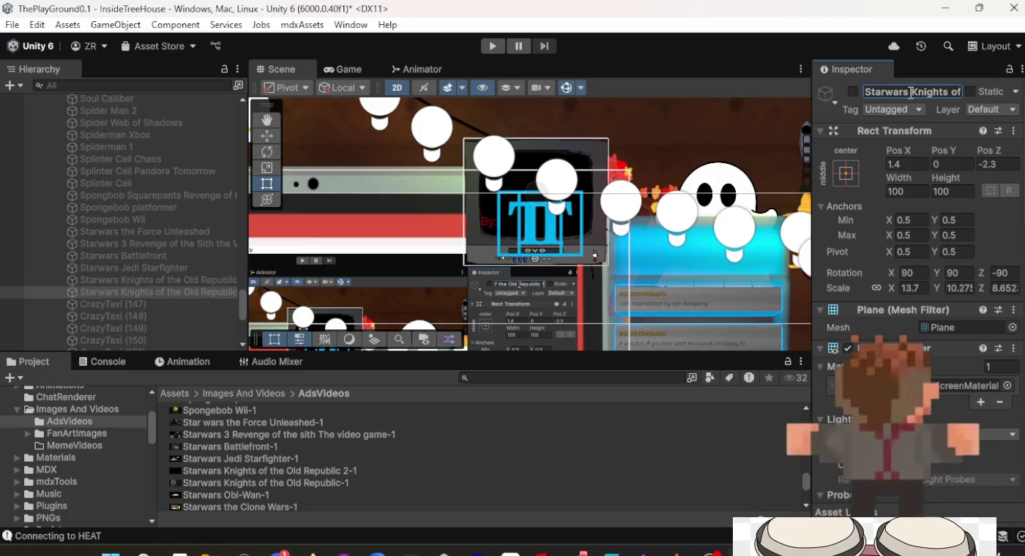
click(140, 303)
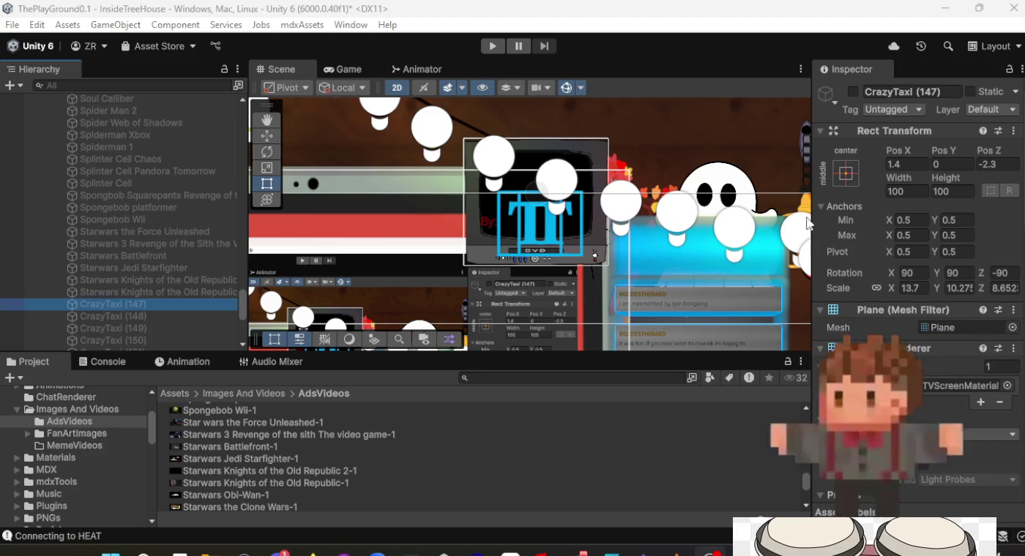
click(916, 91)
text(Starwars Obi-Wan)
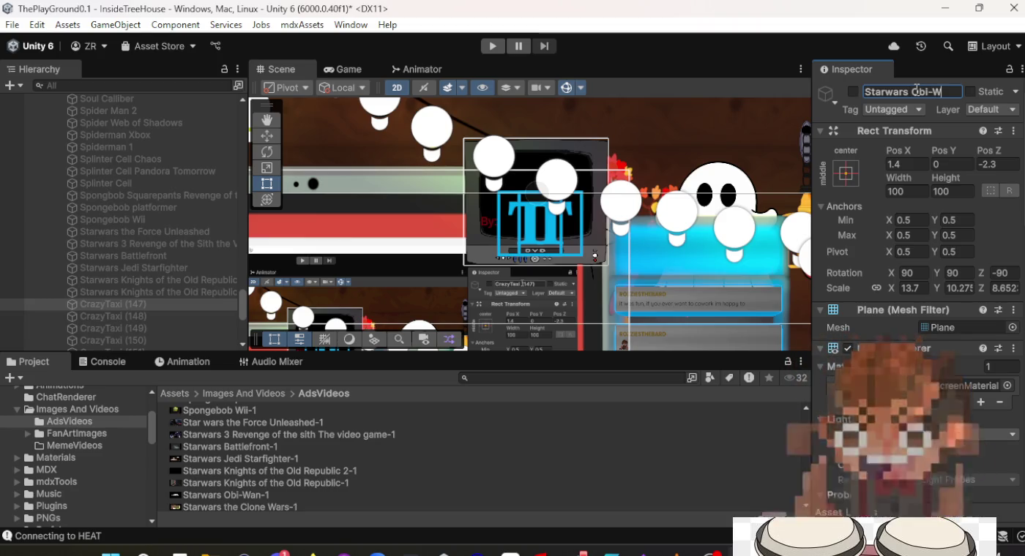
Confirm the name Starwars Obi-Wan and set Starwars Obi-Wan-1 as the screen's video clip.
key(Return)
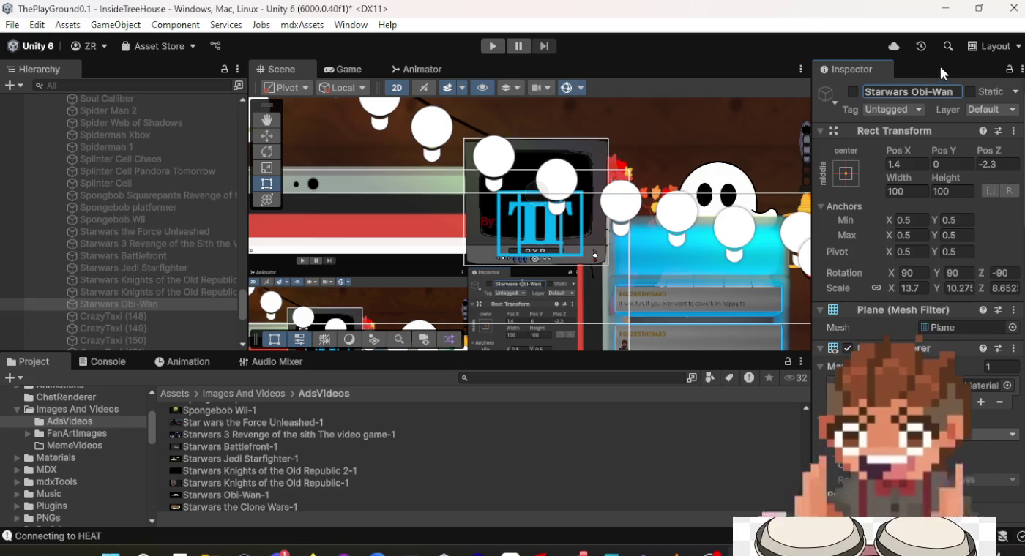
scroll(927, 253, down, 10)
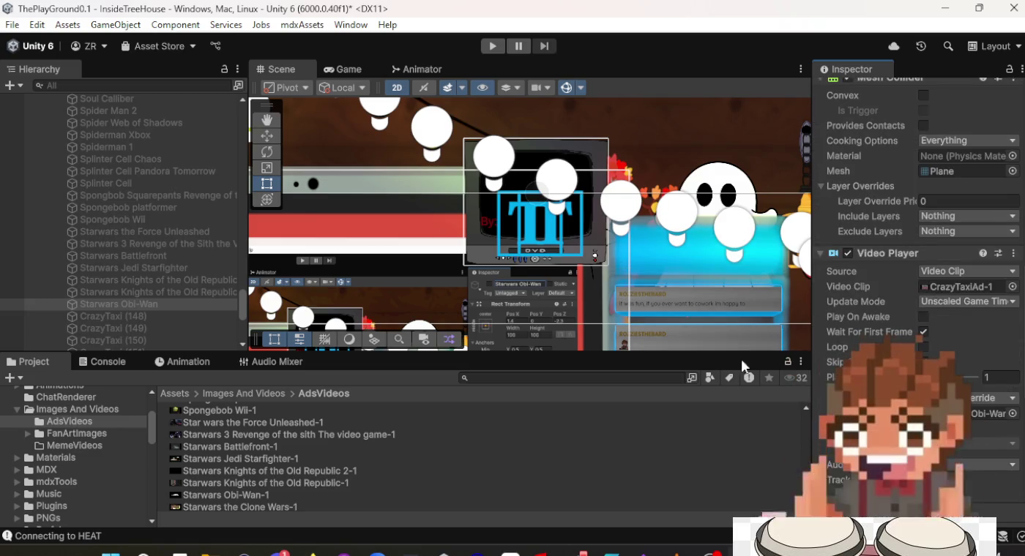
mouse_move(252, 497)
mouse_down()
mouse_move(484, 486)
mouse_move(969, 251)
mouse_up()
drag(965, 287, 965, 287)
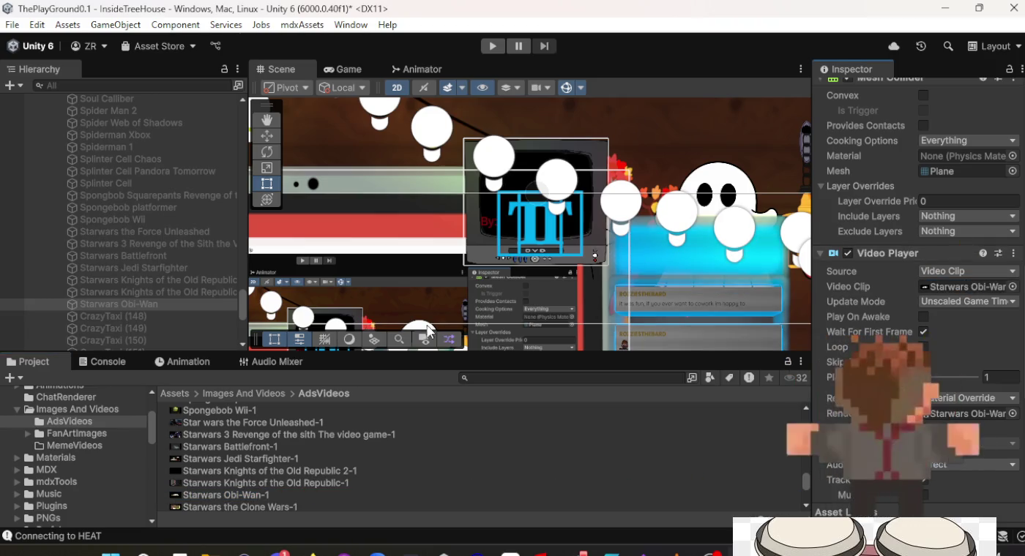
Give CrazyTaxi (148) the Starwars the Clone Wars-1 clip and rename it Starwars the Clone Wars.
click(161, 320)
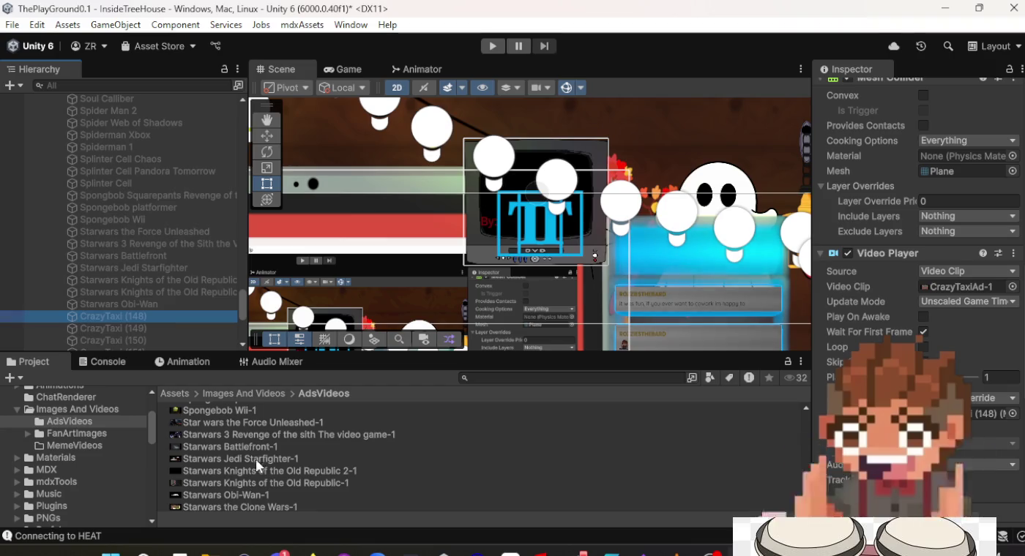
scroll(258, 461, down, 3)
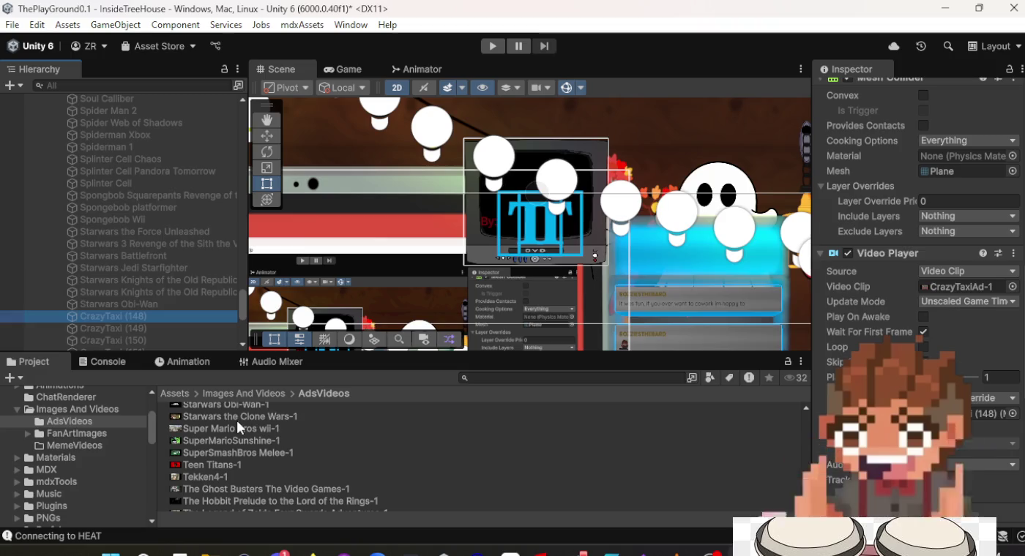
drag(287, 418, 294, 418)
drag(743, 408, 955, 286)
scroll(939, 304, up, 5)
scroll(936, 303, up, 6)
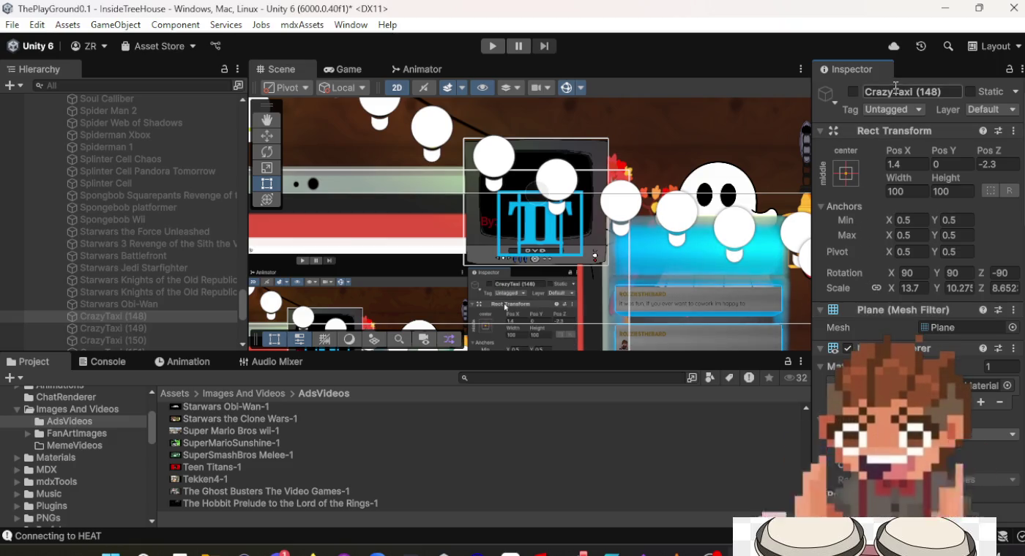
text(St)
text(arwars the Clone)
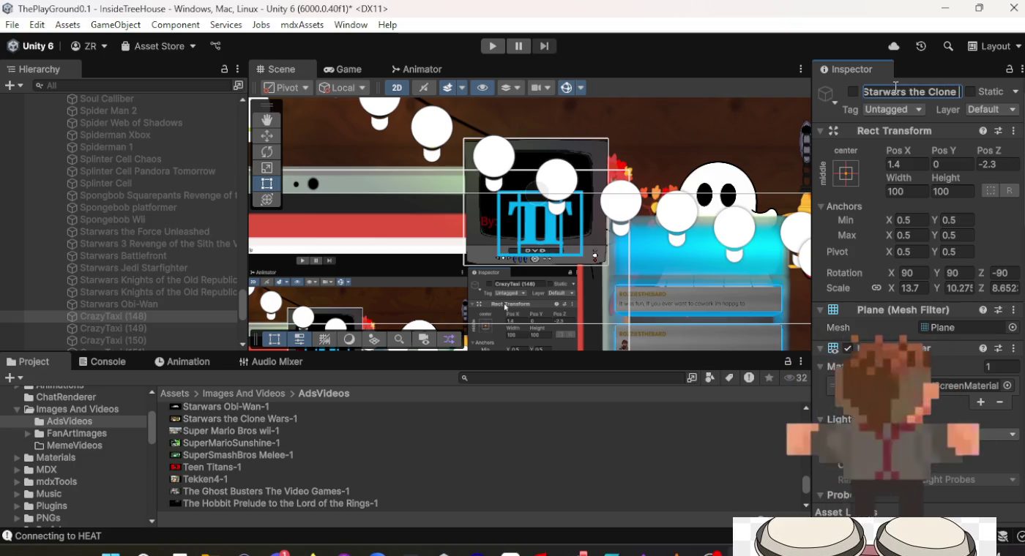
text( Wars)
key(Return)
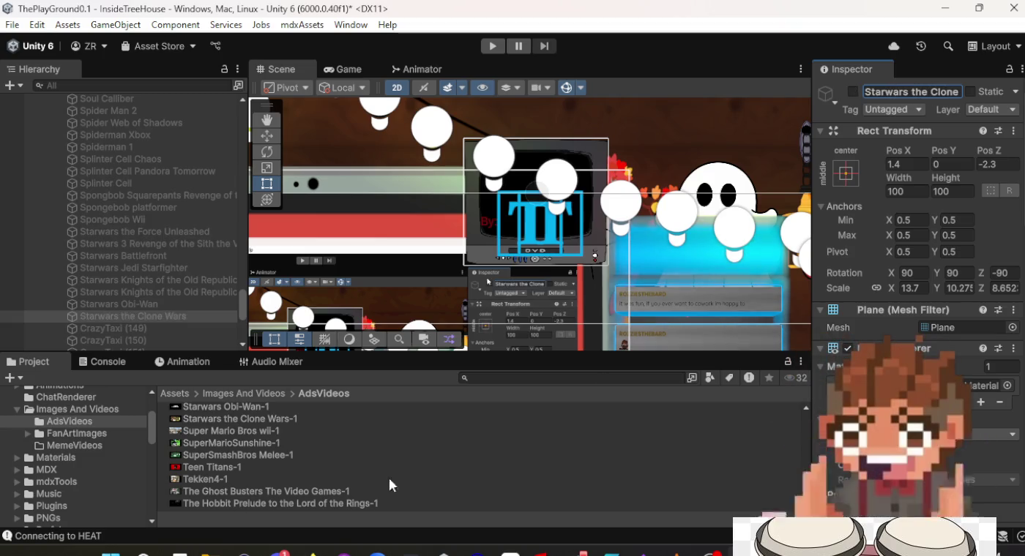
click(167, 326)
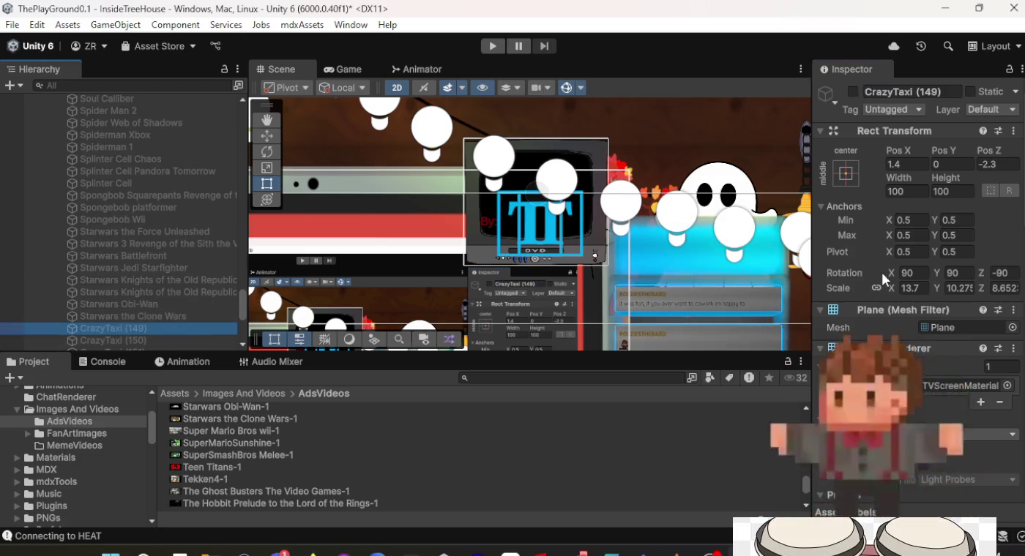
Rename CrazyTaxi (149) to Super Mario Bros Wii and assign the Super Mario Bros wii-1 clip.
click(923, 95)
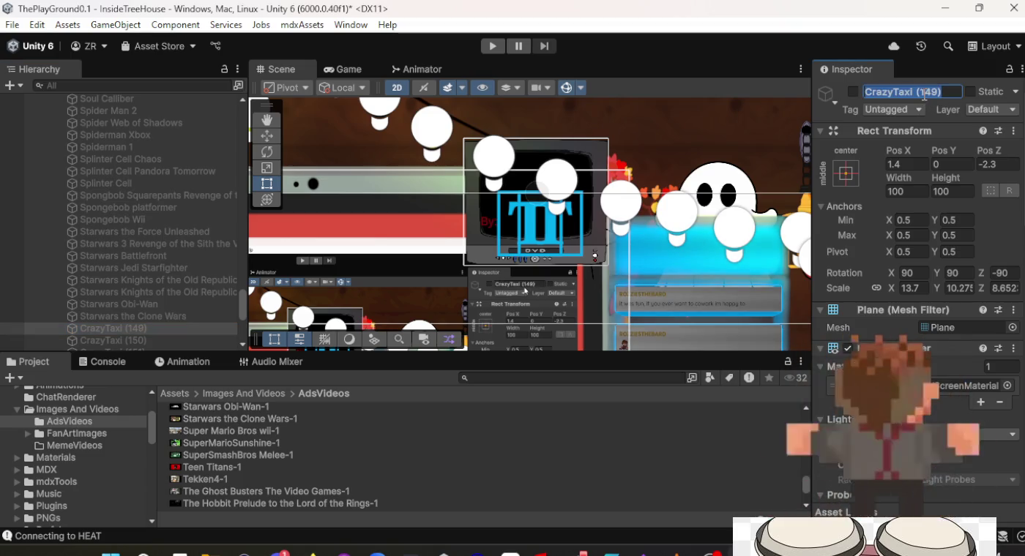
text(Super Mario Bros)
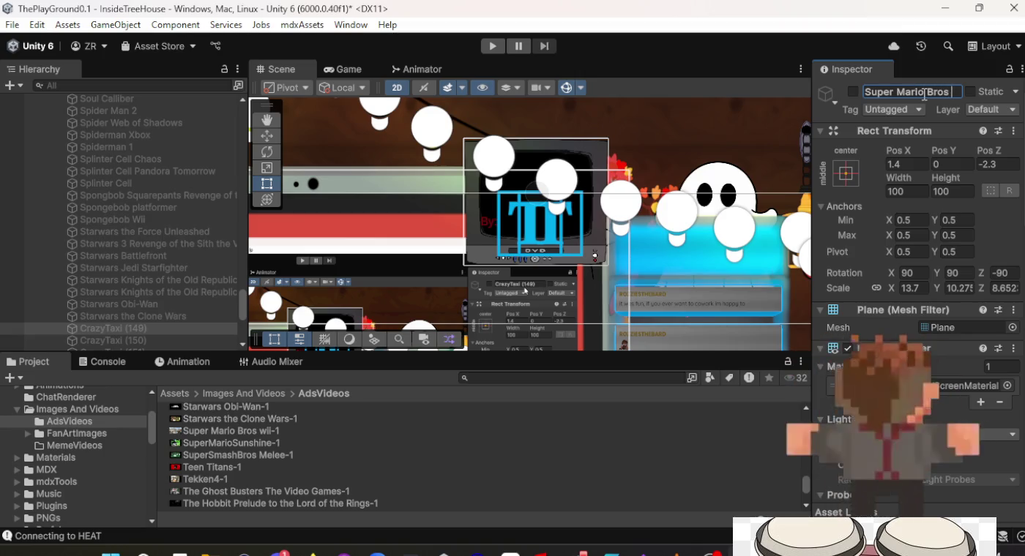
text(Wii)
key(Return)
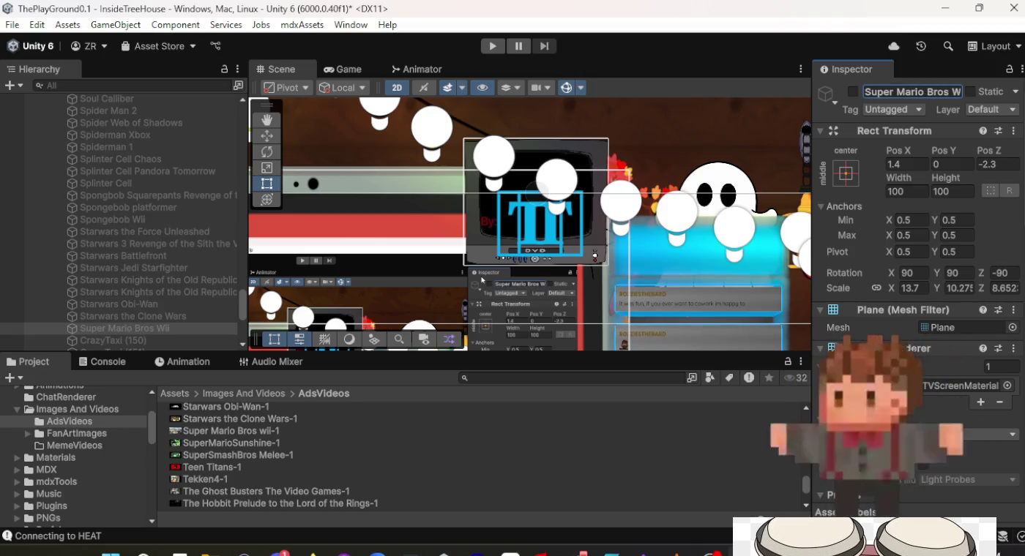
scroll(972, 351, down, 10)
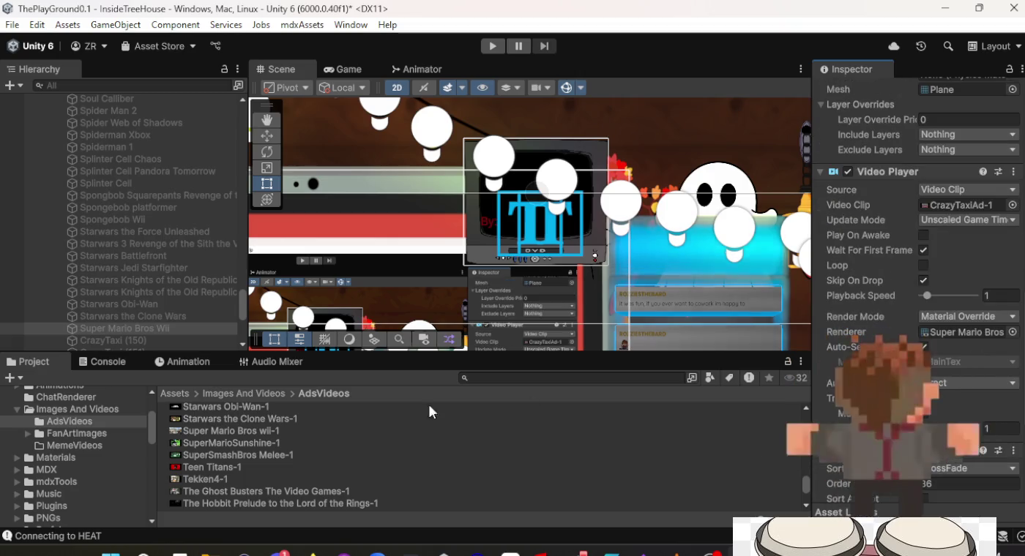
mouse_move(224, 432)
mouse_down()
mouse_move(449, 444)
mouse_move(769, 308)
mouse_move(967, 205)
mouse_up()
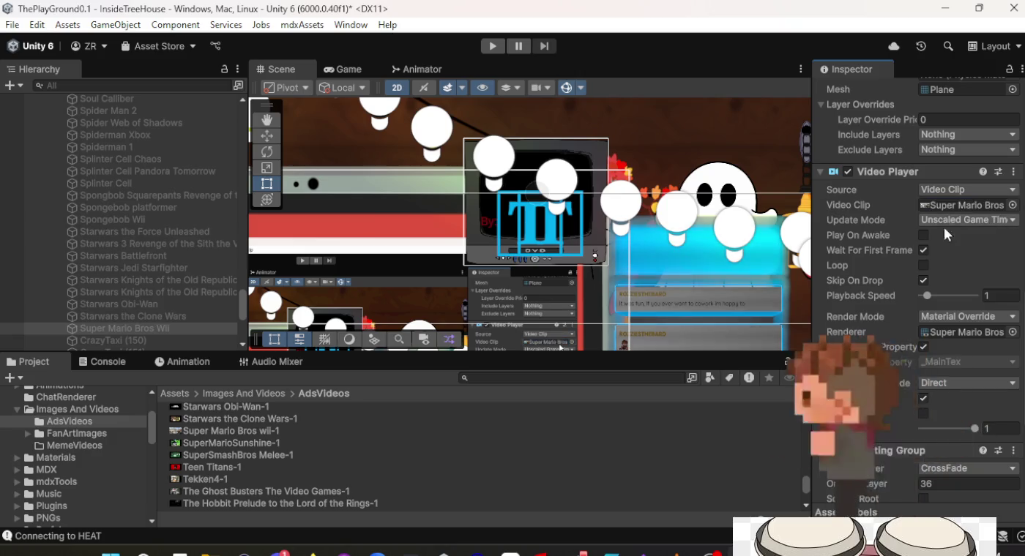
Give CrazyTaxi (150) the SuperMarioSunshine-1 clip and rename it SuperSmashBros Melee.
click(202, 339)
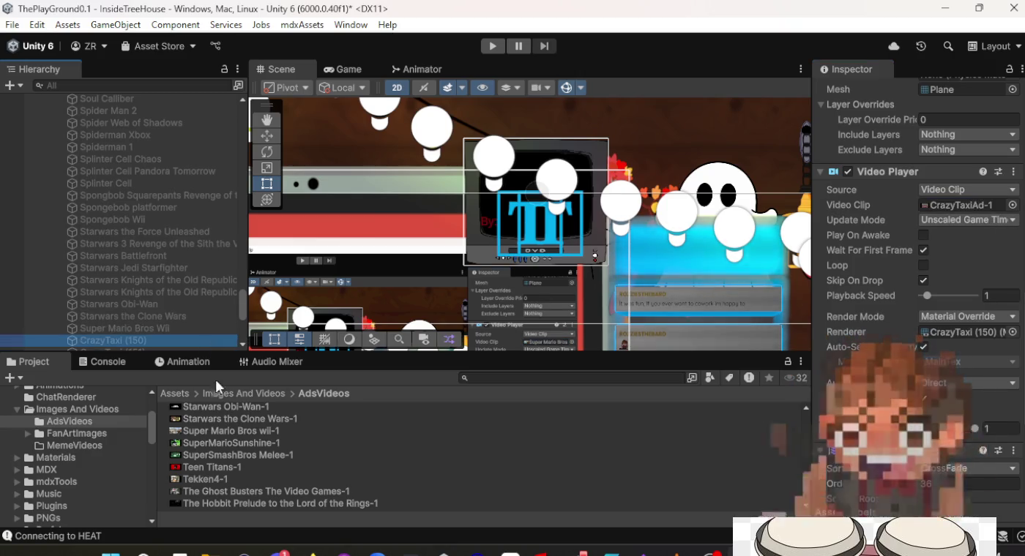
mouse_move(234, 443)
mouse_down()
mouse_move(721, 442)
mouse_move(932, 320)
mouse_up()
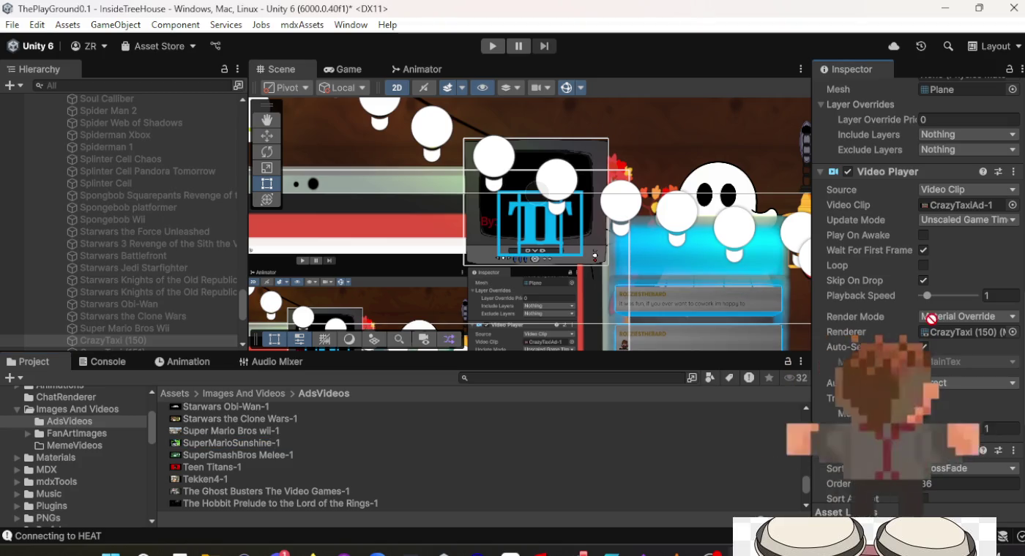
drag(949, 229, 963, 205)
scroll(939, 248, up, 10)
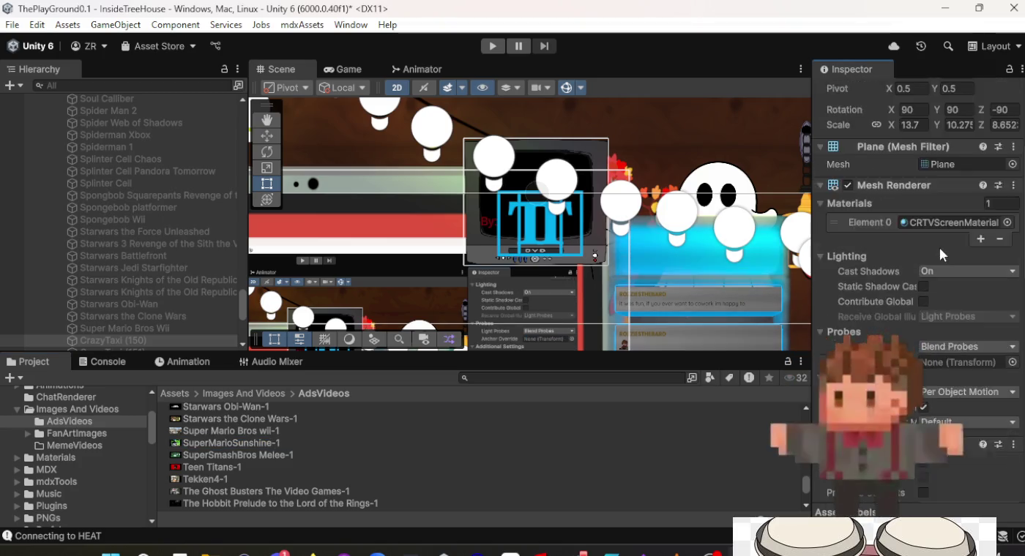
click(927, 93)
text(S)
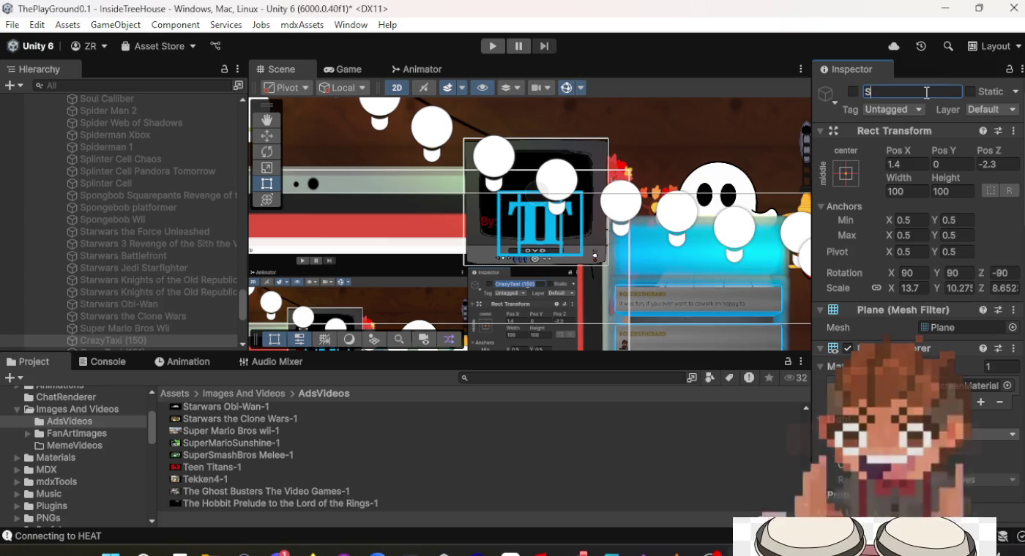
text(upeMar)
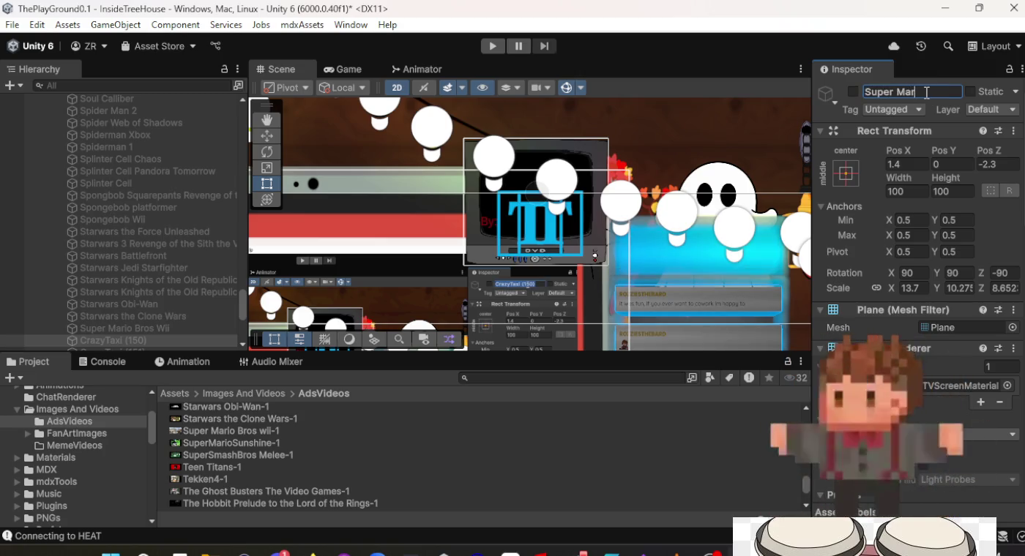
key(BackSpace)
key(BackSpace)
key(BackSpace)
text(SmashBros Melee)
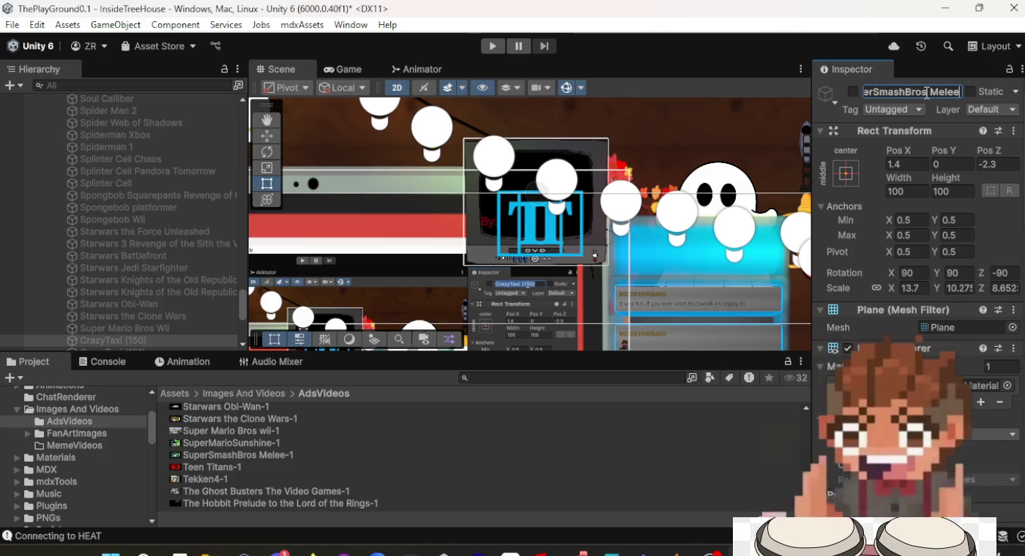
key(Return)
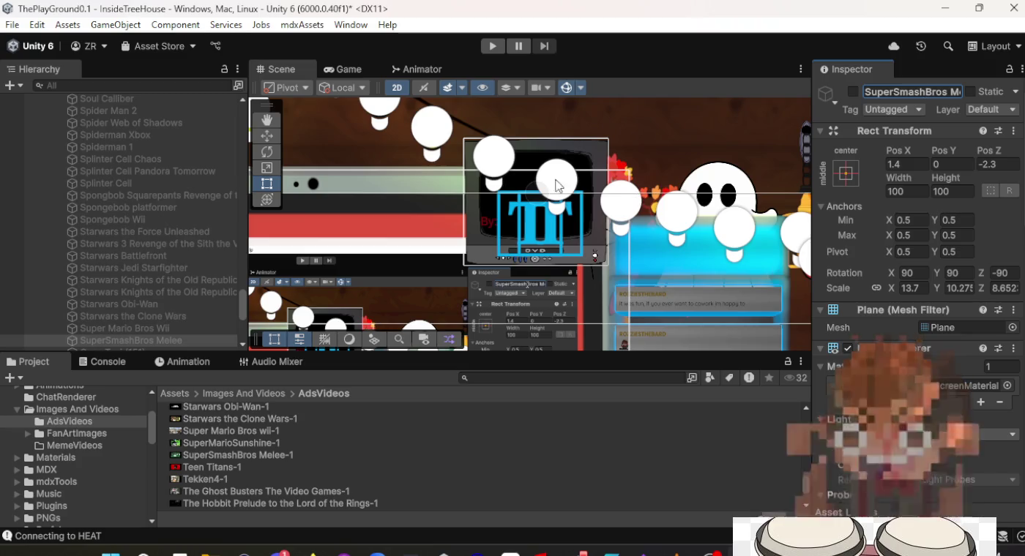
scroll(220, 209, down, 3)
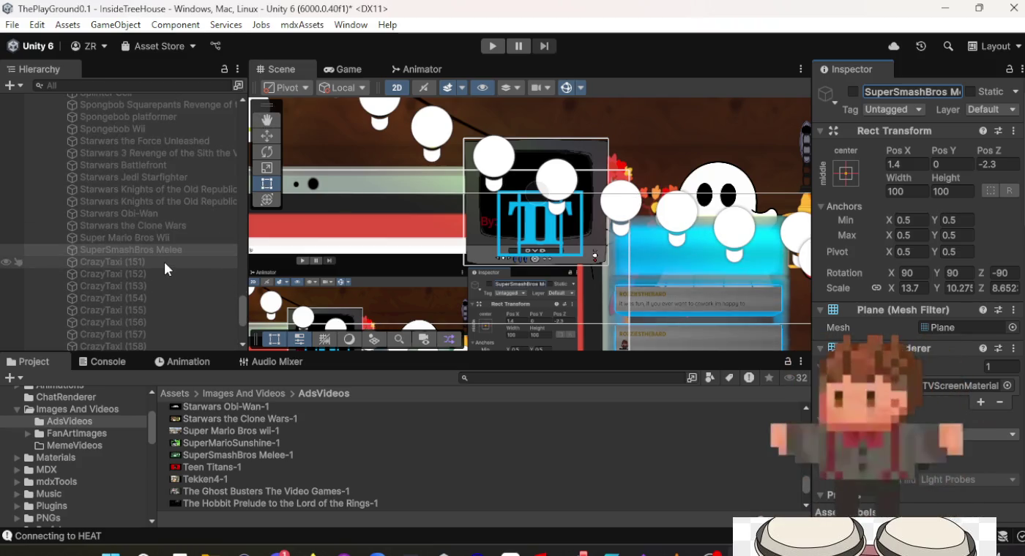
Set Teen Titans-1 as the video clip of CrazyTaxi (151).
click(164, 261)
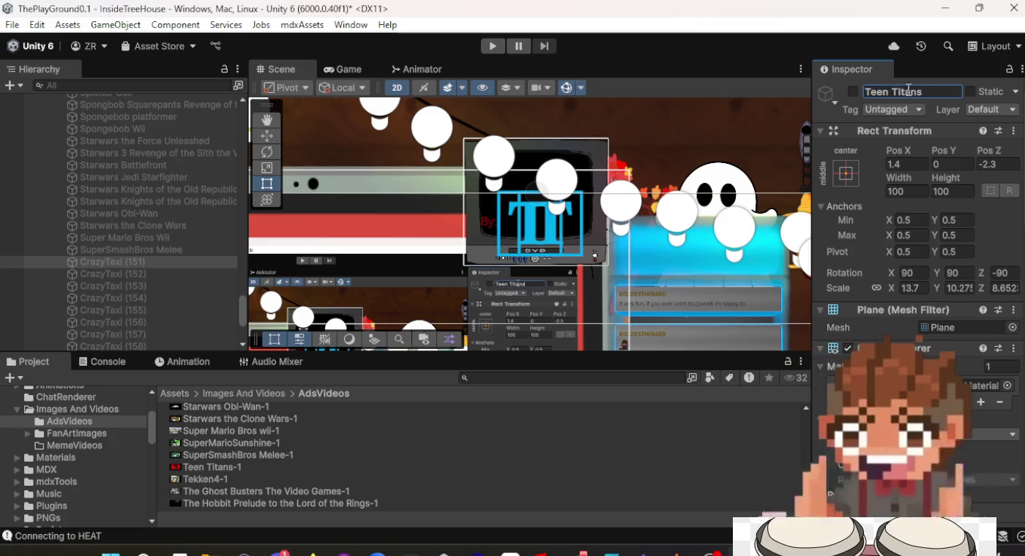
scroll(915, 293, down, 10)
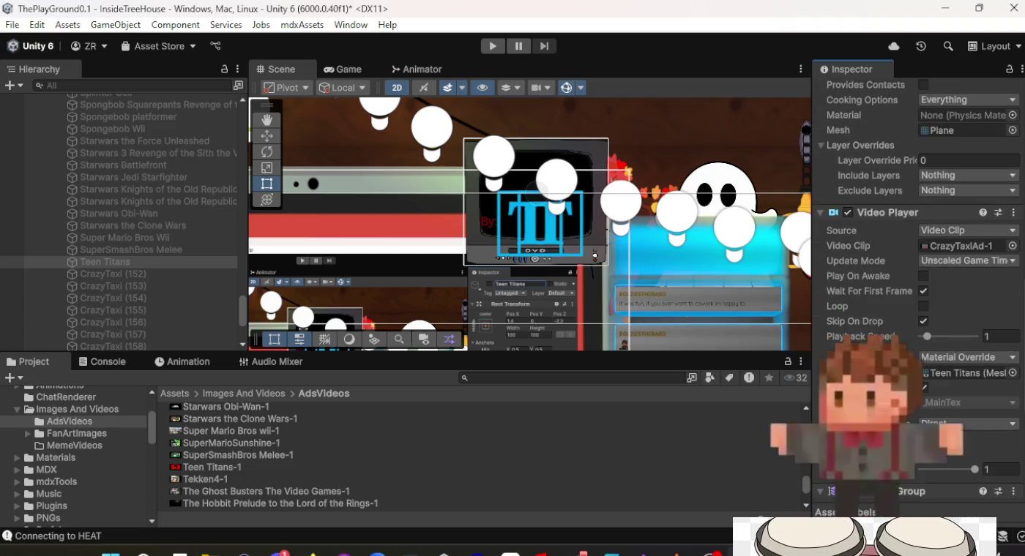
mouse_move(222, 465)
mouse_down()
mouse_move(615, 465)
mouse_move(957, 278)
mouse_up()
drag(961, 241, 961, 241)
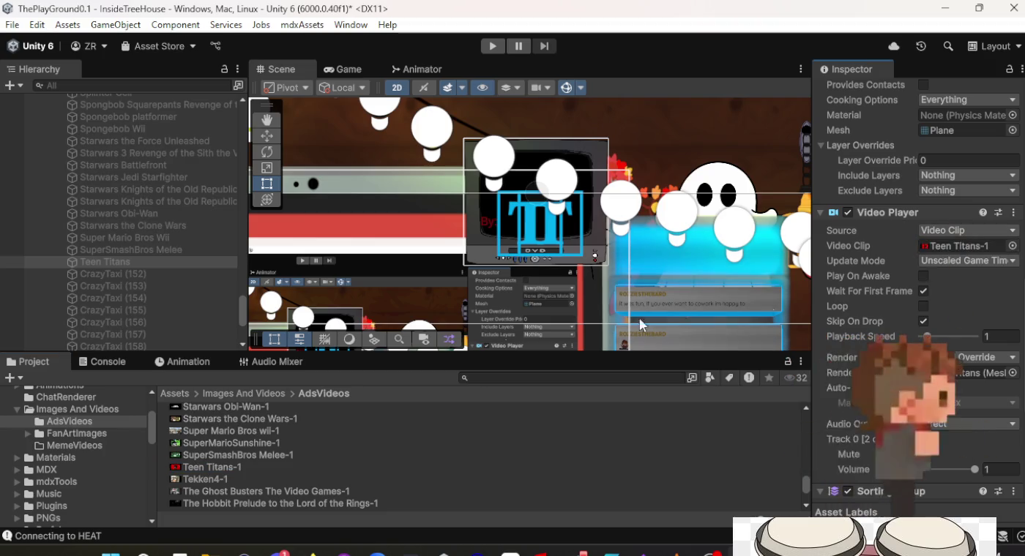
Assign the Tekken4-1 clip to CrazyTaxi (152)'s Video Player.
click(47, 274)
drag(222, 478, 321, 478)
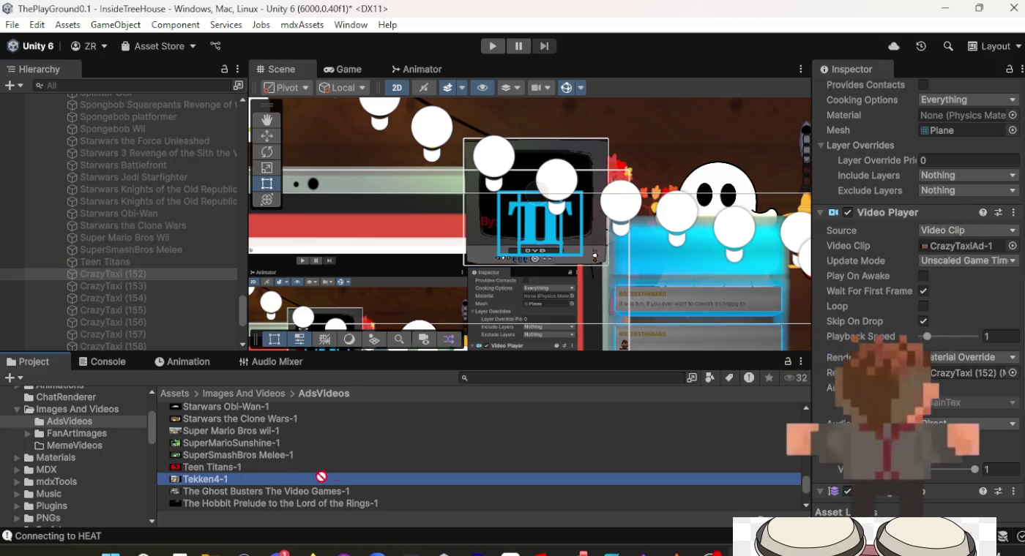
drag(735, 471, 877, 341)
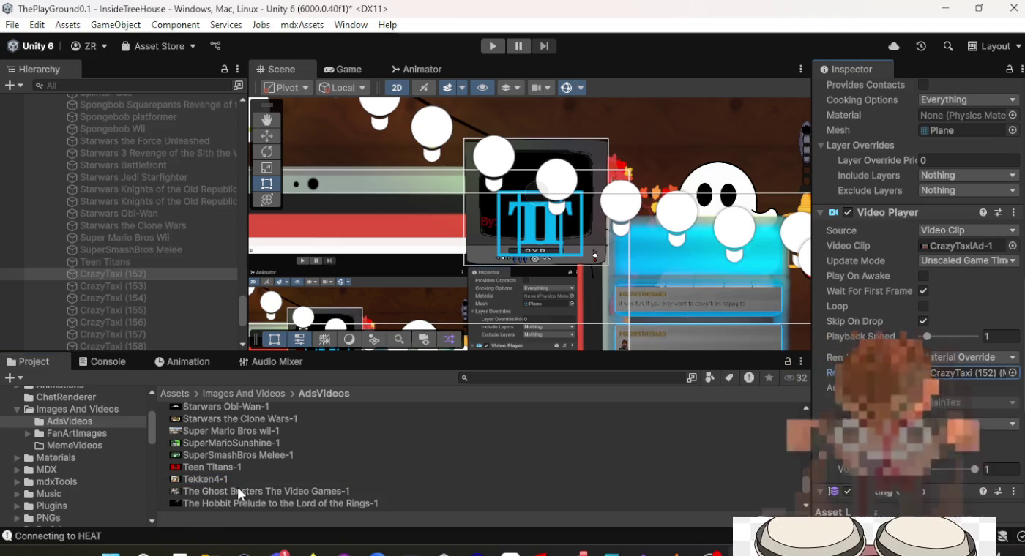
mouse_move(235, 479)
mouse_down()
mouse_move(454, 479)
mouse_move(996, 409)
mouse_up()
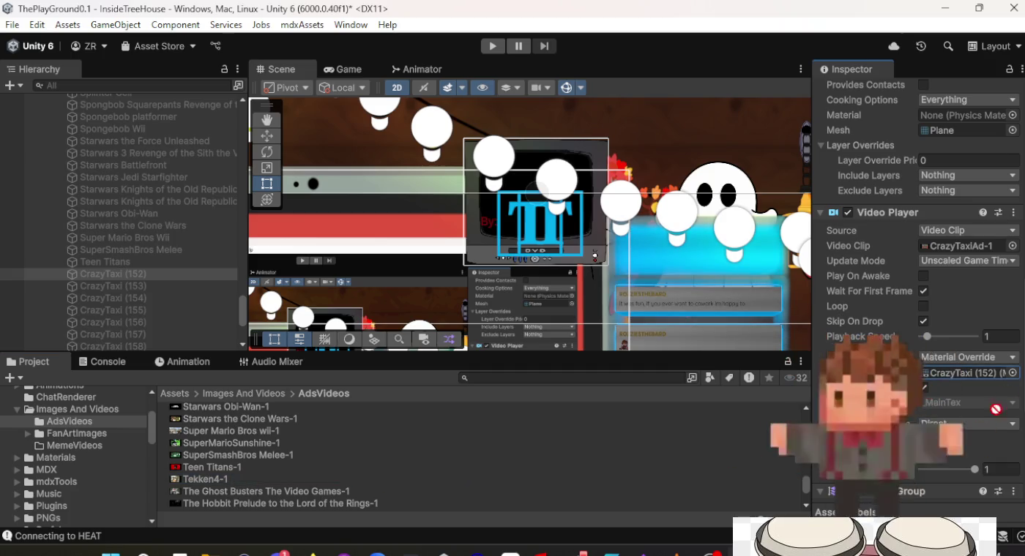
drag(943, 266, 961, 252)
scroll(960, 252, up, 10)
text(Tekken 4)
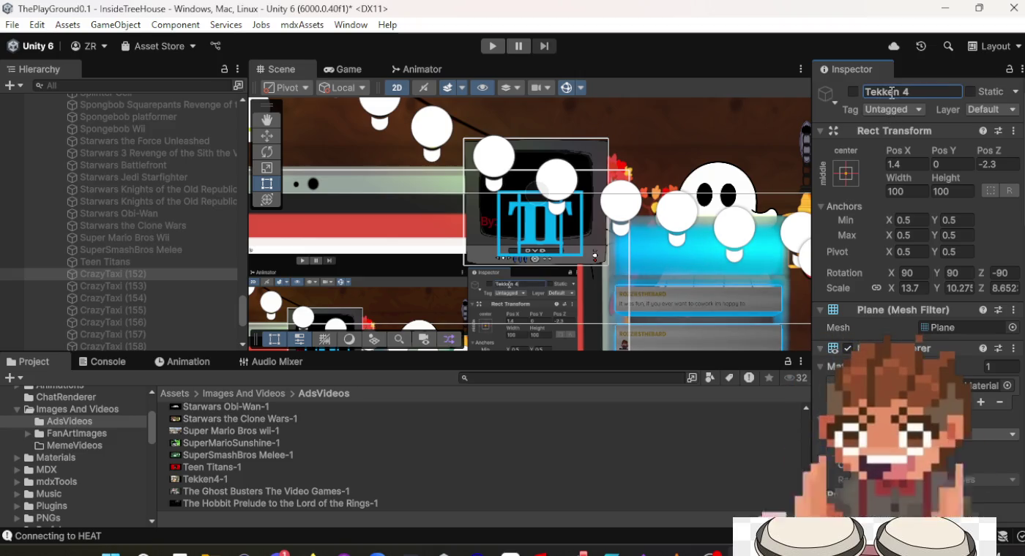
click(226, 290)
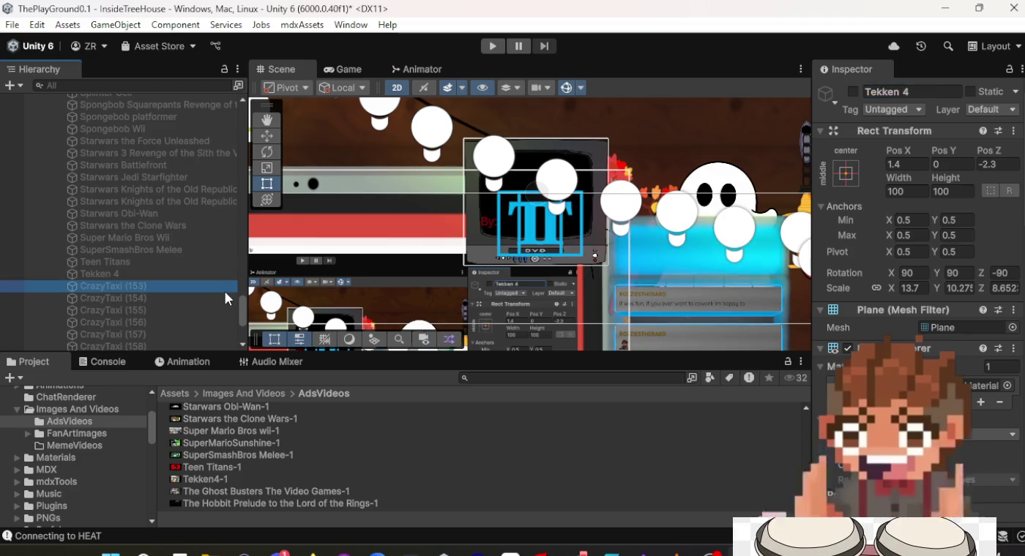
Rename CrazyTaxi (153) to The Ghost Busters the Video Game and assign the Ghost Busters clip.
click(906, 96)
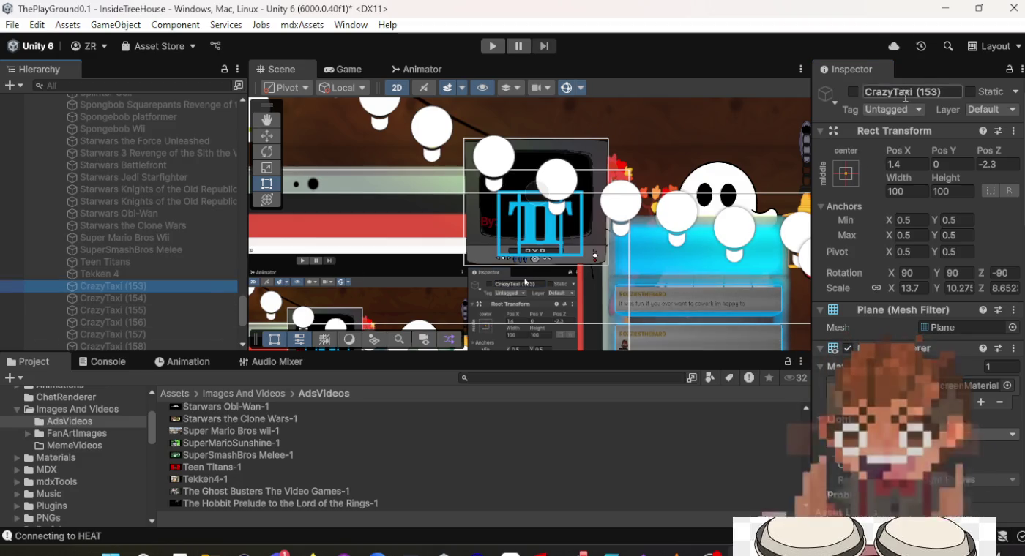
text(The Gh)
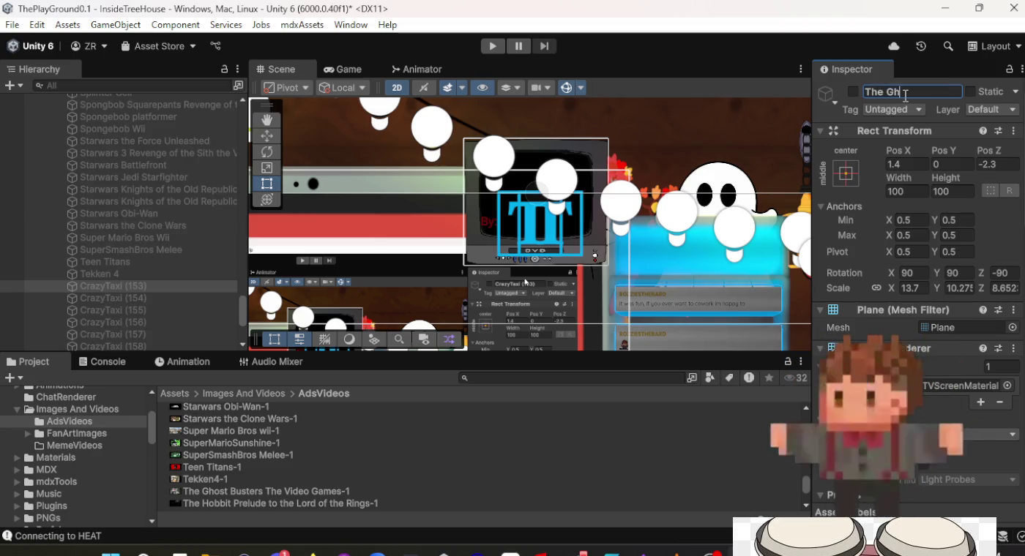
text(ost Busters)
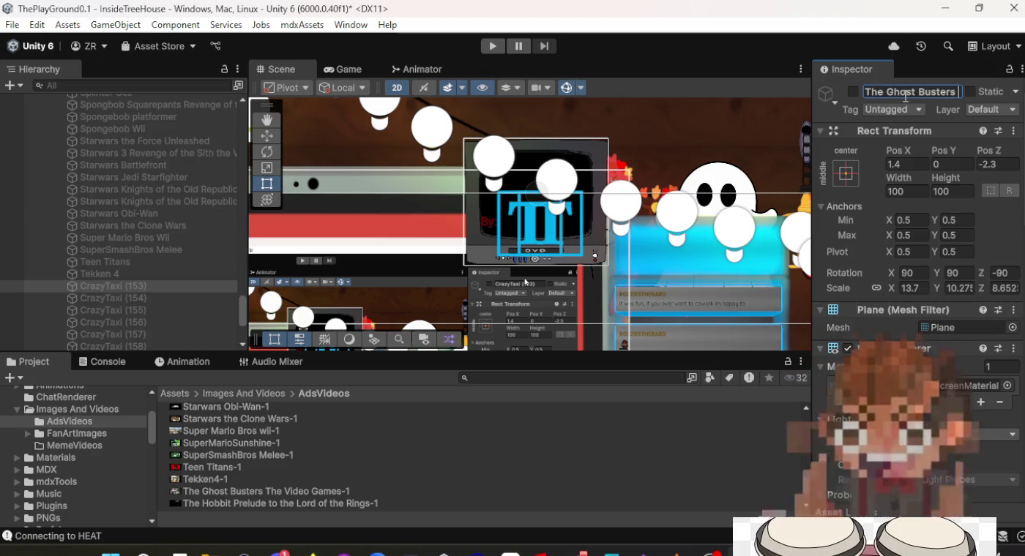
text( the Video Game)
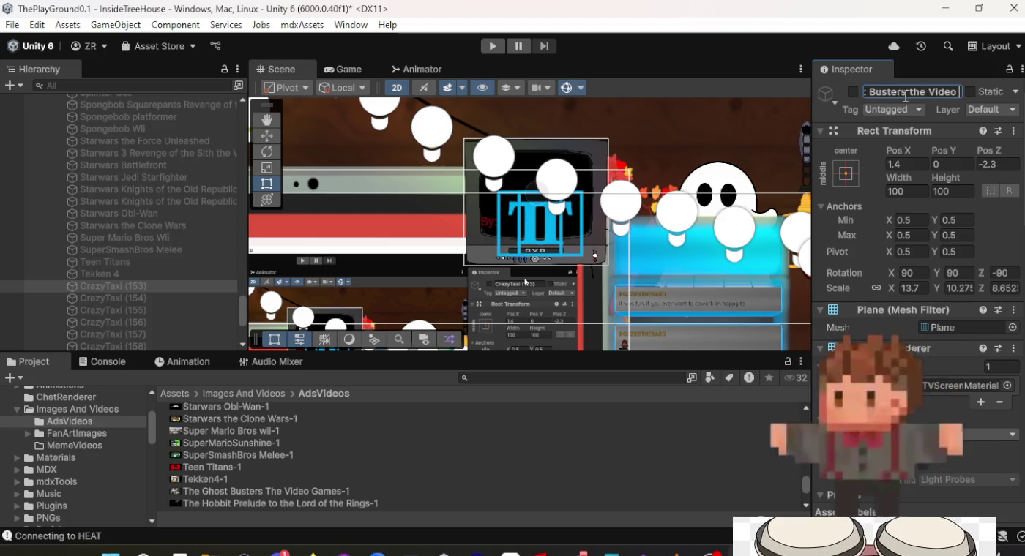
key(Return)
scroll(908, 257, down, 8)
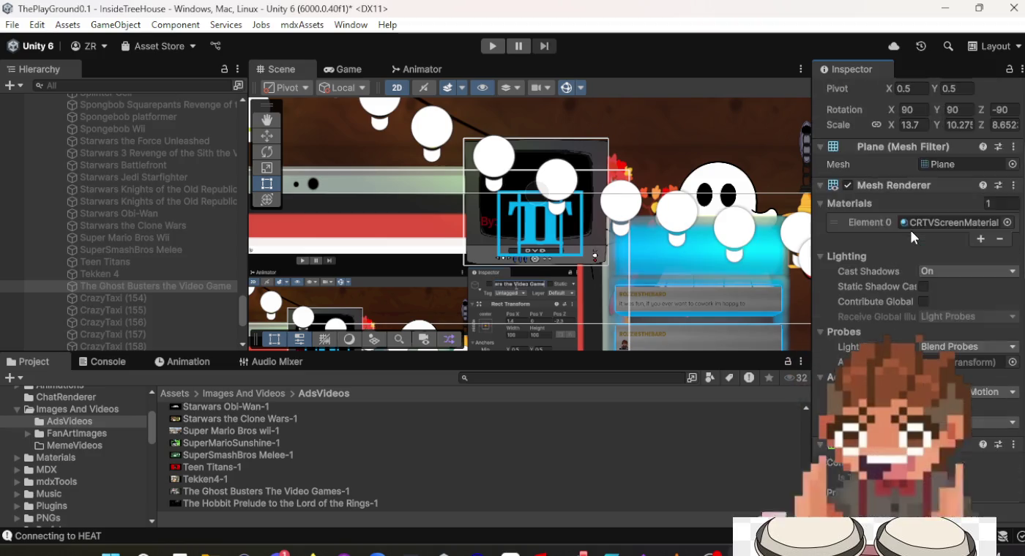
scroll(908, 289, down, 3)
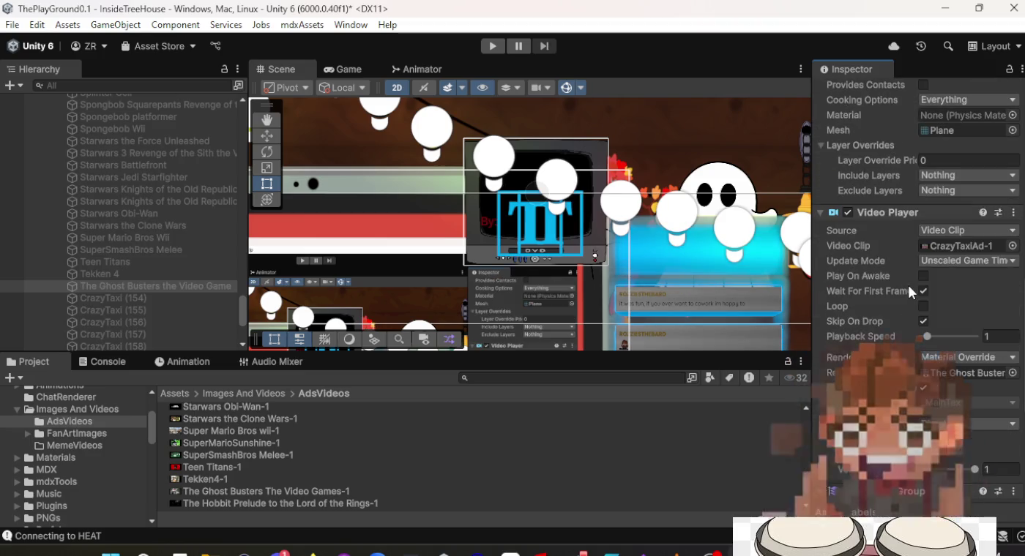
click(229, 494)
mouse_move(230, 494)
mouse_down()
mouse_move(443, 503)
mouse_move(659, 410)
mouse_move(944, 248)
mouse_up()
Give CrazyTaxi (154) the Hobbit clip and rename it The Hobbit Prelude to the Lord of the Rings.
click(98, 296)
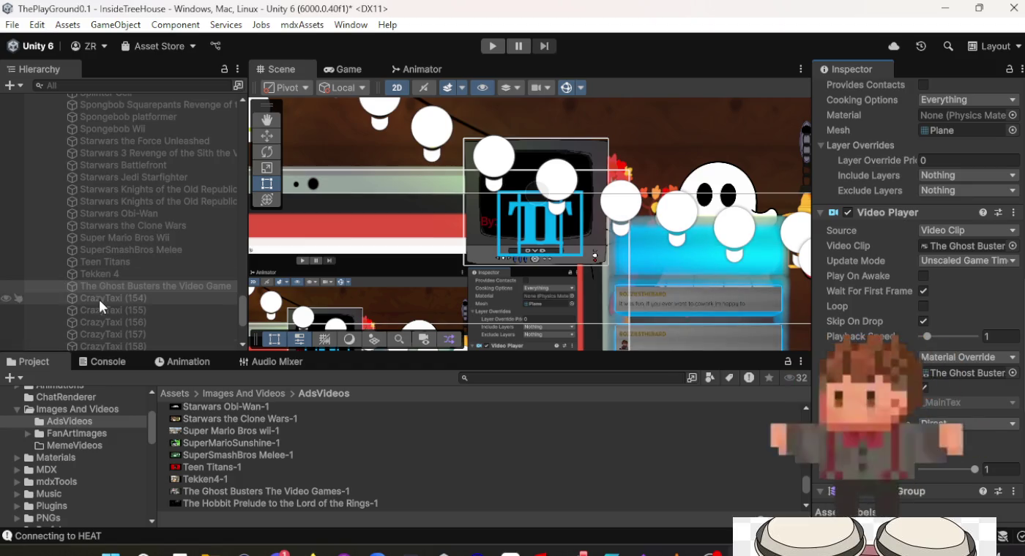
mouse_move(302, 505)
mouse_down()
mouse_move(729, 486)
mouse_move(879, 380)
mouse_move(944, 248)
mouse_up()
scroll(943, 254, up, 10)
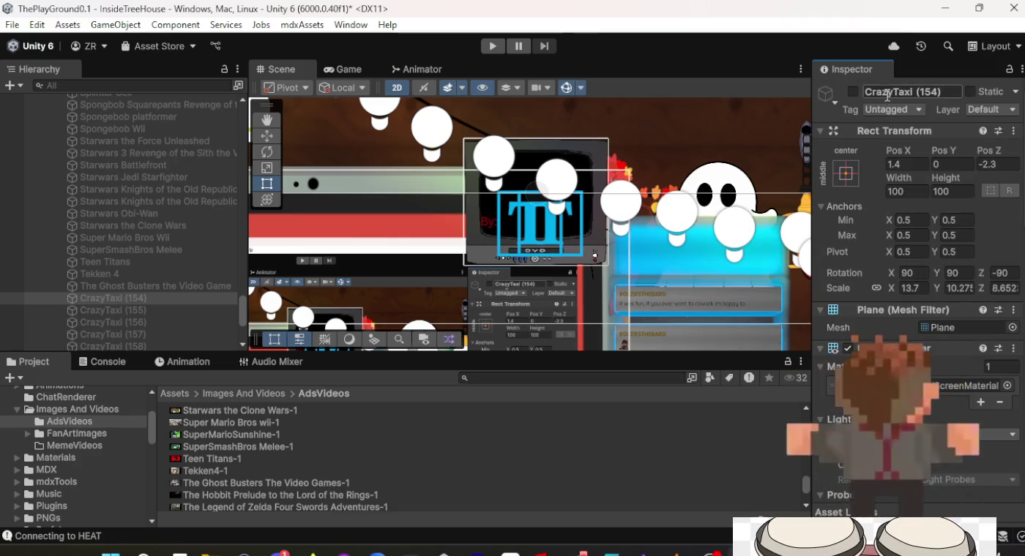
click(887, 96)
text(The Hobbit)
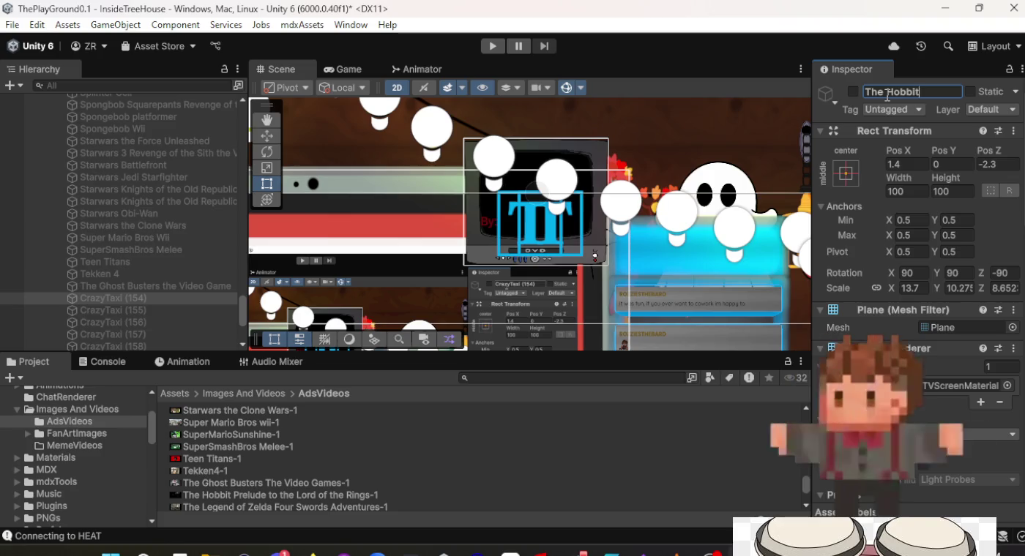
text( Prelude to the Lord)
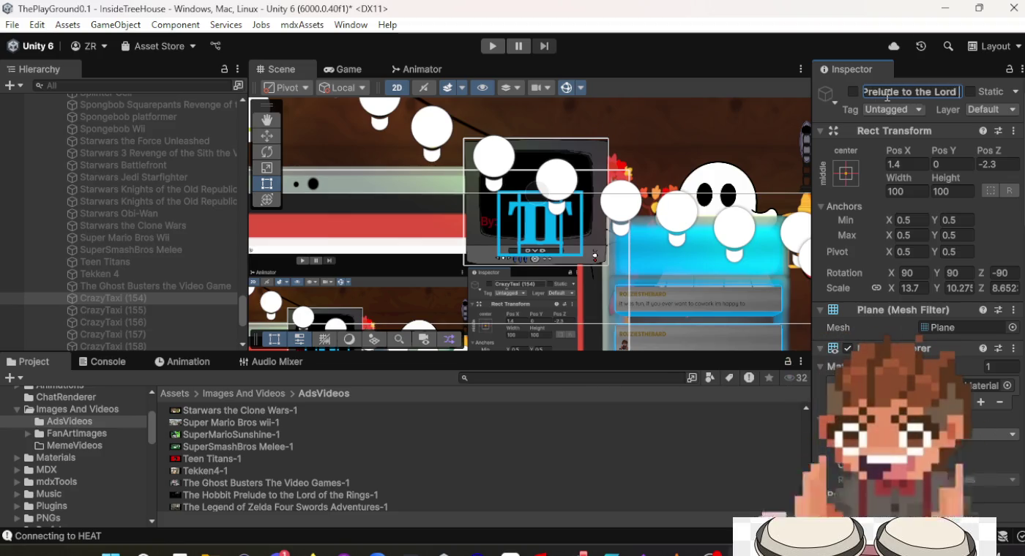
text(ngs)
key(Return)
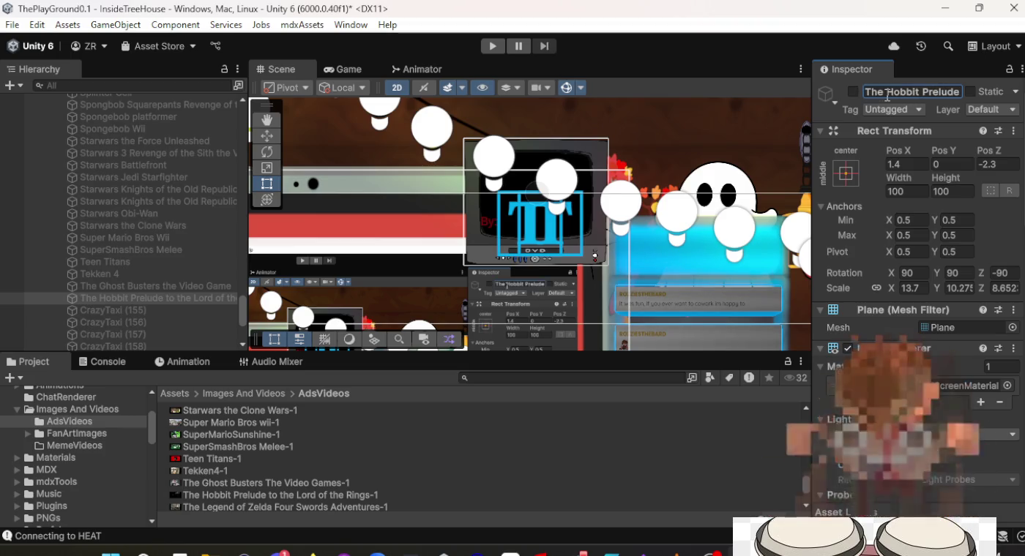
click(113, 313)
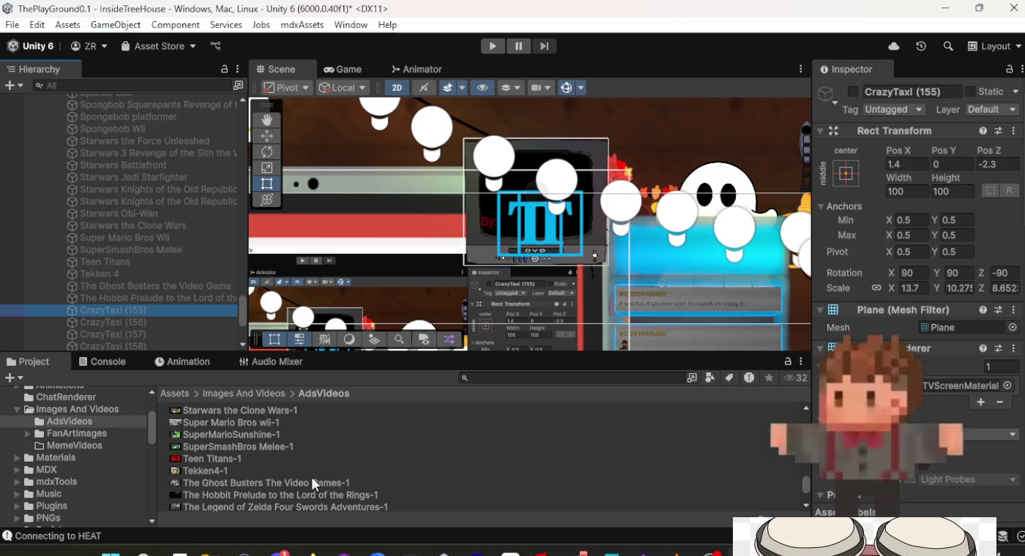
Rename CrazyTaxi (155) to The Legend of Zelda Four Swords and assign the Zelda Four Swords Adventures clip.
scroll(322, 459, down, 2)
scroll(321, 465, down, 2)
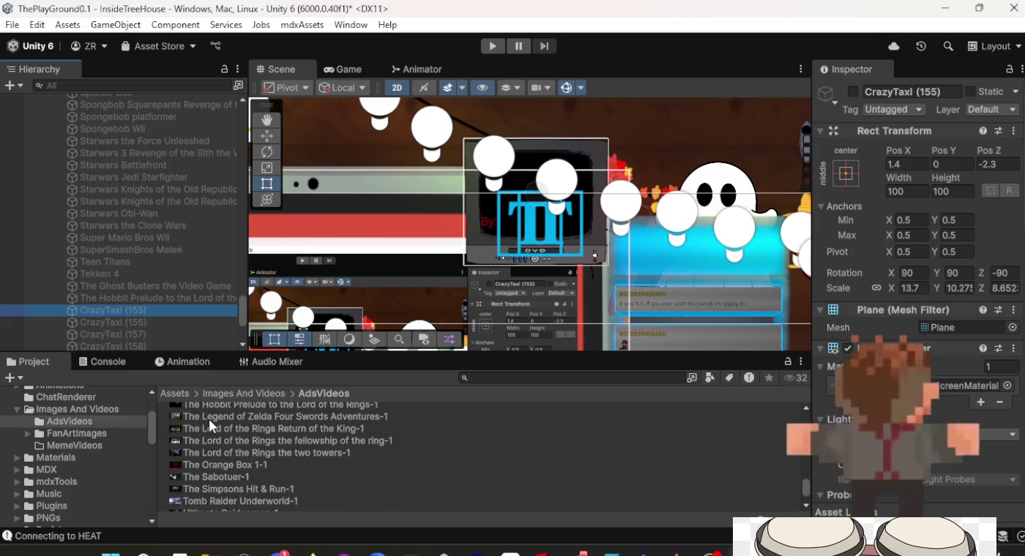
click(909, 93)
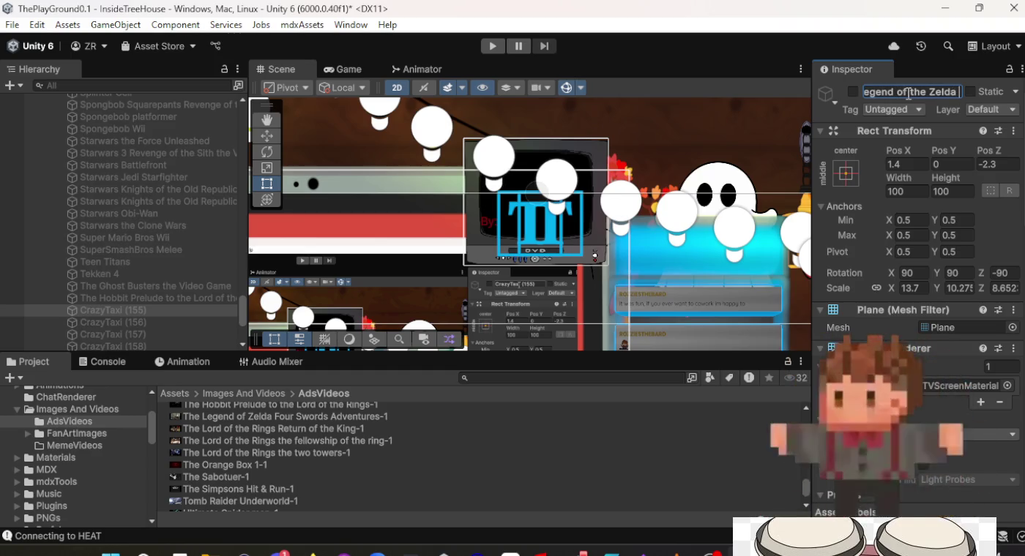
text(Four Swords Ad)
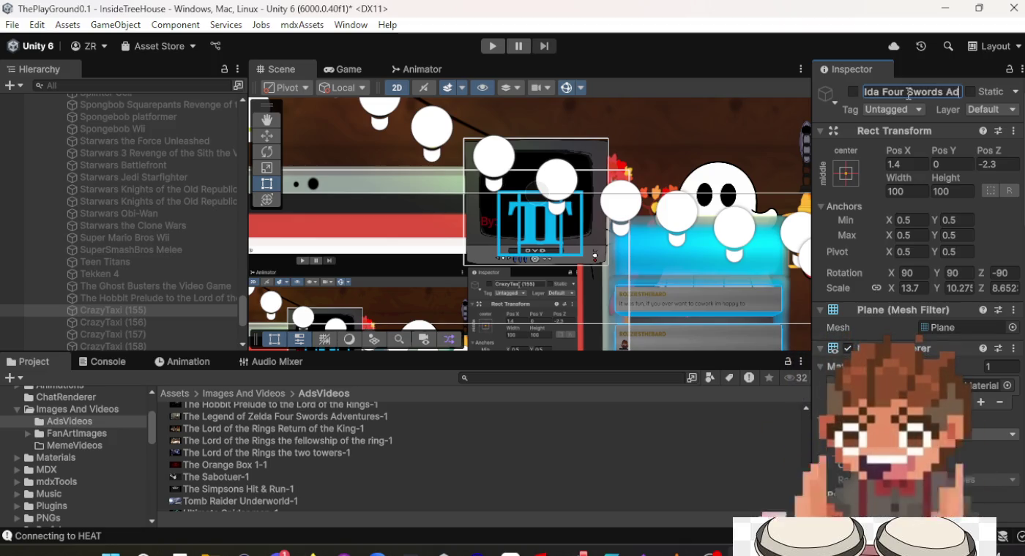
text(nt)
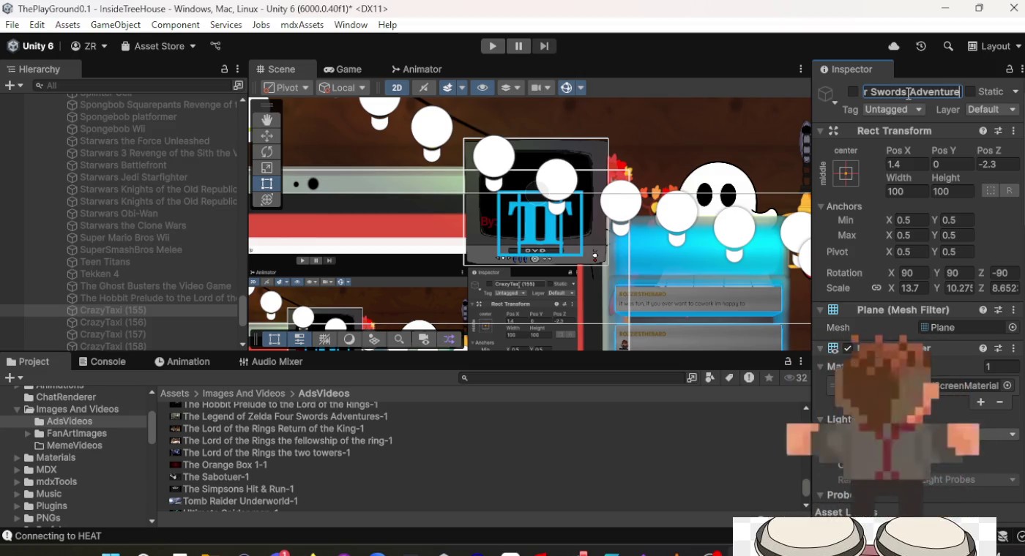
key(Return)
scroll(952, 293, down, 10)
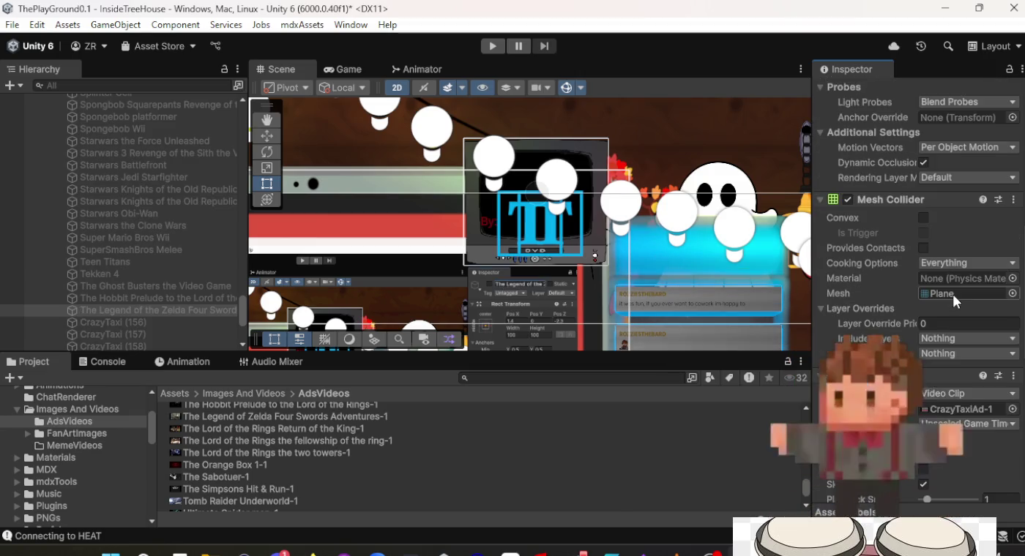
scroll(944, 303, down, 3)
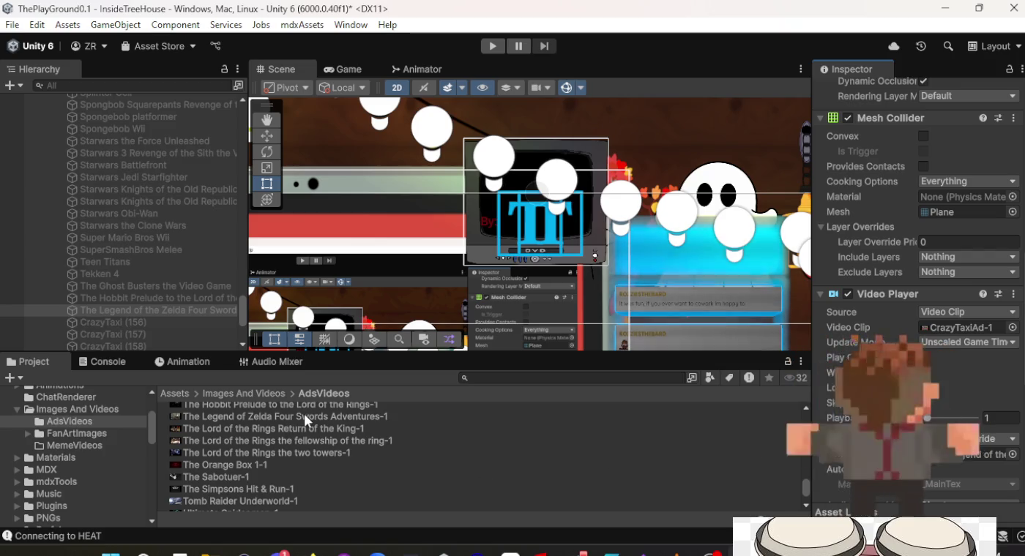
drag(306, 420, 437, 414)
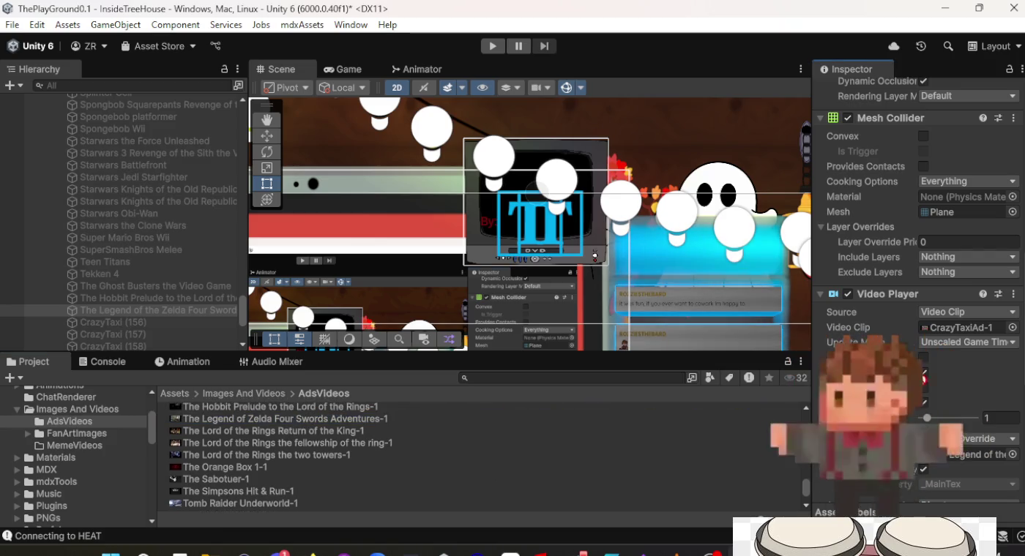
drag(968, 327, 966, 328)
Drop the Return of the King-1 clip into CrazyTaxi (156)'s Video Clip field.
click(188, 323)
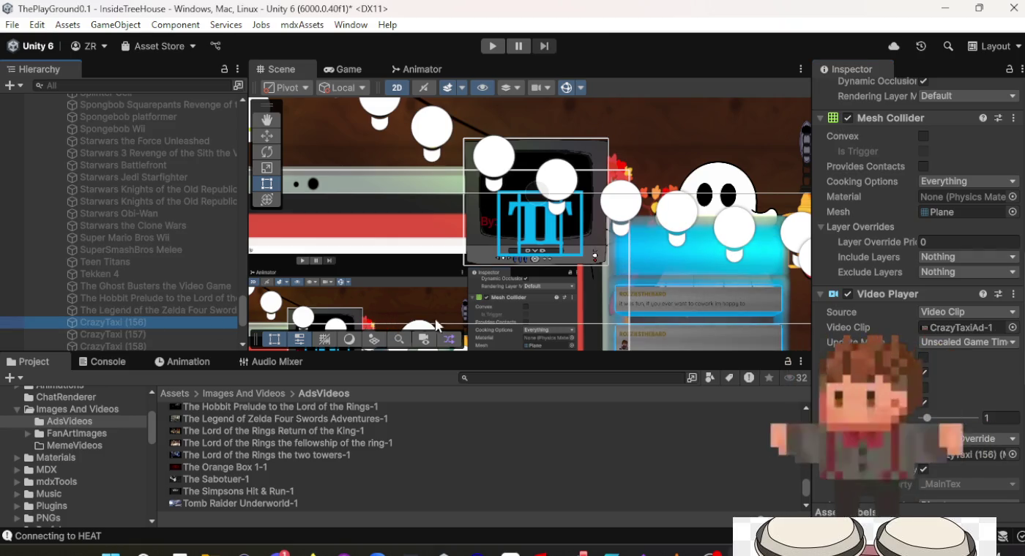
mouse_move(290, 432)
mouse_down()
mouse_move(914, 317)
mouse_move(949, 328)
mouse_up()
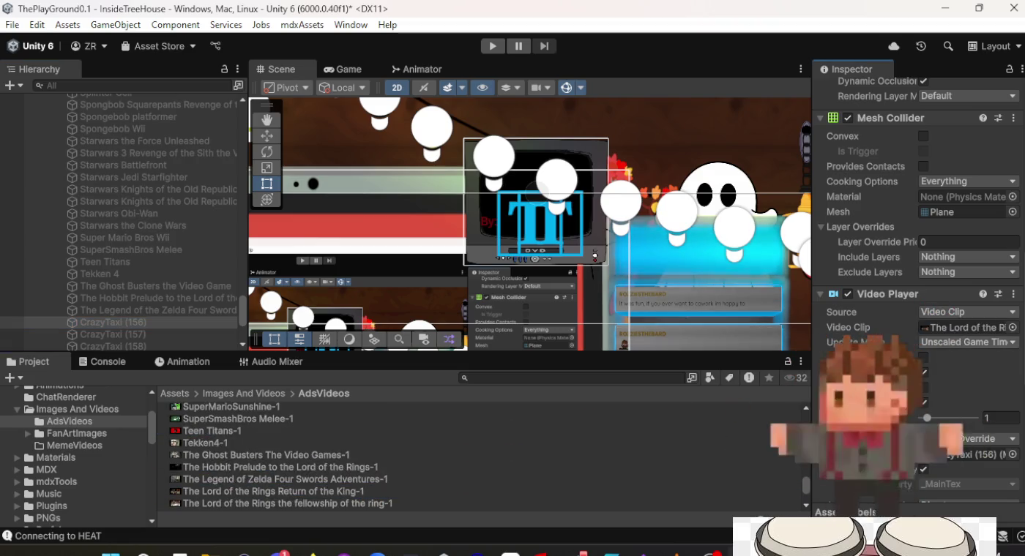
scroll(640, 456, down, 3)
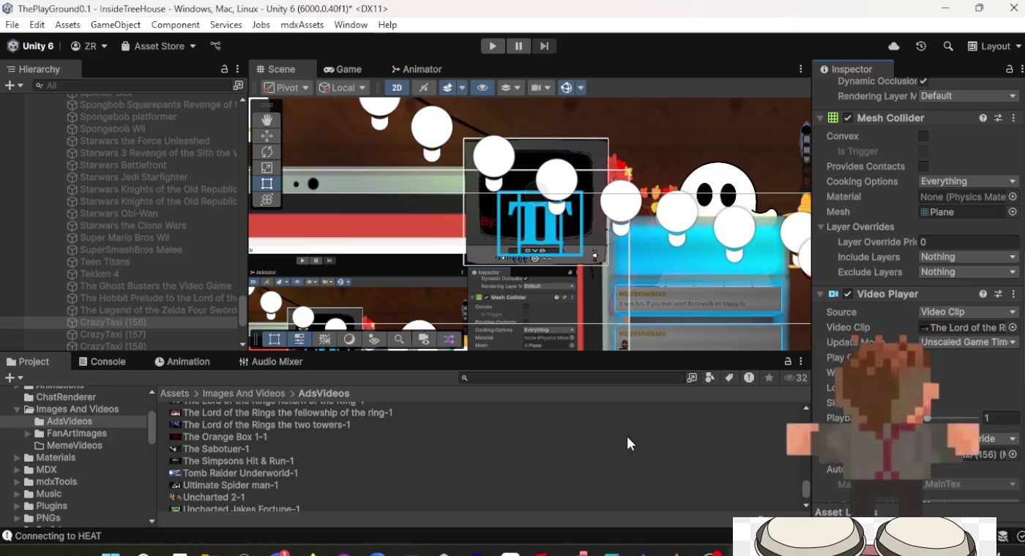
scroll(543, 446, up, 2)
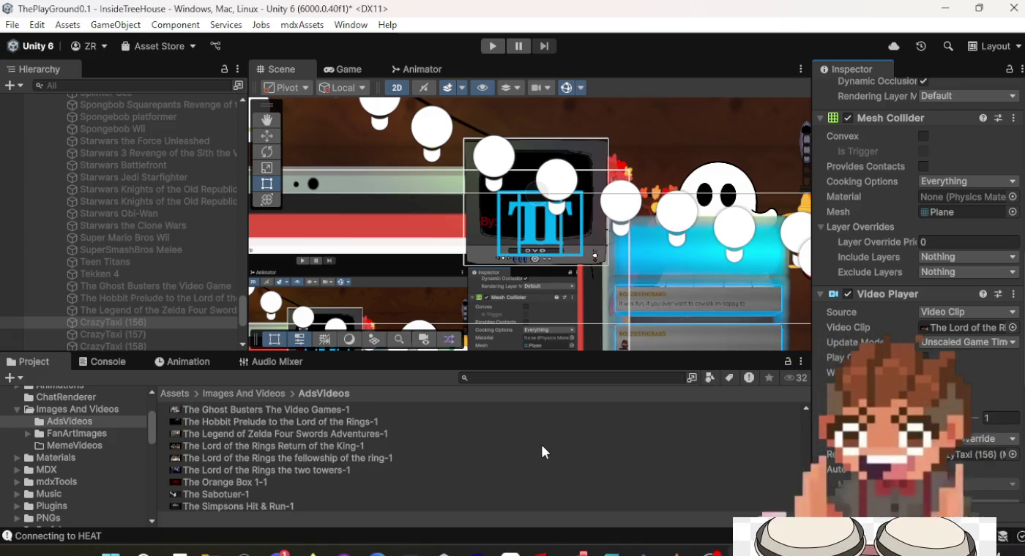
scroll(555, 451, down, 2)
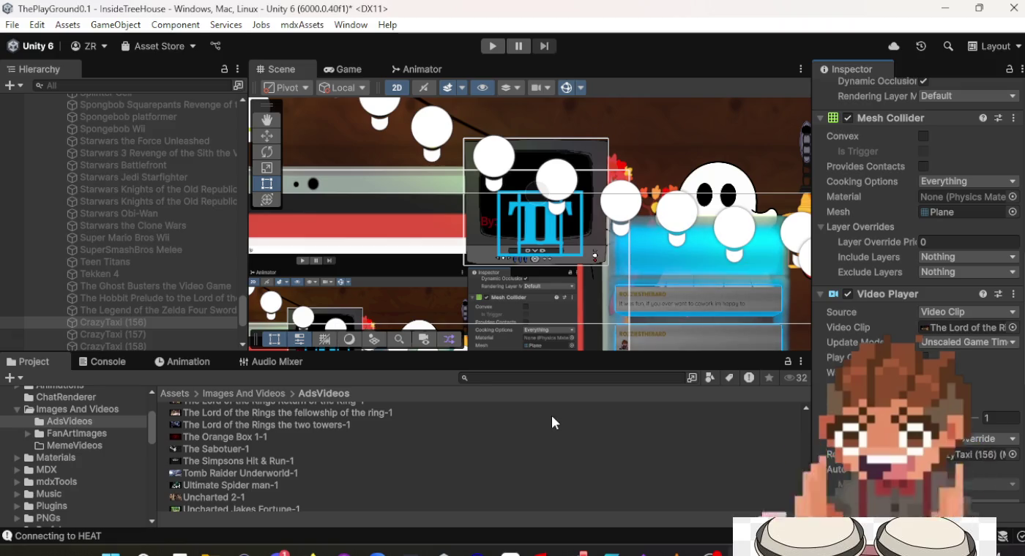
scroll(551, 415, up, 2)
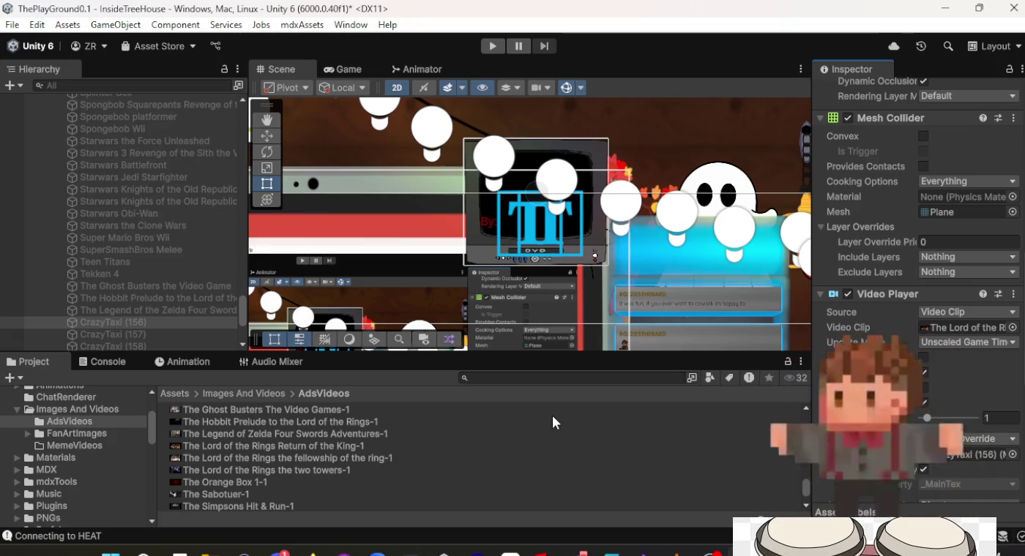
scroll(883, 298, up, 10)
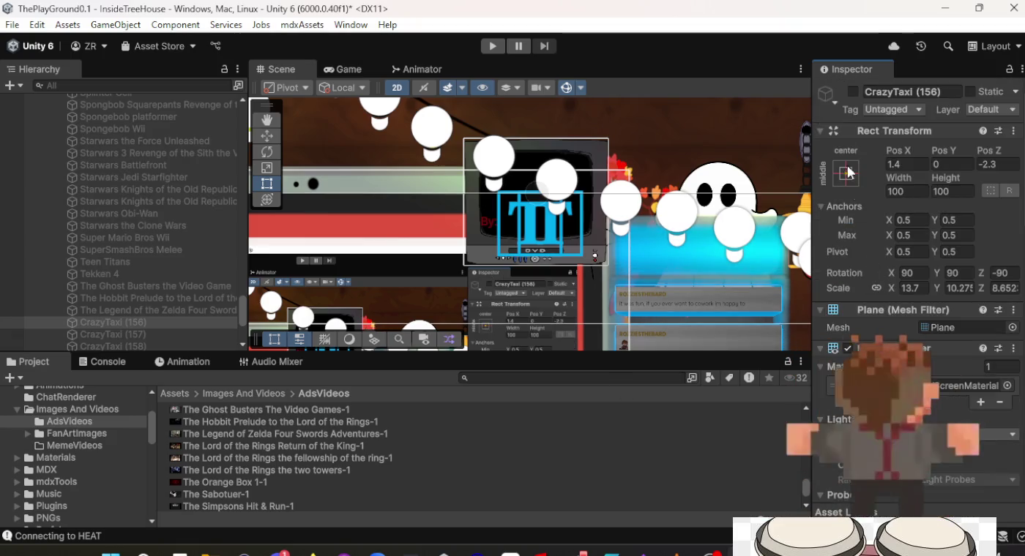
Rename the screen to The Lord of the Rings Return of the King.
click(880, 89)
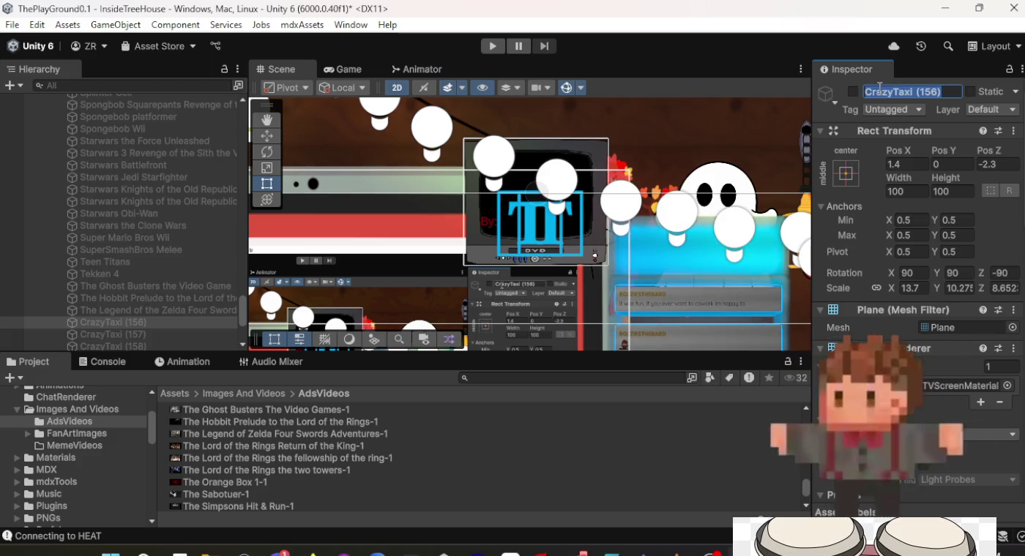
text(The Lord ofthe)
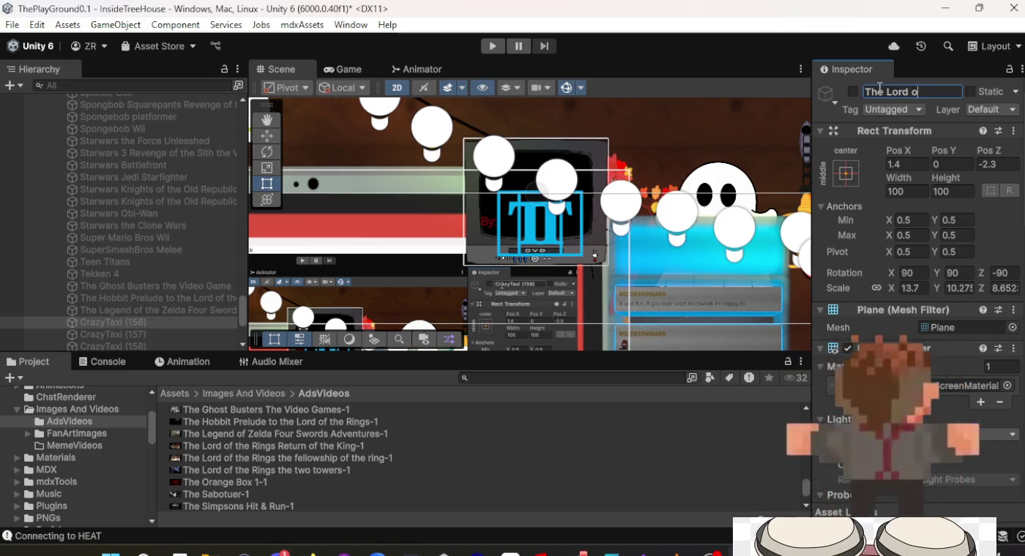
key(BackSpace)
key(BackSpace)
key(BackSpace)
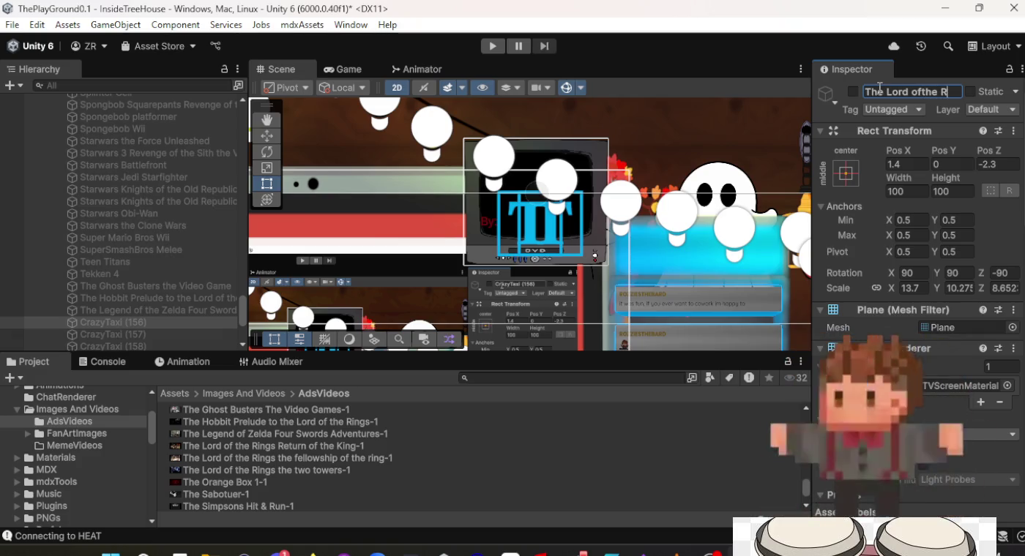
text(the Rings)
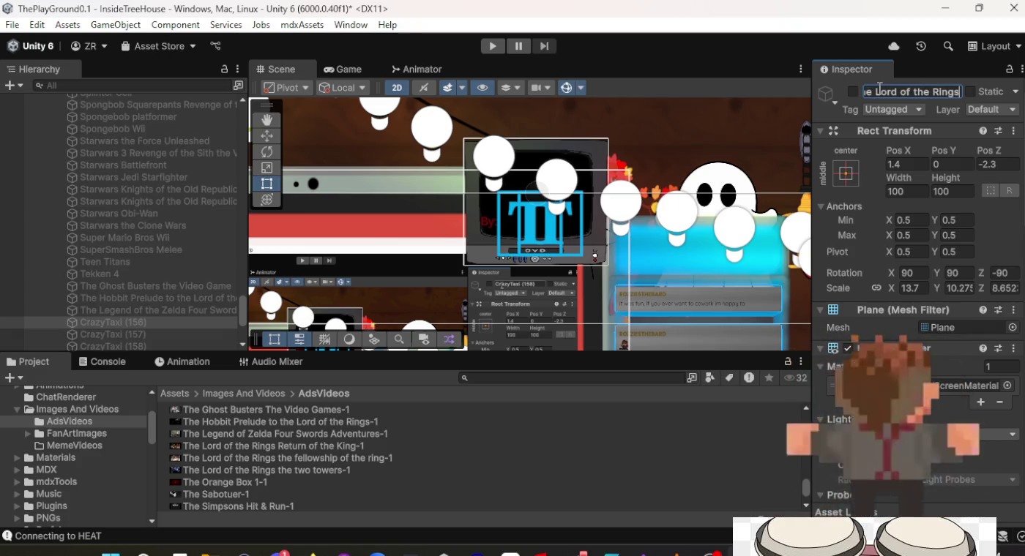
text( Retu)
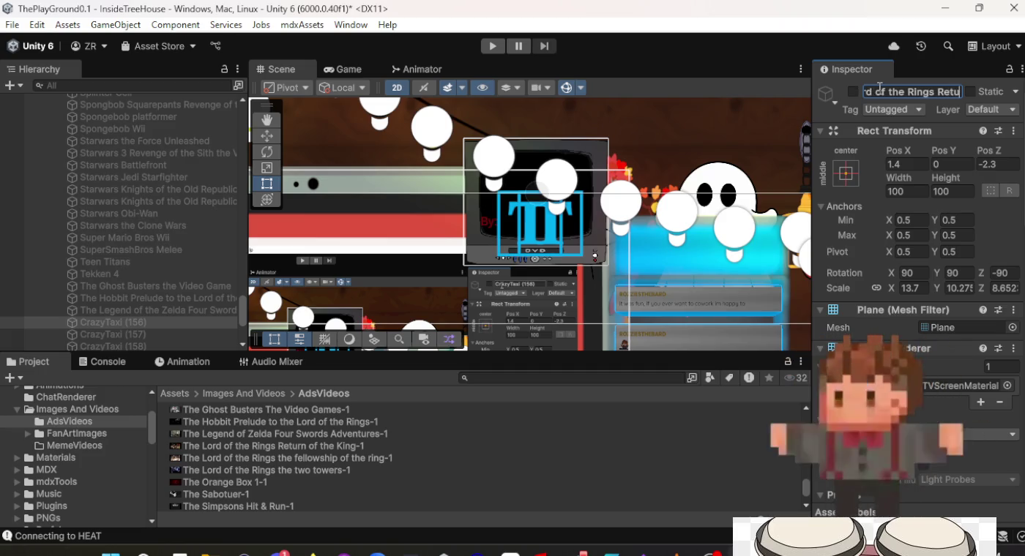
text(rn of the King)
key(Return)
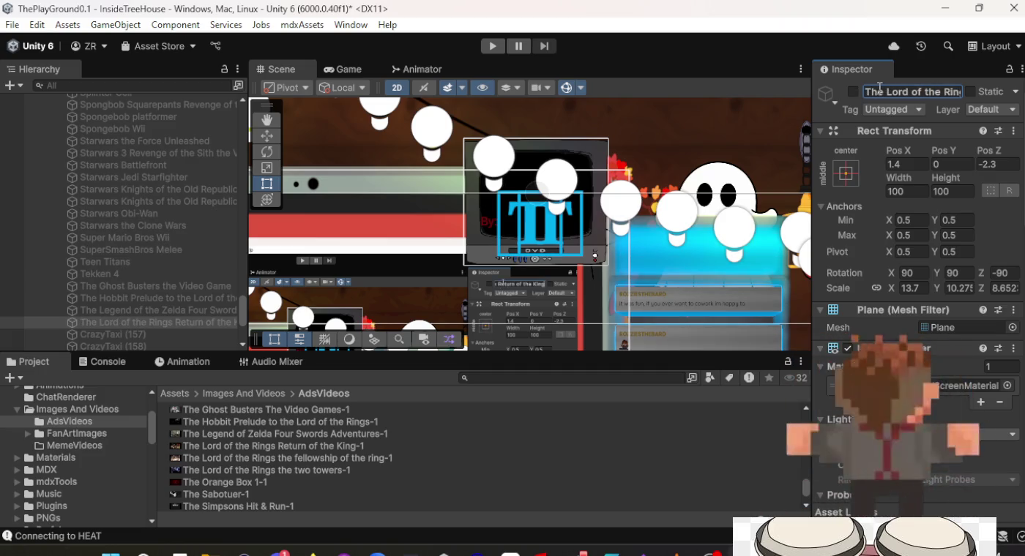
click(159, 333)
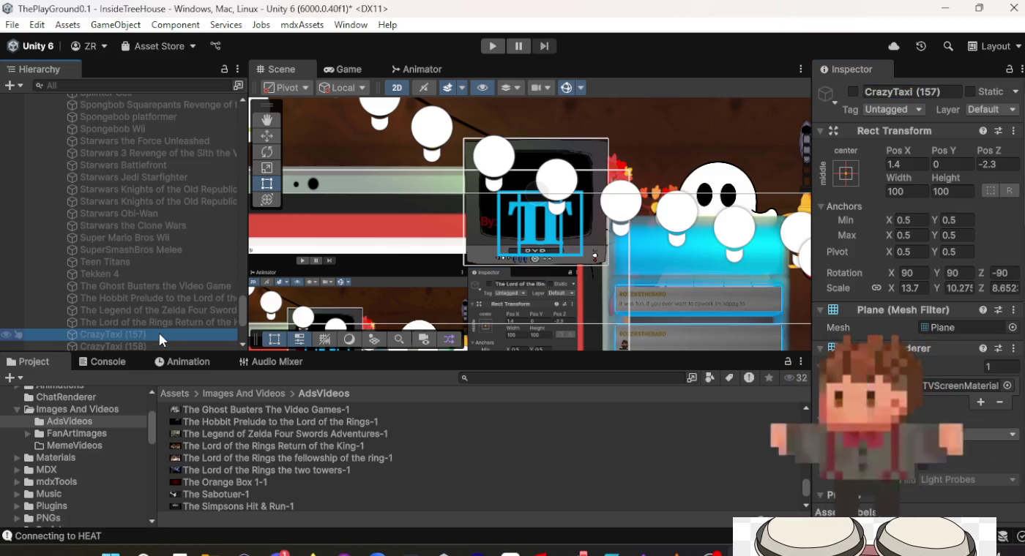
Rename CrazyTaxi (157) to the Lord of the Rings Fellowship title and assign its fellowship ad clip.
click(908, 88)
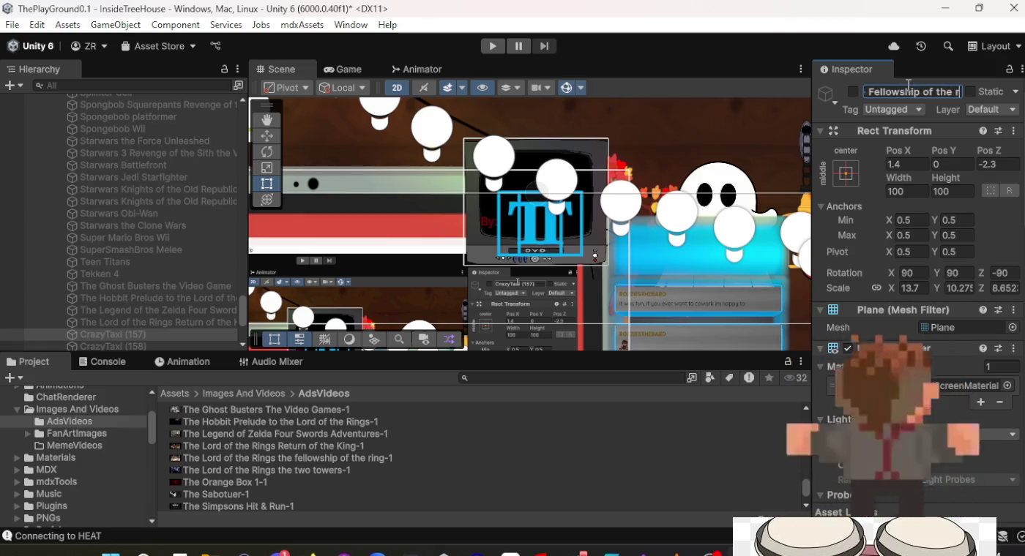
key(Return)
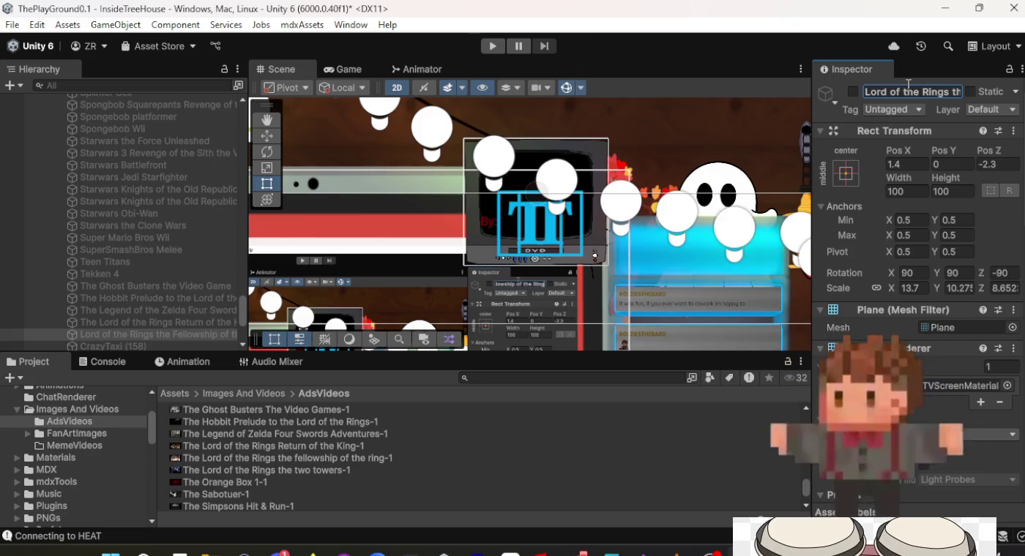
scroll(913, 358, down, 15)
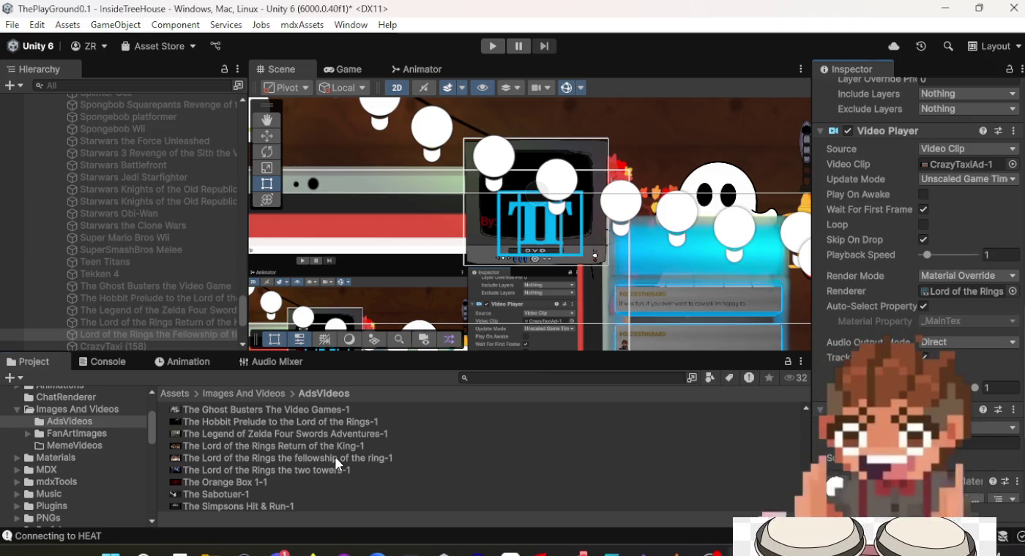
drag(337, 458, 438, 459)
drag(602, 456, 878, 441)
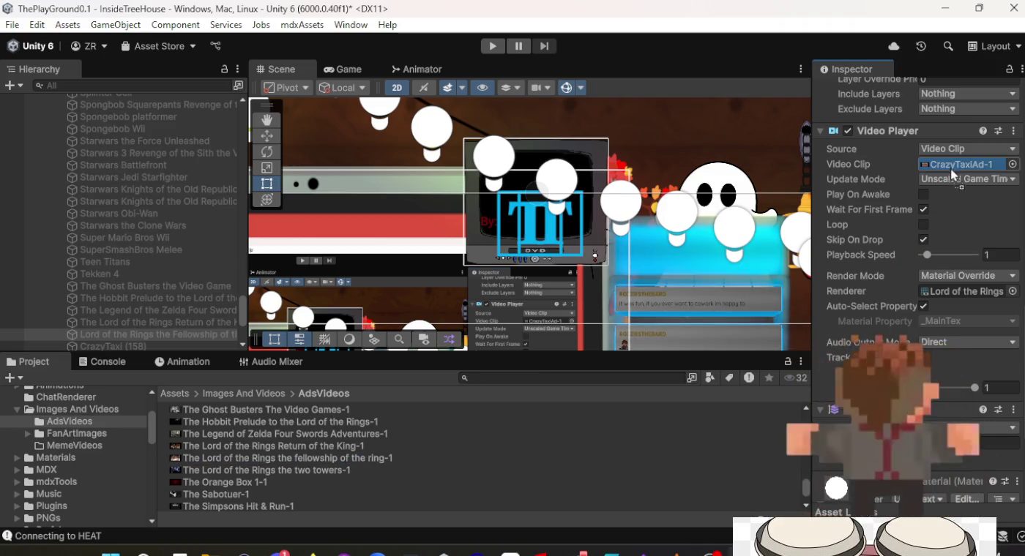
drag(953, 174, 952, 173)
Check the neighbouring screens' clips, then assign the Two Towers clip to CrazyTaxi (158).
scroll(135, 312, down, 3)
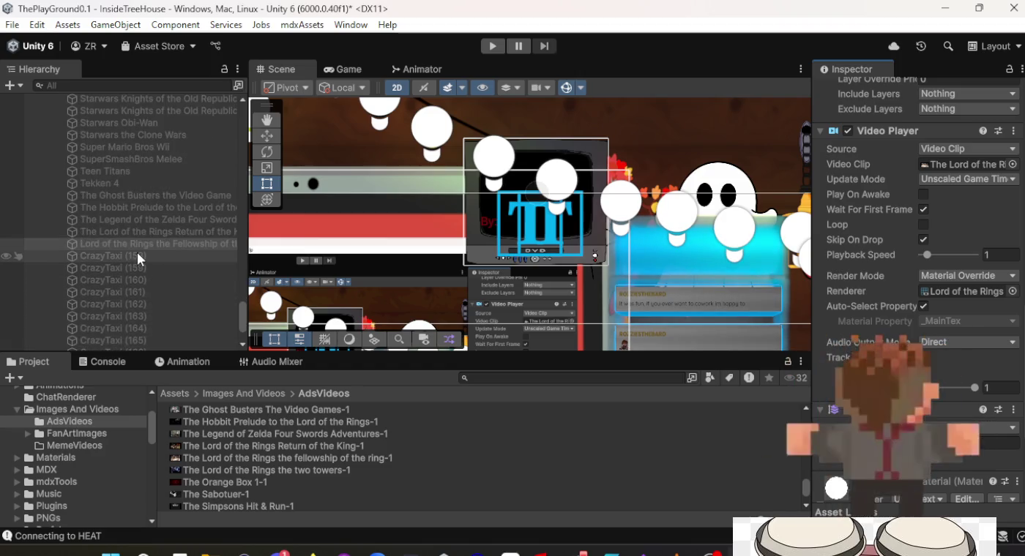
click(137, 252)
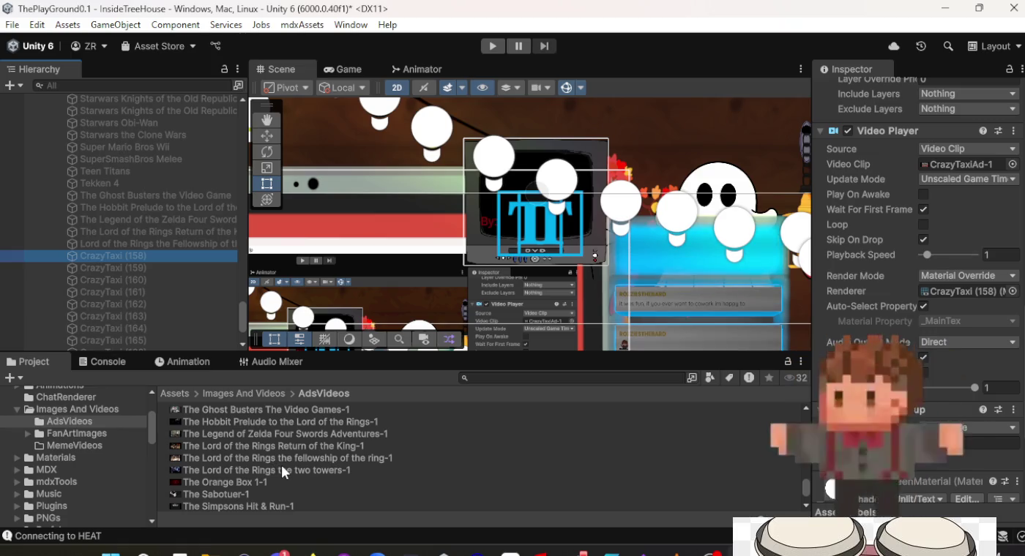
click(179, 231)
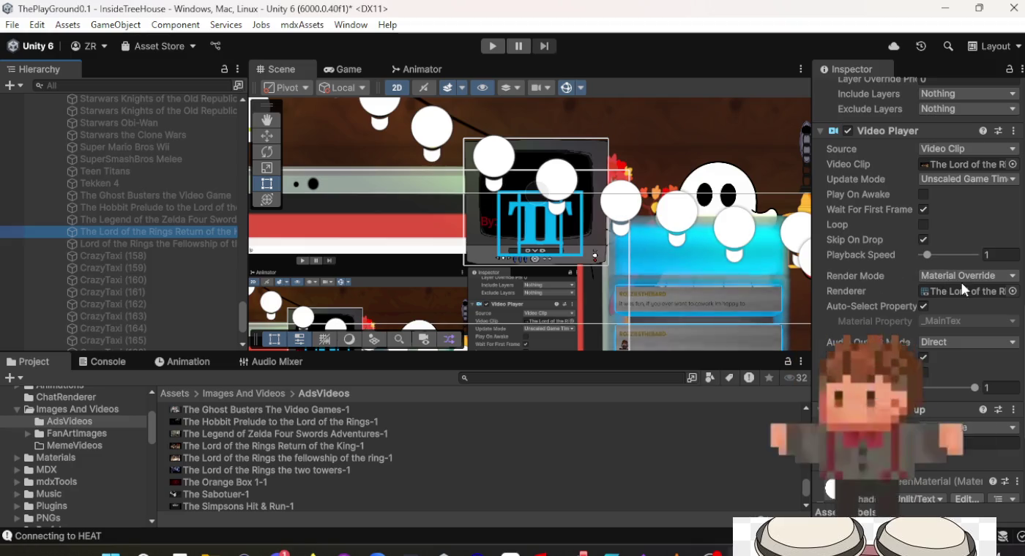
click(987, 163)
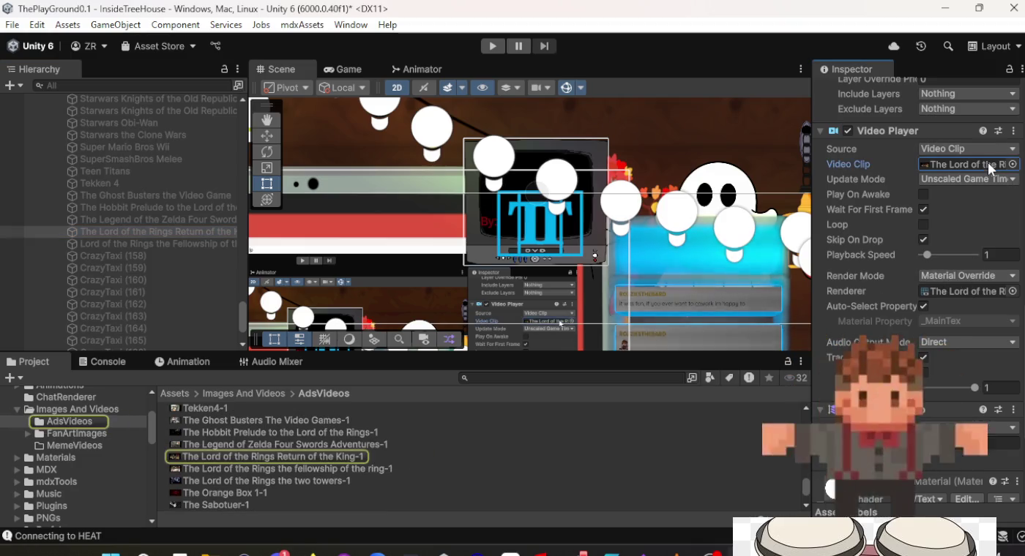
click(176, 255)
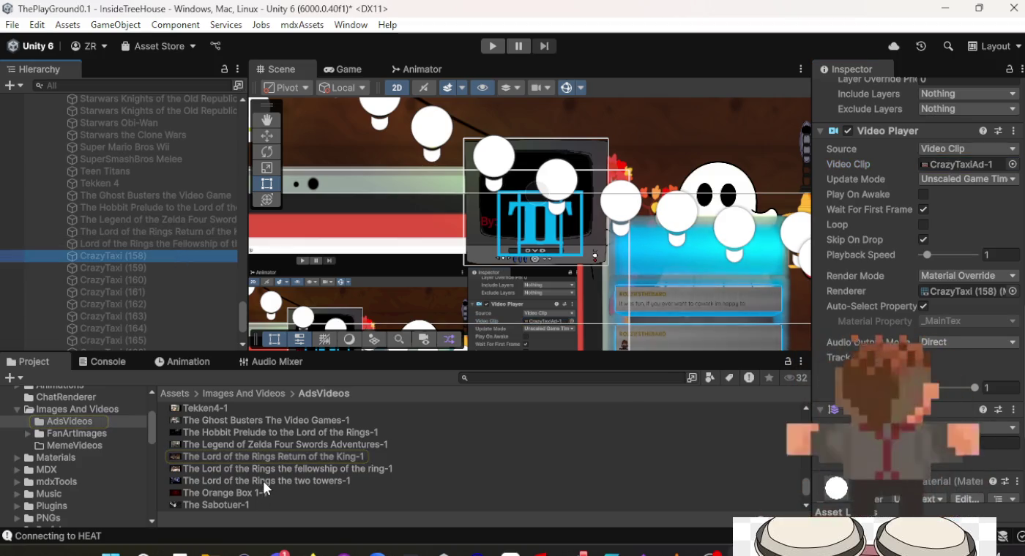
mouse_move(265, 483)
mouse_down()
mouse_move(750, 483)
mouse_move(952, 226)
mouse_move(969, 166)
mouse_up()
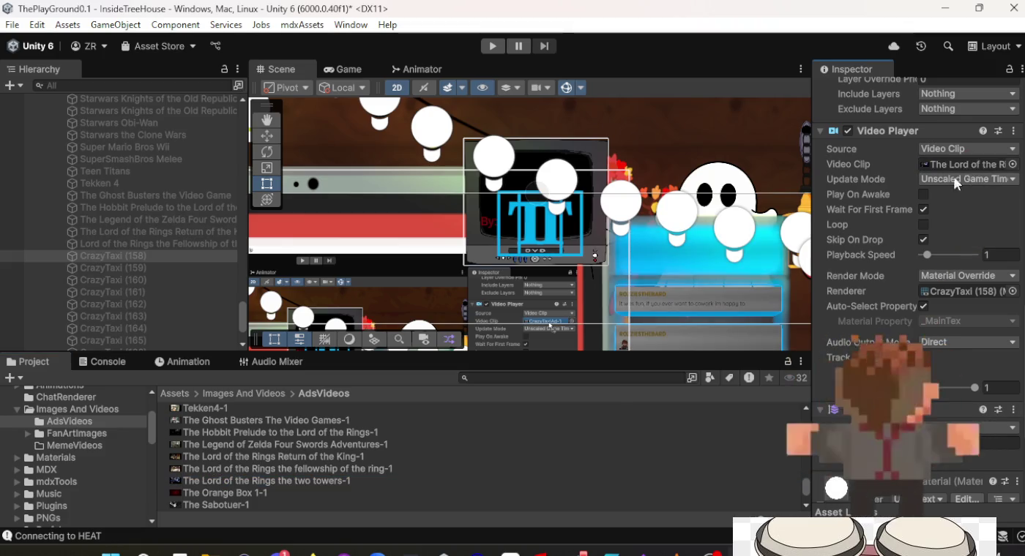
scroll(922, 210, up, 5)
scroll(922, 210, up, 5)
text(The Lord)
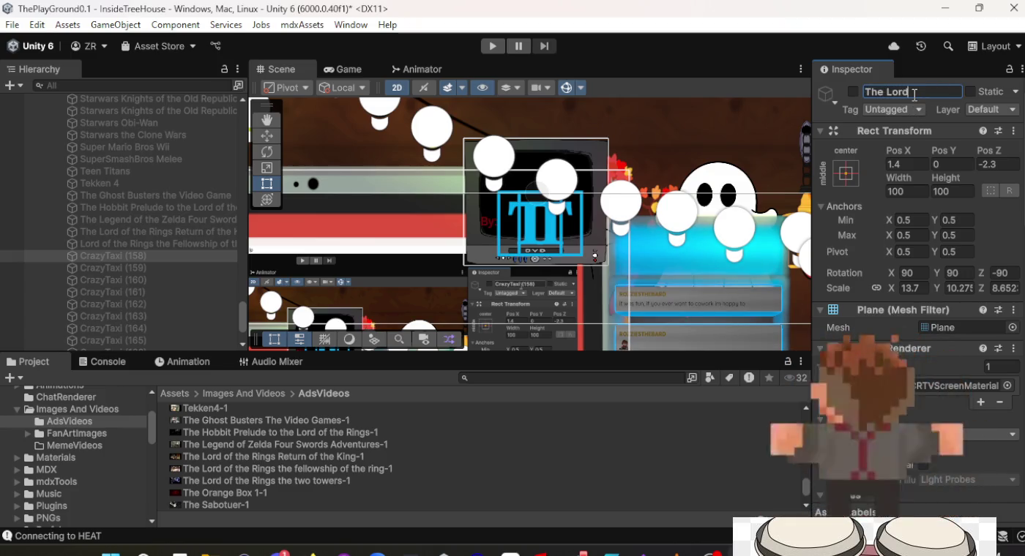
Name CrazyTaxi (158) '…the Two Towers', then rename CrazyTaxi (159) The Orange Box with clip The Orange Box 1-1.
text(of the Rings t)
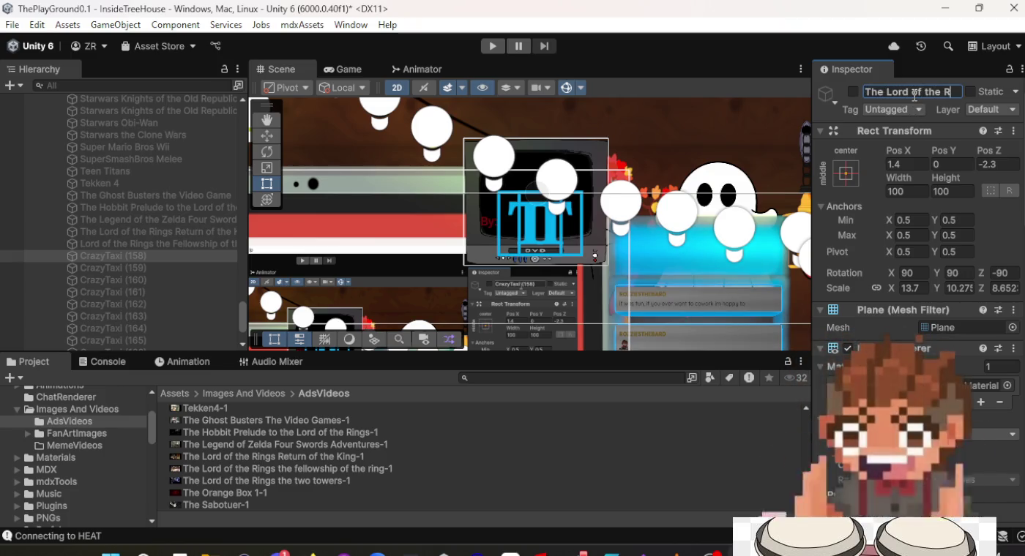
text(he Tw)
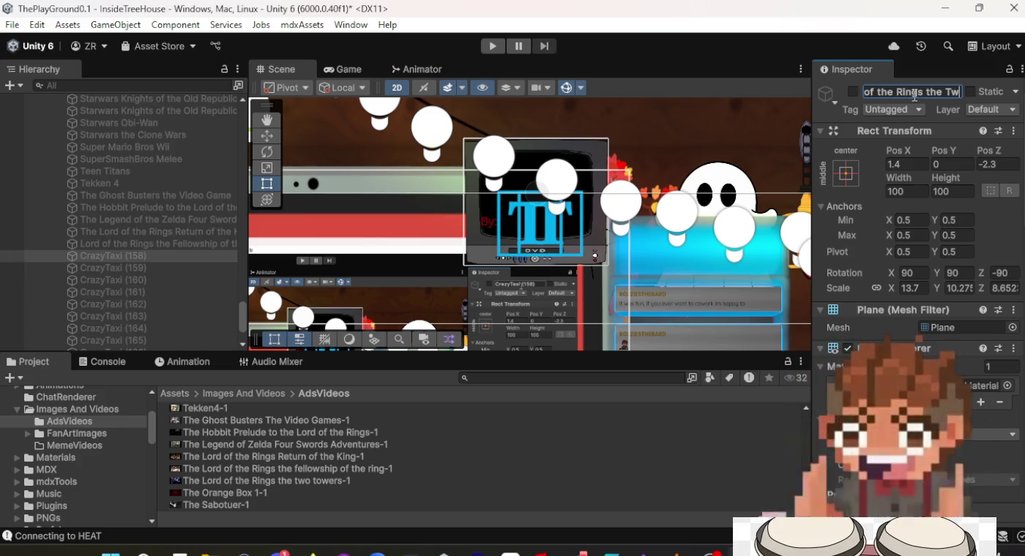
text(o Towers)
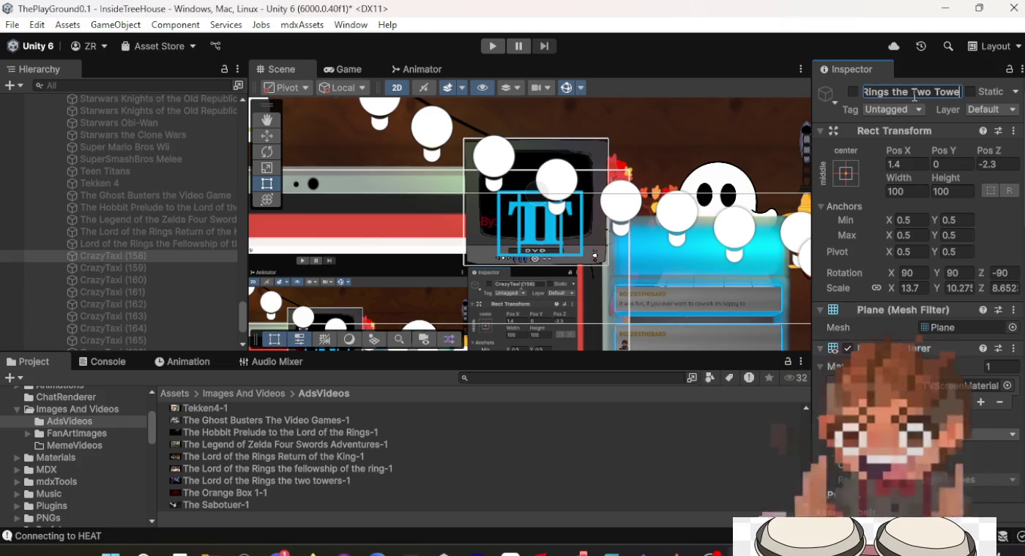
key(Return)
click(110, 270)
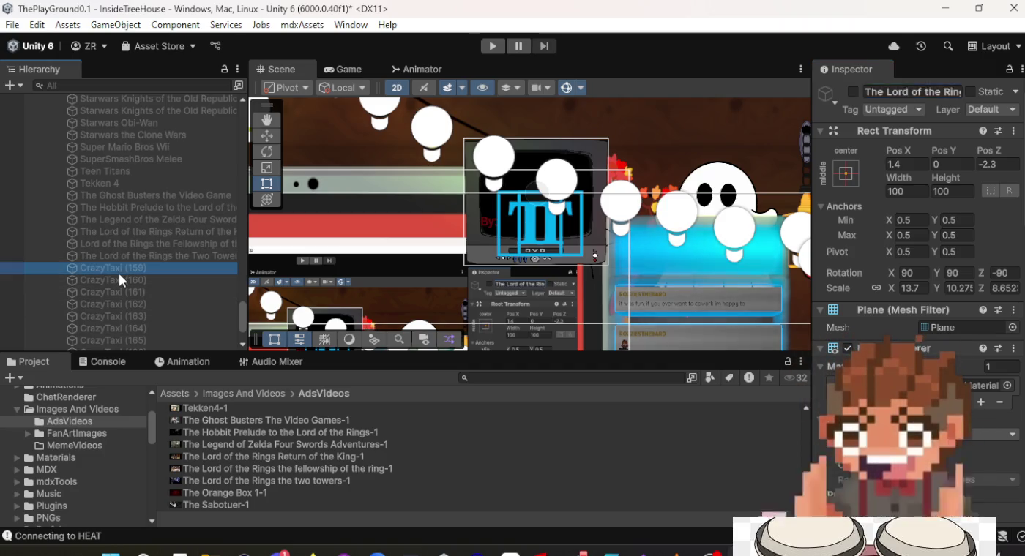
click(920, 89)
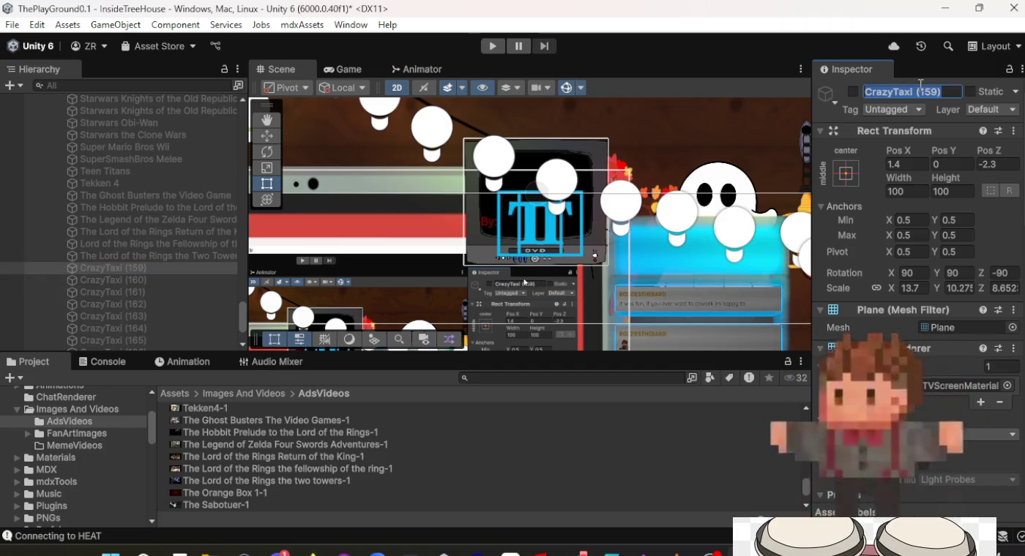
text(The Oran)
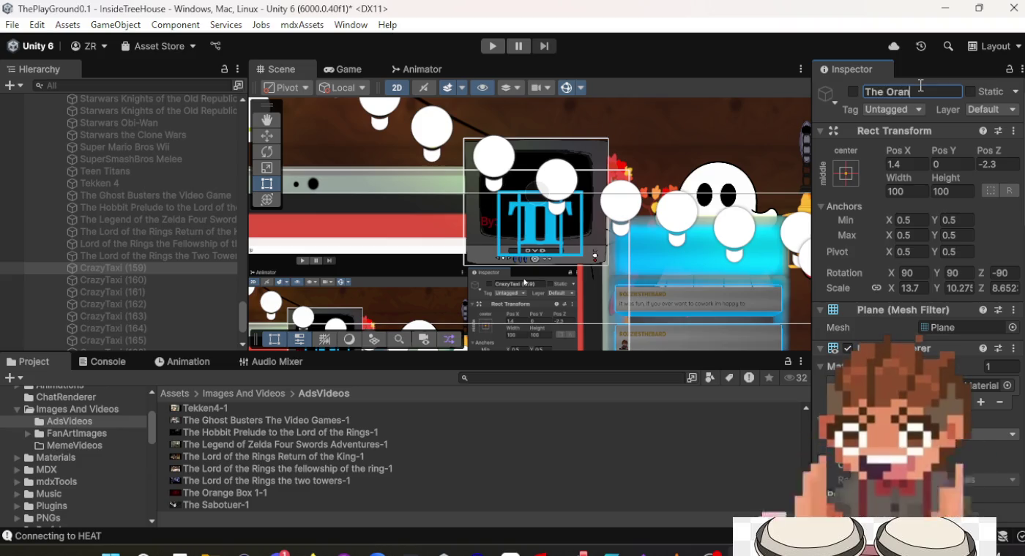
text(ge Box)
key(Return)
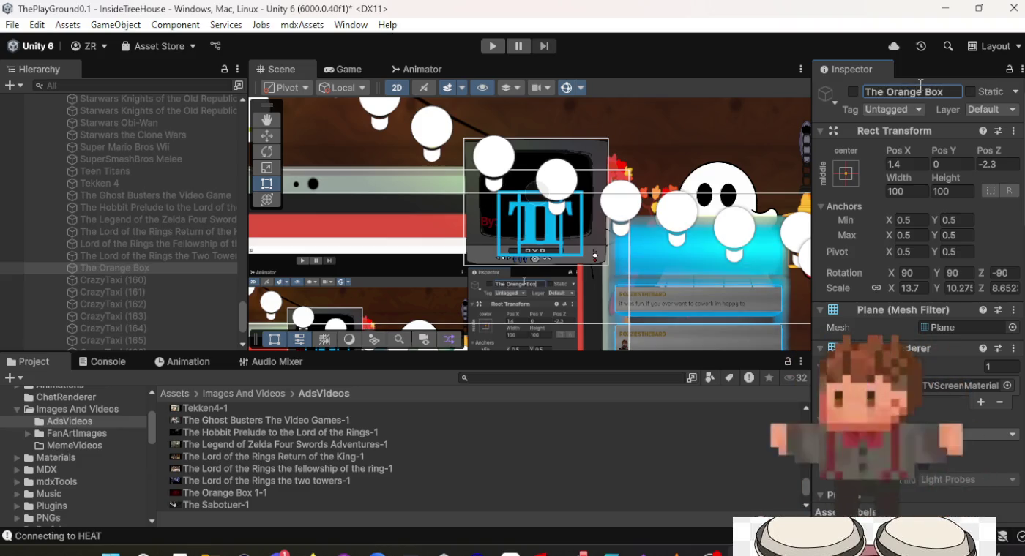
scroll(979, 337, down, 15)
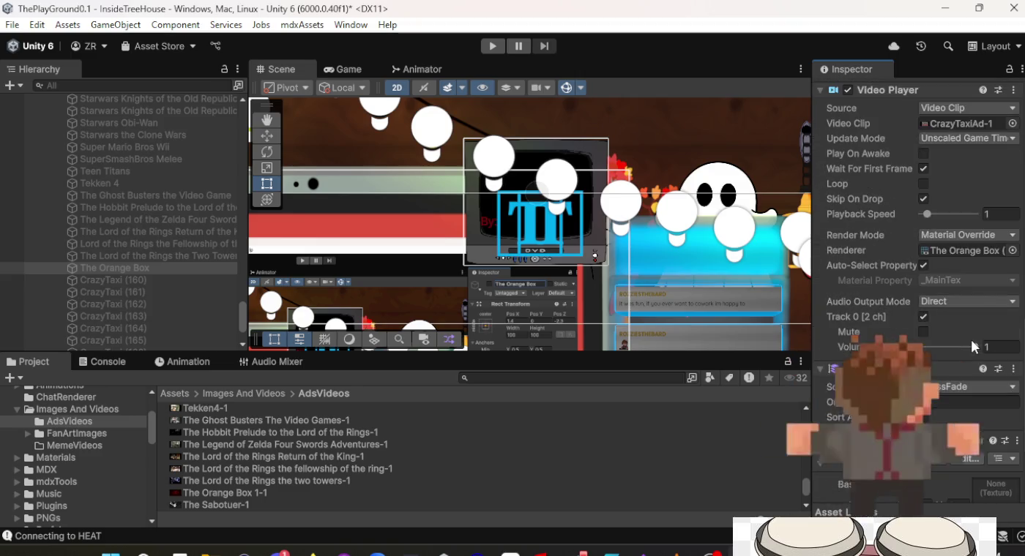
mouse_move(260, 493)
mouse_down()
mouse_move(938, 485)
mouse_move(957, 110)
mouse_move(967, 283)
mouse_up()
Give CrazyTaxi (160) The Sabotuer-1 clip and begin renaming it The Sabotuer.
scroll(904, 322, down, 5)
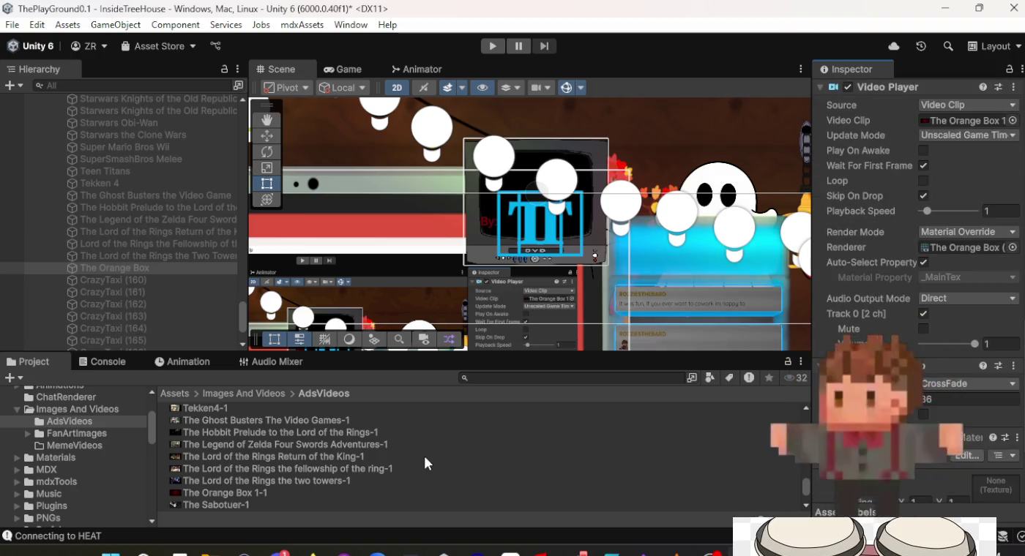
scroll(423, 453, down, 2)
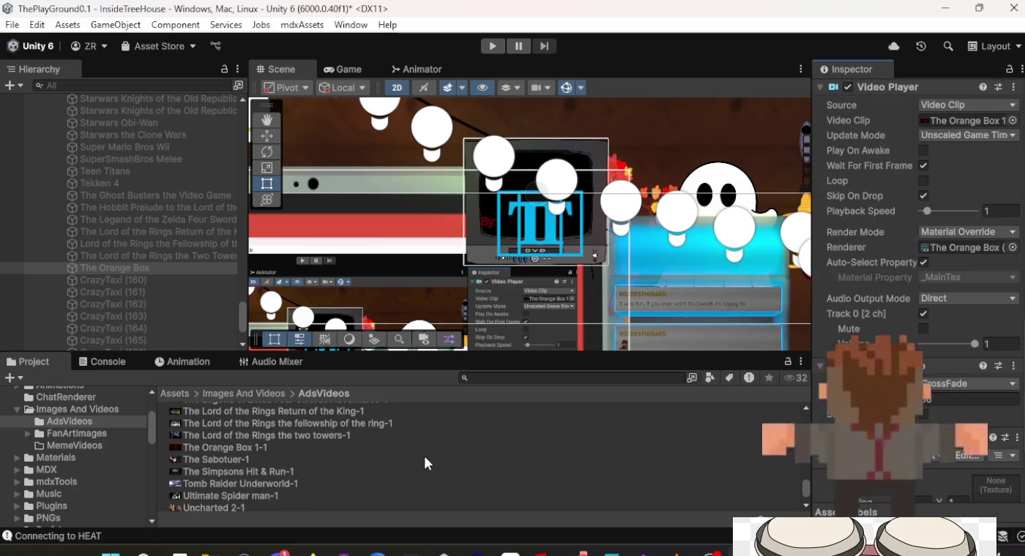
click(150, 278)
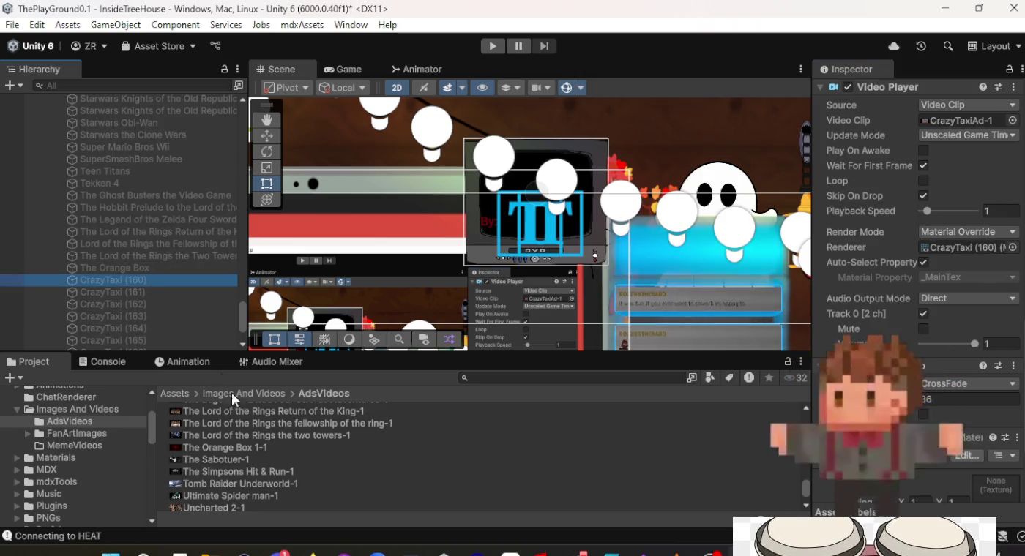
mouse_move(232, 459)
mouse_down()
mouse_move(512, 380)
mouse_move(879, 330)
mouse_move(961, 209)
mouse_move(963, 123)
mouse_up()
scroll(953, 243, up, 5)
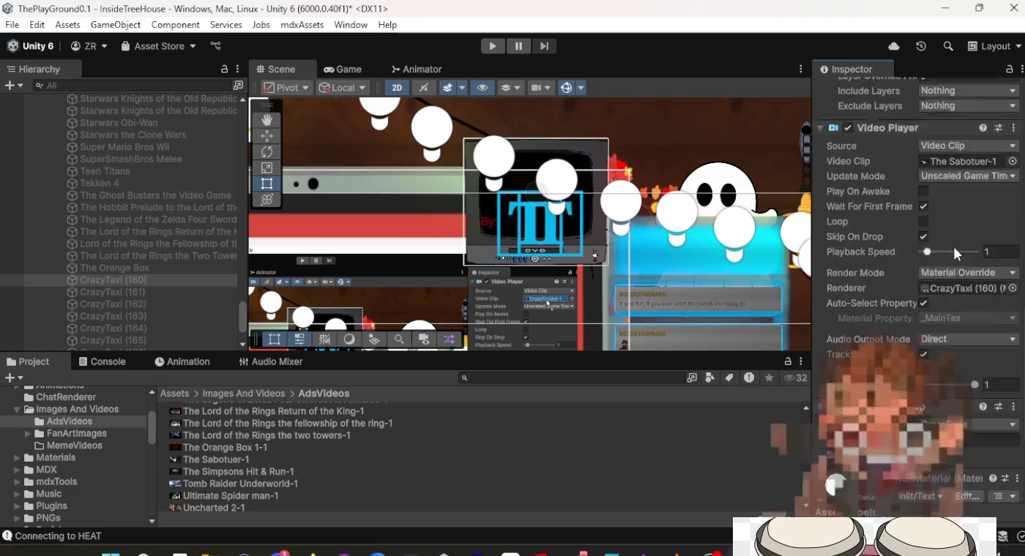
scroll(945, 262, up, 10)
click(942, 90)
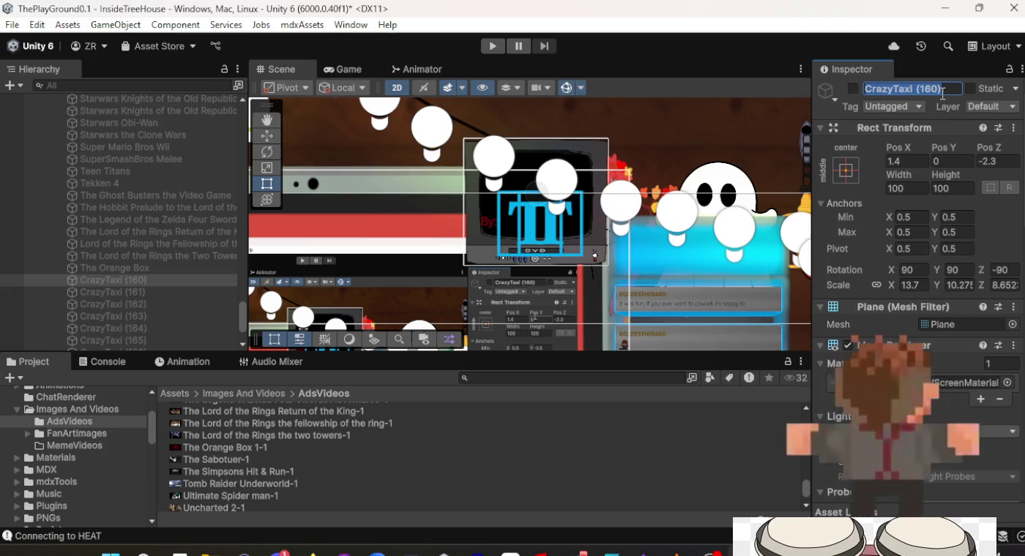
text(Sab)
key(BackSpace)
key(BackSpace)
key(BackSpace)
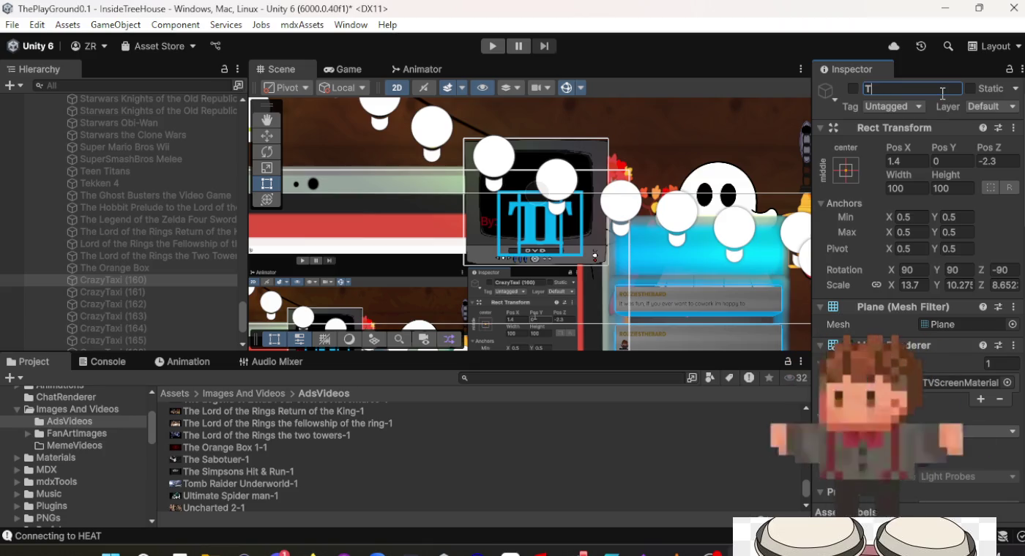
text(The Sabotuer)
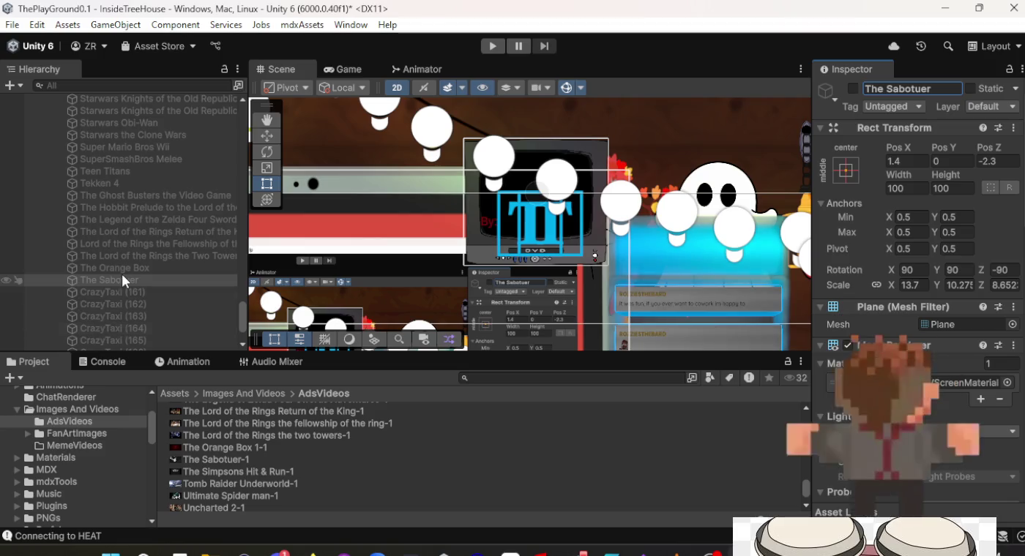
Rename CrazyTaxi (161) The Simpsons Hit & Run and assign The Simpsons Hit & Run-1 clip.
click(130, 294)
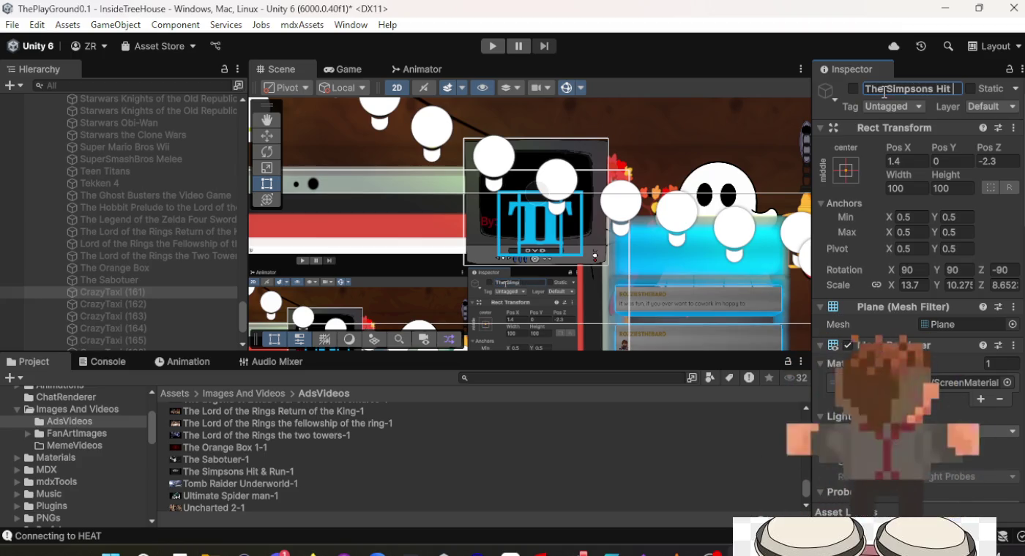
key(Return)
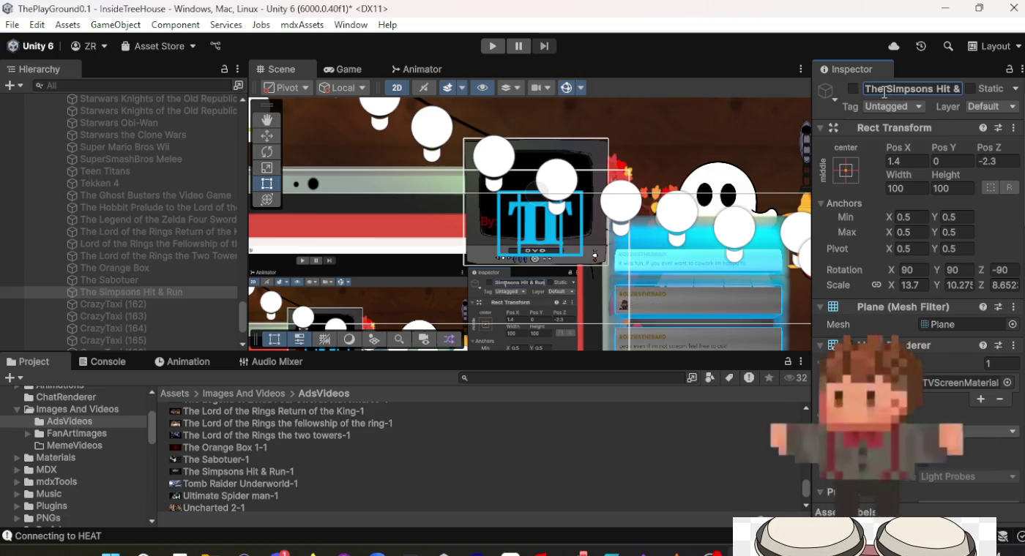
scroll(918, 155, down, 10)
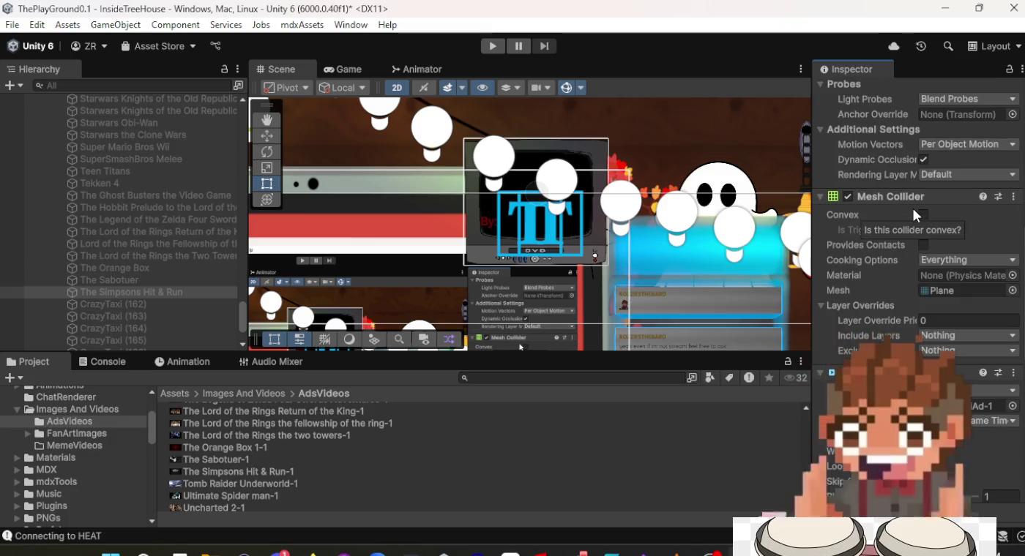
scroll(913, 209, down, 4)
scroll(913, 209, down, 4)
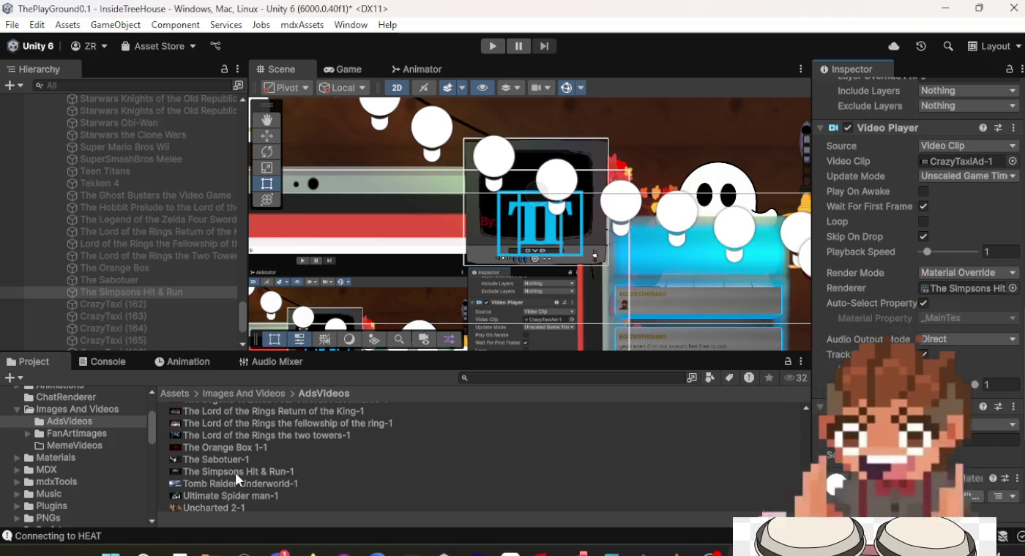
drag(235, 475, 268, 473)
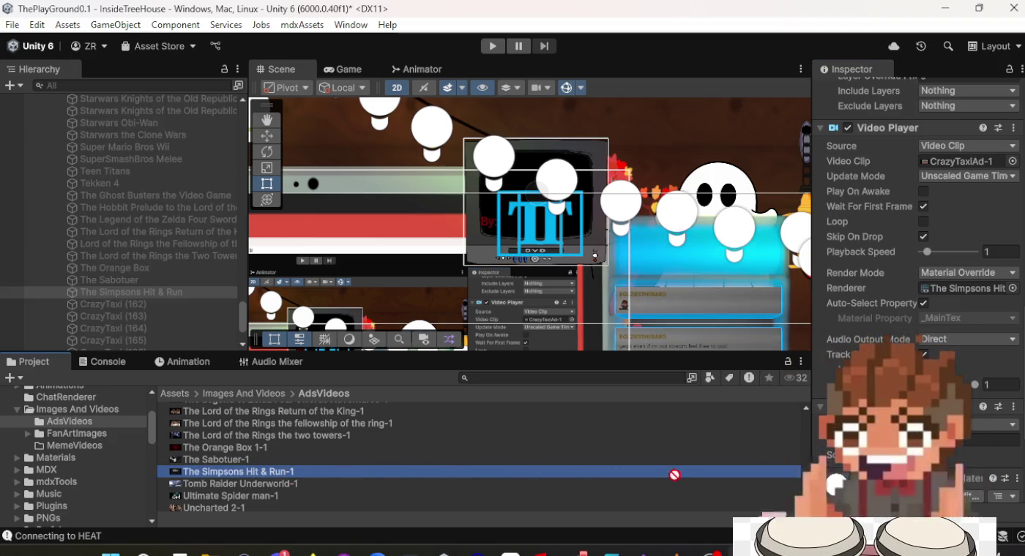
drag(674, 475, 879, 410)
drag(973, 154, 973, 158)
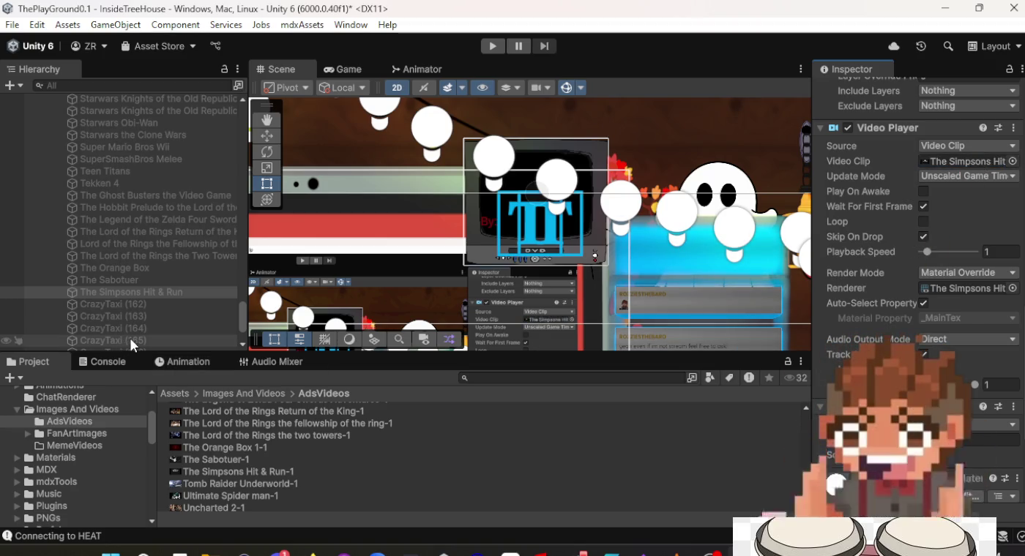
Assign Tomb Raider Underworld-1 to CrazyTaxi (162) and rename it Tomb Raider Underworld.
click(144, 300)
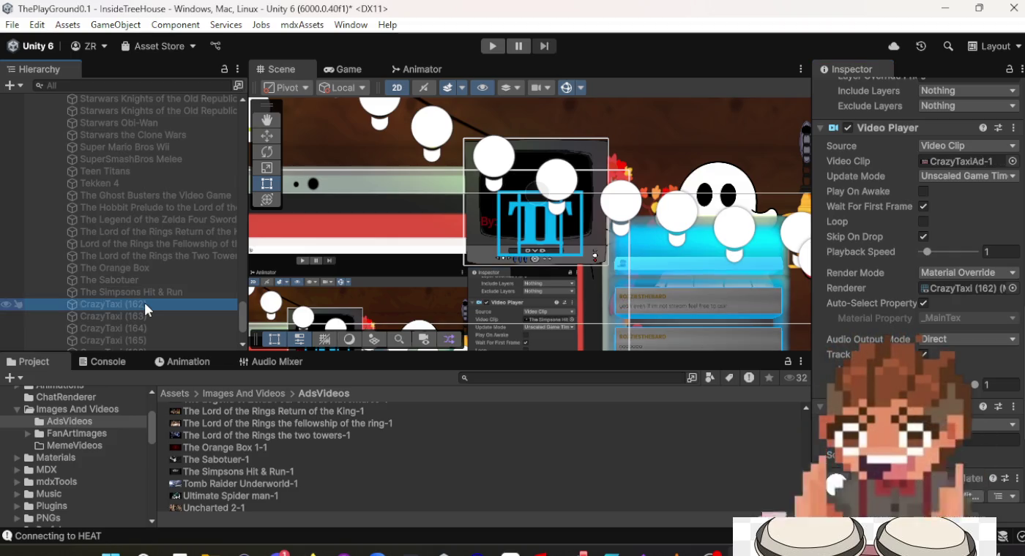
drag(232, 485, 878, 475)
drag(963, 171, 965, 163)
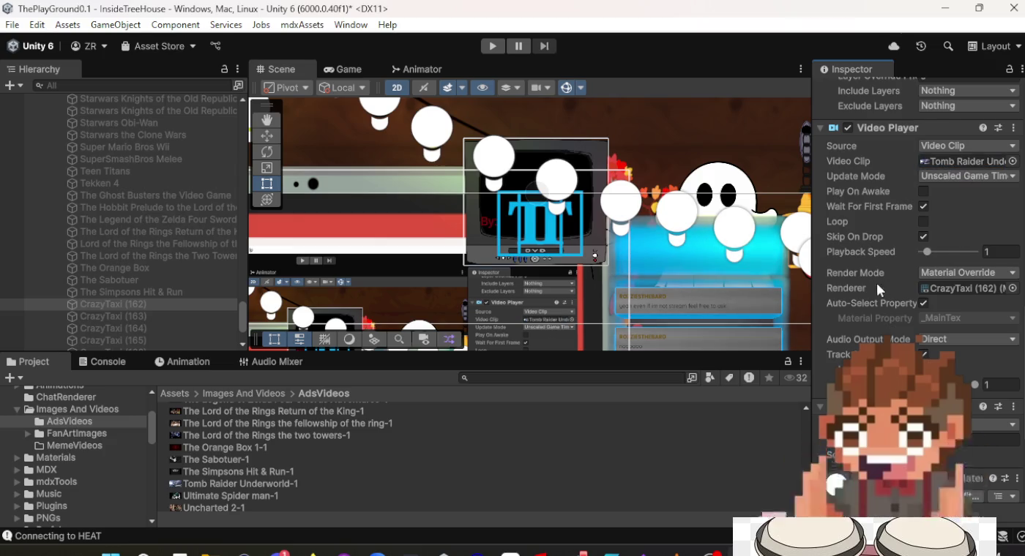
scroll(875, 280, up, 10)
click(871, 99)
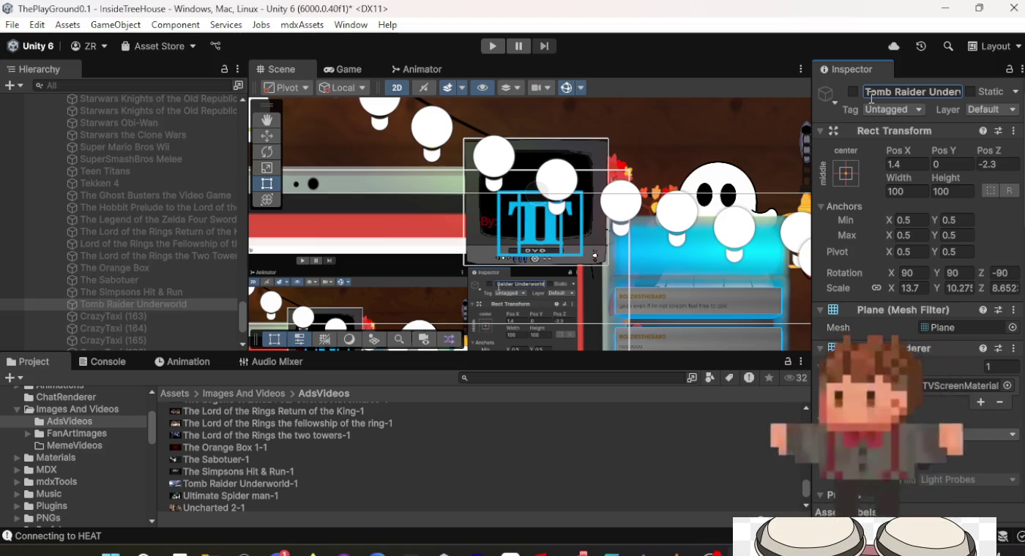
Rename CrazyTaxi (163) Ultimate Spider man and assign the Ultimate Spider man-1 clip.
click(96, 316)
text(Ultimate Spider man)
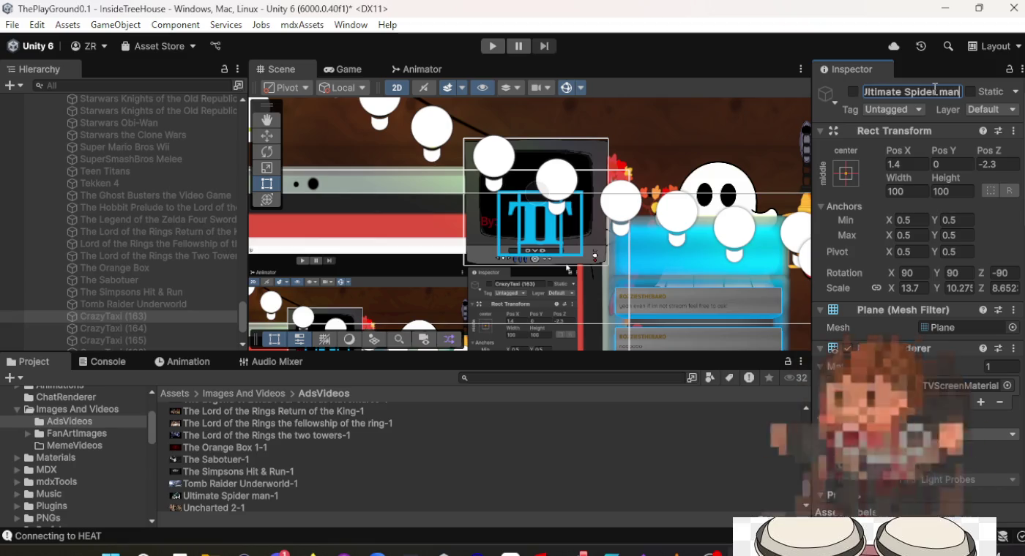
key(Return)
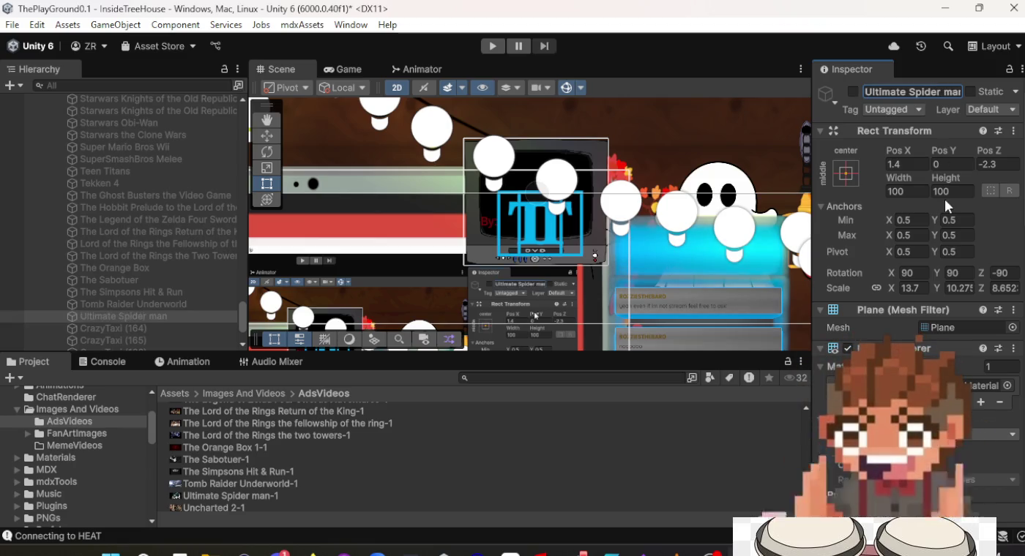
scroll(945, 200, down, 10)
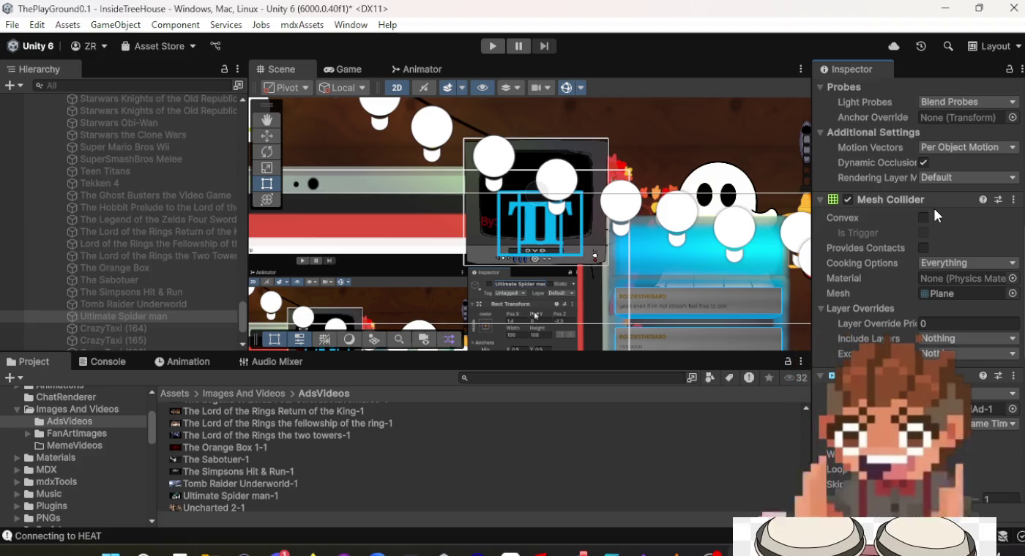
scroll(933, 208, down, 5)
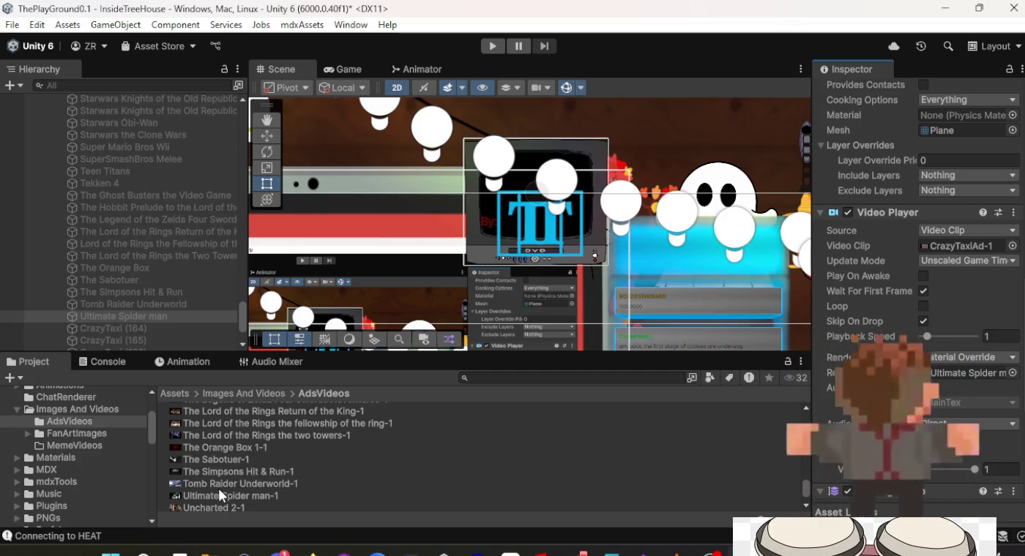
drag(226, 496, 225, 494)
drag(558, 500, 952, 246)
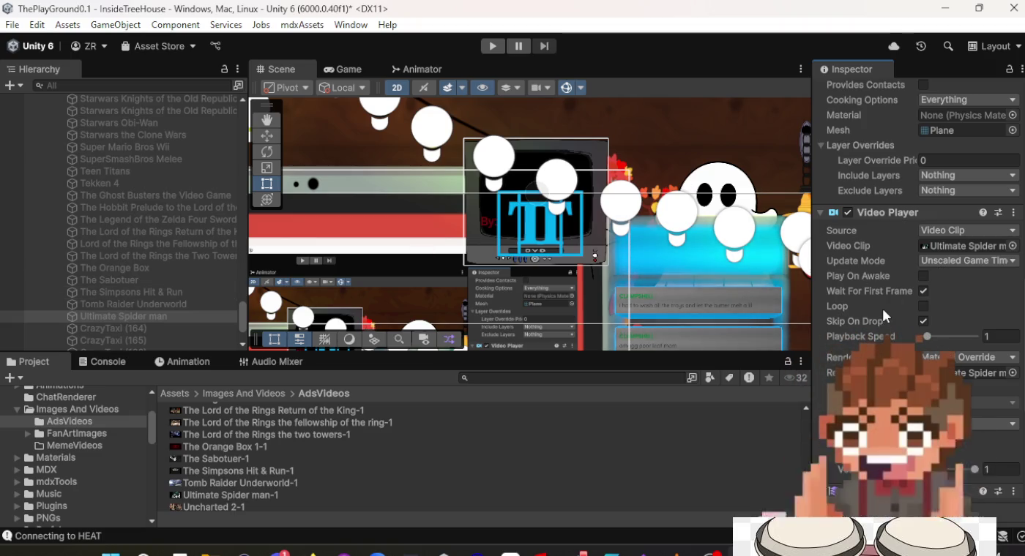
click(225, 331)
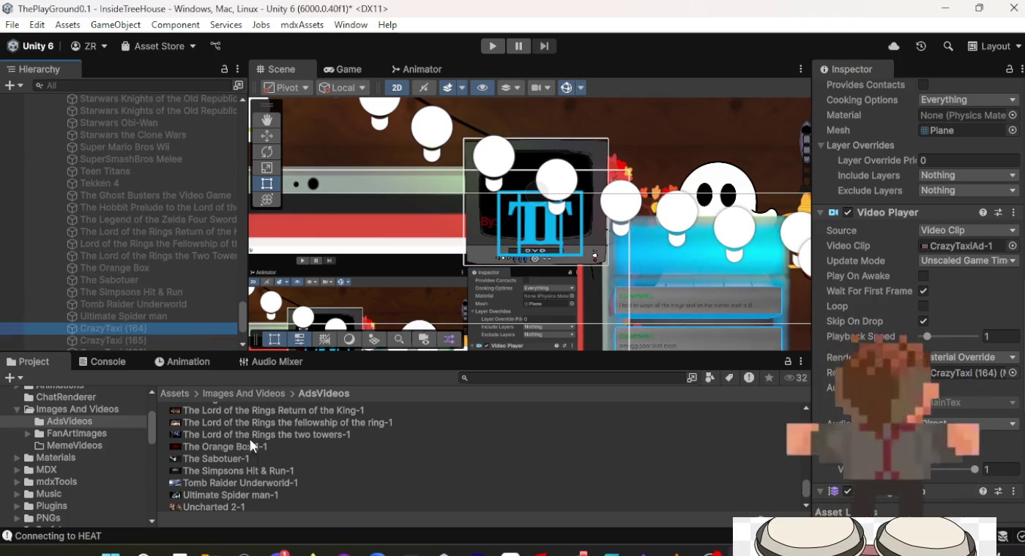
scroll(254, 471, down, 2)
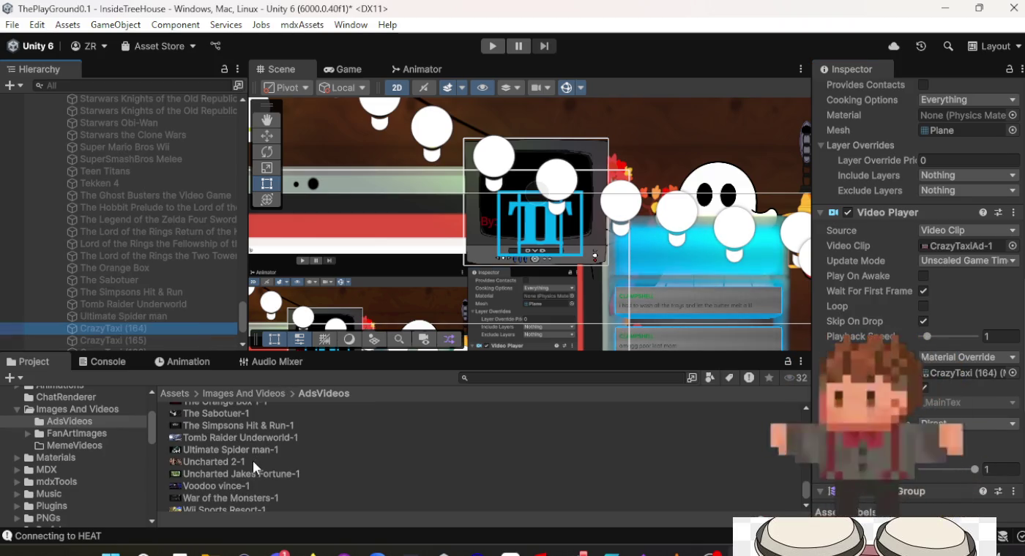